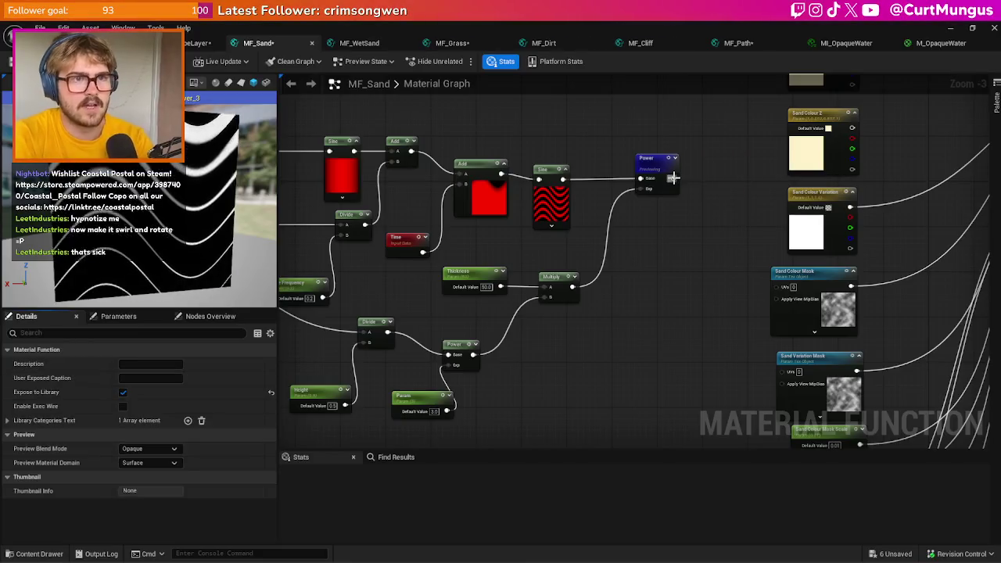
- Remove the SteppingPannerTime node that was added by mistake
type("sn")
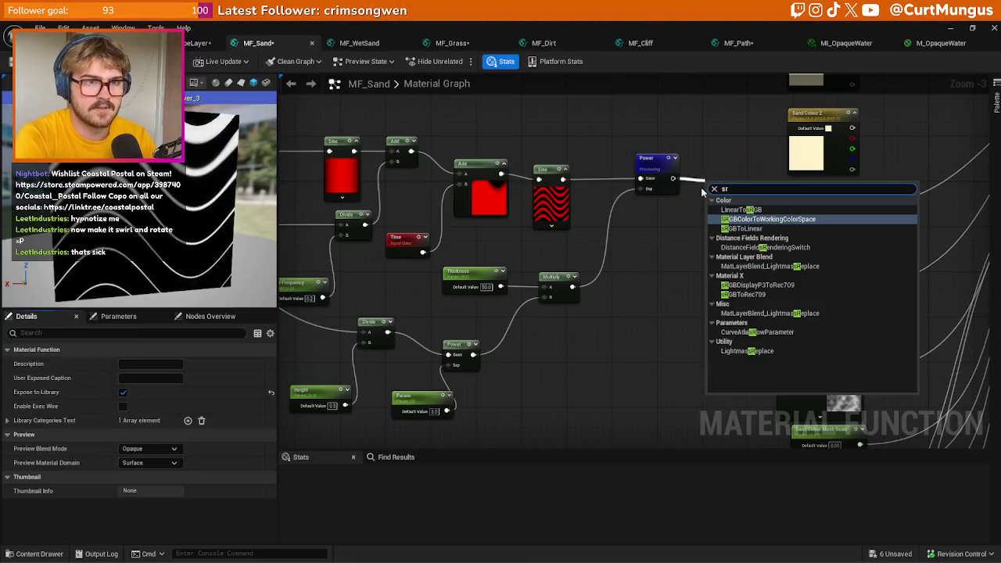
key("Escape")
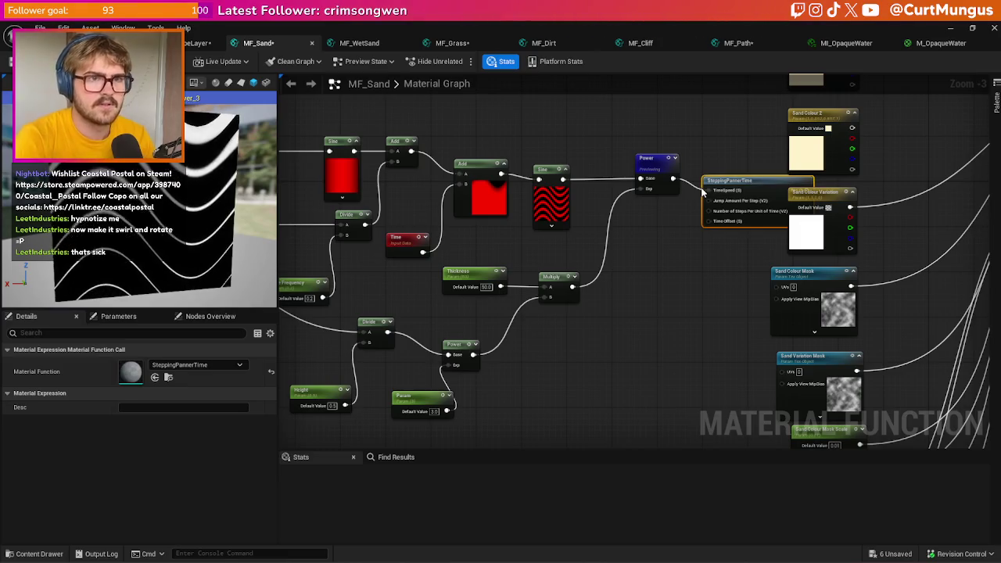
key("Delete")
- Add a Step node wired from Power's output and preview its result
left_click_drag(673, 179, 711, 180)
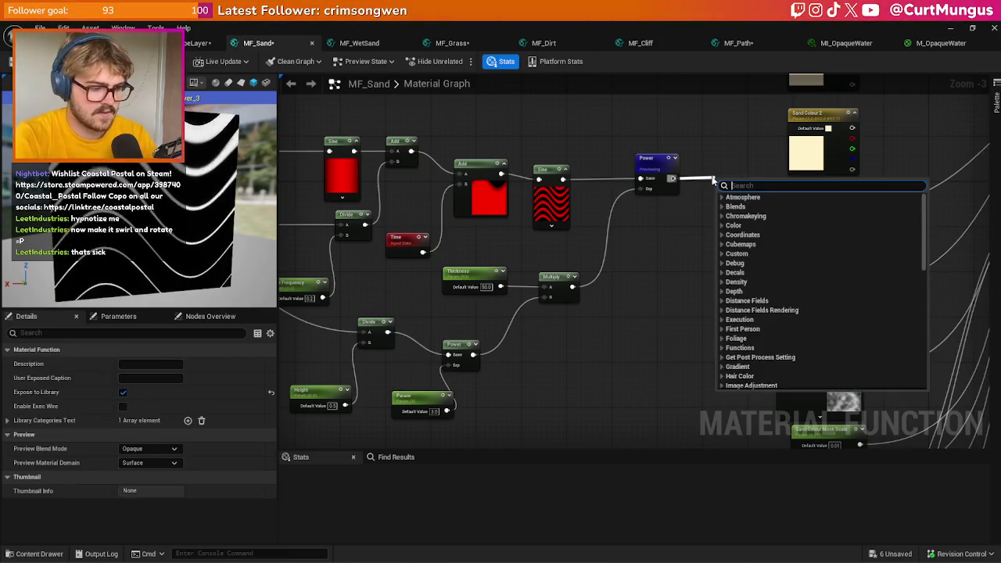
type("step")
key("Return")
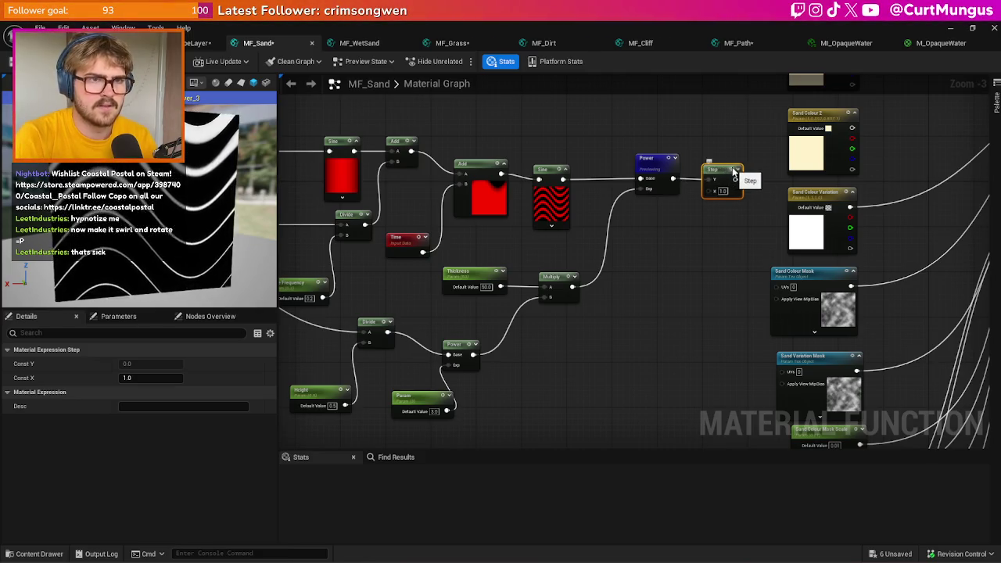
key("space")
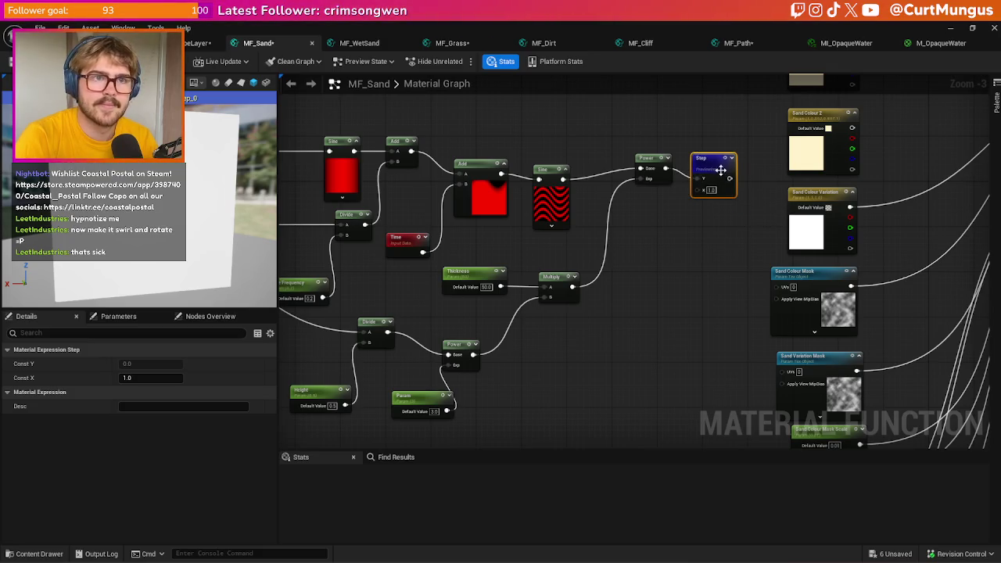
left_click_drag(721, 169, 720, 164)
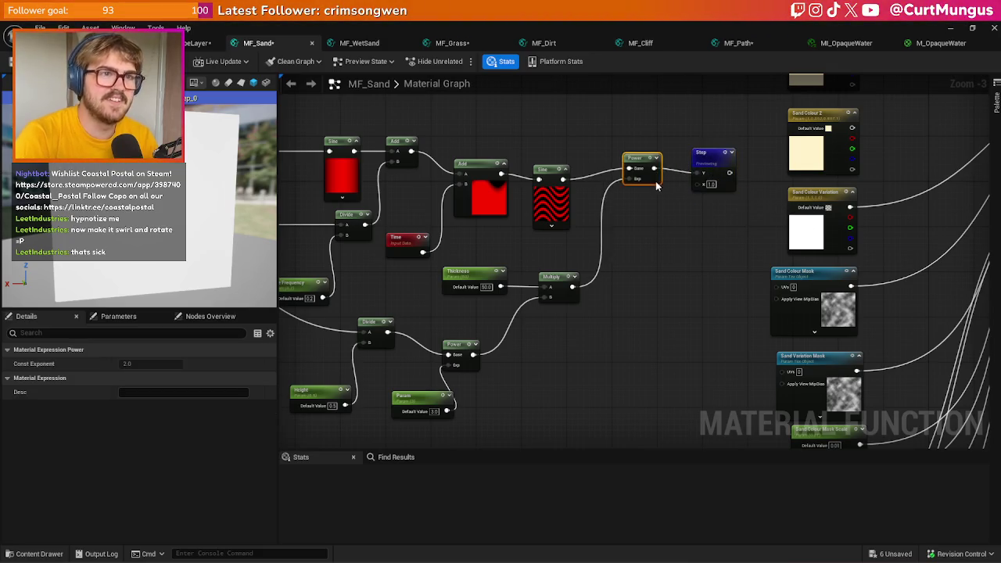
left_click_drag(675, 239, 701, 247)
scroll(702, 247, "down", 2)
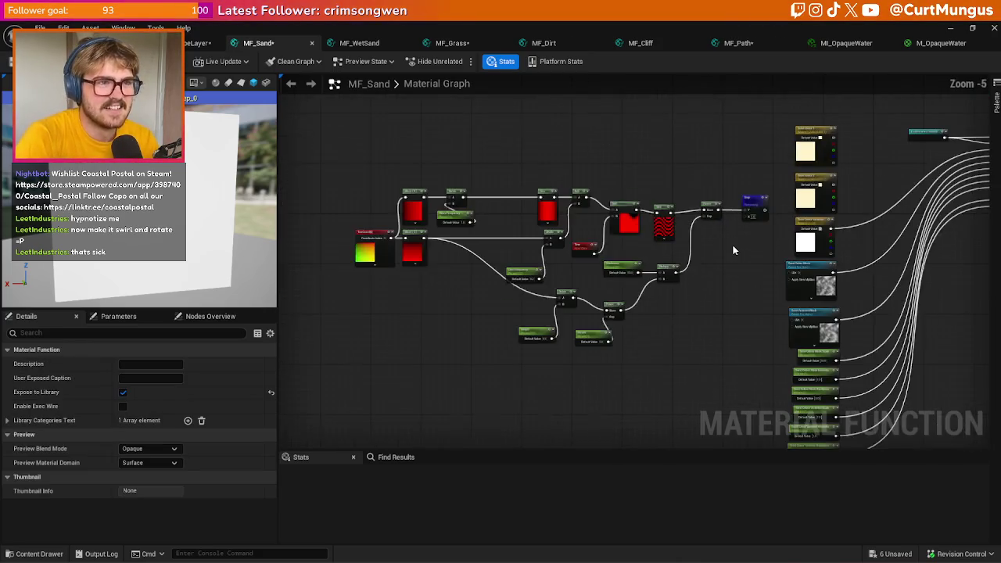
scroll(708, 239, "up", 3)
left_click(698, 164)
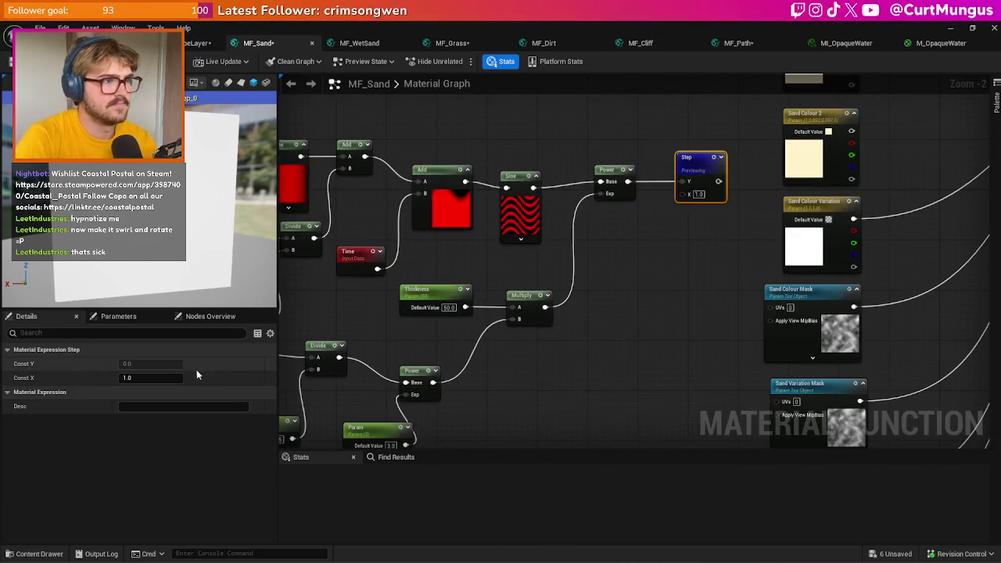
- Delete the Step node and duplicate Power, feeding the original's output into the copy
key("Delete")
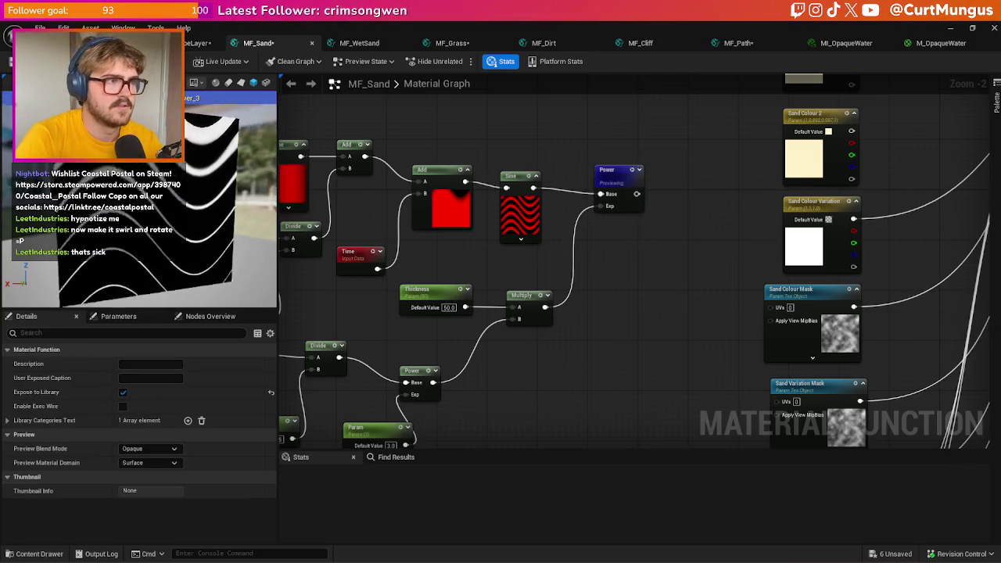
left_click_drag(179, 196, 208, 141)
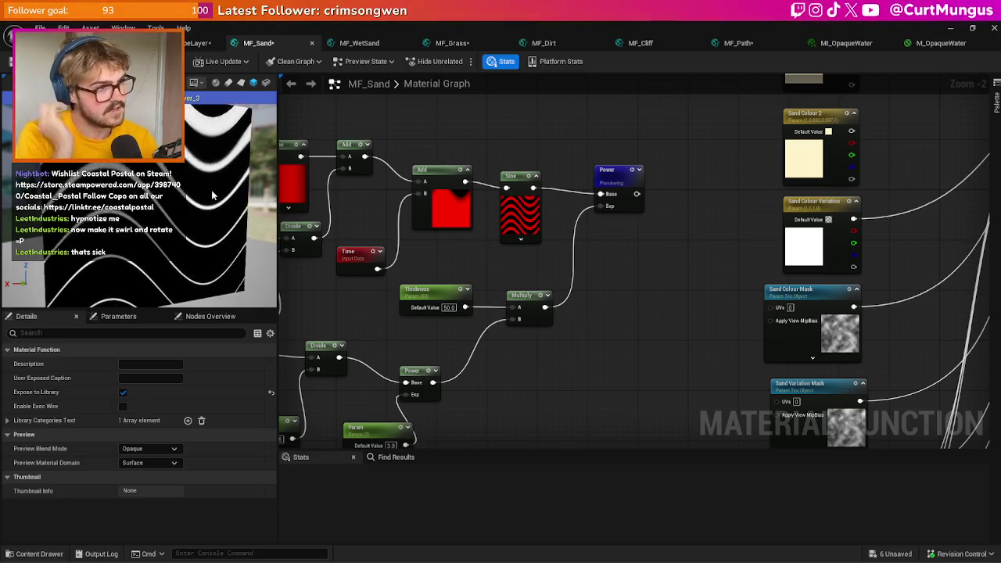
left_click(618, 171)
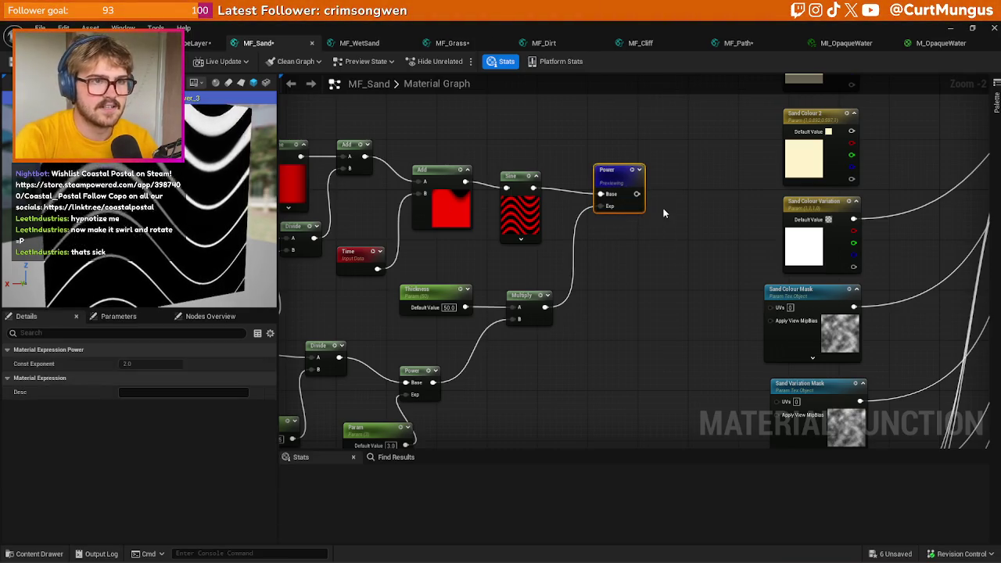
key("ctrl+d")
left_click_drag(637, 193, 676, 194)
- Try an exponent of 50 on the duplicate Power node, then delete it
type("0")
key("Return")
key("space")
left_click(687, 280)
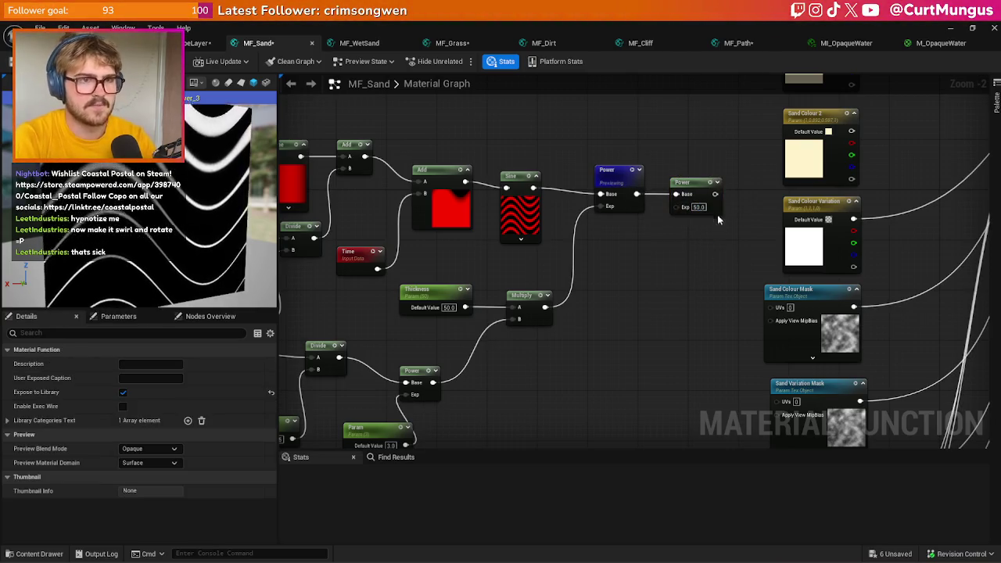
left_click_drag(704, 193, 703, 174)
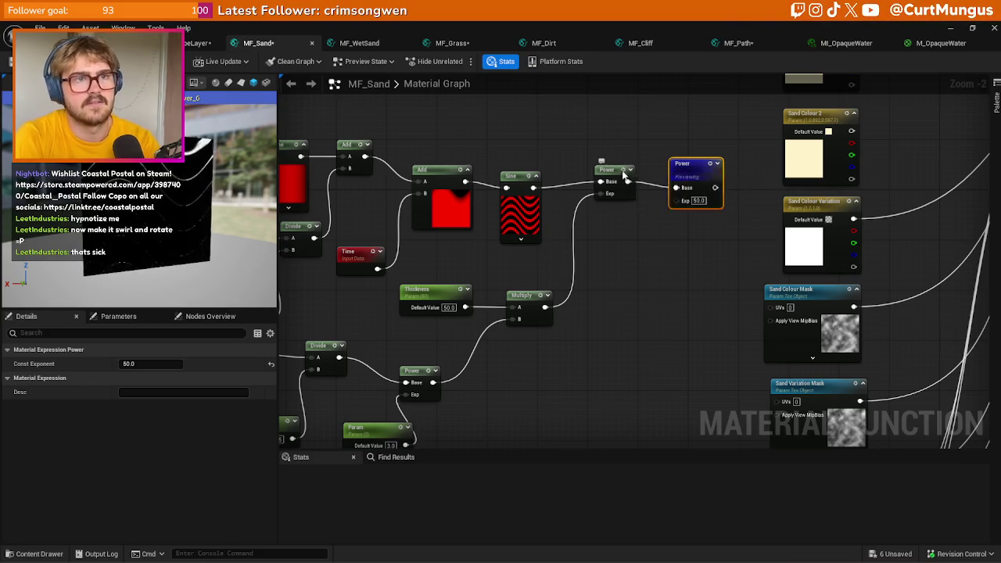
key("Delete")
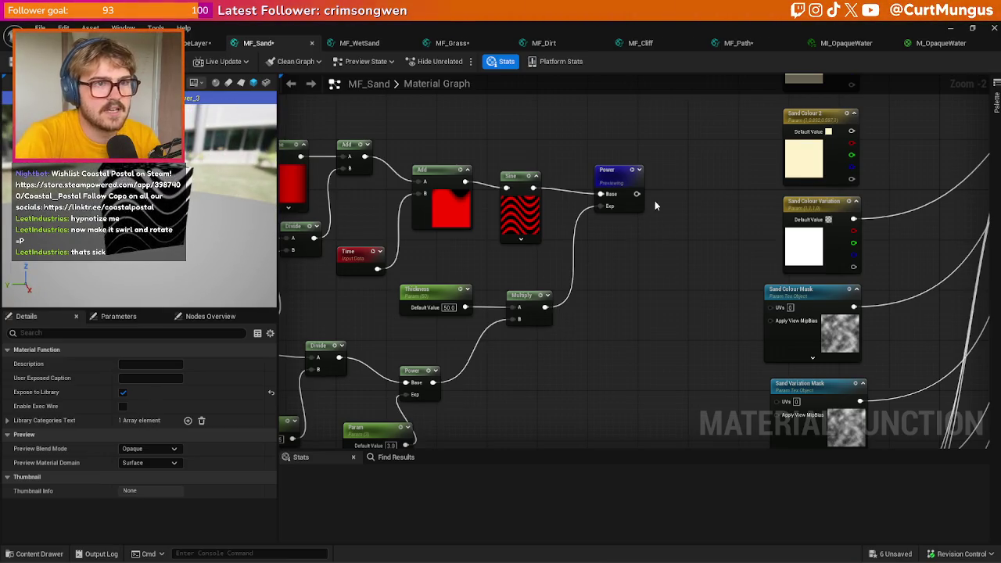
right_click(728, 336)
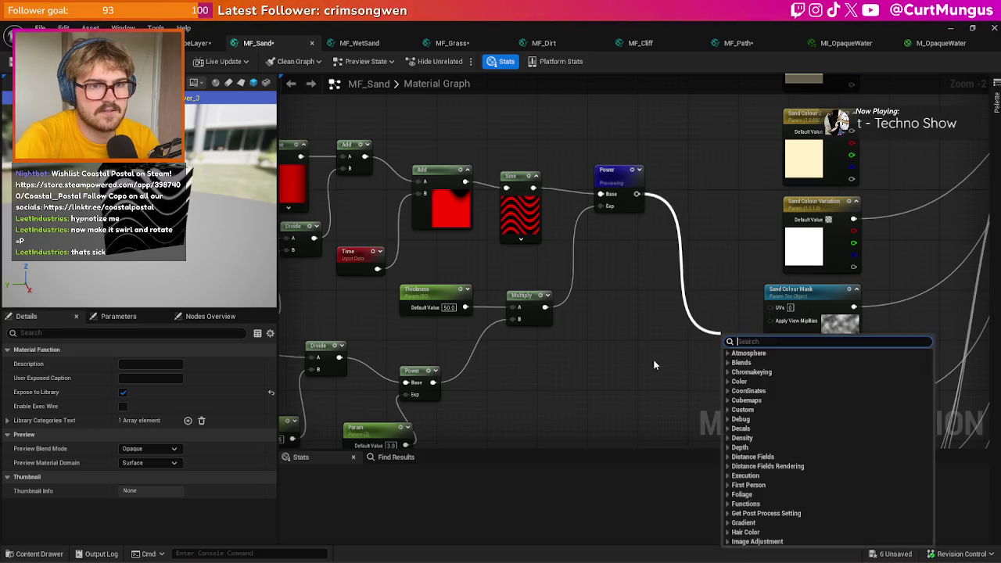
left_click_drag(677, 344, 482, 277)
scroll(679, 257, "down", 3)
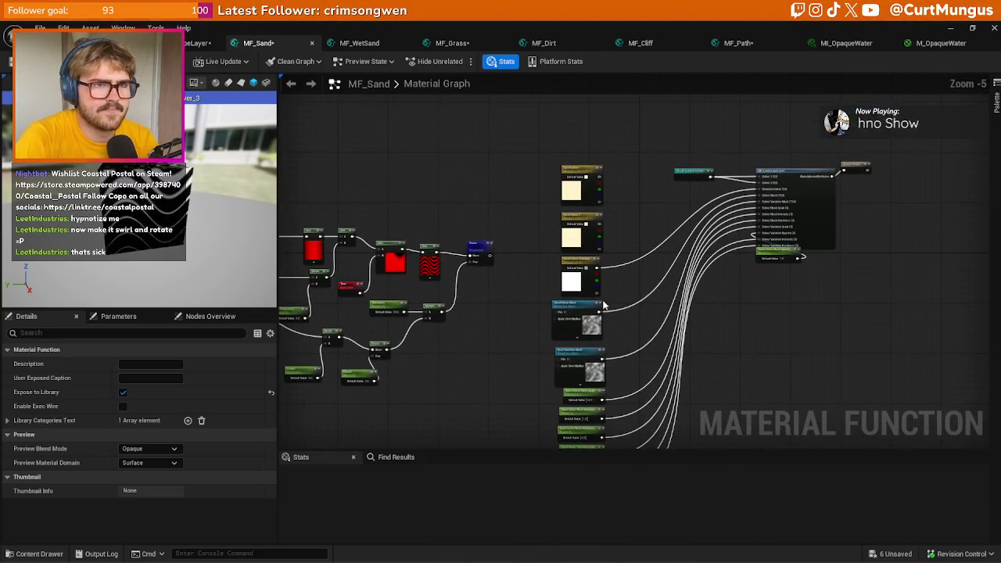
mouse_move(490, 255)
left_mouse_down()
mouse_move(508, 328)
mouse_move(773, 205)
mouse_move(772, 187)
mouse_move(755, 344)
mouse_move(741, 202)
mouse_move(570, 253)
mouse_move(518, 298)
left_mouse_up()
key("Escape")
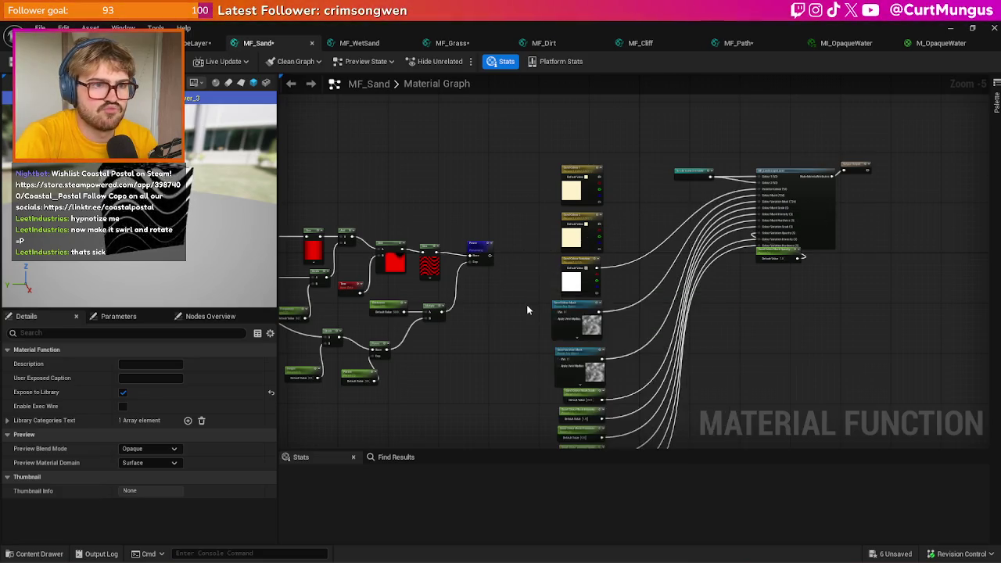
scroll(508, 305, "up", 3)
right_click(508, 305)
type("texture")
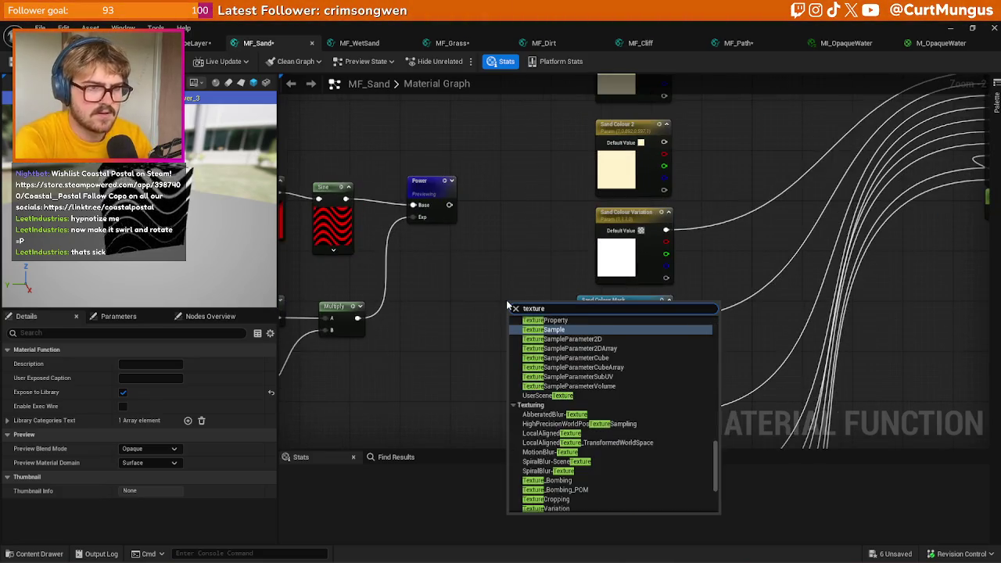
key("BackSpace")
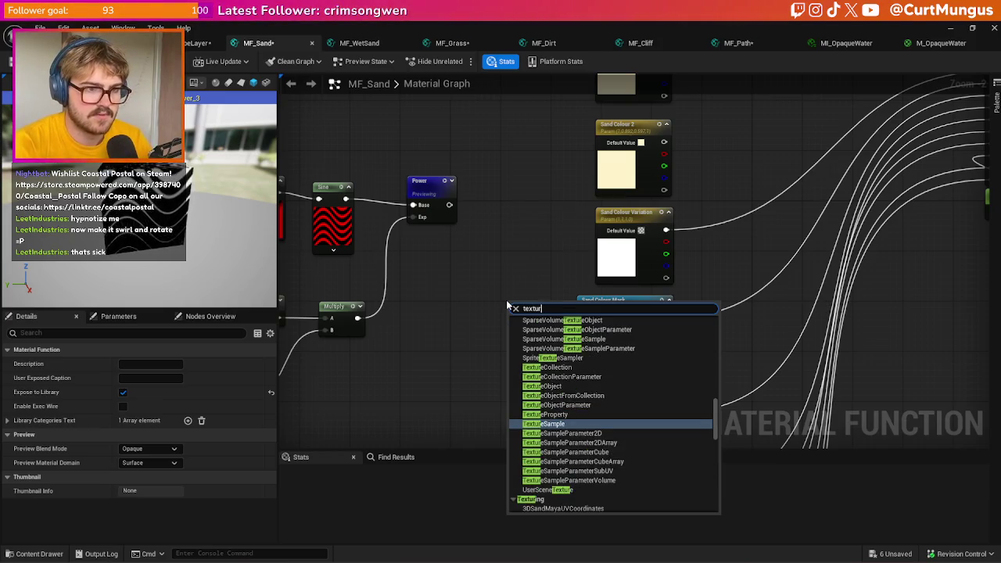
key("Return")
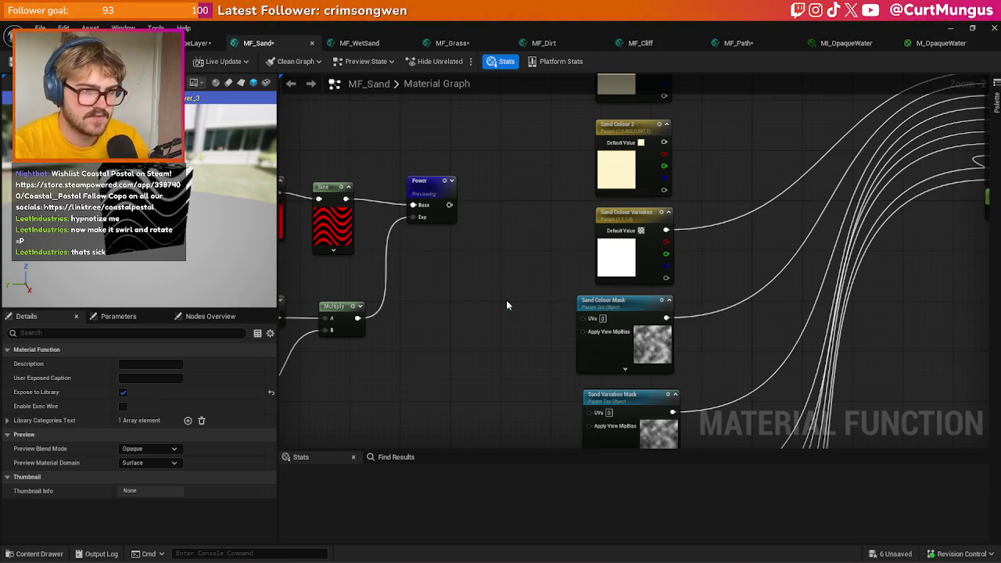
mouse_move(508, 306)
left_mouse_down()
mouse_move(486, 279)
mouse_move(482, 229)
mouse_move(492, 251)
left_mouse_up()
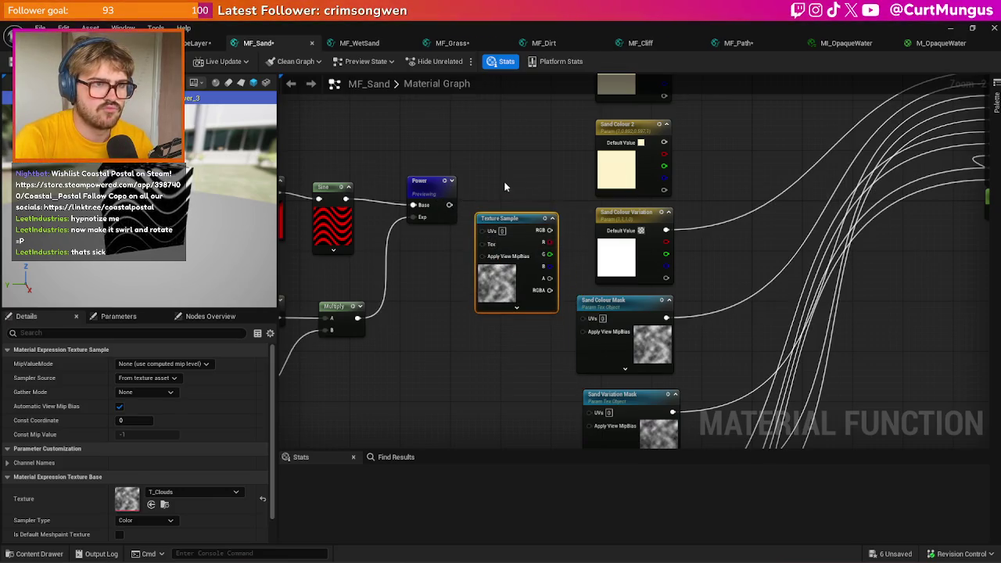
key("Delete")
right_click(525, 229)
type("makefloat2")
key("Return")
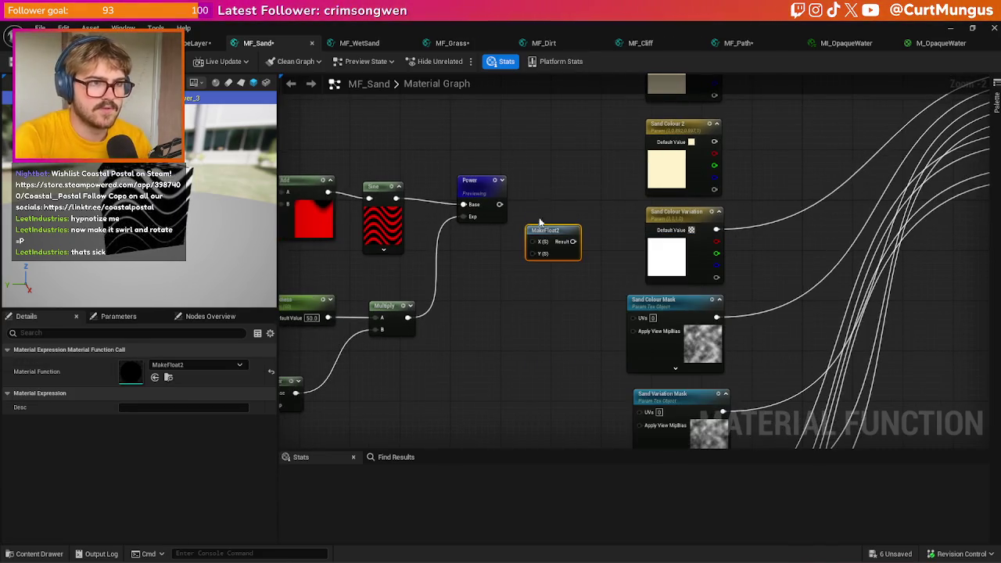
left_click_drag(499, 204, 535, 247)
scroll(535, 247, "down", 1)
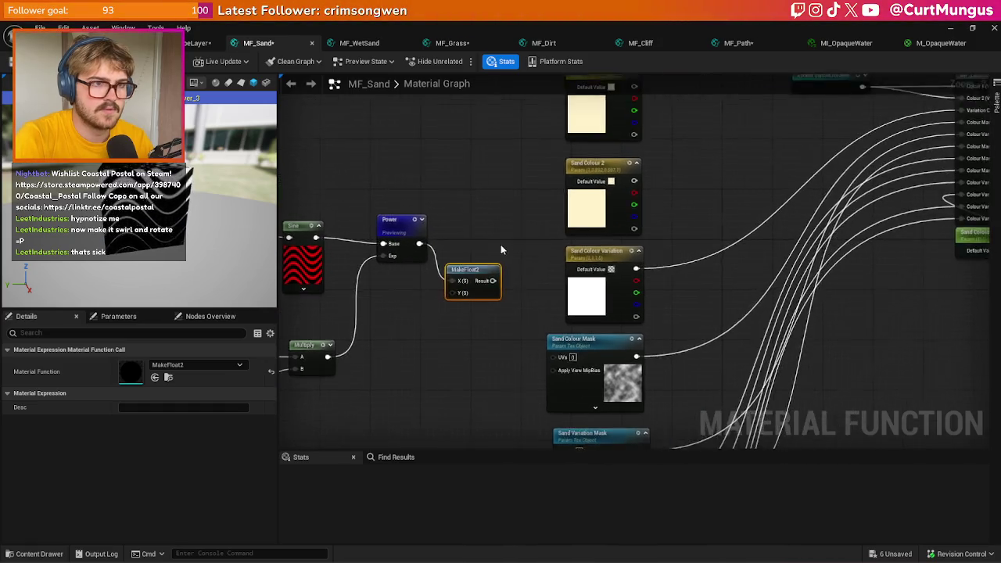
mouse_move(464, 319)
left_mouse_down()
mouse_move(817, 245)
mouse_move(880, 219)
mouse_move(901, 180)
mouse_move(542, 335)
mouse_move(469, 356)
mouse_move(786, 219)
mouse_move(905, 181)
mouse_move(558, 329)
mouse_move(494, 336)
left_mouse_up()
left_click(469, 359)
left_click(443, 308)
key("Delete")
right_click(436, 310)
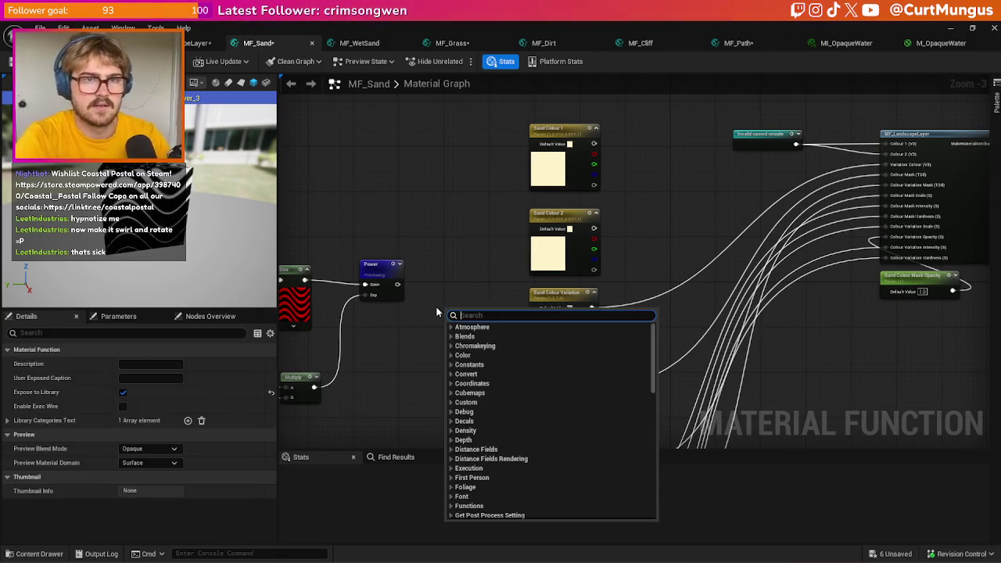
- Cancel the 'make te' node search and connect Add's output into the Sine node
type("make te")
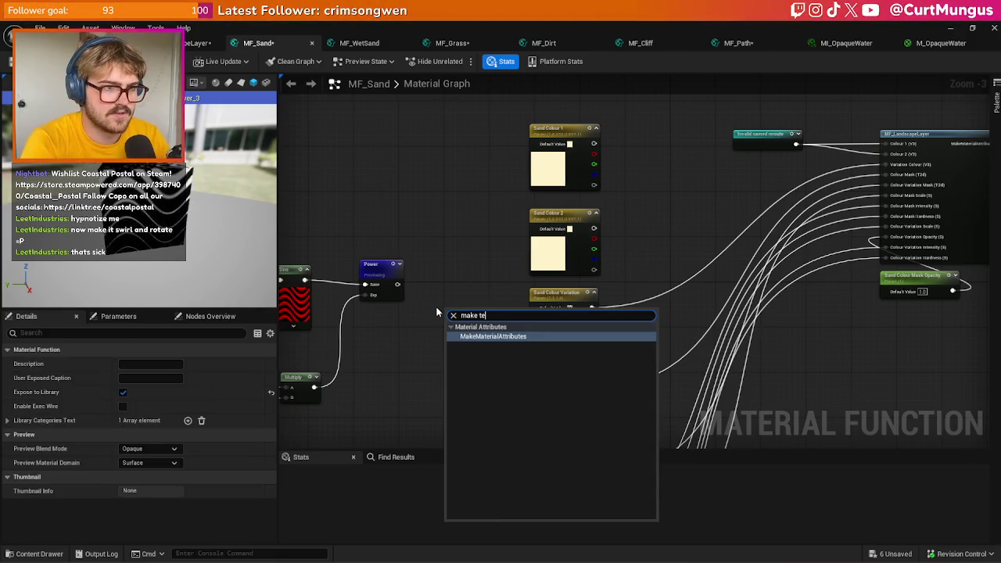
key("BackSpace")
key("BackSpace")
key("BackSpace")
key("Escape")
left_click_drag(436, 305, 521, 292)
left_click_drag(156, 195, 266, 195)
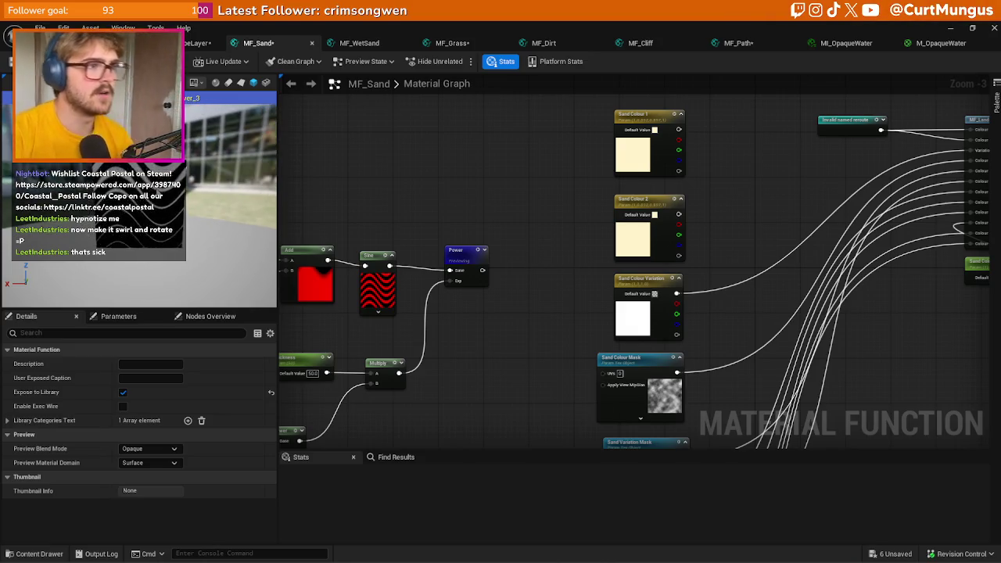
left_click_drag(281, 313, 507, 230)
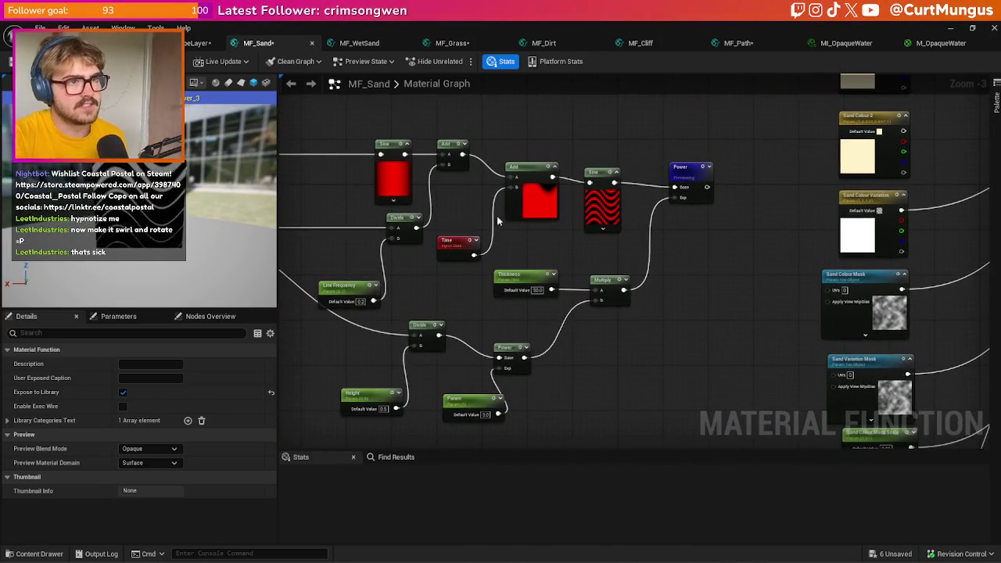
left_click_drag(592, 181, 591, 182)
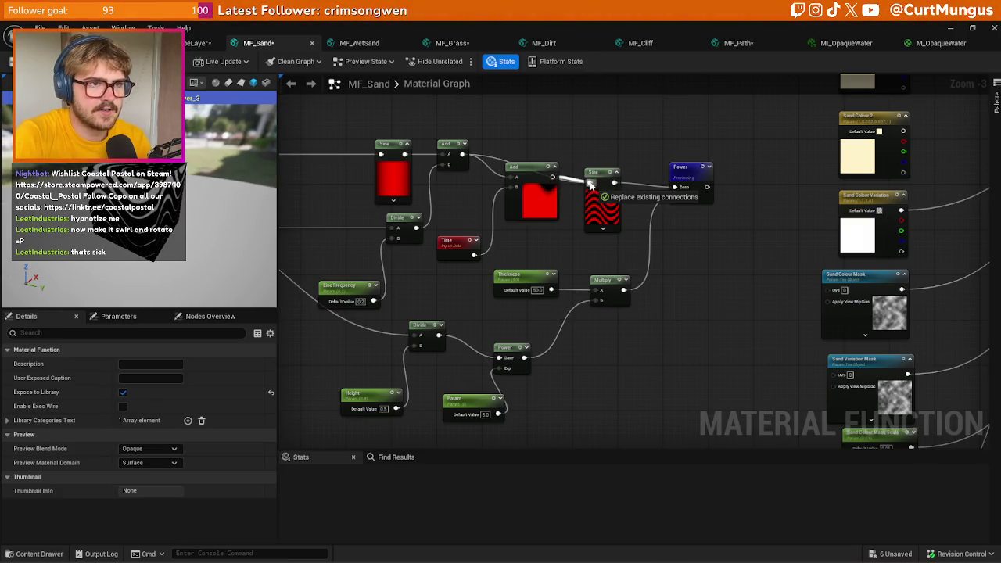
- Select the wave node cluster and preview it on a plane mesh
scroll(615, 209, "down", 2)
left_click_drag(653, 298, 700, 308)
left_click_drag(352, 153, 737, 402)
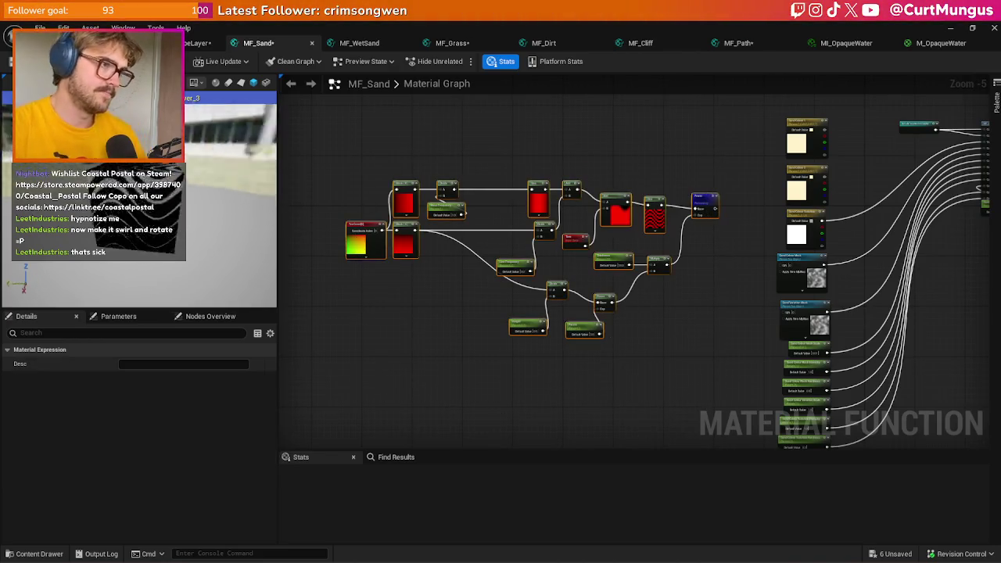
left_click(242, 84)
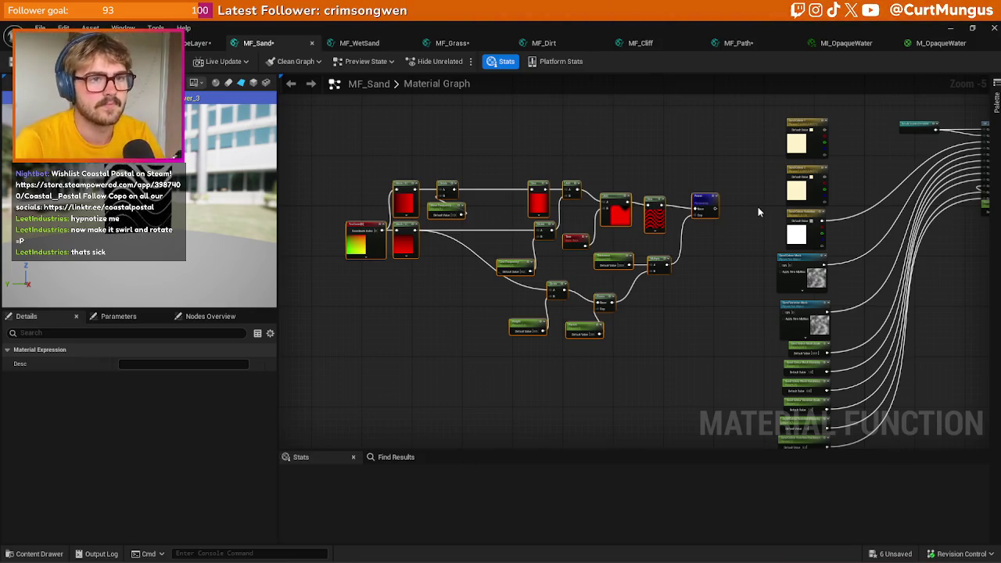
- Clear the selection and switch to the MF_LandscapeLayer graph
left_click(687, 306)
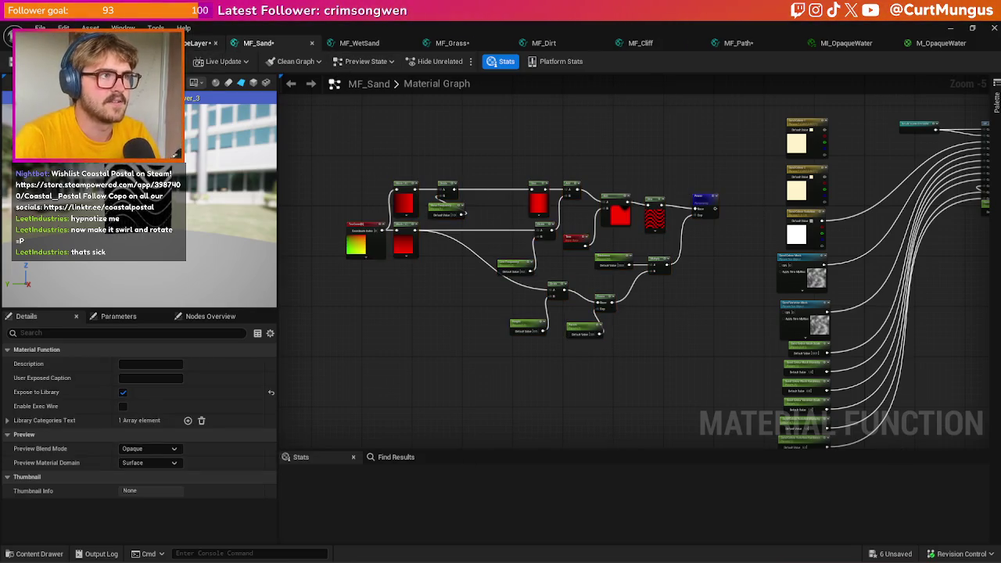
left_click(199, 43)
scroll(519, 231, "up", 3)
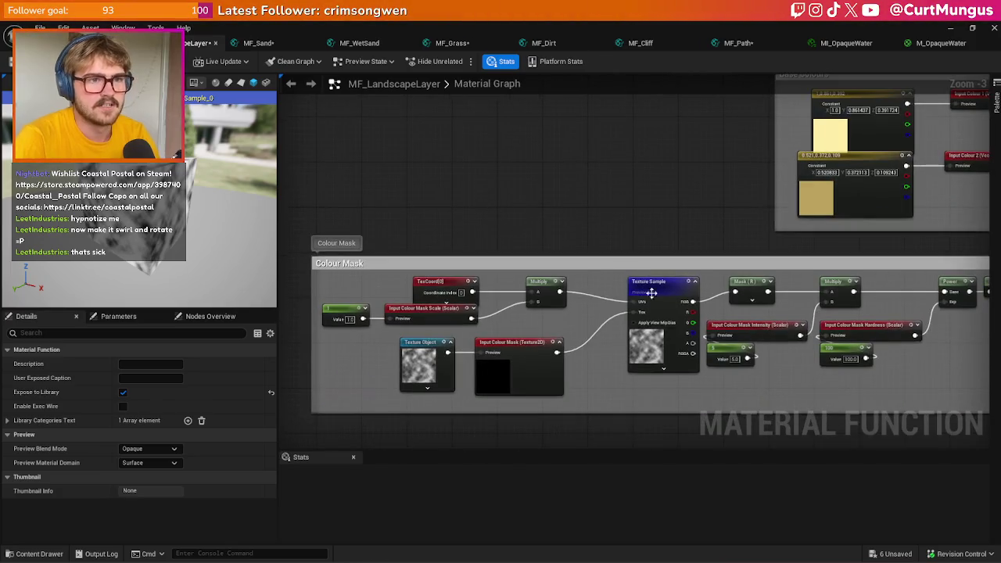
- Remove a stray Power node from the MF_LandscapeLayer graph
scroll(641, 219, "down", 2)
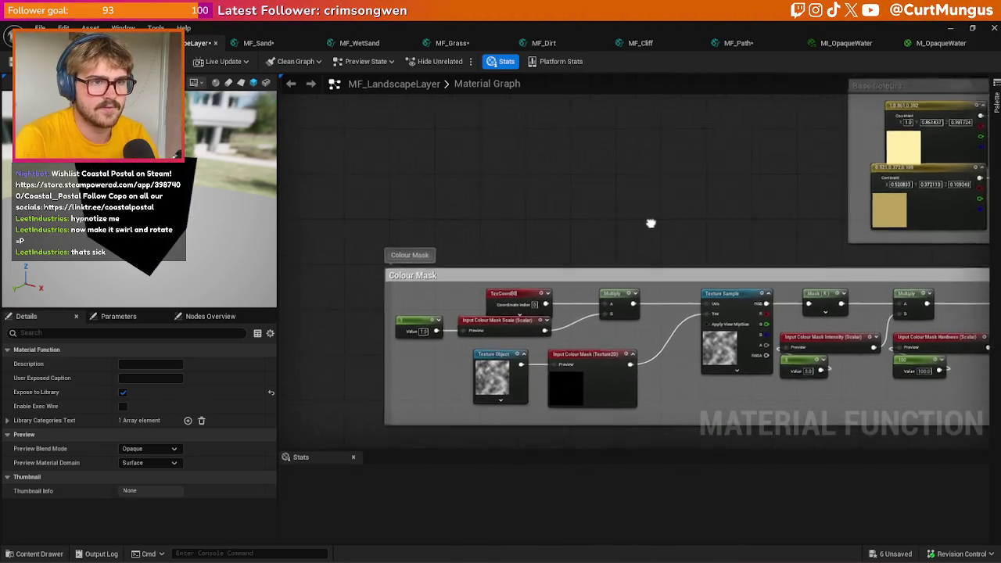
scroll(519, 158, "up", 2)
left_click(544, 185)
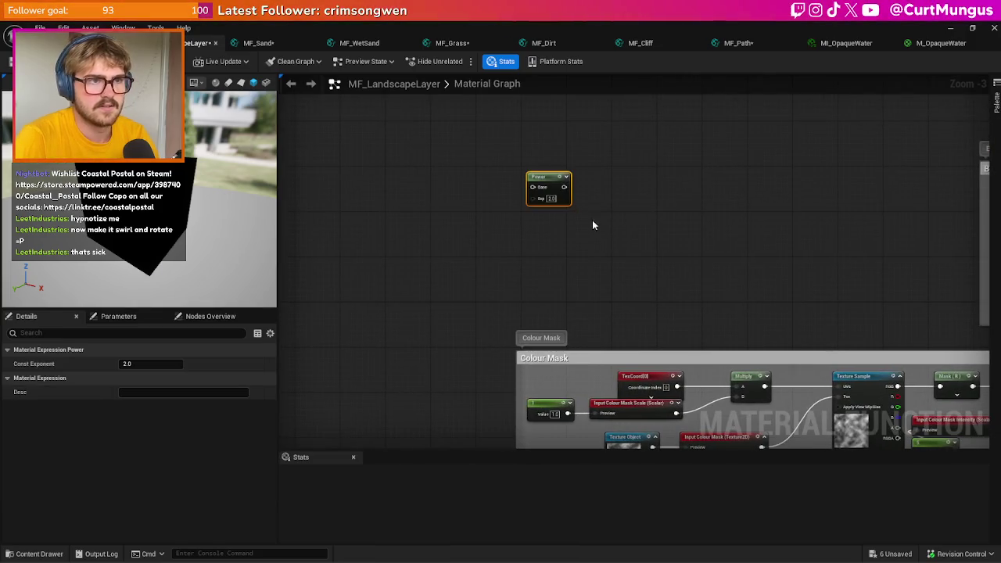
key("Delete")
- Copy the wave-pattern nodes from MF_Sand and paste them left of MF_LandscapeLayer's Colour Mask
left_click(258, 43)
left_click_drag(324, 130, 711, 393)
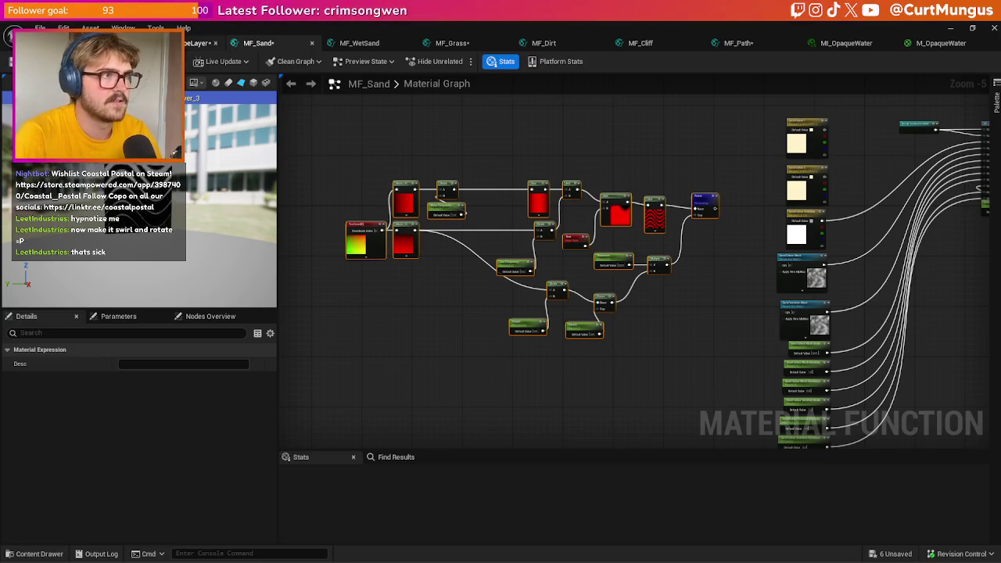
key("ctrl+c")
left_click(200, 43)
key("ctrl+v")
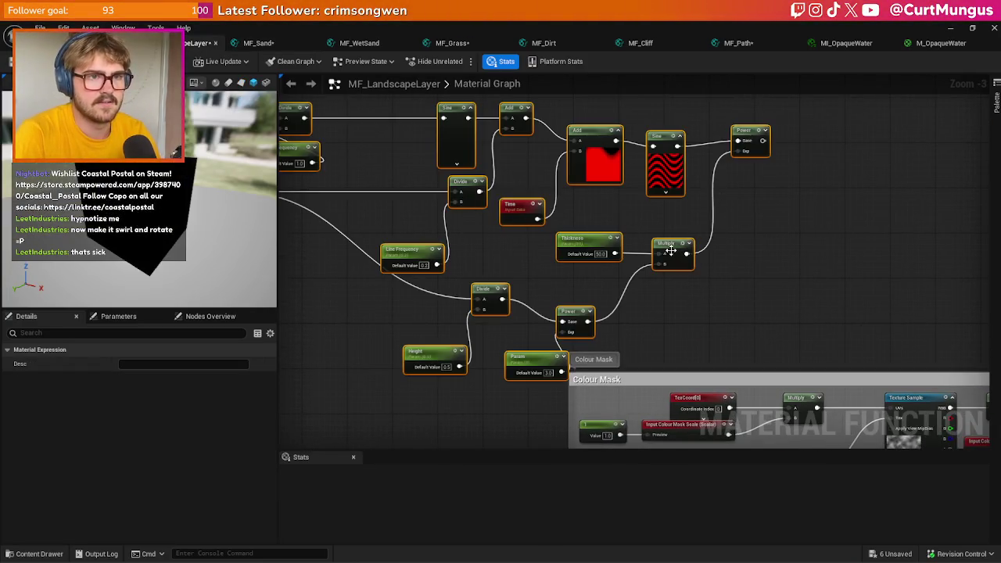
left_click_drag(673, 245, 589, 238)
left_click(566, 239)
- Wire the pattern's Power output into the Mask input and view the island
scroll(566, 240, "down", 1)
mouse_move(546, 154)
left_mouse_down()
mouse_move(689, 304)
mouse_move(707, 375)
mouse_move(689, 275)
mouse_move(704, 266)
mouse_move(780, 367)
left_mouse_up()
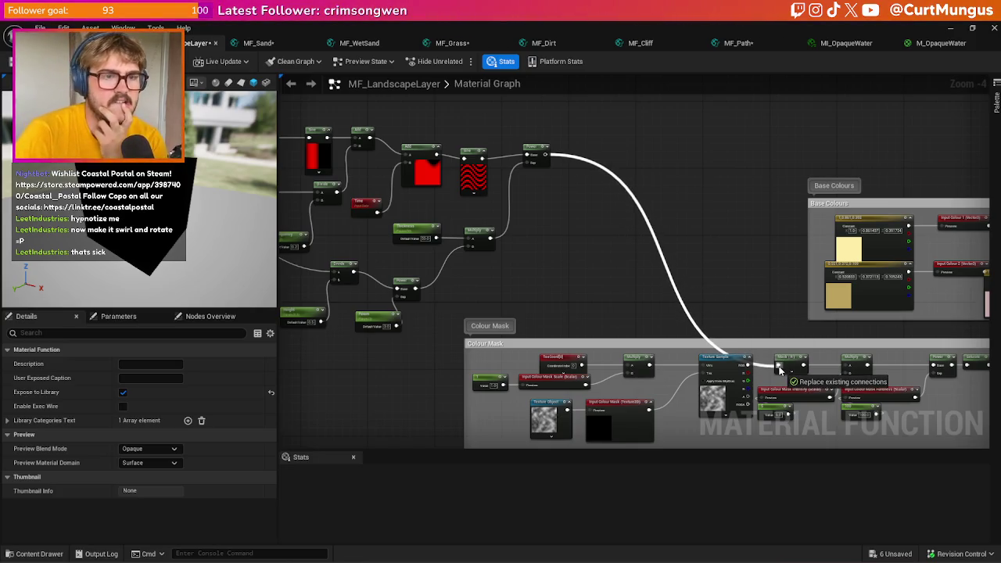
left_click_drag(779, 369, 780, 370)
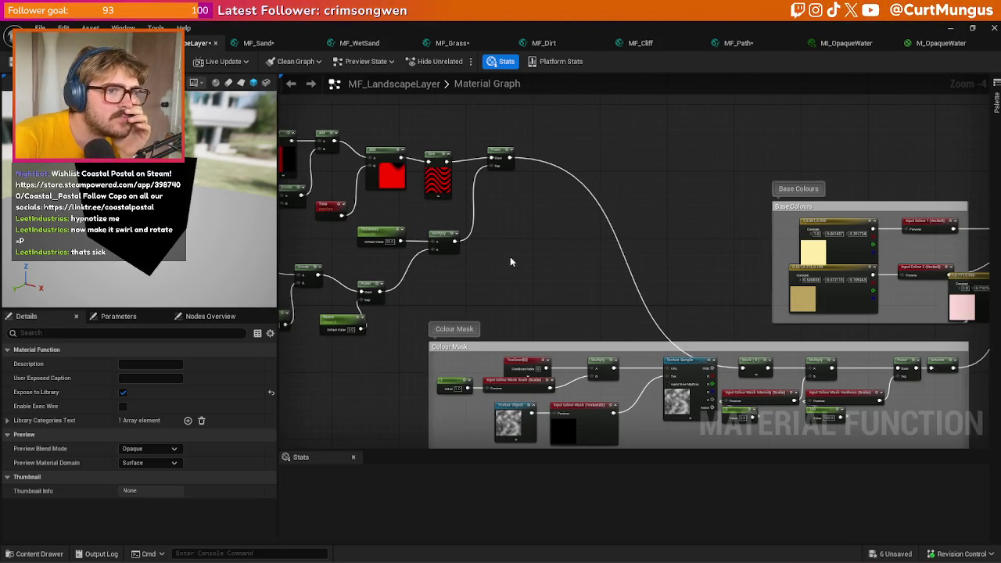
left_click(117, 43)
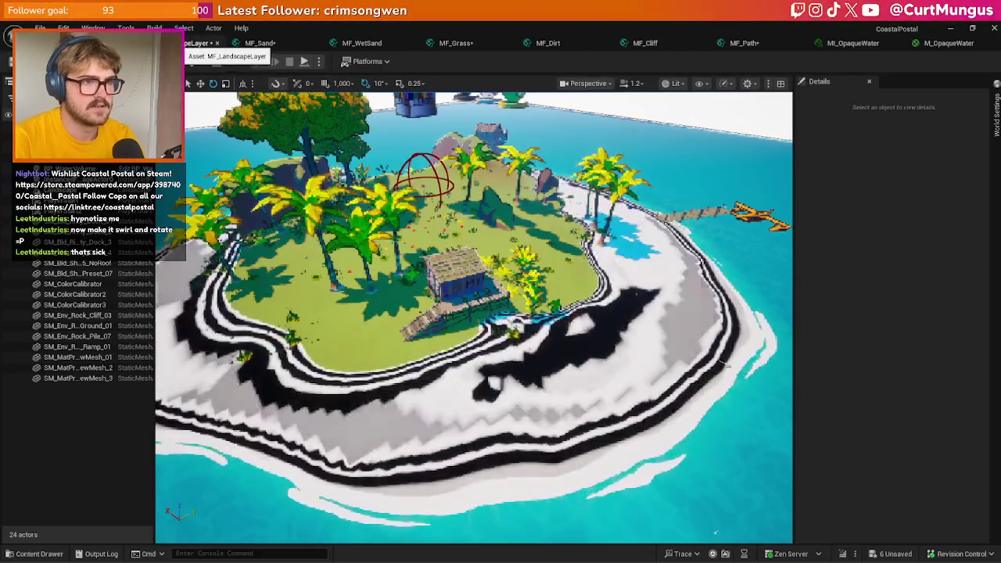
- Fly the camera around the island to inspect the striped sand
left_click(199, 43)
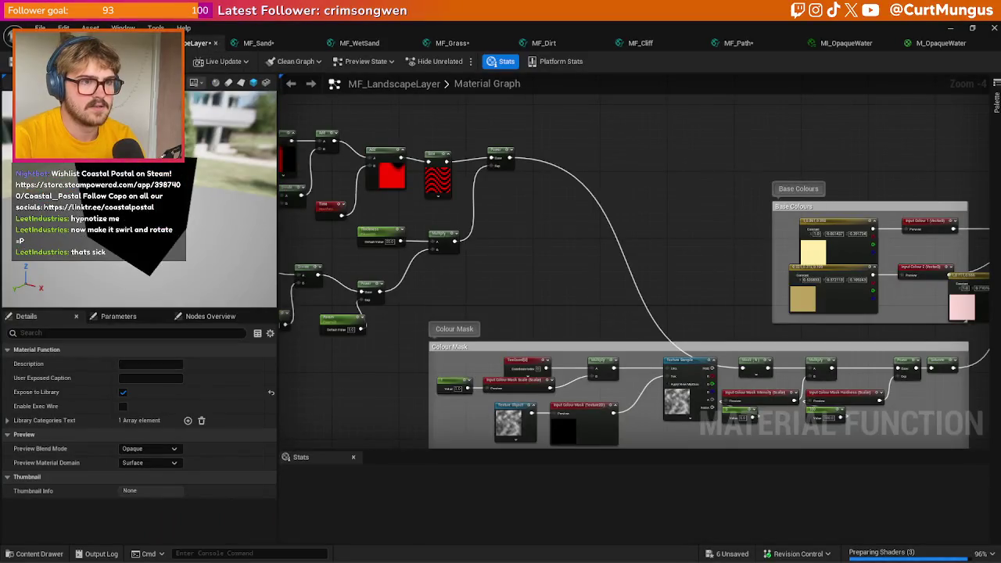
scroll(566, 278, "down", 1)
left_click_drag(566, 278, 585, 263)
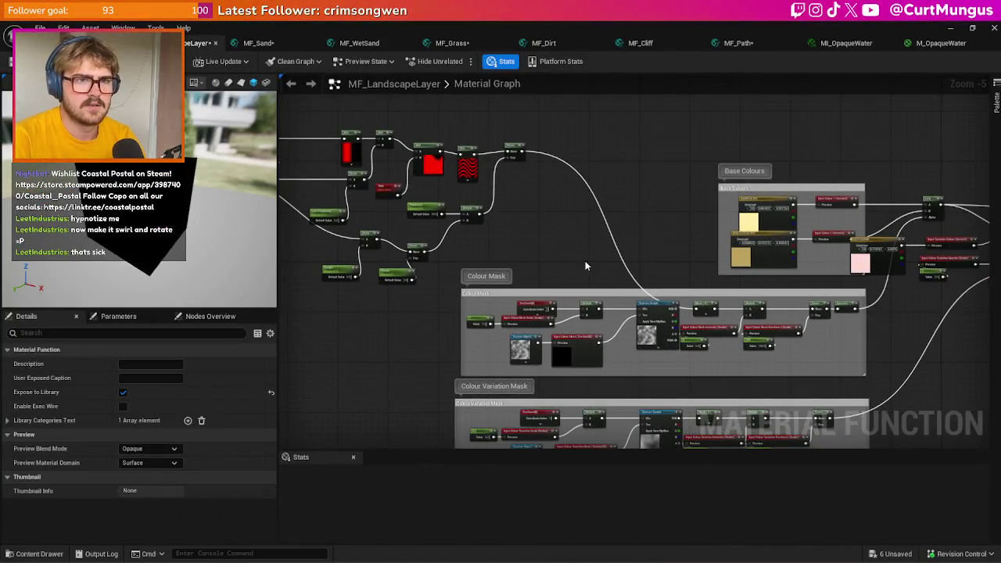
key("ctrl+Tab")
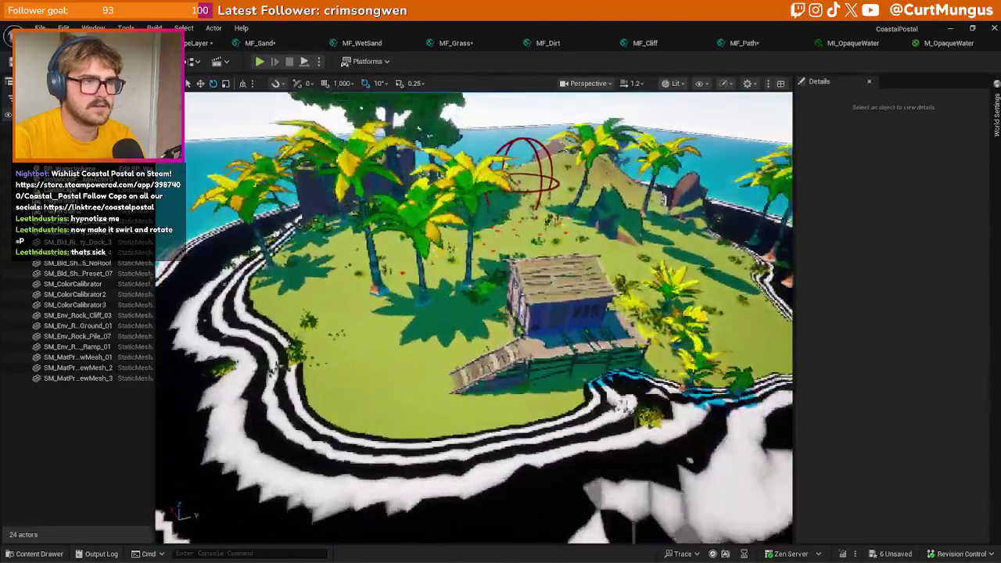
key("a")
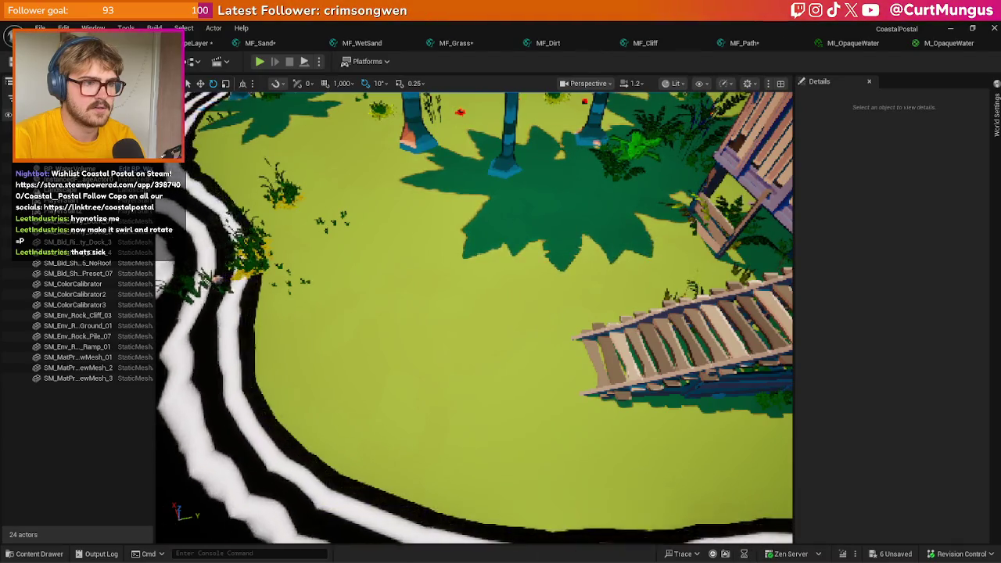
key("s")
key("s")
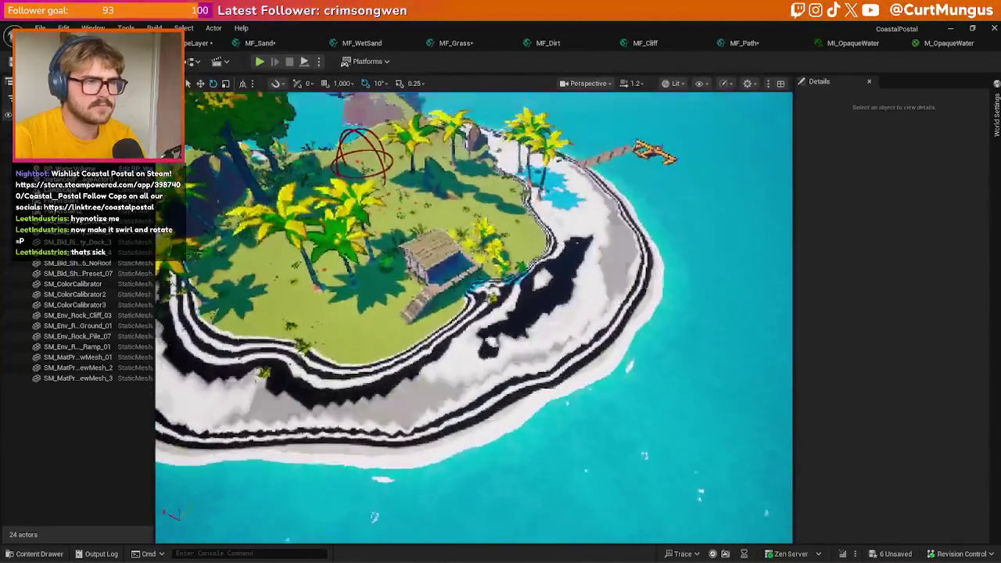
key("w")
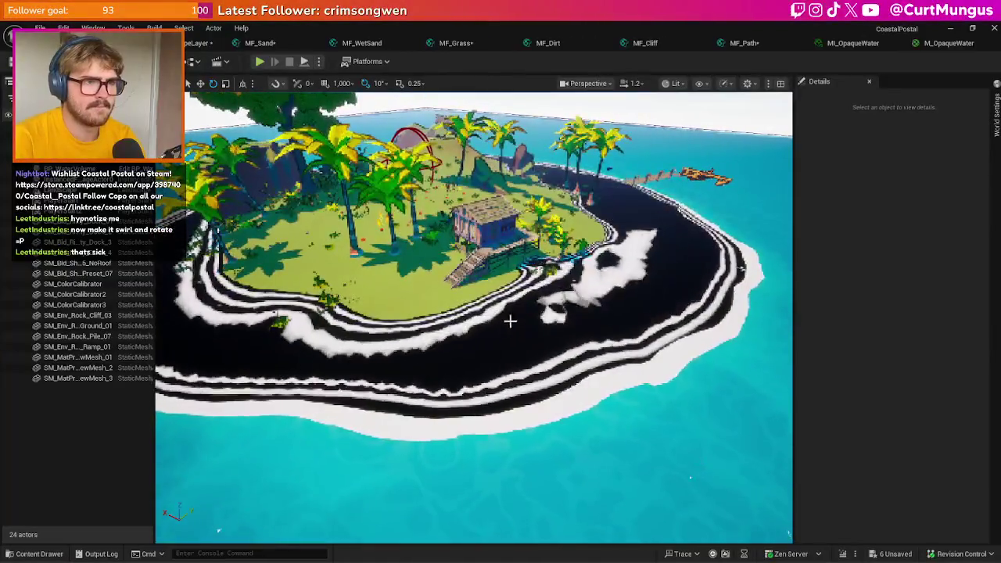
key("a")
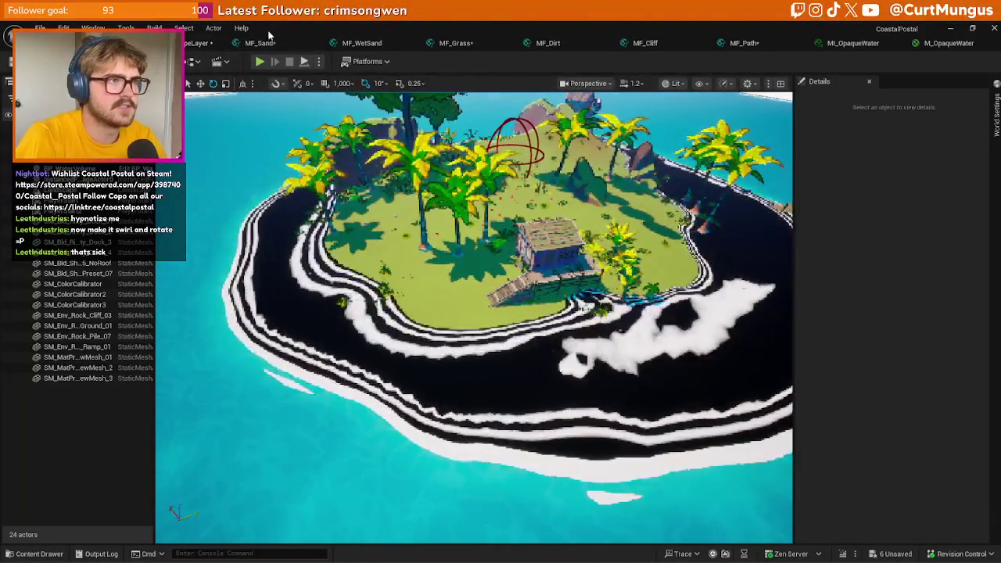
- Reconnect Texture Sample RGB to MF_LandscapeLayer's Mask (R) input and check the island
left_click(189, 45)
scroll(593, 261, "up", 4)
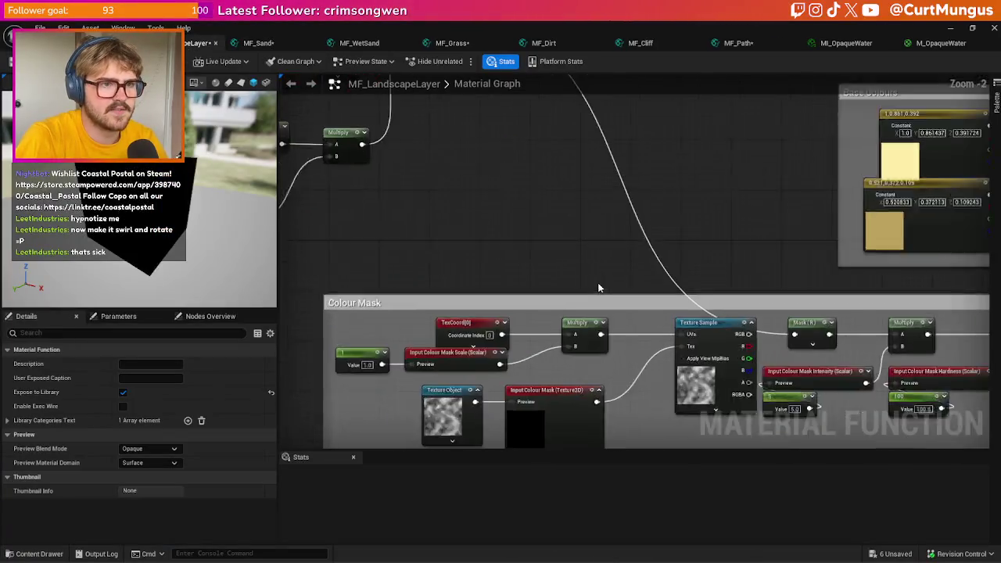
left_click_drag(764, 327, 766, 322)
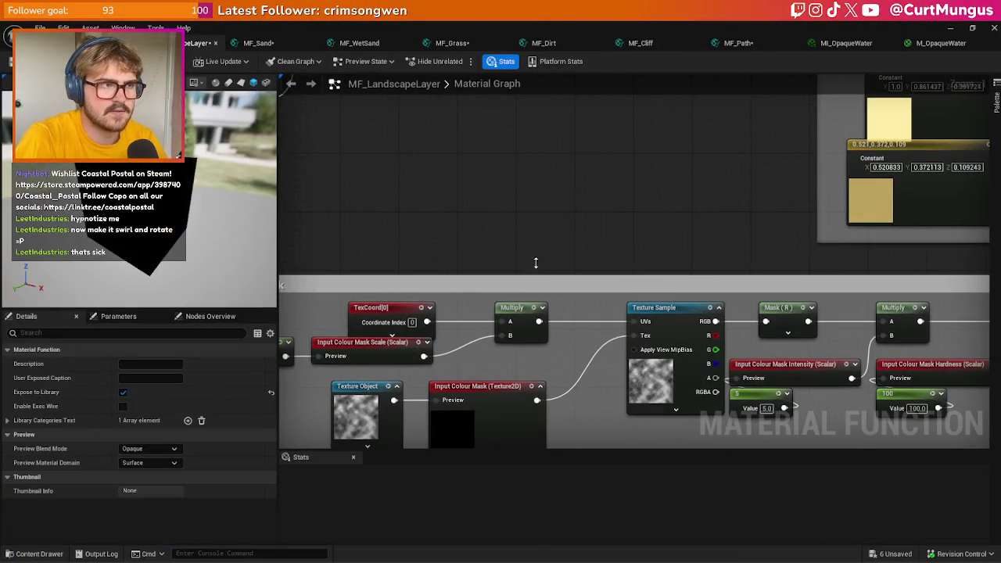
left_click(185, 43)
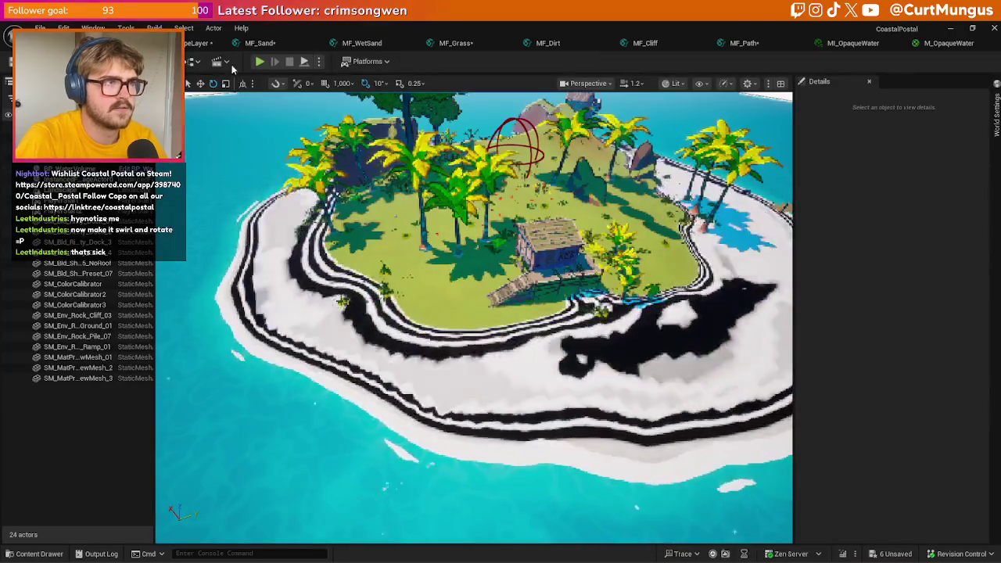
- In MF_Sand, delete the invalid named reroute and wire Sand Colour 1 into Colour 1
left_click(262, 44)
scroll(701, 142, "up", 1)
mouse_move(688, 162)
left_mouse_down()
mouse_move(603, 206)
mouse_move(717, 172)
mouse_move(670, 196)
left_mouse_up()
scroll(718, 172, "up", 1)
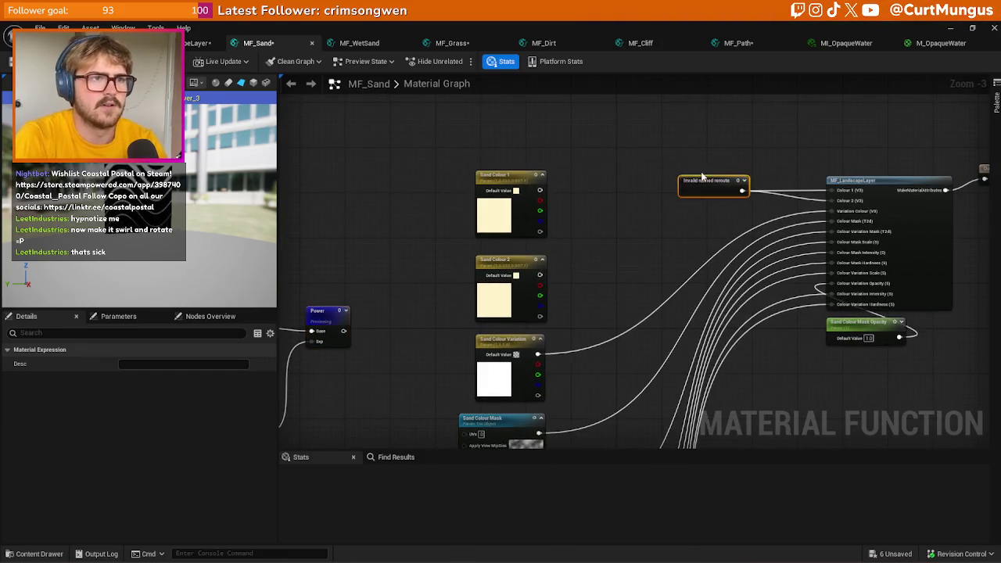
key("Delete")
mouse_move(538, 277)
left_mouse_down()
mouse_move(845, 219)
mouse_move(838, 201)
mouse_move(573, 202)
mouse_move(539, 191)
left_mouse_up()
key("ctrl+space")
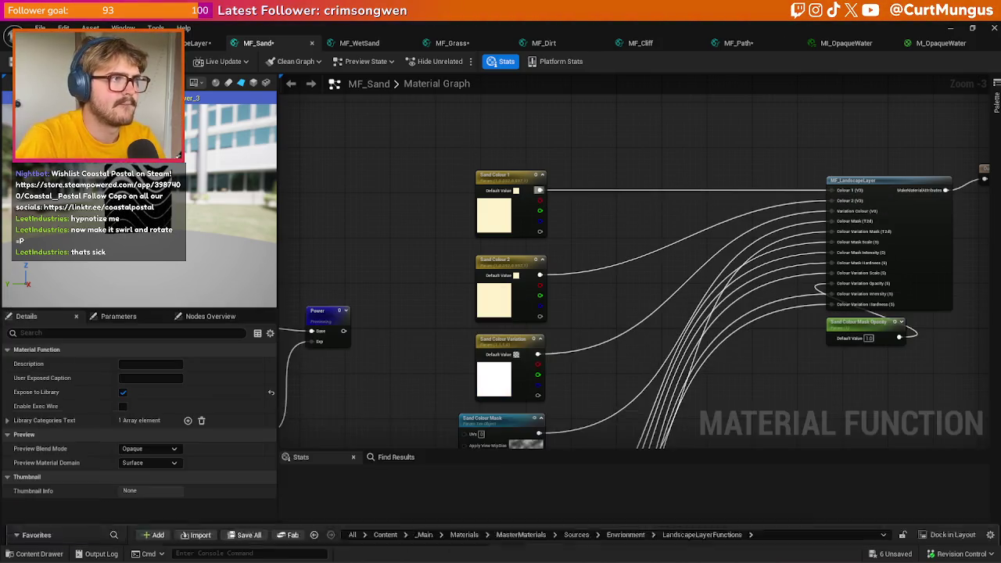
left_click(102, 43)
- Save all modified assets
scroll(440, 233, "down", 3)
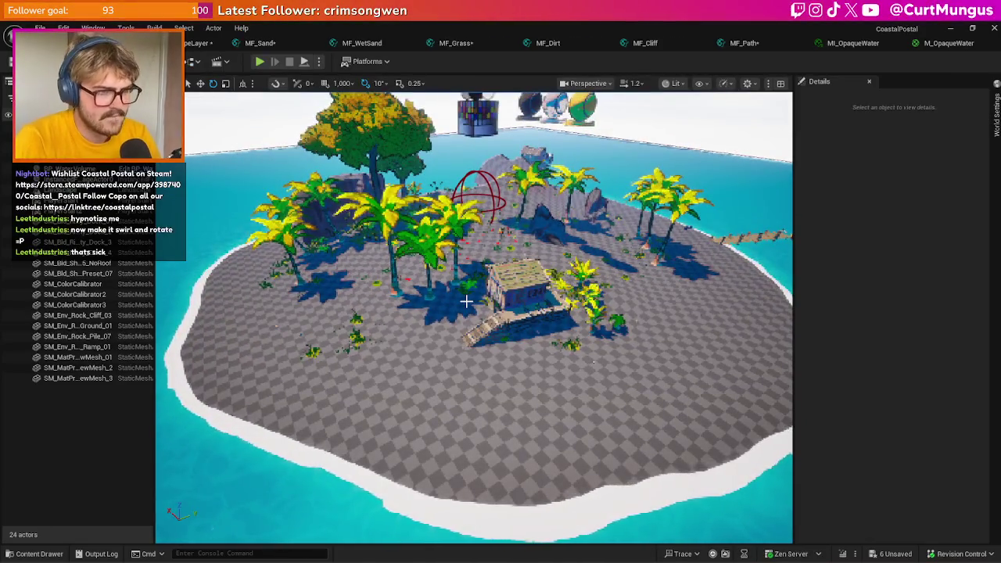
mouse_move(466, 302)
left_mouse_down()
mouse_move(505, 319)
mouse_move(469, 344)
mouse_move(461, 333)
left_mouse_up()
key("ctrl+s")
- Connect MF_Sand's Power output to the Sand Colour Mask UVs and check the beach
left_click(264, 47)
mouse_move(519, 290)
left_mouse_down()
mouse_move(549, 285)
mouse_move(510, 239)
mouse_move(561, 283)
left_mouse_up()
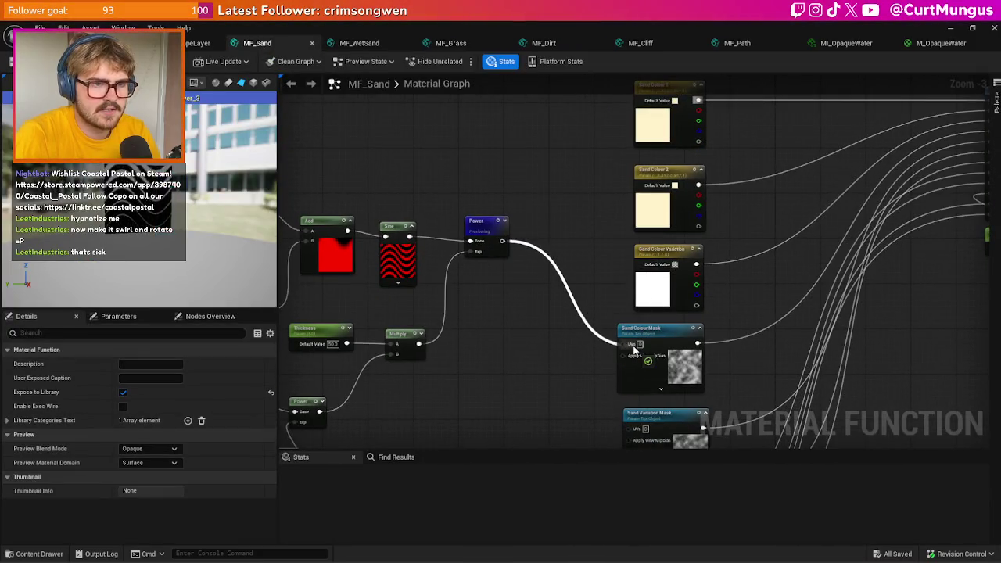
left_click_drag(634, 349, 631, 345)
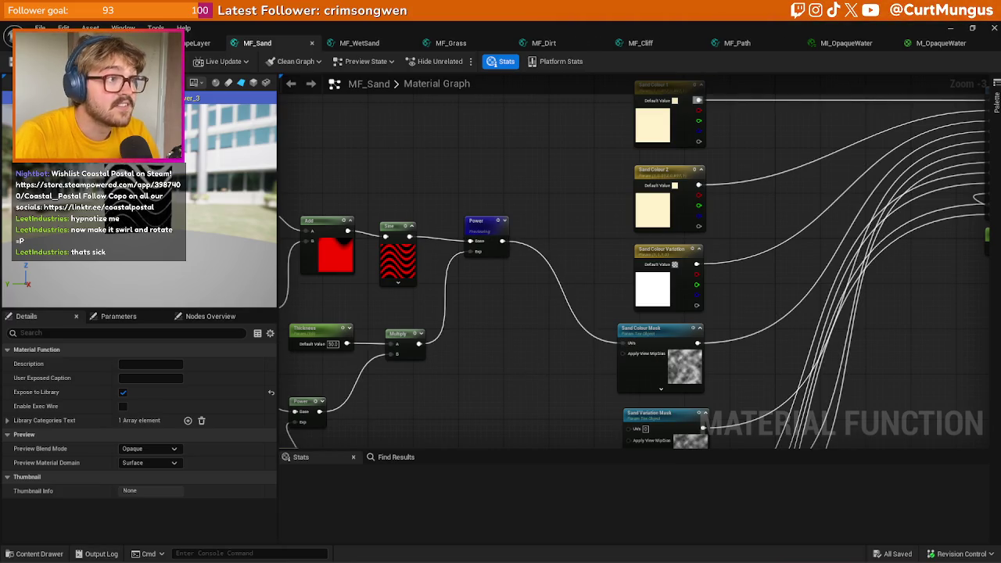
left_click(102, 43)
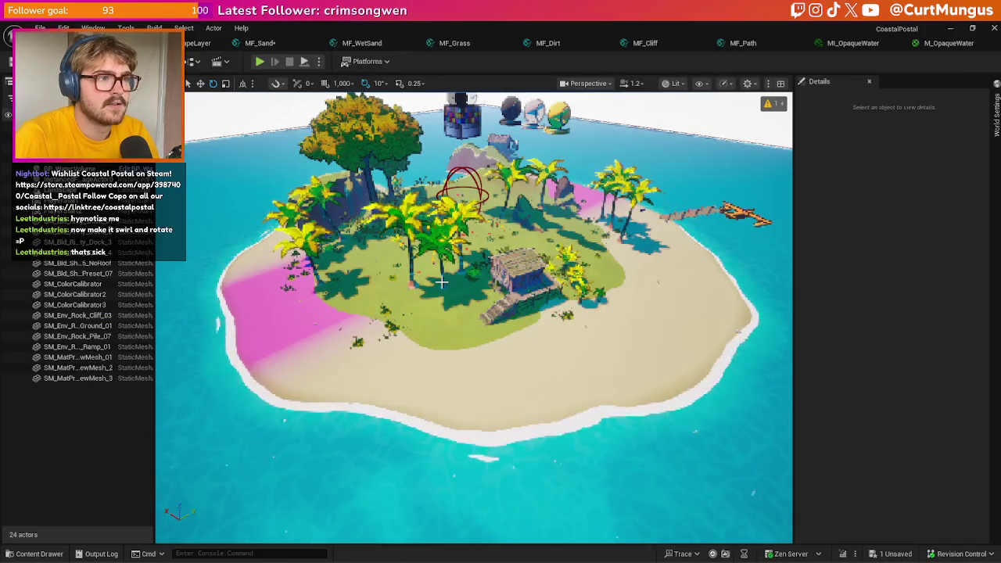
left_click(196, 43)
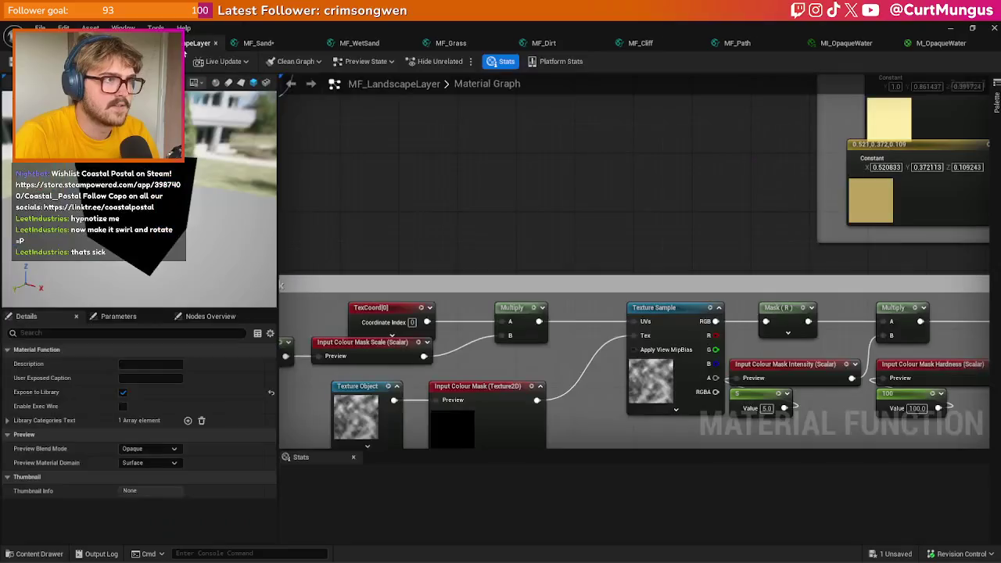
left_click(274, 47)
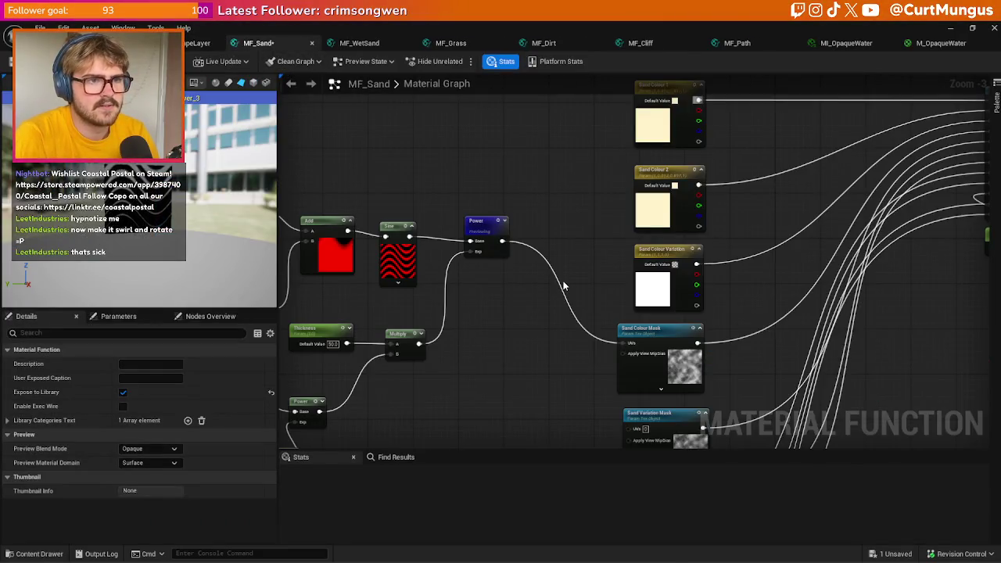
left_click_drag(560, 299, 473, 246)
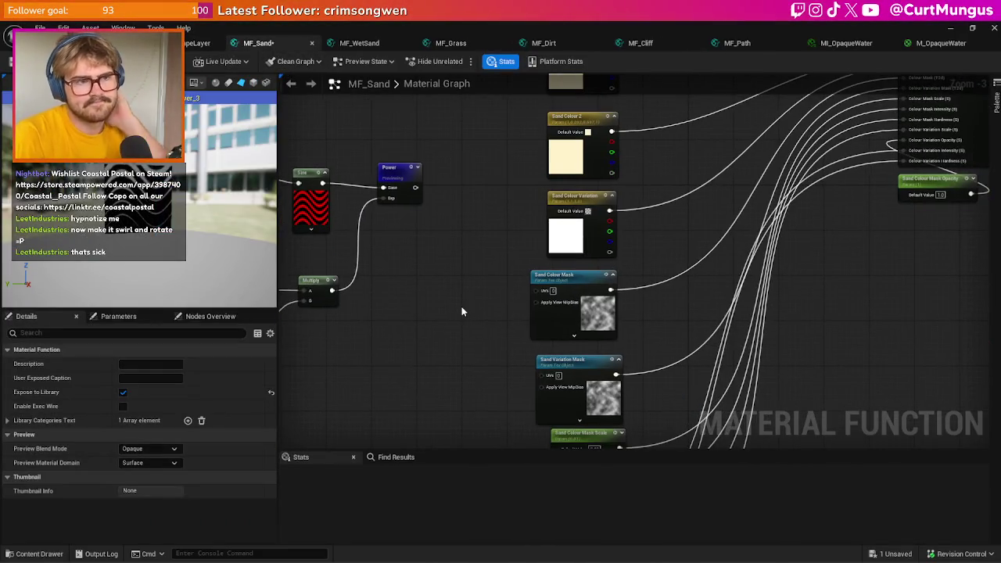
left_click(186, 47)
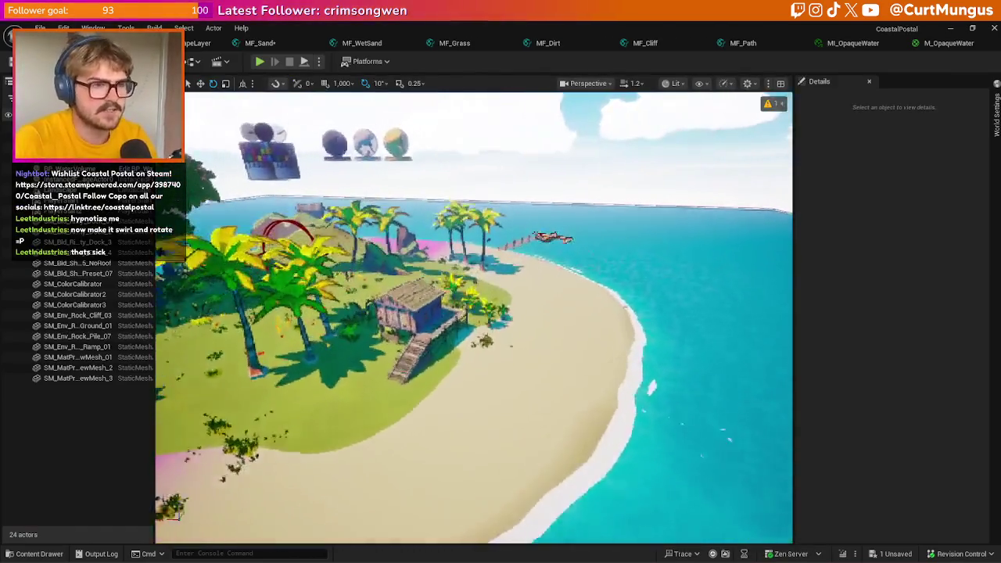
- Fly the camera around the island, then select the island landscape in the viewport
left_click_drag(536, 356, 536, 356)
left_click_drag(619, 252, 605, 253)
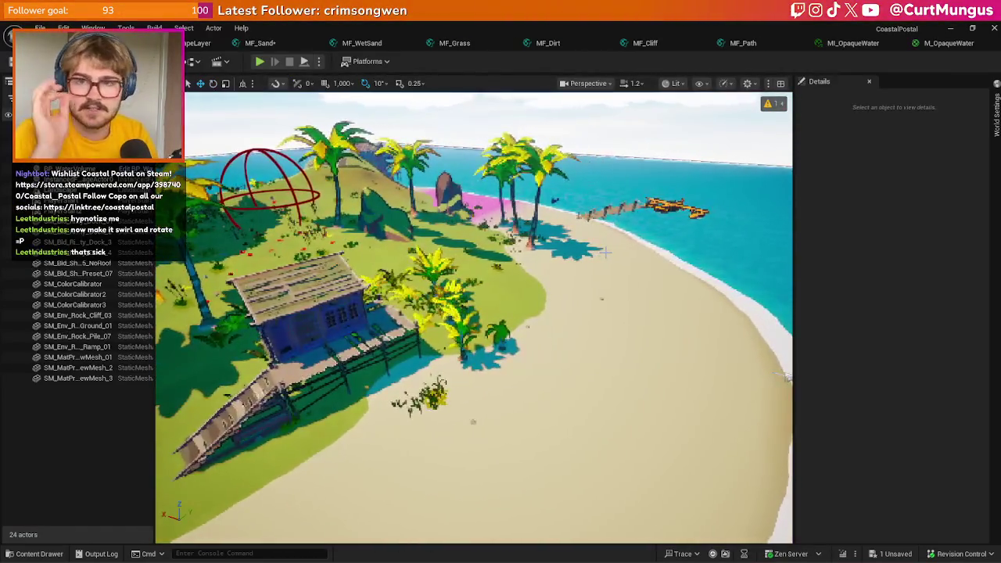
left_click_drag(473, 317, 474, 316)
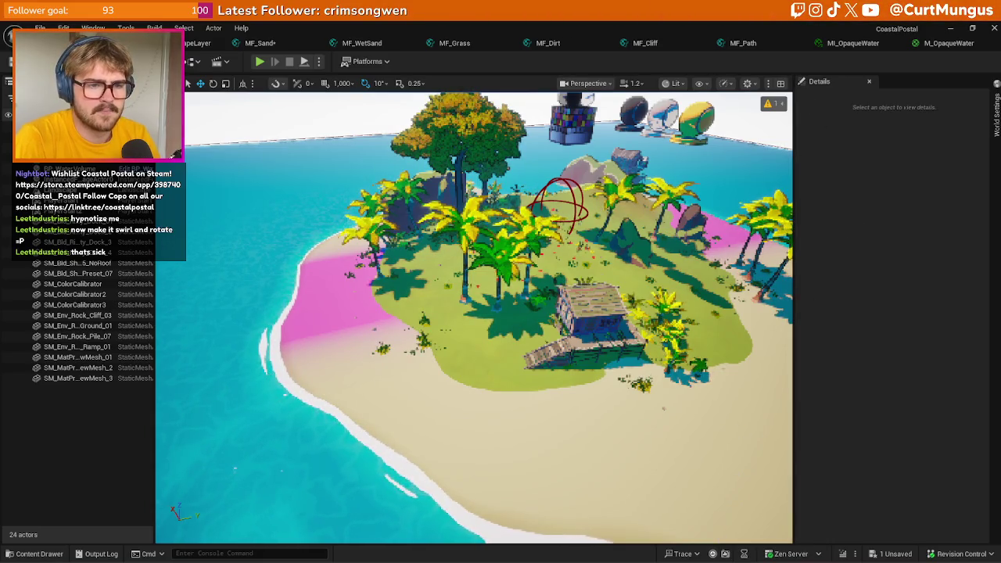
mouse_move(735, 535)
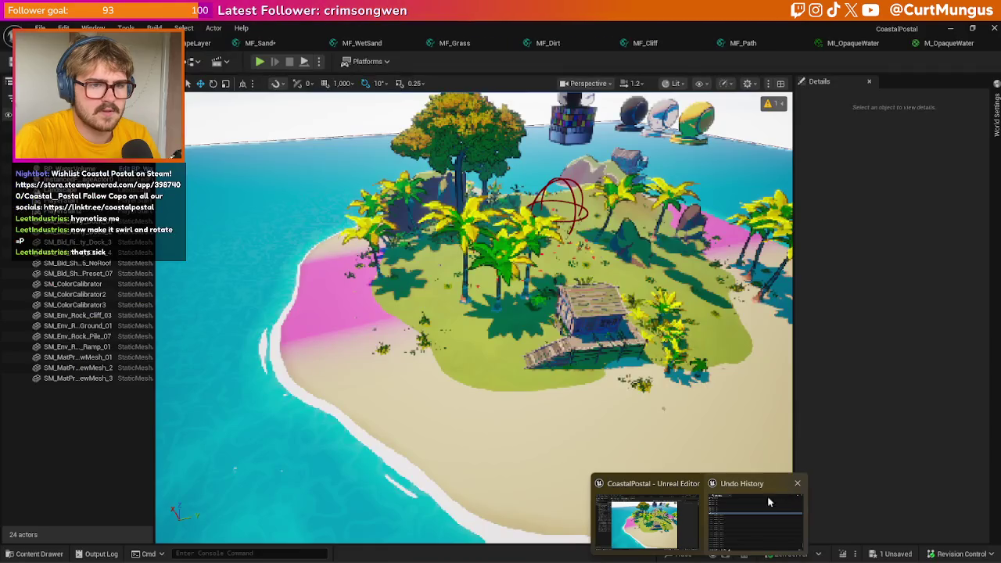
left_click(694, 518)
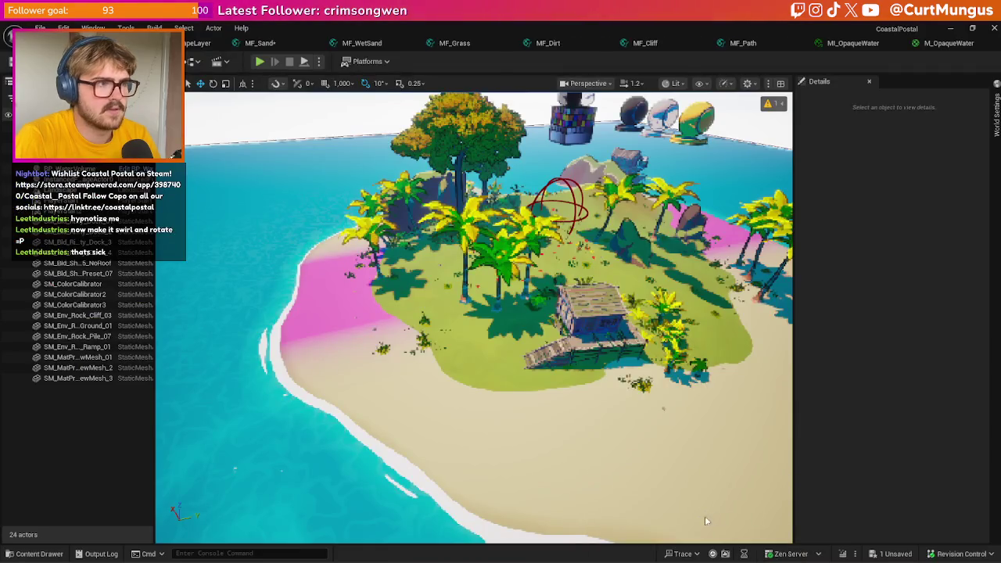
left_click(540, 219)
left_click(704, 344)
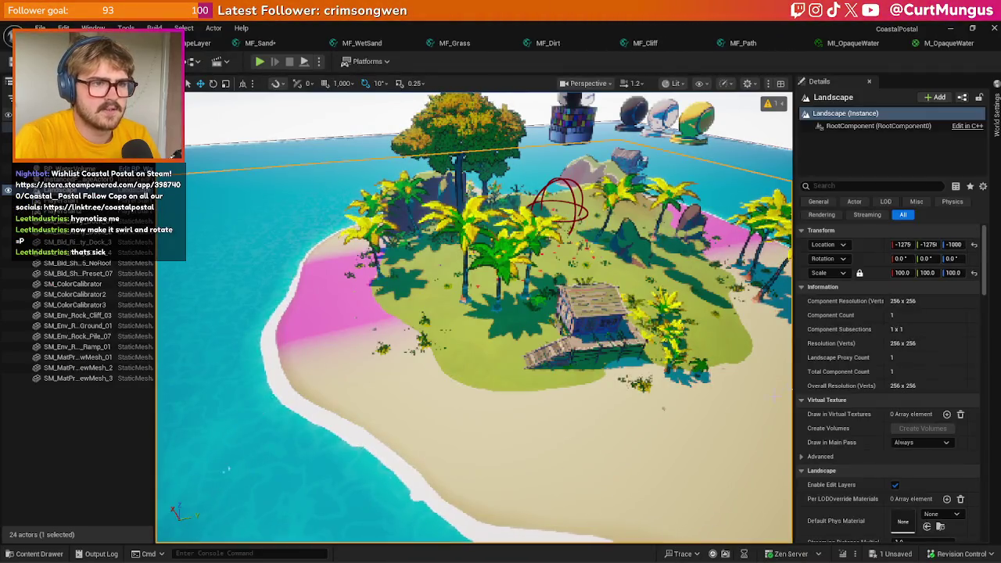
- Lower Sand - Height to 0 and paste Sand Colour 1's tan into Sand Colour 2
scroll(892, 473, "down", 2)
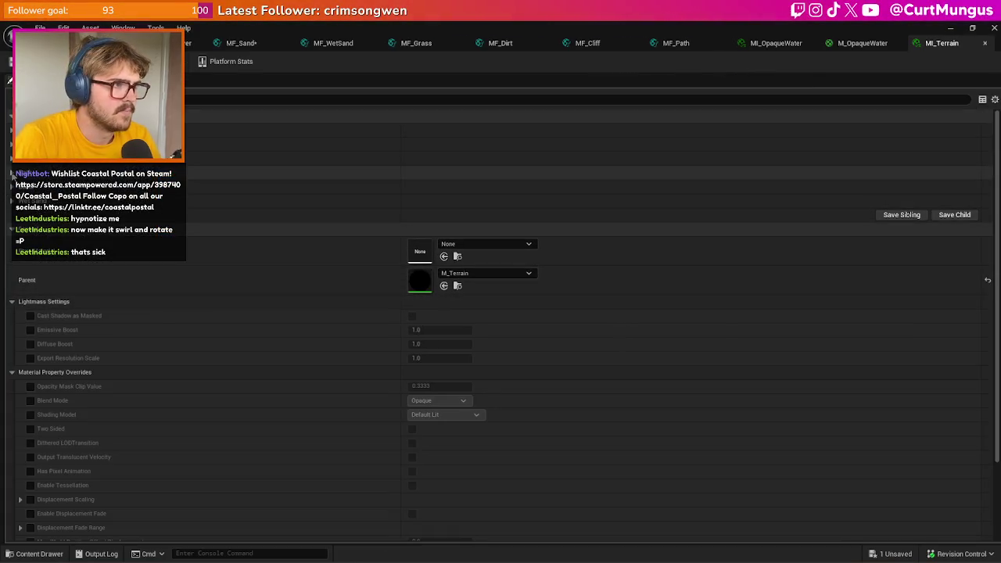
left_click_drag(461, 214, 423, 215)
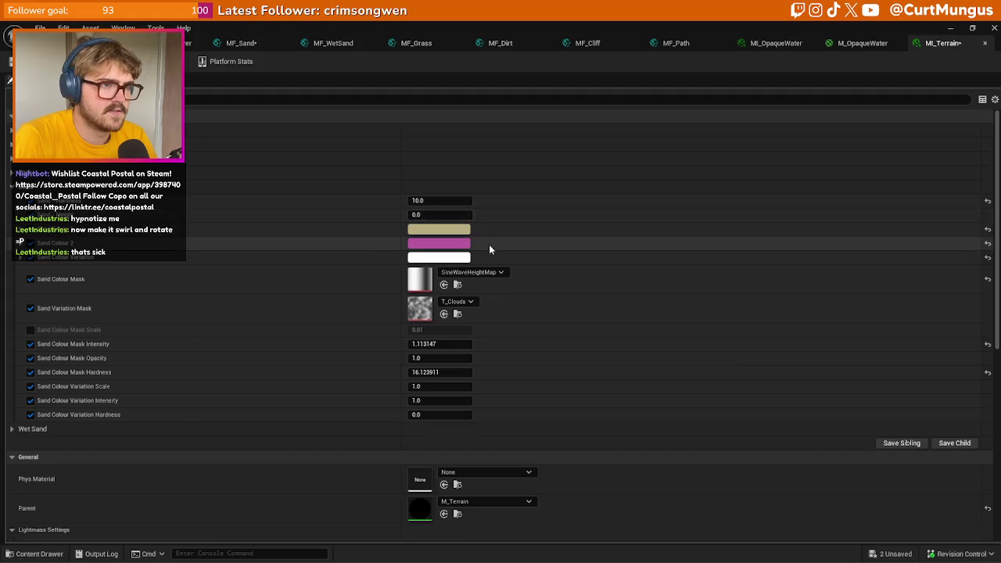
right_click(493, 230, "shift")
left_click(493, 243, "shift")
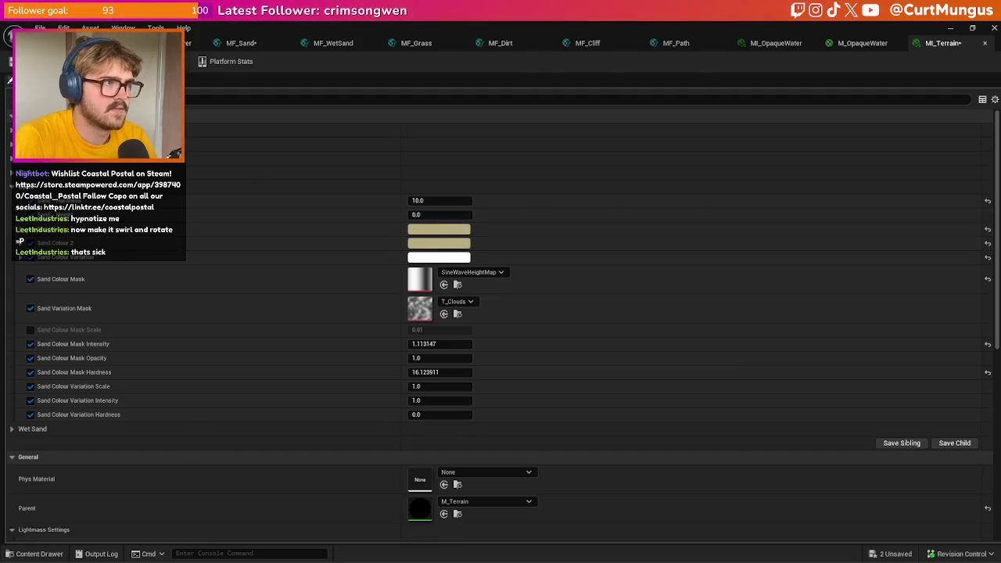
left_click(102, 43)
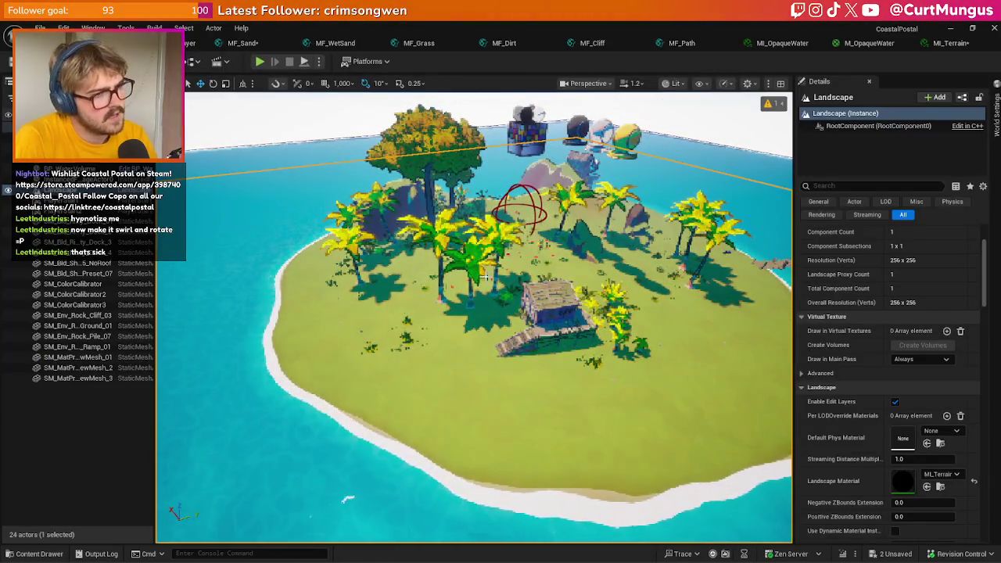
- Open the terrain's MI_Terrain instance and float its editor in a separate window
key("ctrl+space")
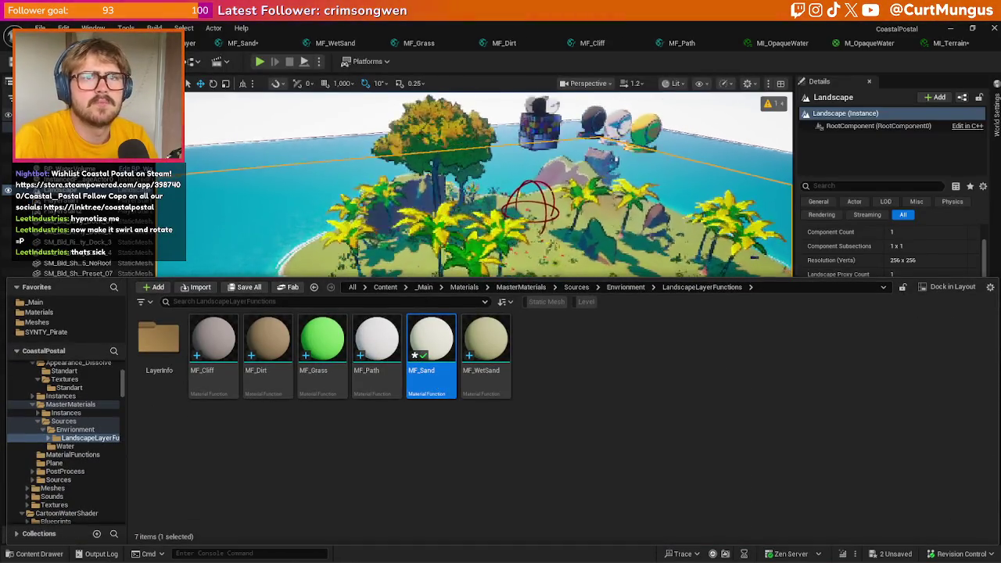
key("ctrl+space")
left_click(239, 43)
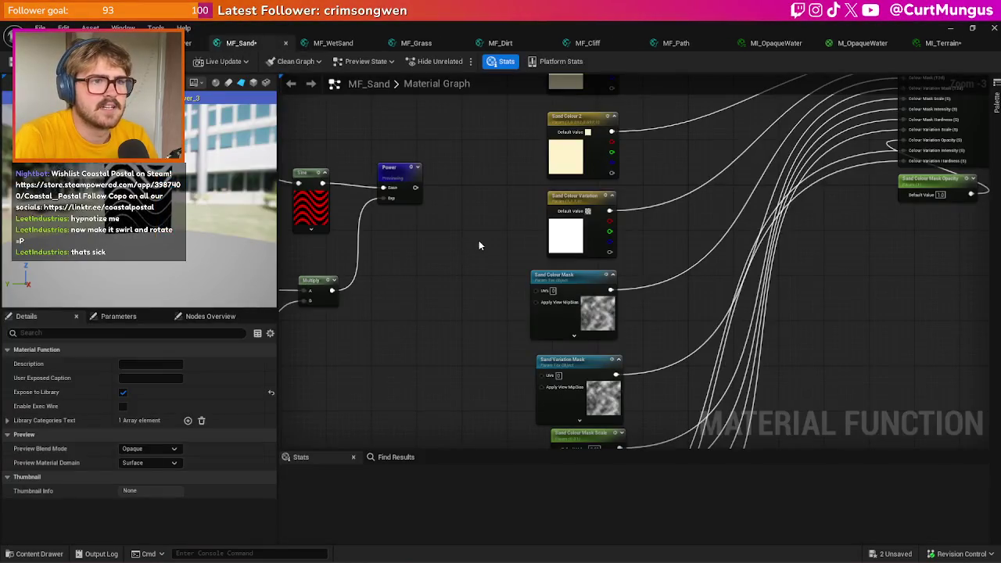
scroll(394, 314, "down", 3)
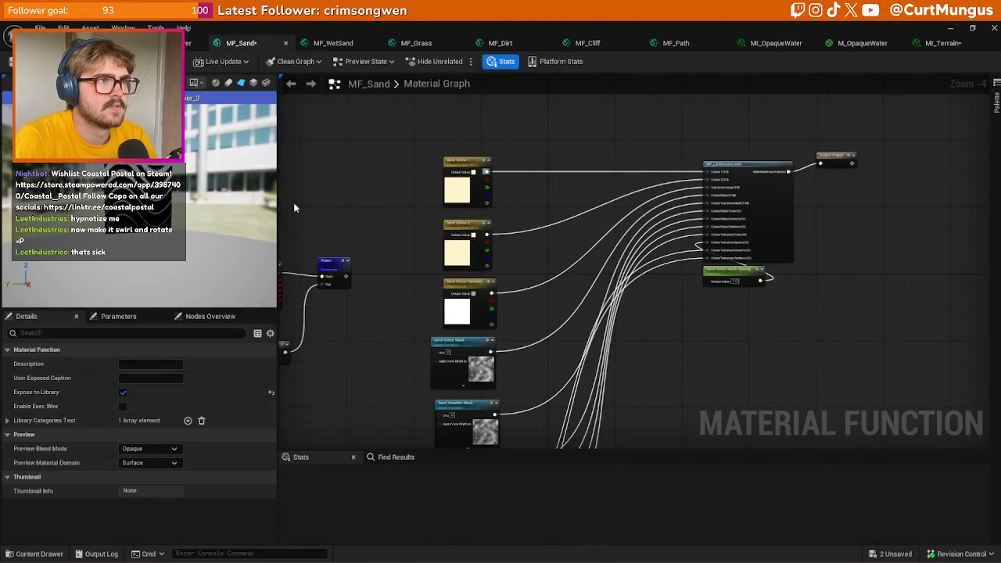
left_click(117, 43)
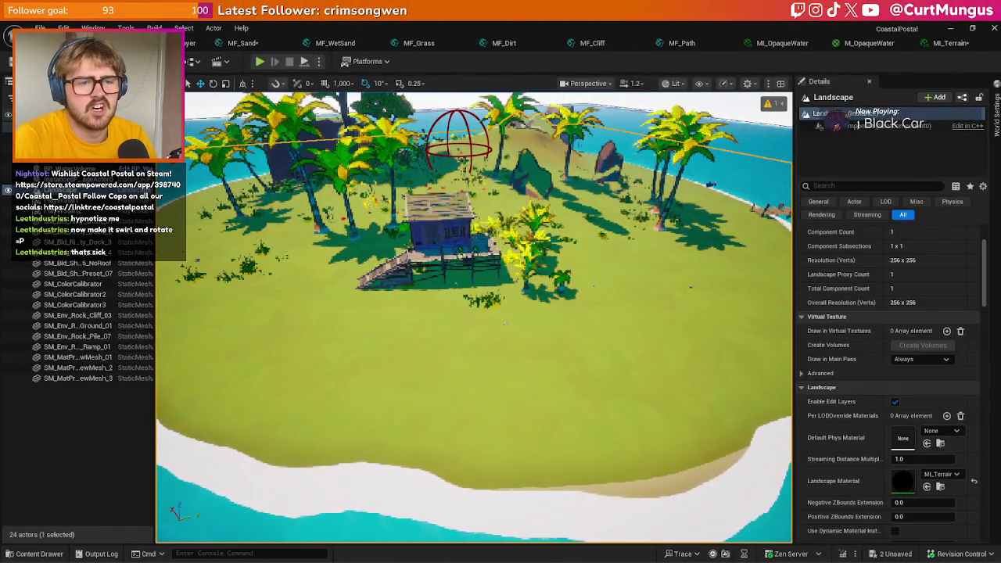
double_click(903, 480)
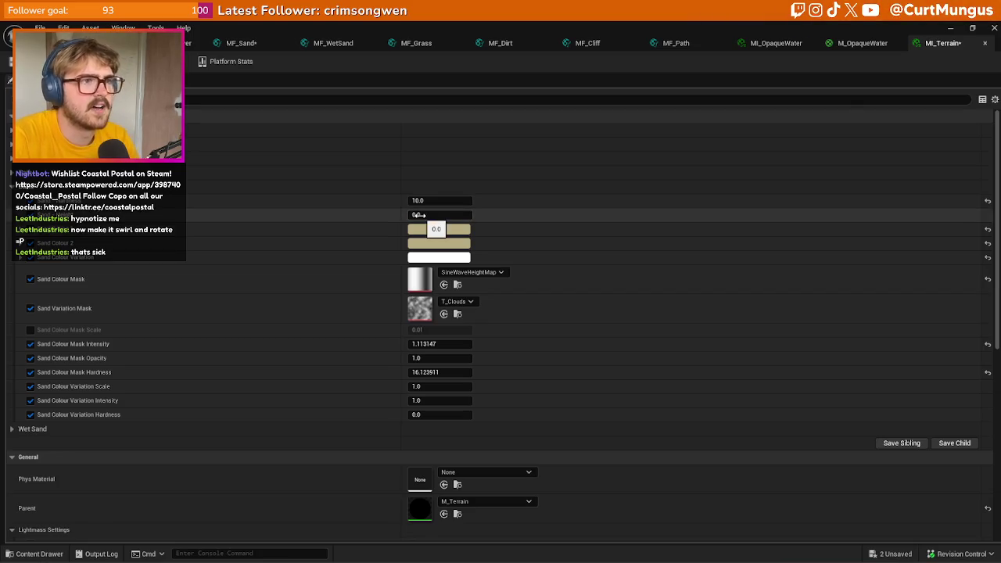
mouse_move(940, 47)
left_mouse_down()
mouse_move(699, 136)
mouse_move(439, 188)
mouse_move(454, 161)
left_mouse_up()
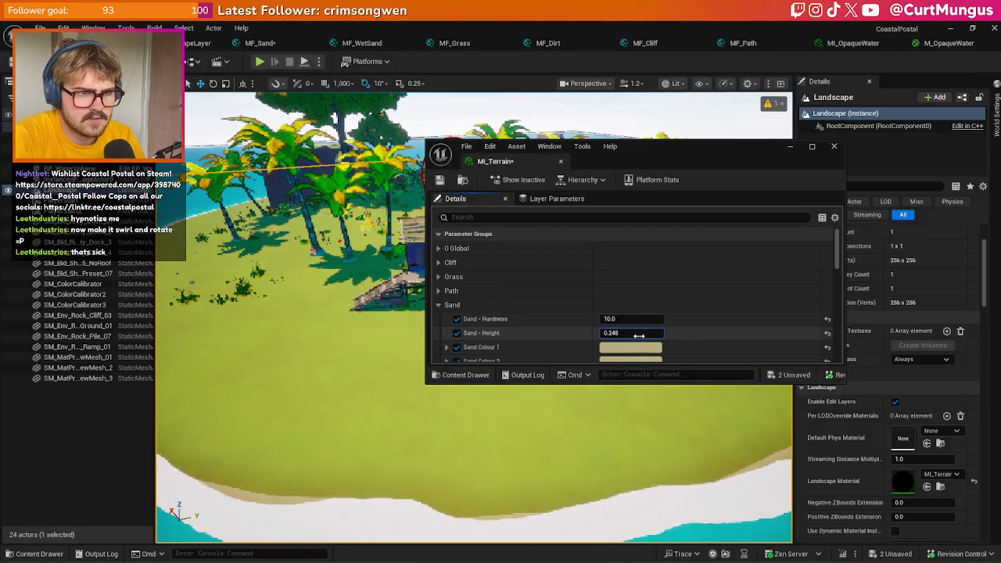
- Raise Sand - Height, entering 30 as an interim value
left_click_drag(632, 332, 644, 335)
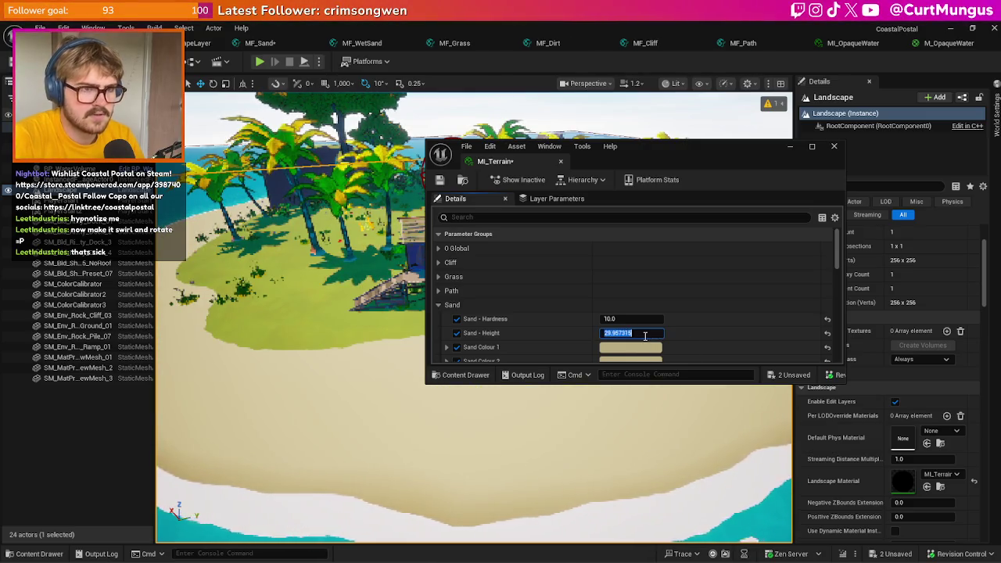
type("30")
key("Return")
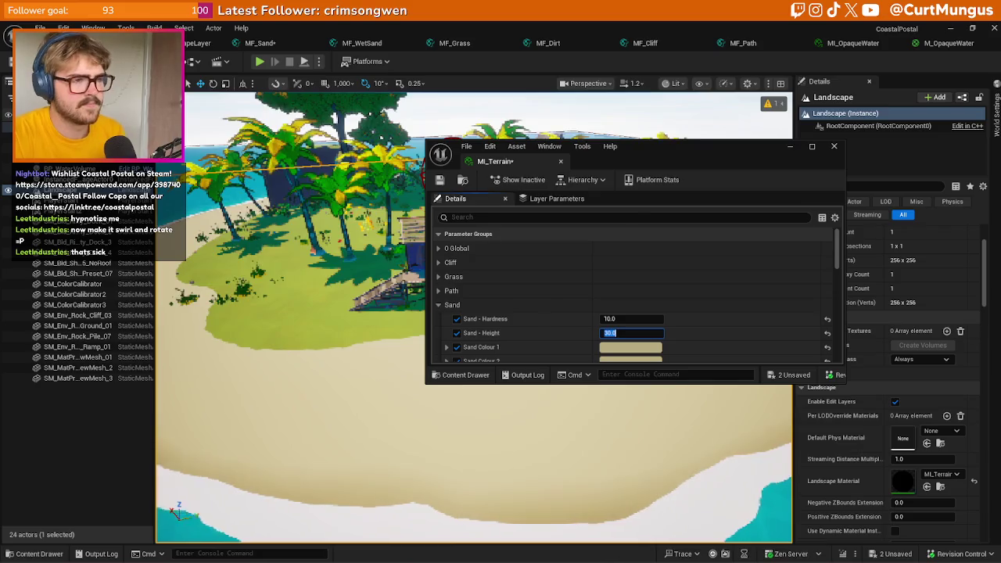
scroll(474, 317, "up", 5)
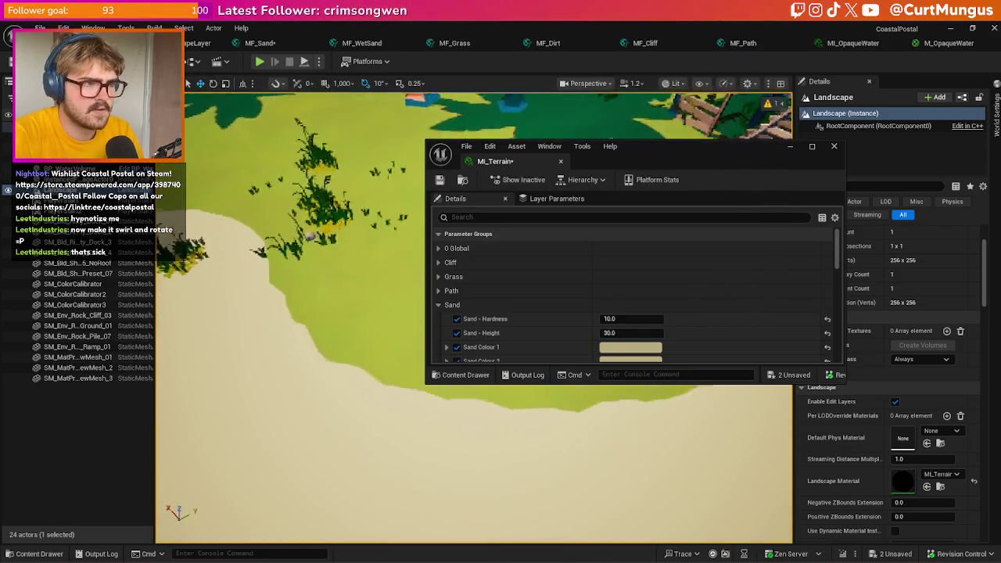
scroll(474, 317, "up", 3)
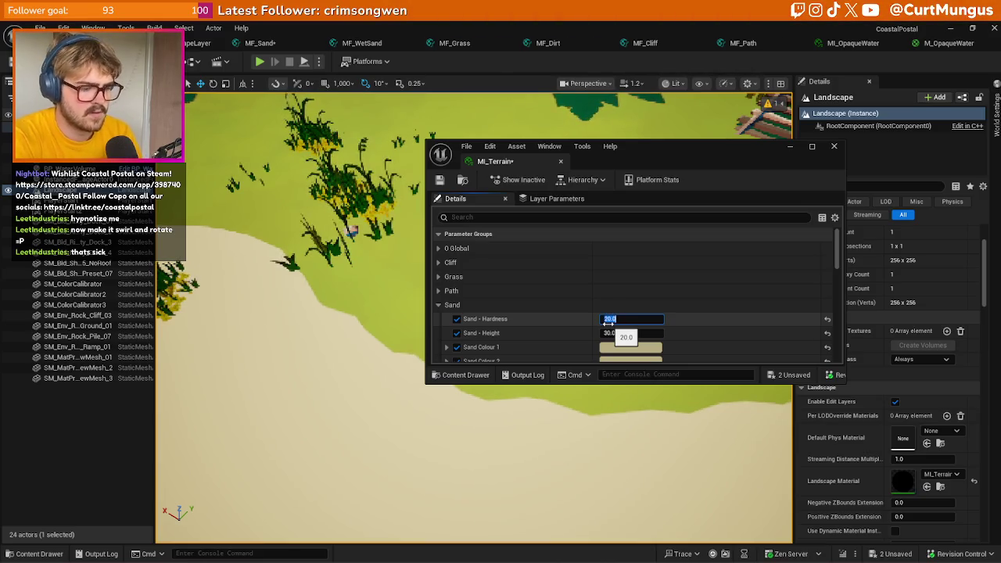
- Set Sand - Hardness to 30
type("0")
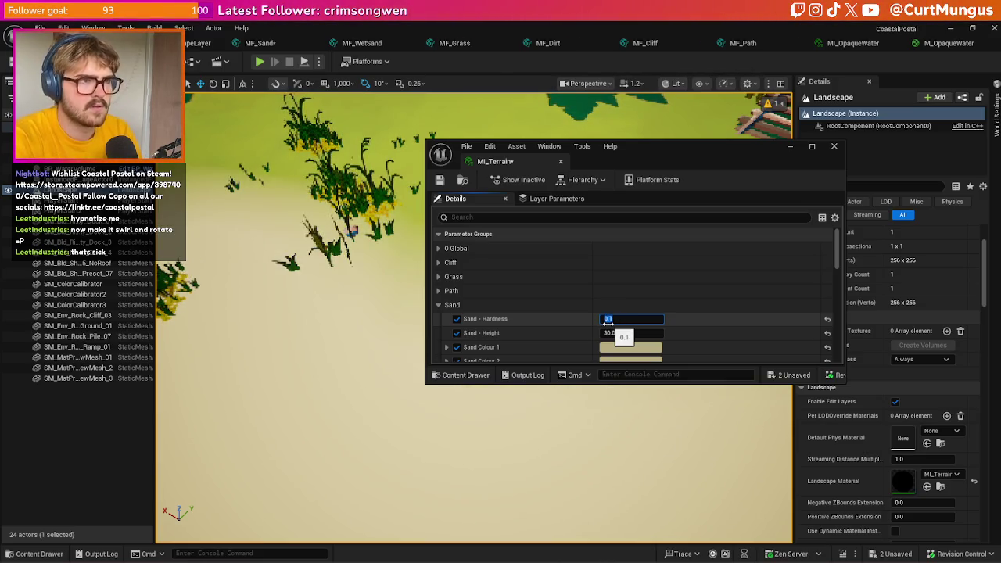
key("Return")
scroll(689, 429, "down", 5)
scroll(689, 430, "up", 3)
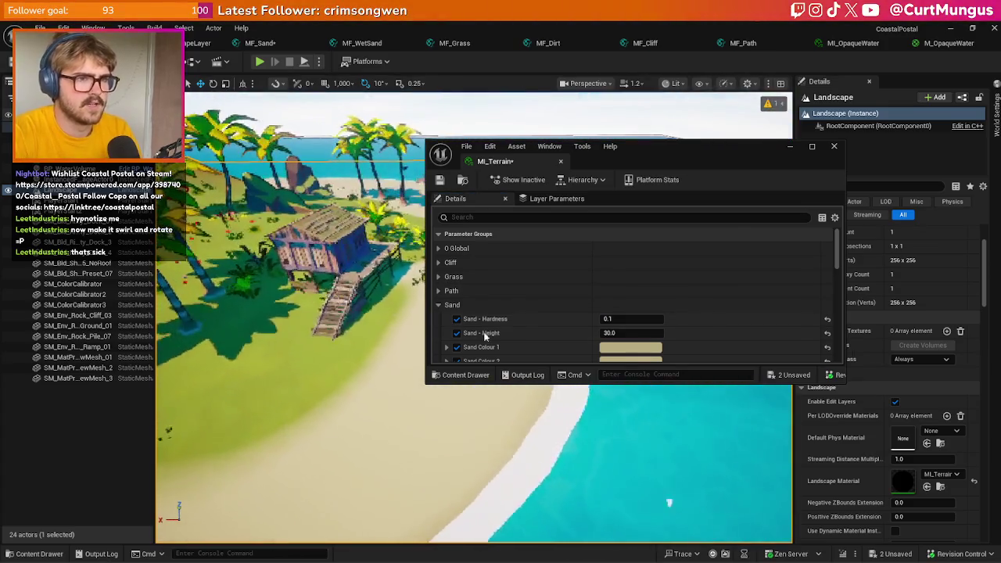
left_click(618, 319)
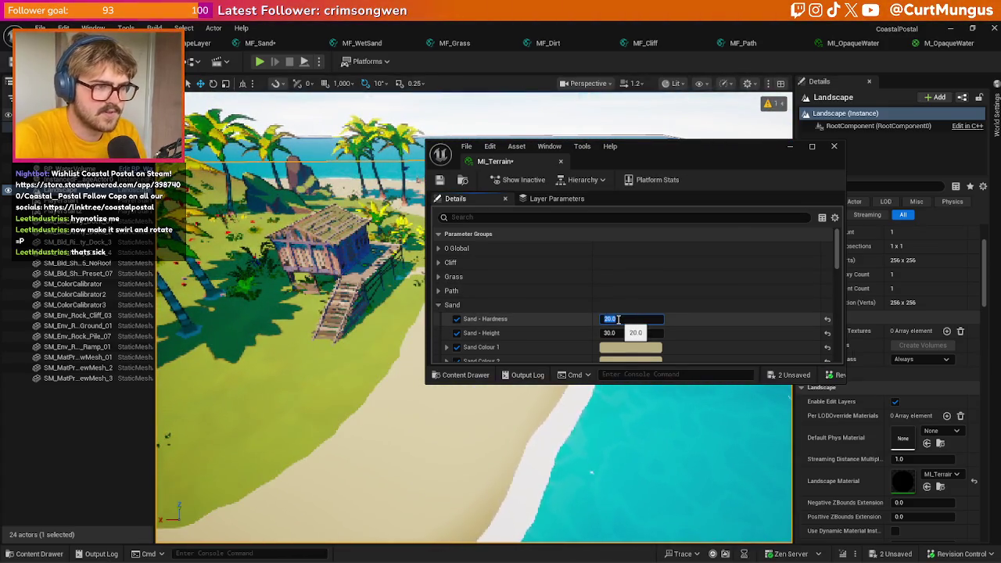
type("30")
key("Return")
- Set Sand - Height to 40, close MI_Terrain, and frame the whole island
scroll(474, 391, "up", 5)
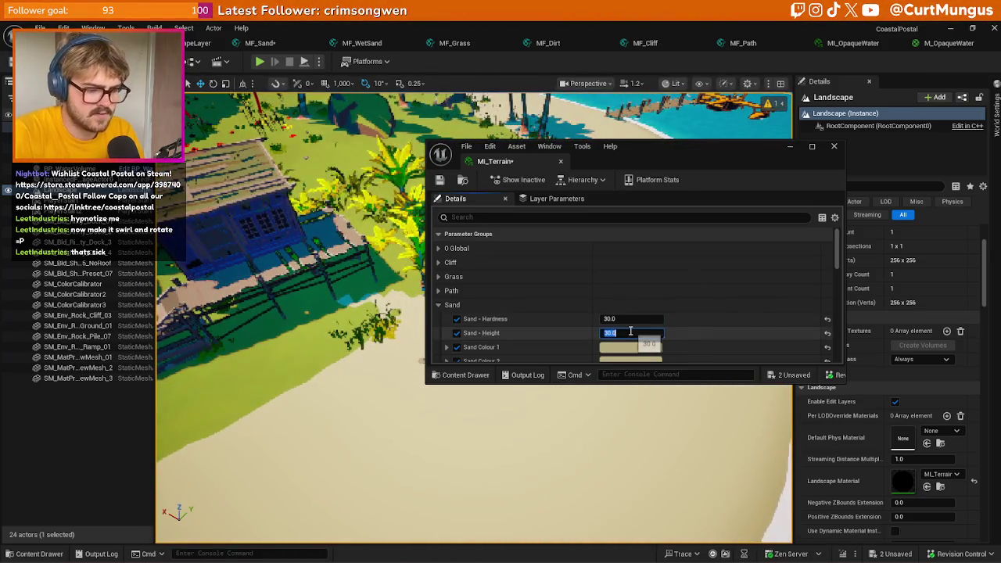
scroll(630, 332, "up", 1)
type("40")
key("Return")
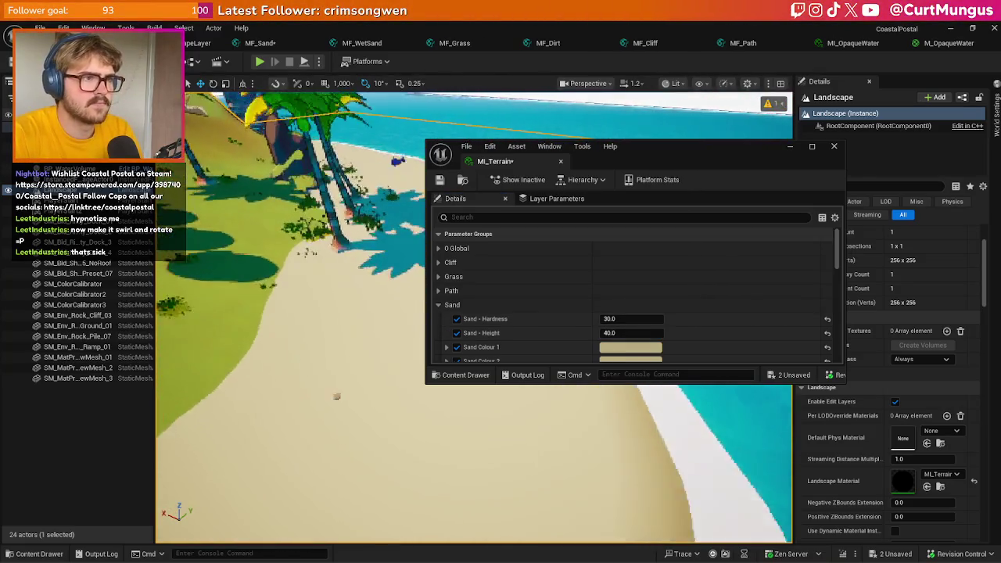
left_click(834, 147)
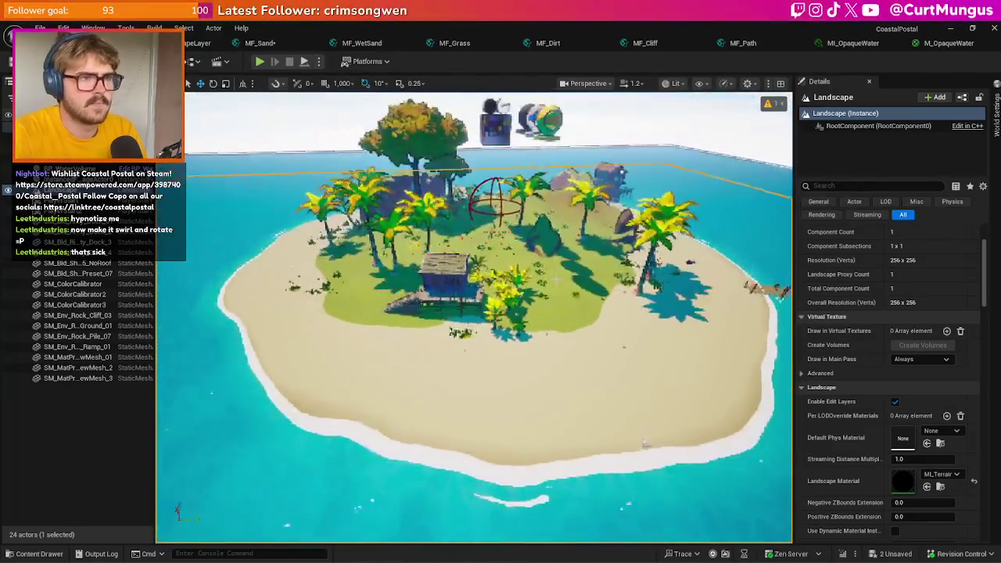
key("Escape")
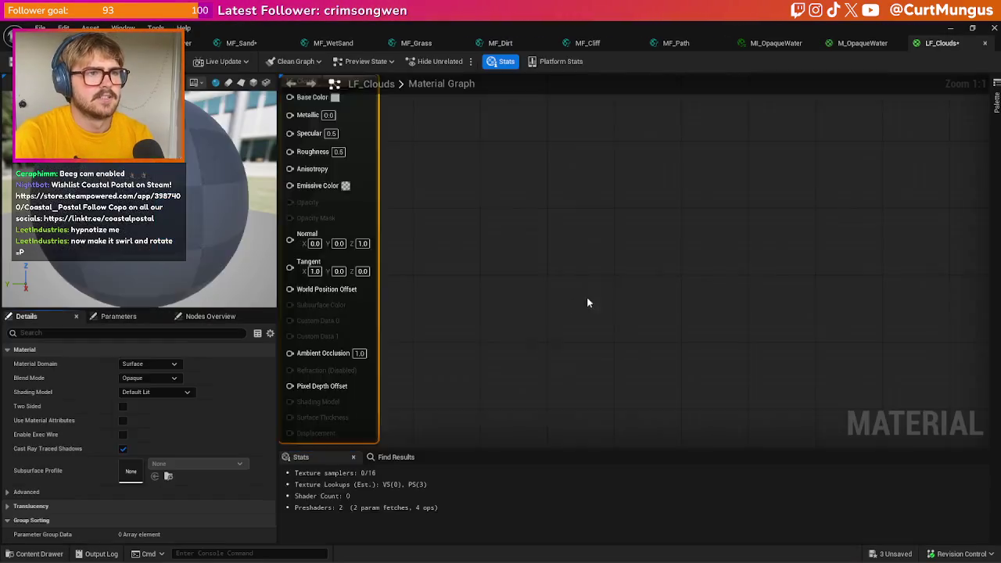
- Set LF_Clouds' material domain to Light Function
scroll(649, 238, "up", 1)
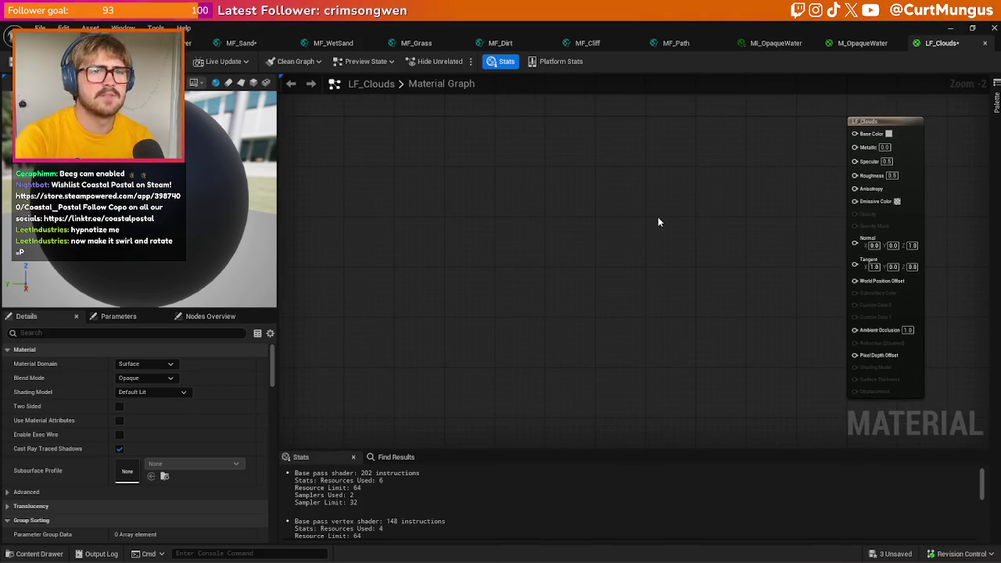
left_click_drag(883, 204, 824, 203)
left_click(156, 368)
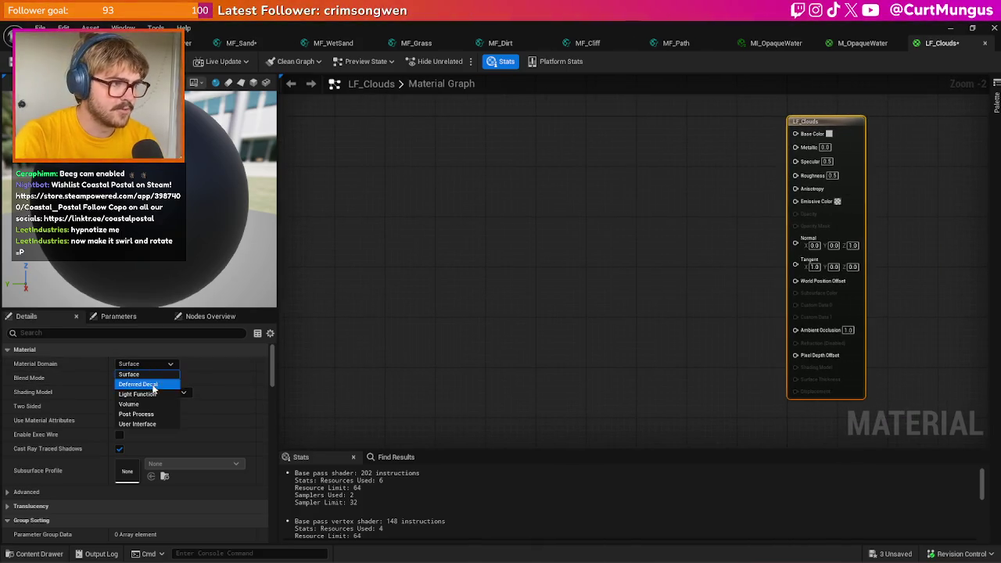
left_click(155, 404)
left_click(146, 363)
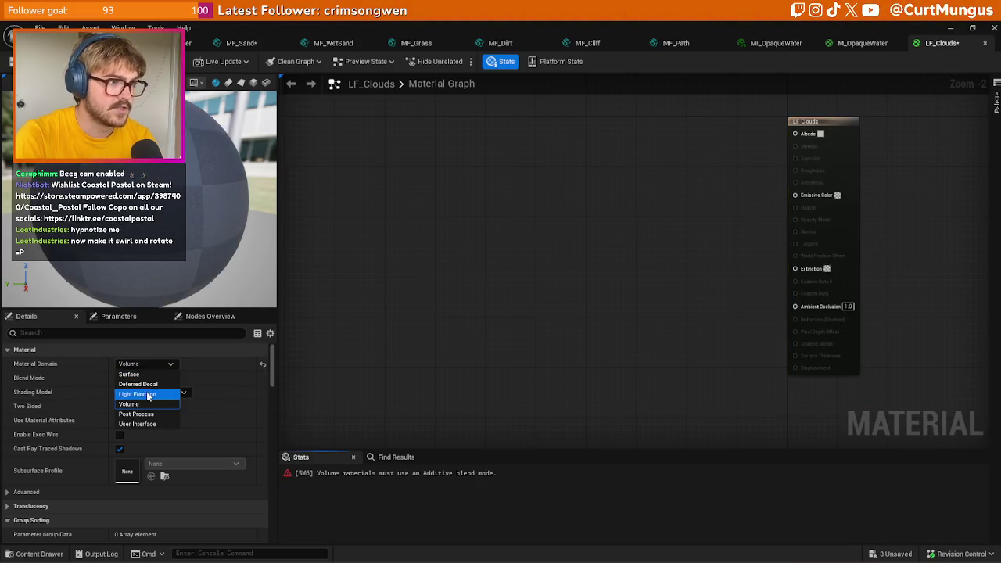
left_click(139, 393)
- Add a Texture Sample off Emissive Color and convert it to a parameter named Cloud Texture
mouse_move(823, 194)
left_mouse_down()
mouse_move(697, 219)
mouse_move(537, 217)
mouse_move(557, 216)
left_mouse_up()
type("texture sample")
key("Return")
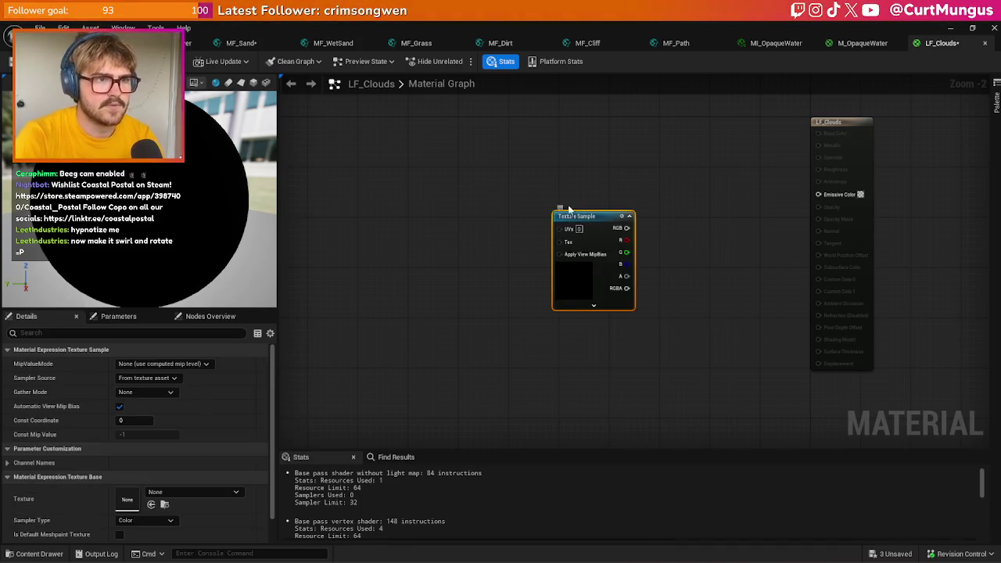
right_click(580, 218)
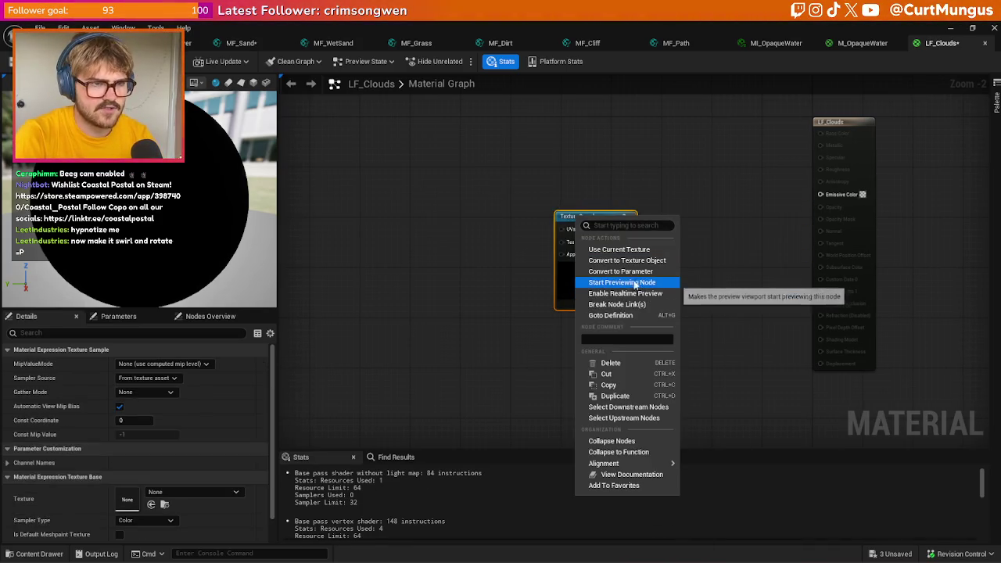
left_click(626, 271)
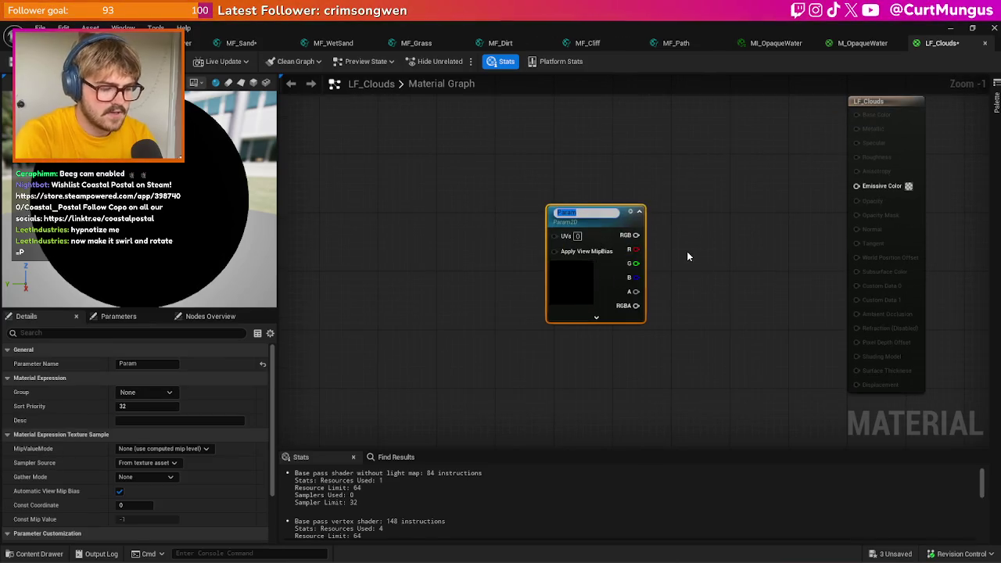
type("L")
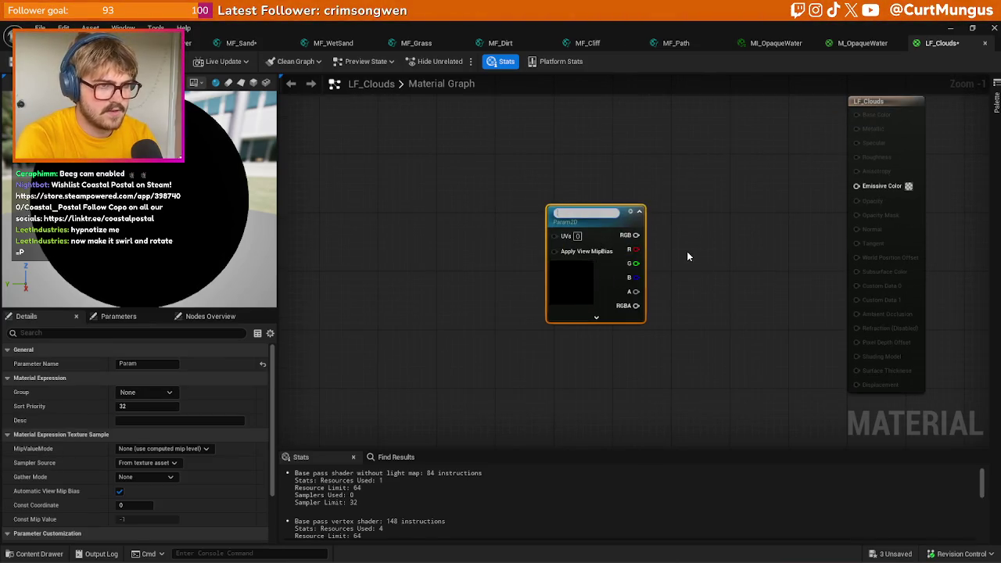
type("Cloud ")
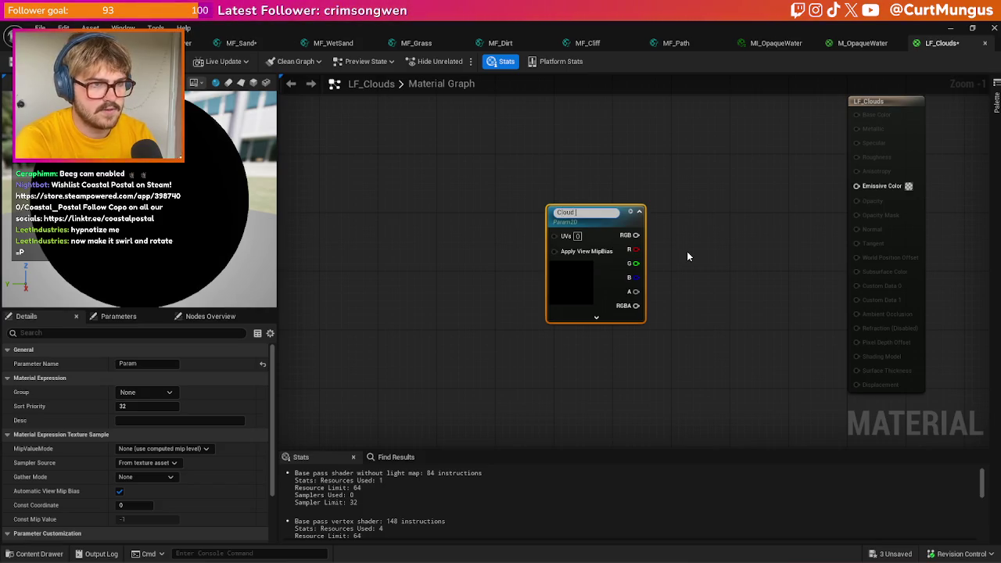
type("Texture")
key("Return")
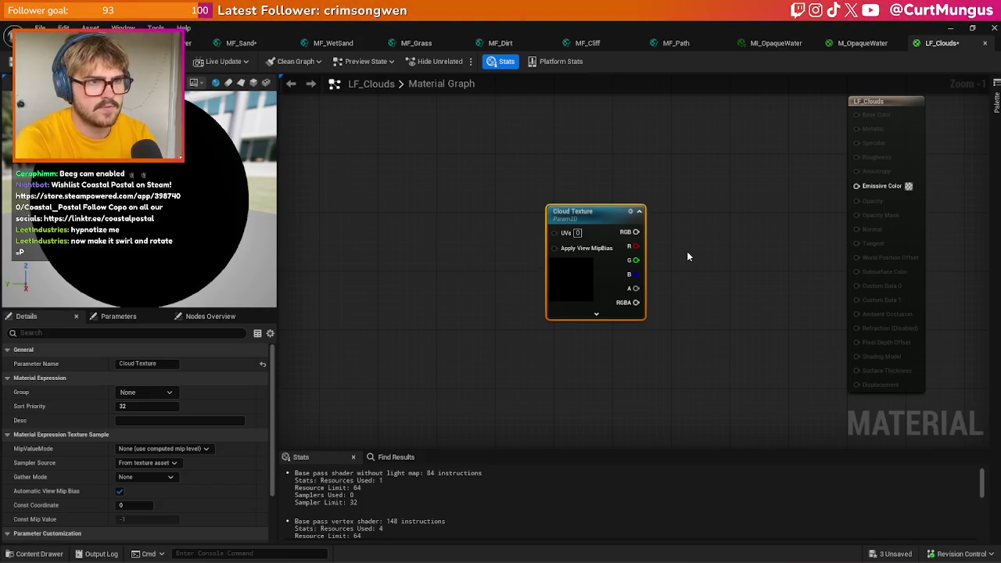
- Assign T_Clouds as the Cloud Texture parameter's texture
scroll(206, 439, "down", 3)
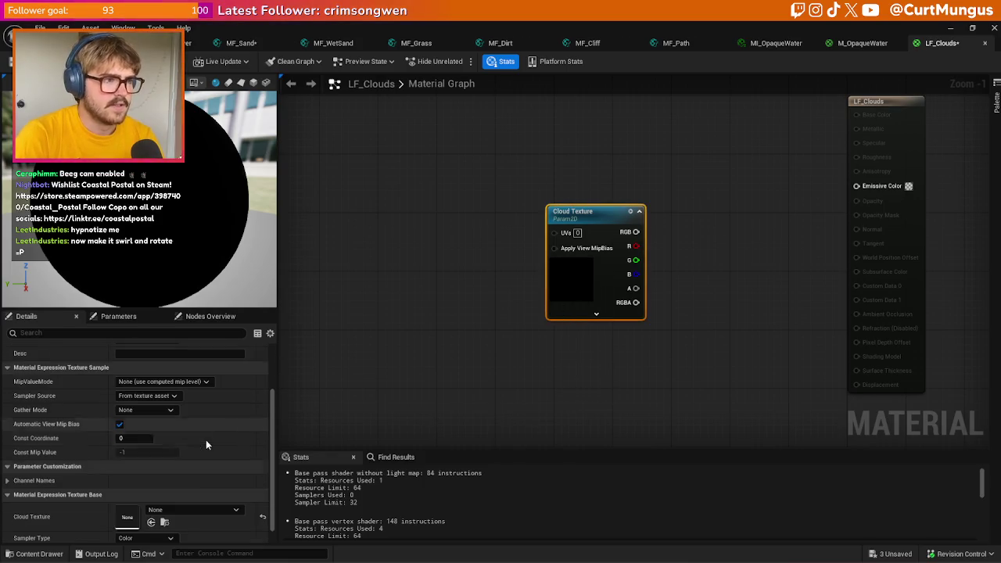
left_click(192, 509)
type("cloud")
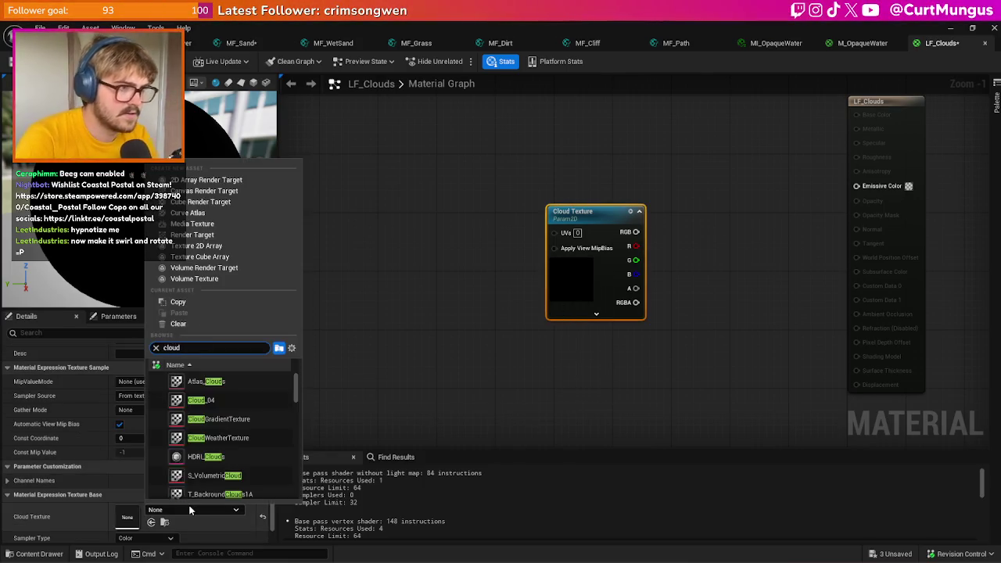
scroll(246, 397, "down", 2)
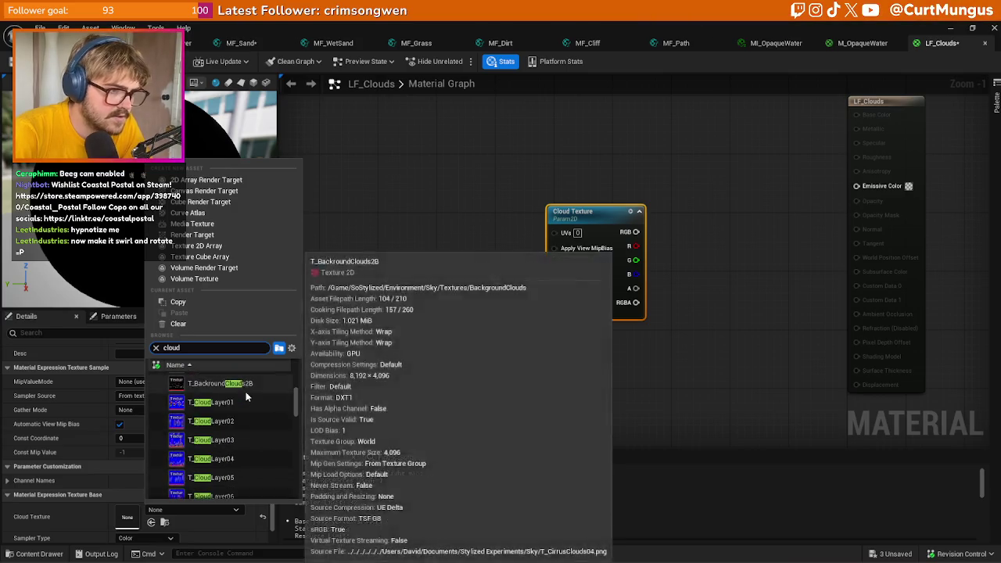
scroll(246, 397, "down", 5)
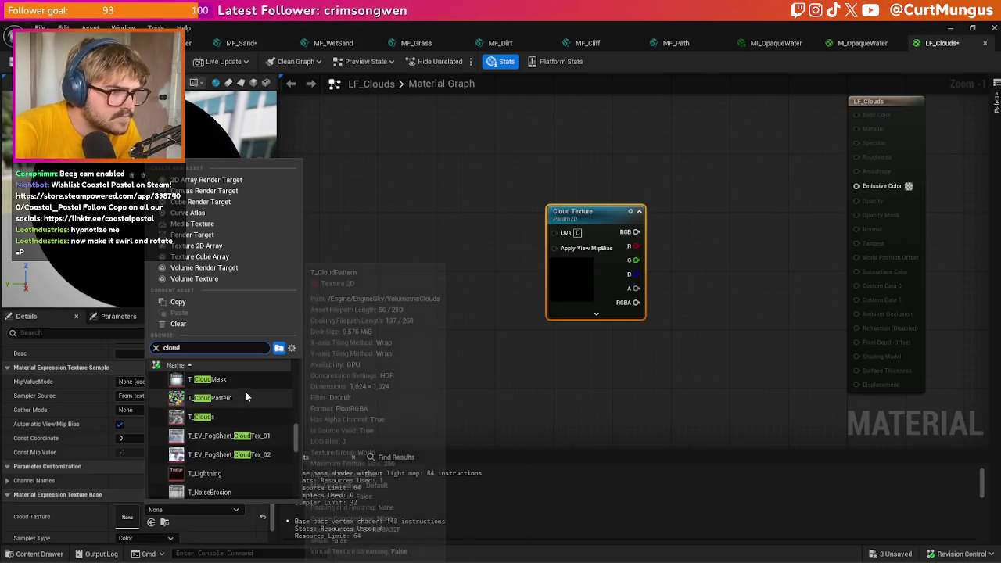
scroll(230, 410, "down", 2)
scroll(222, 415, "up", 2)
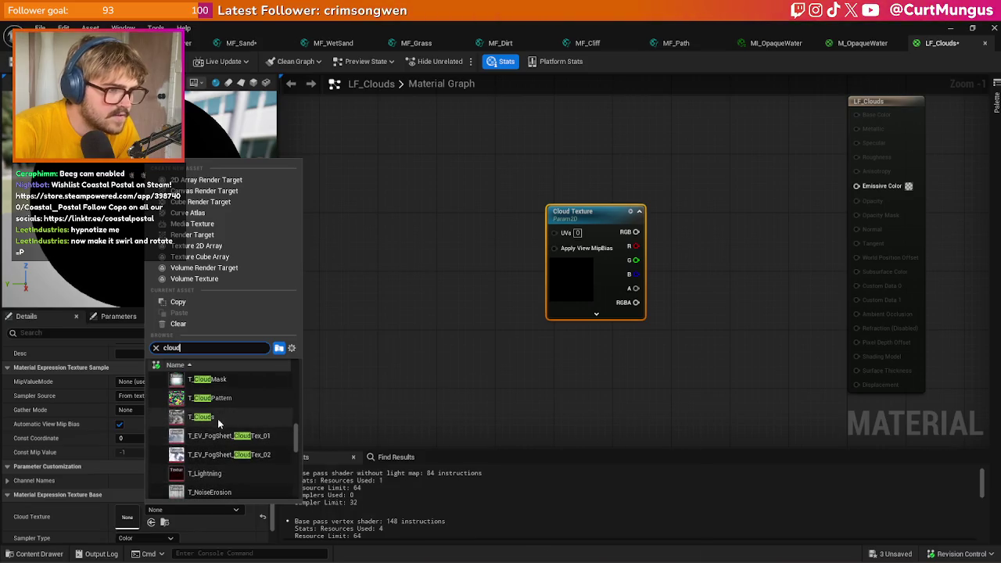
key("Escape")
- Wire Cloud Texture's RGB into Emissive Color, then return to the island level
mouse_move(636, 232)
left_mouse_down()
mouse_move(810, 227)
mouse_move(857, 185)
left_mouse_up()
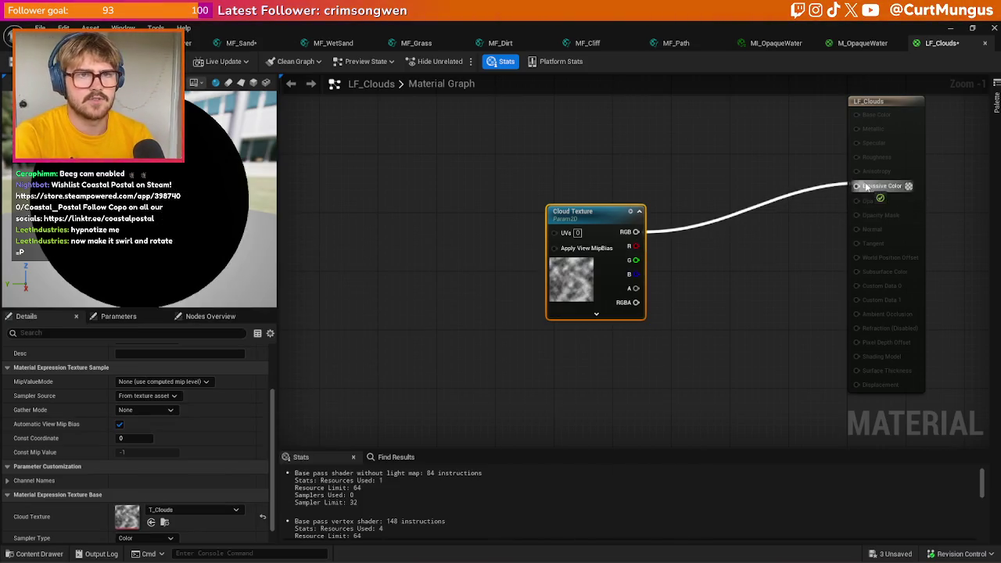
left_click_drag(588, 269, 625, 224)
left_click_drag(552, 305, 528, 318)
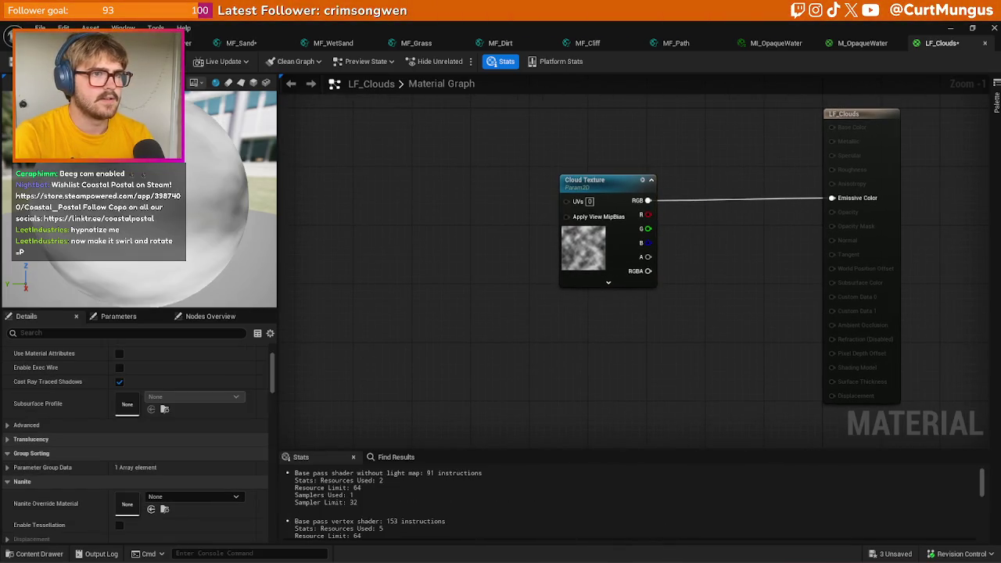
key("alt+Tab")
left_click_drag(595, 470, 687, 499)
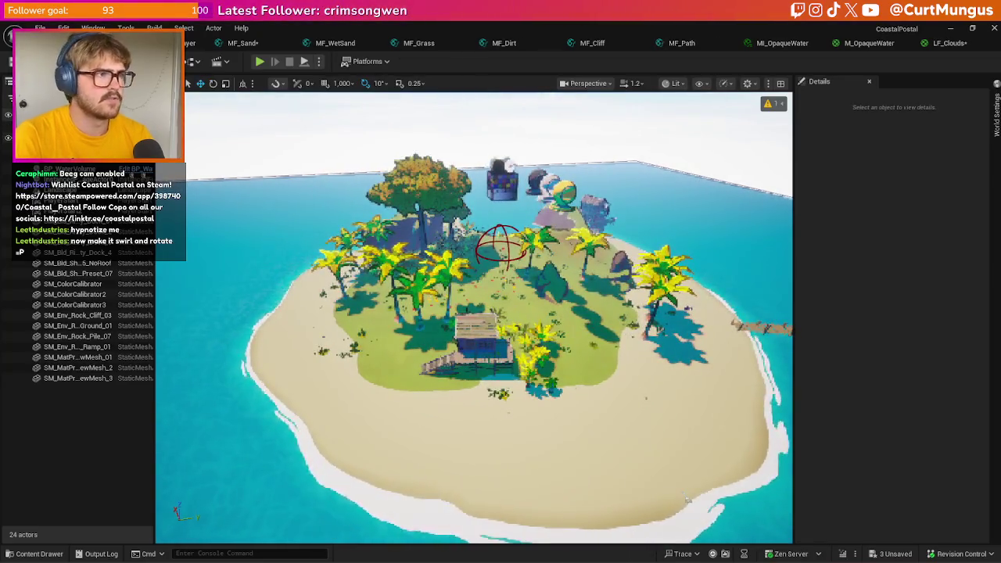
- Filter BP_Env_Lighting's DirectionalLight Details to its Light Function Material and browse to Materials/LightFunction
left_click(501, 246)
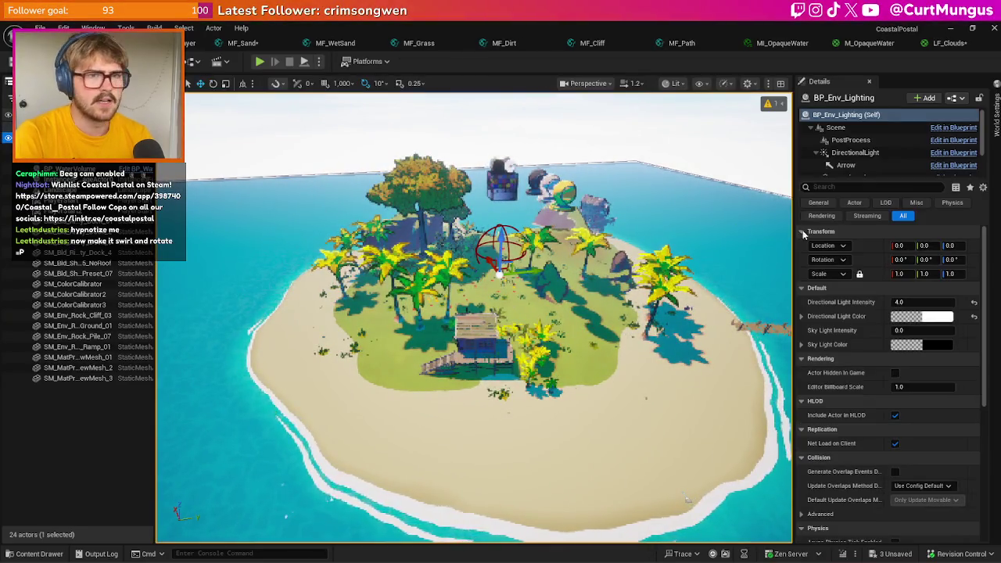
left_click(860, 152)
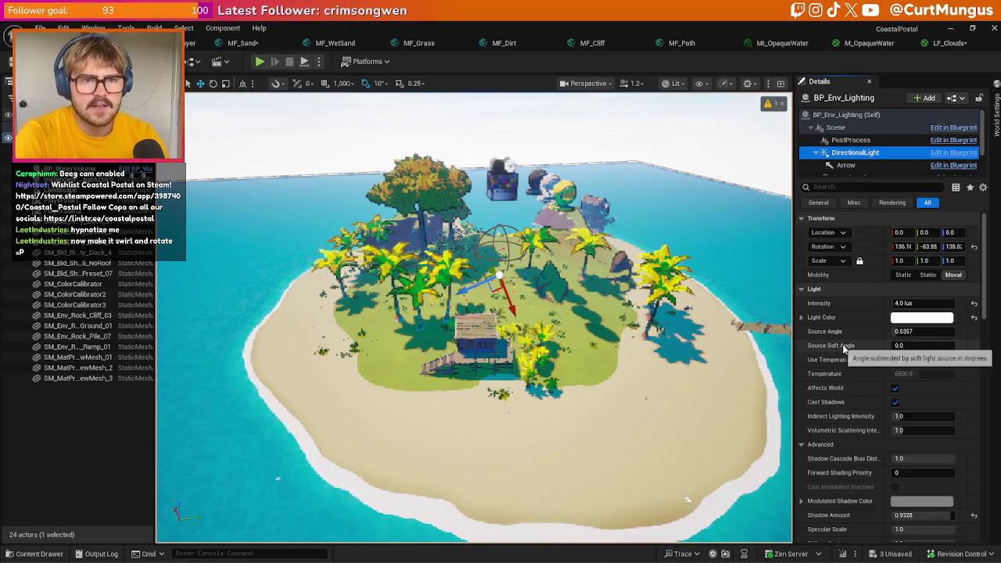
scroll(842, 352, "down", 5)
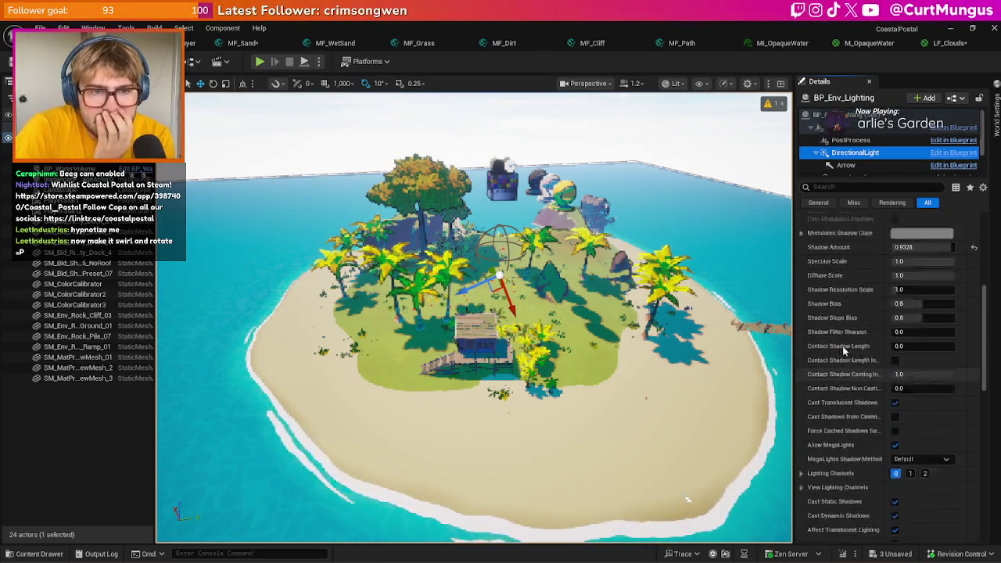
left_click(834, 188)
type("functi")
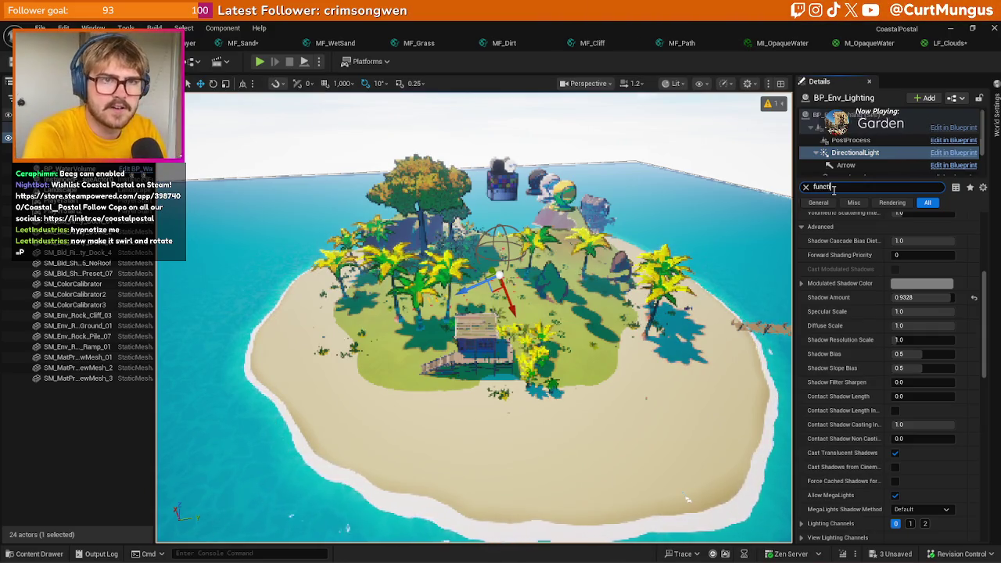
type("on")
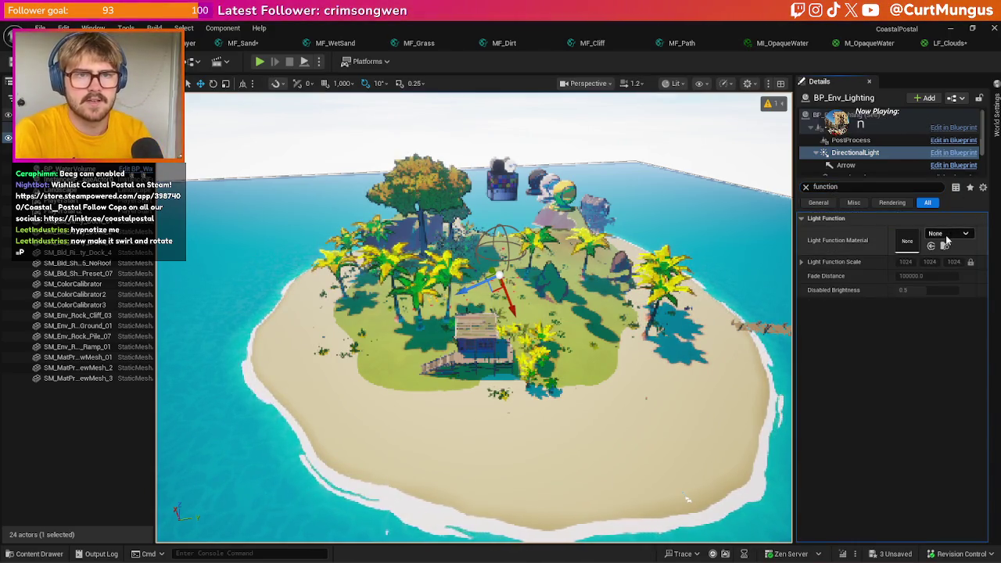
left_click(946, 234)
key("ctrl+space")
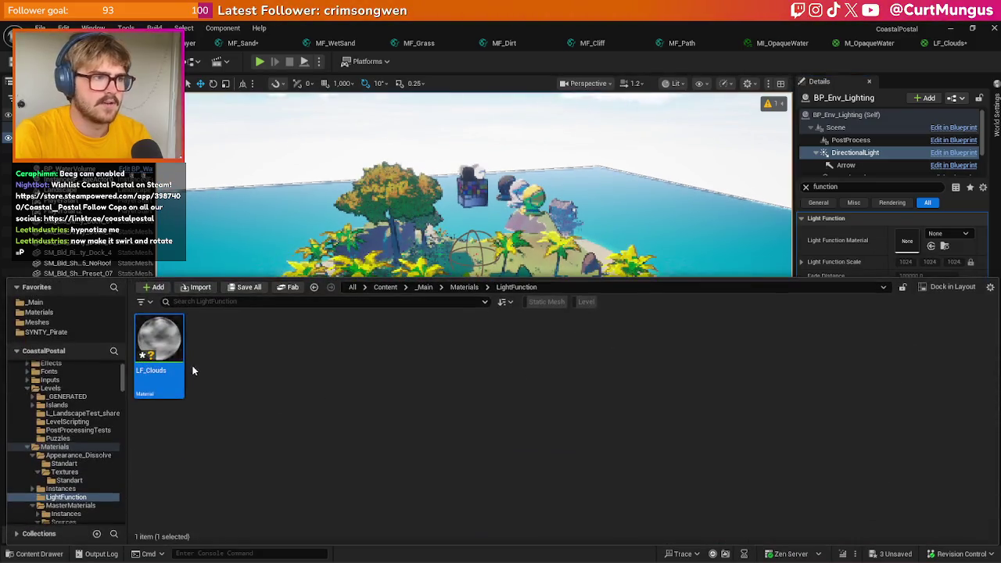
- Rename the LF_Clouds asset in the LightFunction folder to MLF_Clouds with F2
right_click(182, 362)
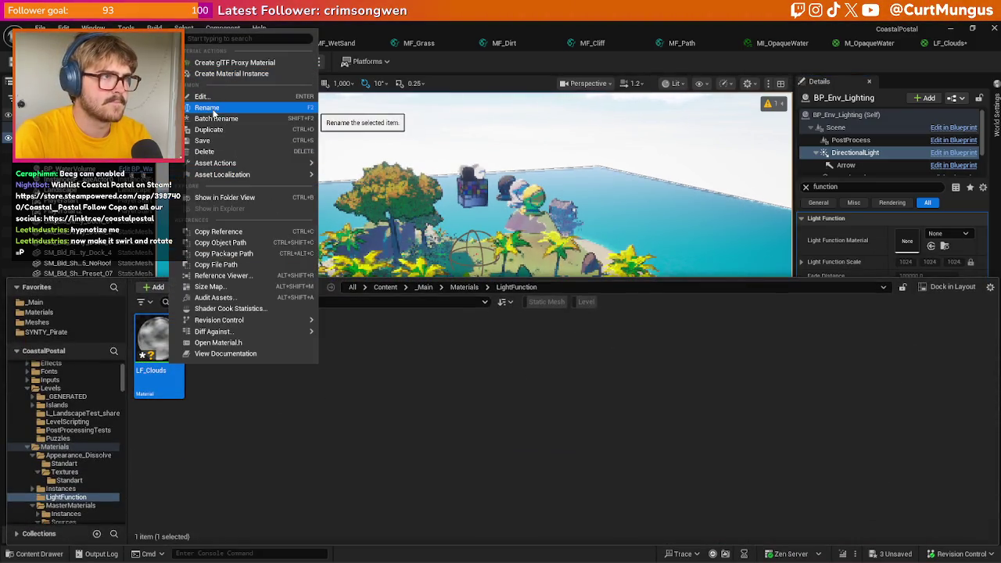
key("Escape")
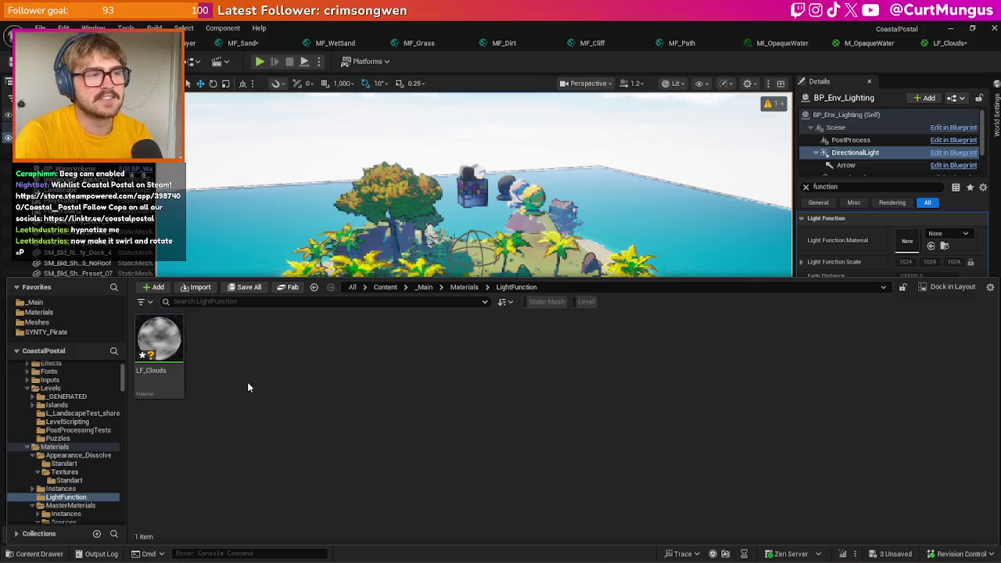
mouse_move(166, 395)
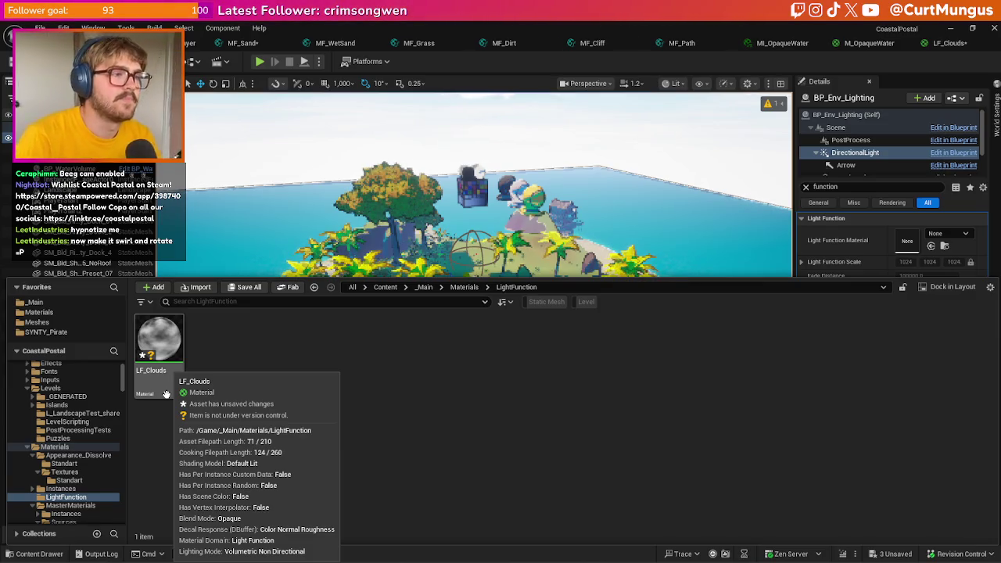
right_click(166, 393)
left_click(200, 445)
left_click(169, 387)
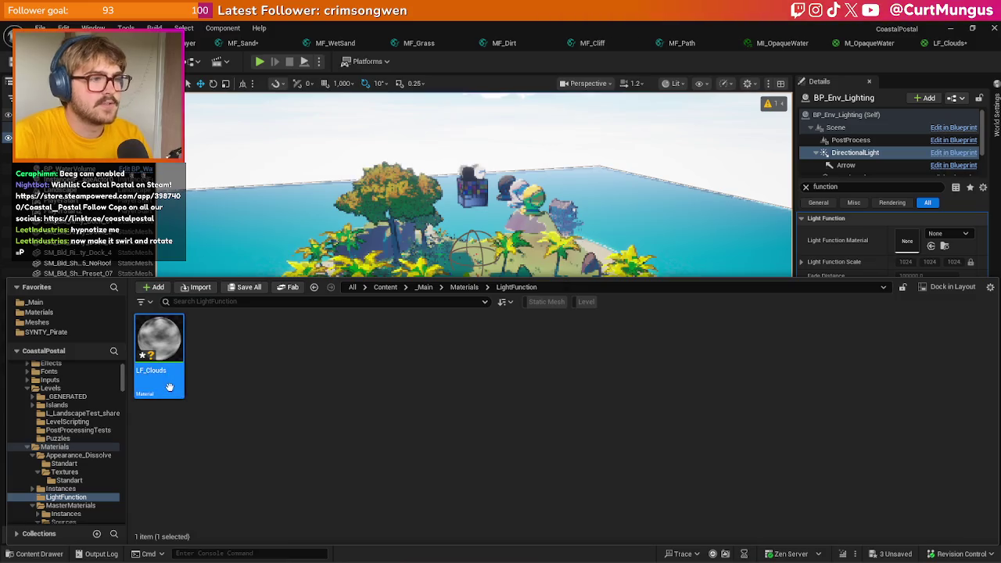
key("F2")
type("M")
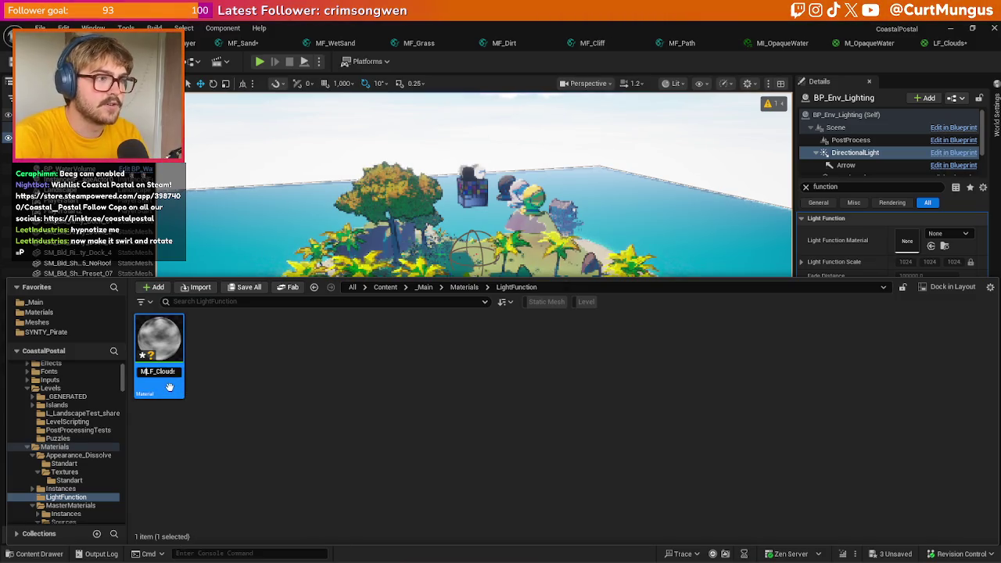
key("Return")
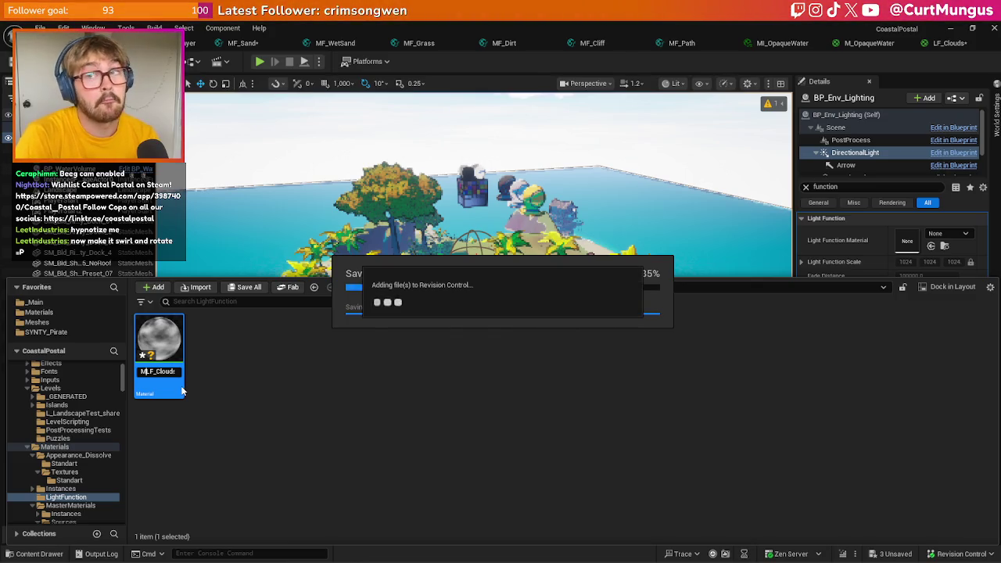
right_click(159, 368)
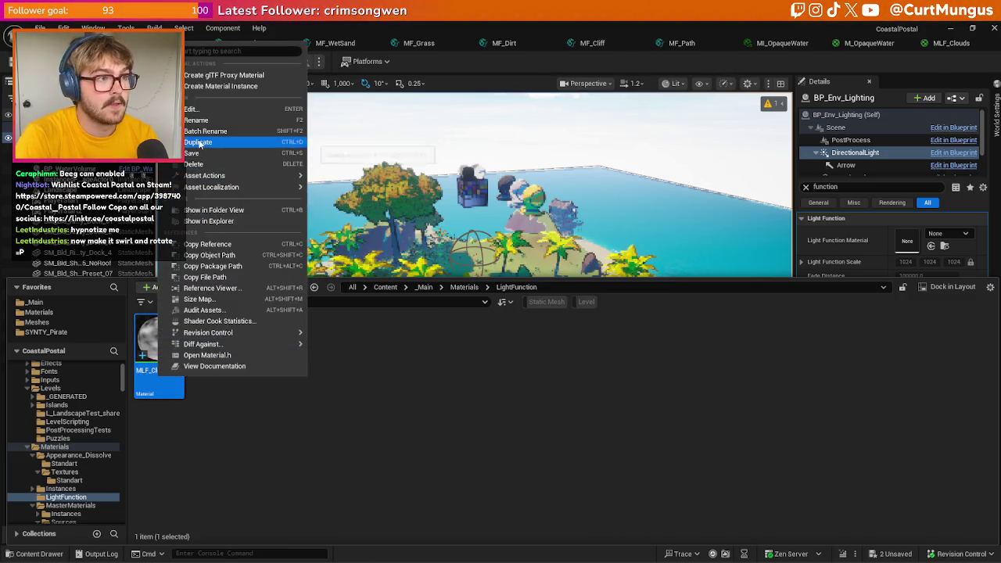
- Duplicate MLF_Clouds, then delete the resulting MLF_Clouds1 copy
left_click(198, 142)
left_click(202, 371)
key("BackSpace")
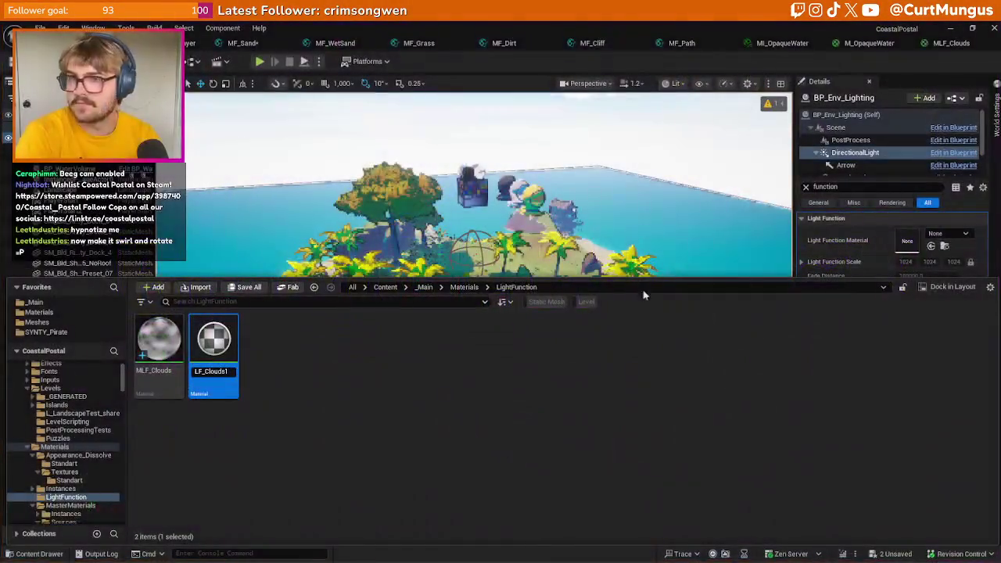
key("Return")
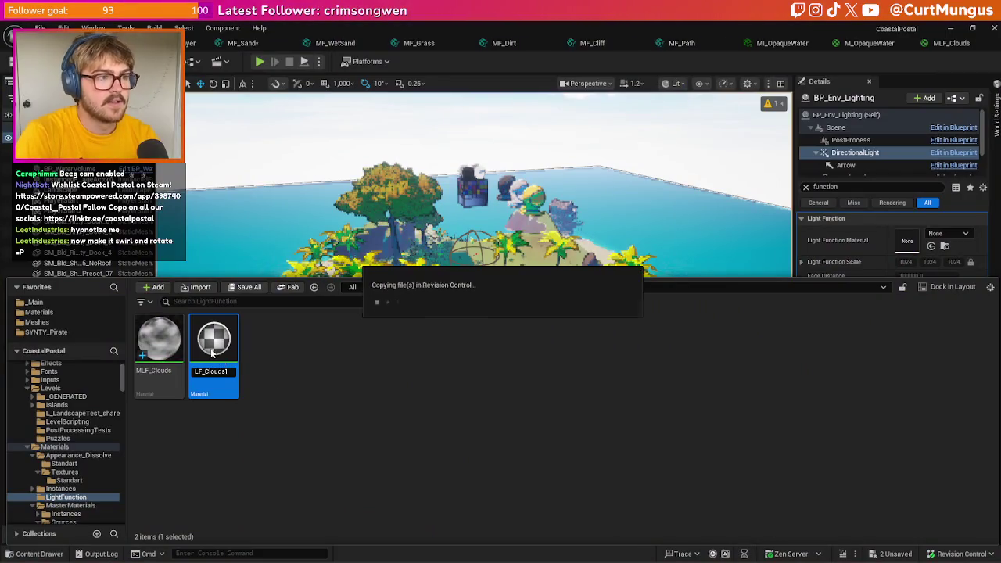
key("Delete")
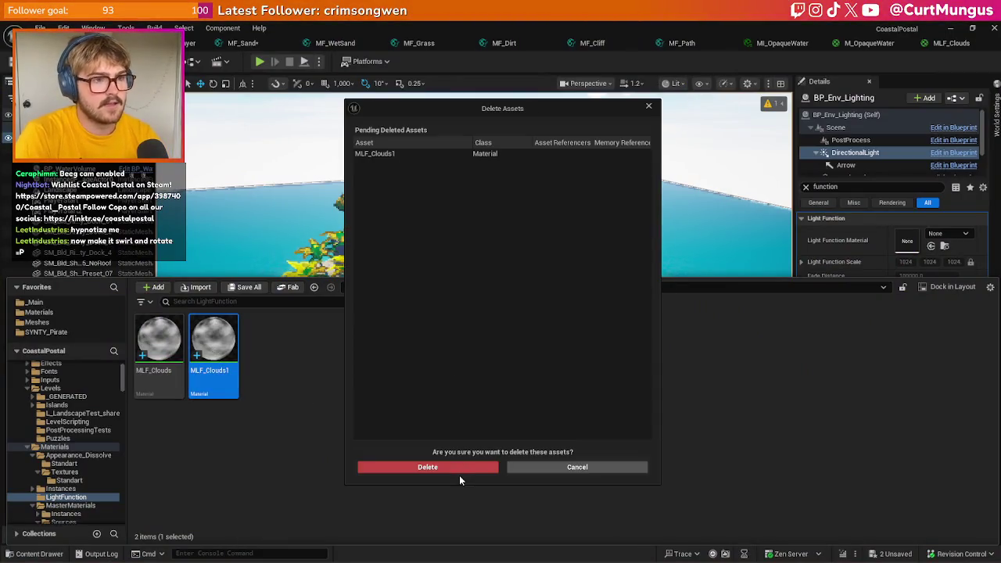
left_click(459, 468)
- Create a material instance of MLF_Clouds named MILF_Clouds
right_click(172, 360)
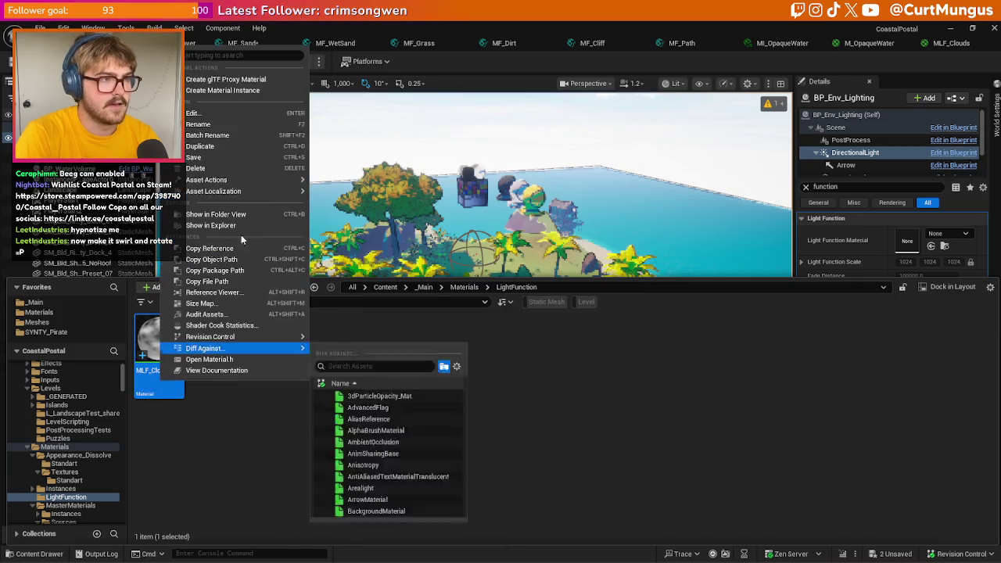
left_click(217, 91)
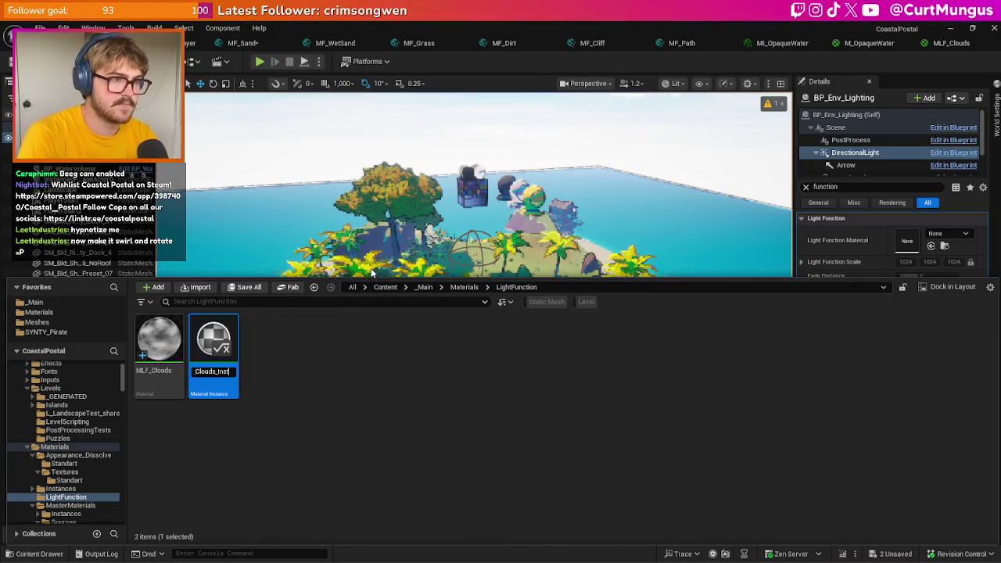
key("BackSpace")
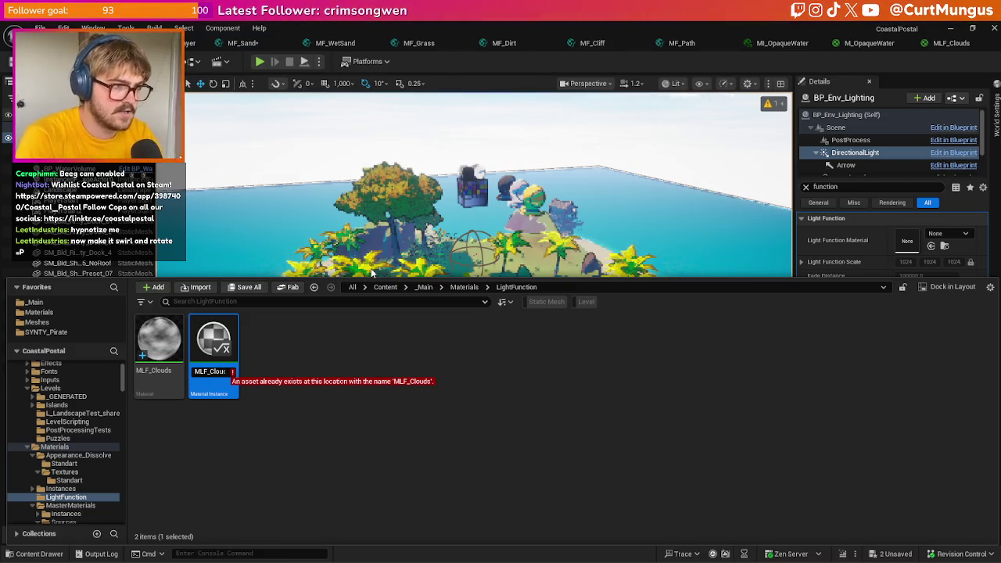
type("I")
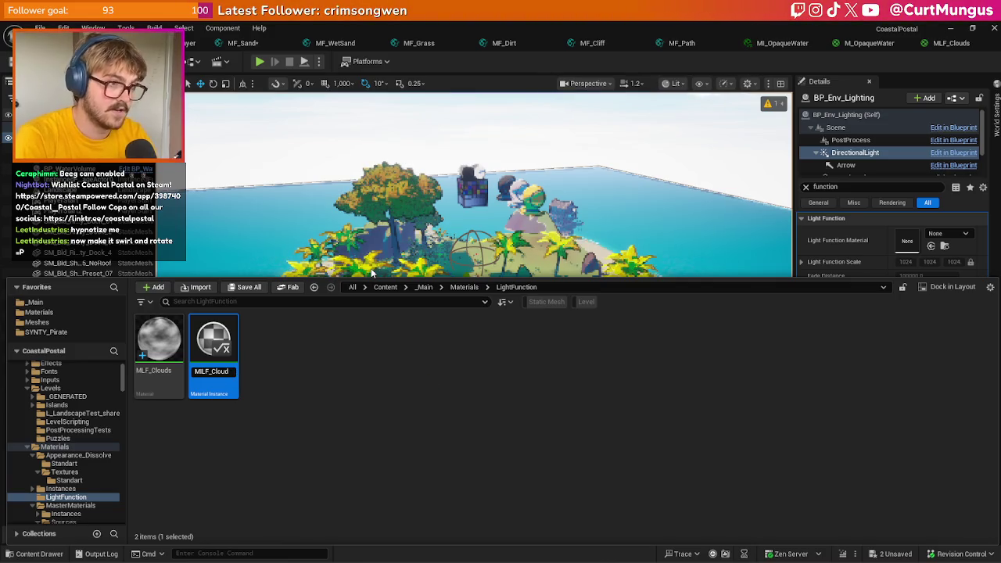
key("Return")
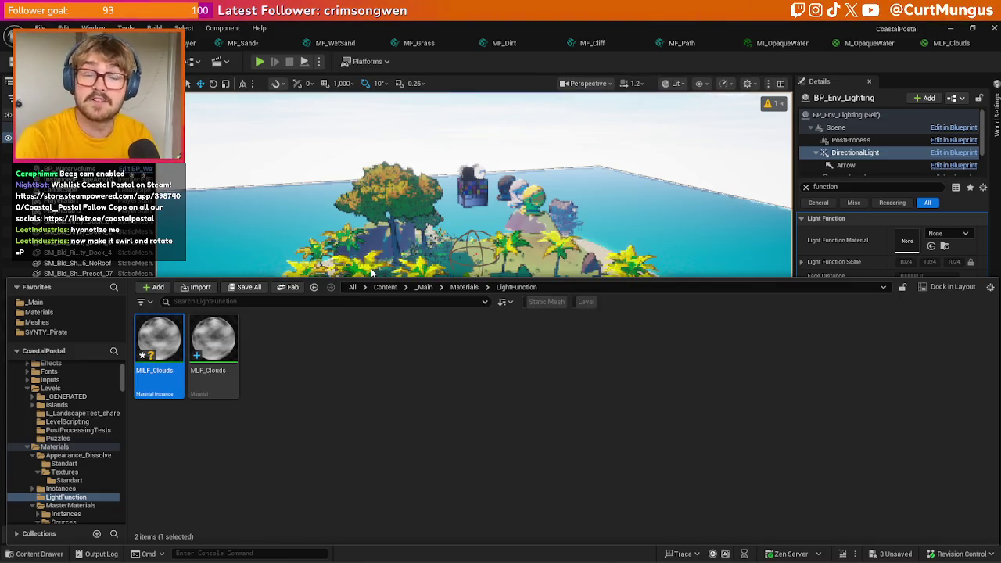
key("ctrl+space")
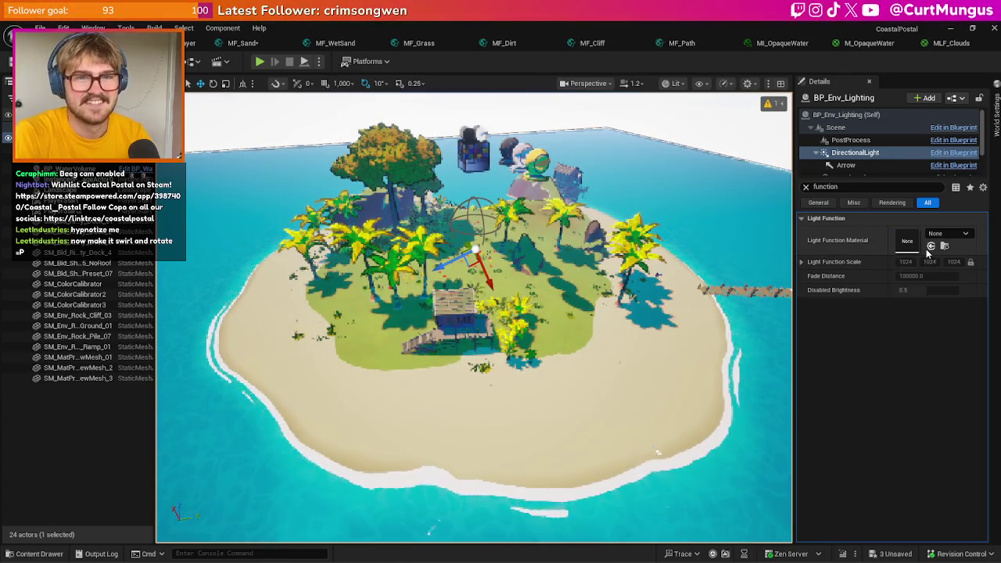
- Assign MILF_Clouds as the light function material, then open MLF_Clouds in the Material Editor
left_click(931, 247)
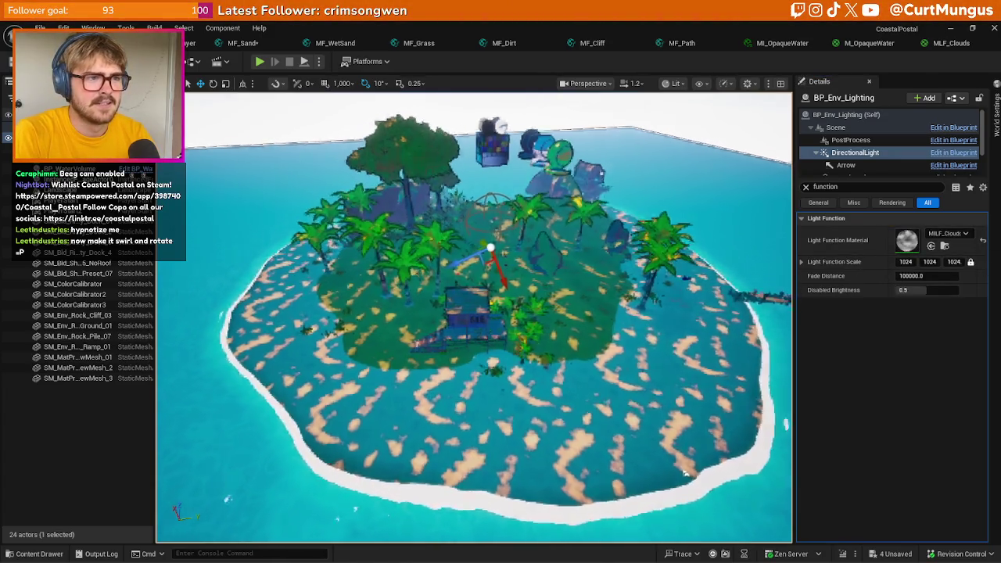
key("ctrl+space")
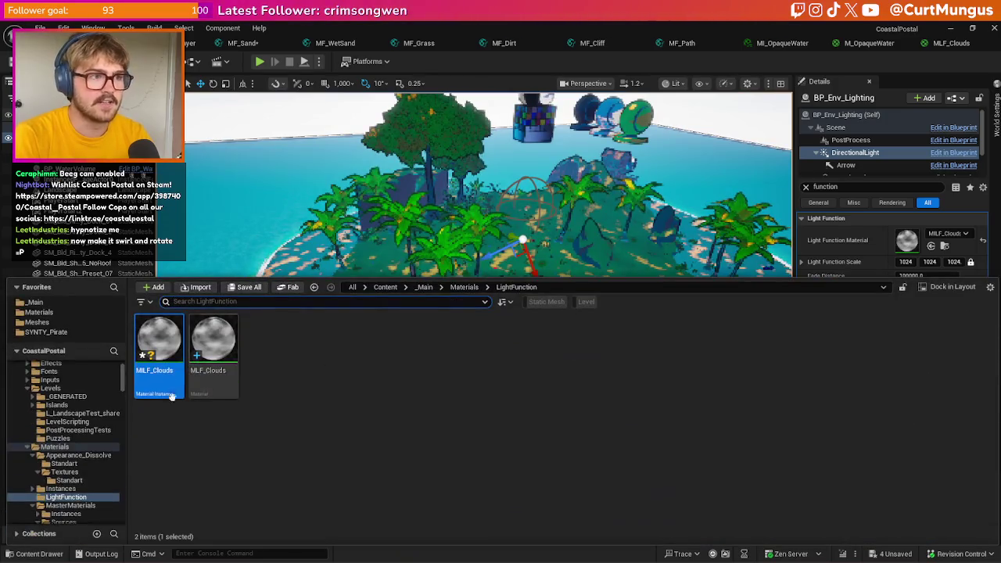
left_click(226, 359)
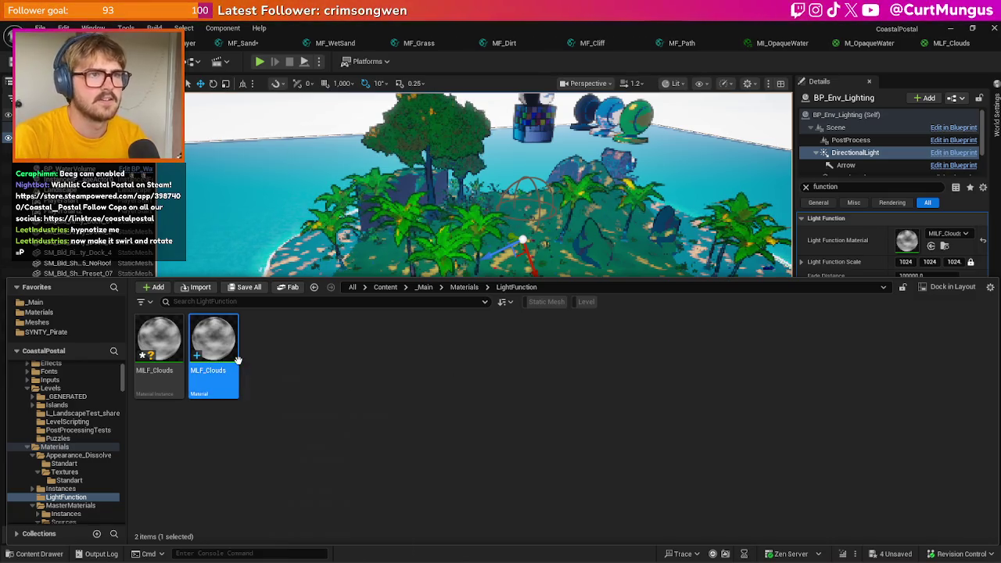
double_click(212, 345)
- Add a TexCoord node into a Multiply that feeds Cloud Texture's UVs
scroll(487, 313, "down", 2)
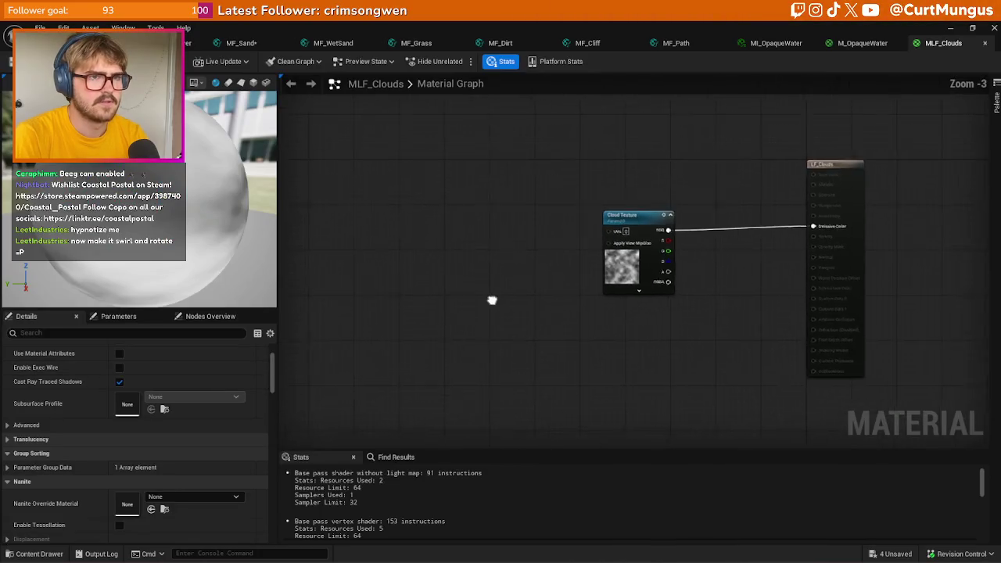
scroll(578, 241, "up", 2)
right_click(508, 212)
type("texcoord")
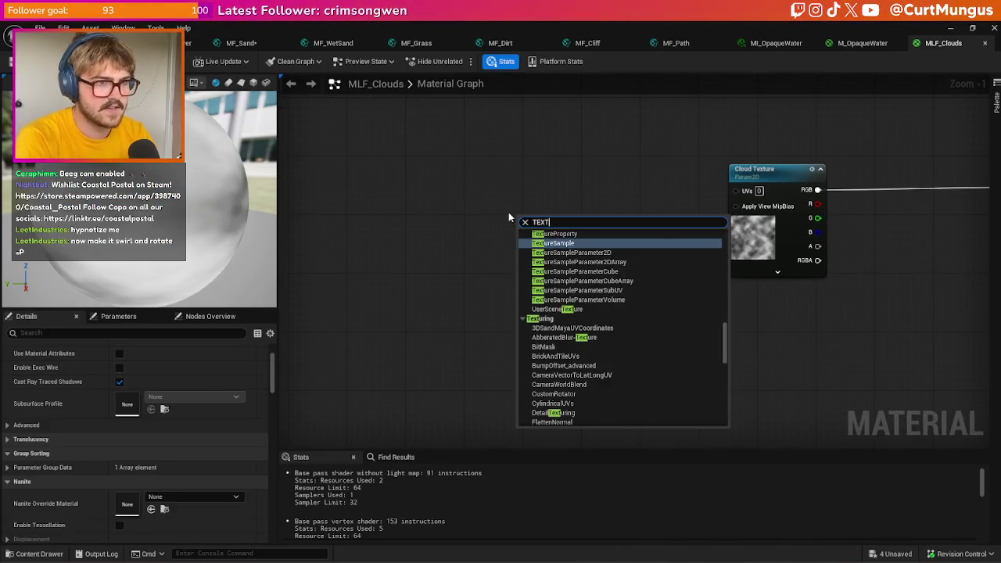
key("Return")
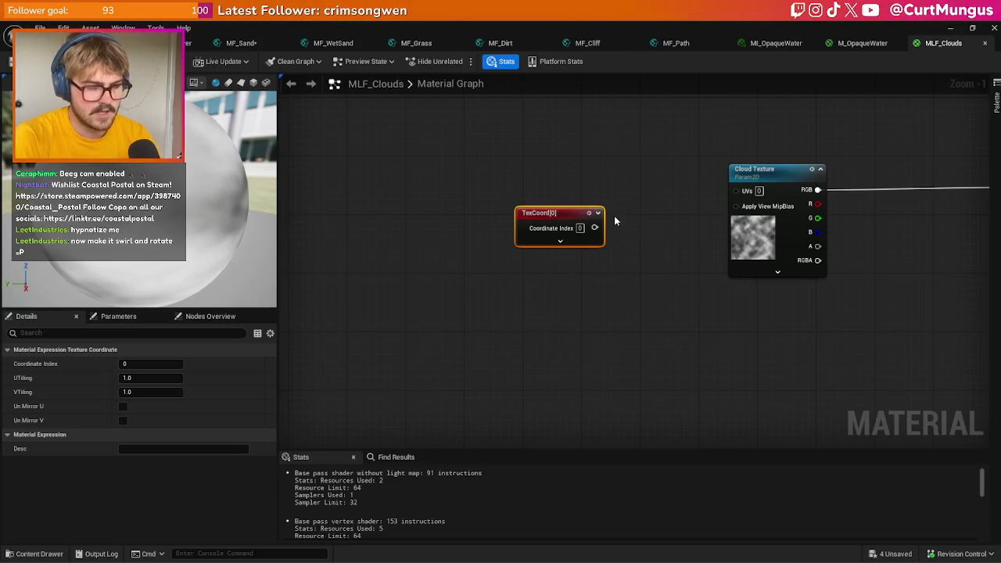
left_click(613, 223)
left_click_drag(595, 227, 703, 223)
left_click(653, 234)
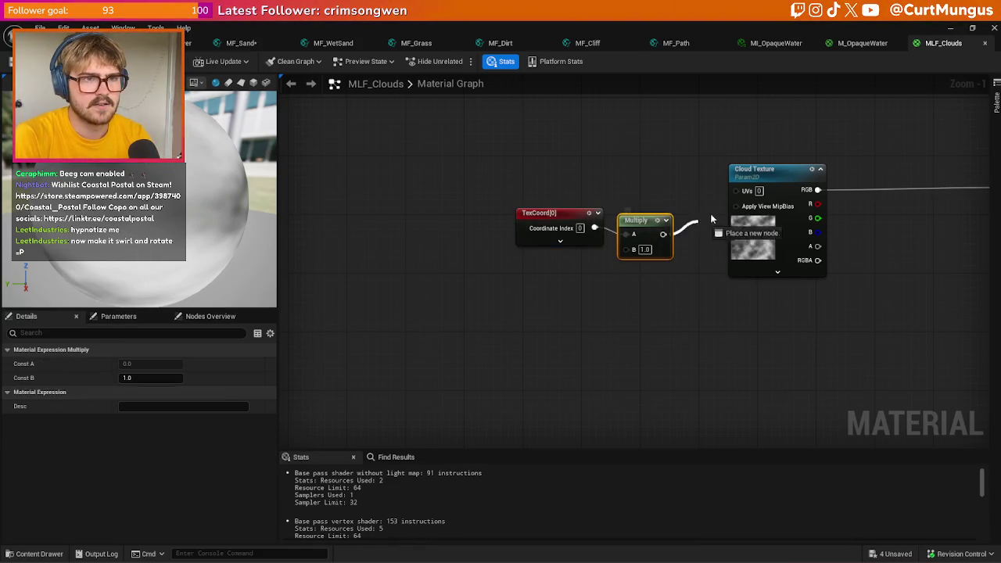
left_click_drag(755, 200, 739, 191)
- Add a Tiling Size scalar parameter into the Multiply's B input and group the tiling nodes
left_click(571, 278)
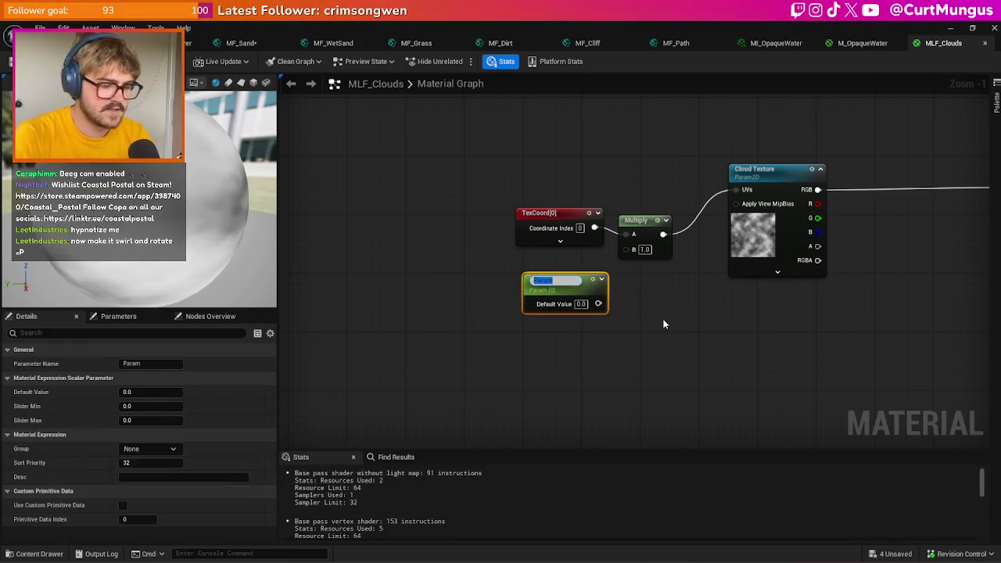
type("C")
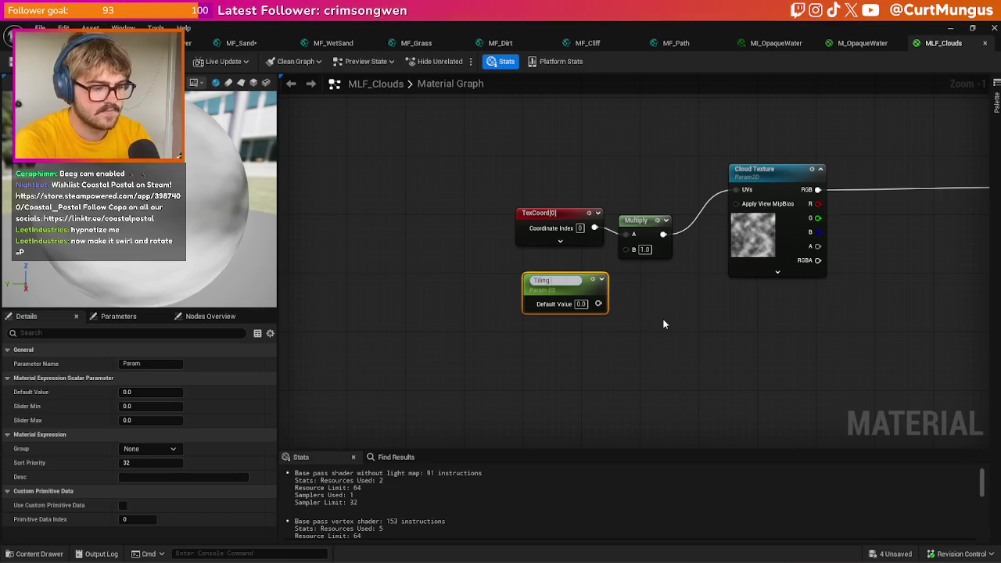
type(" Size")
key("Return")
left_click(599, 327)
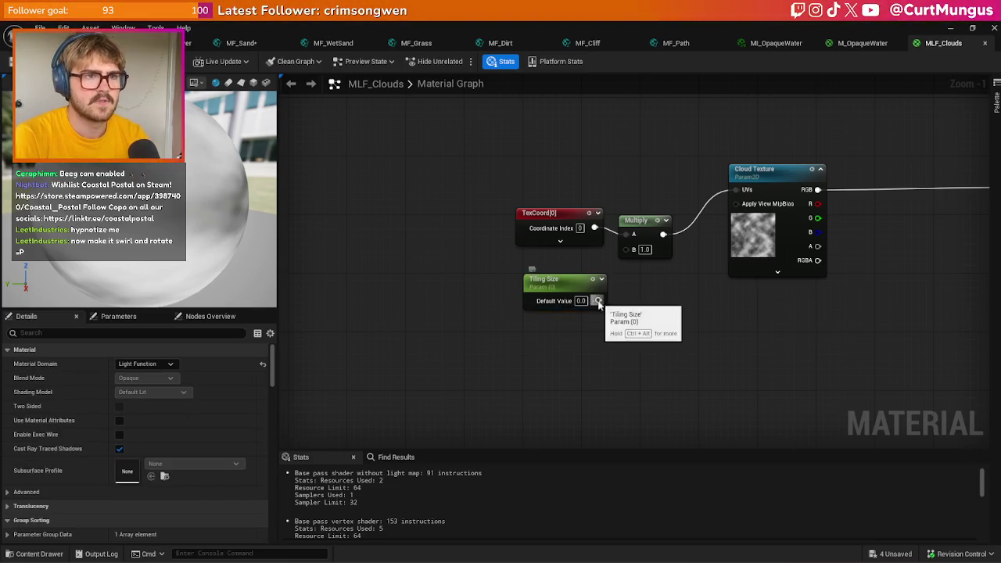
left_click_drag(598, 301, 624, 251)
left_click_drag(508, 179, 671, 261)
left_click(651, 316)
mouse_move(526, 161)
left_mouse_down()
mouse_move(670, 279)
mouse_move(645, 290)
left_mouse_up()
left_click(602, 291)
mouse_move(499, 171)
left_mouse_down()
mouse_move(618, 313)
mouse_move(501, 240)
left_mouse_up()
left_click(563, 265)
- Insert a Panner between the tiled coordinates and Cloud Texture's UVs
right_click(562, 265)
type("pan")
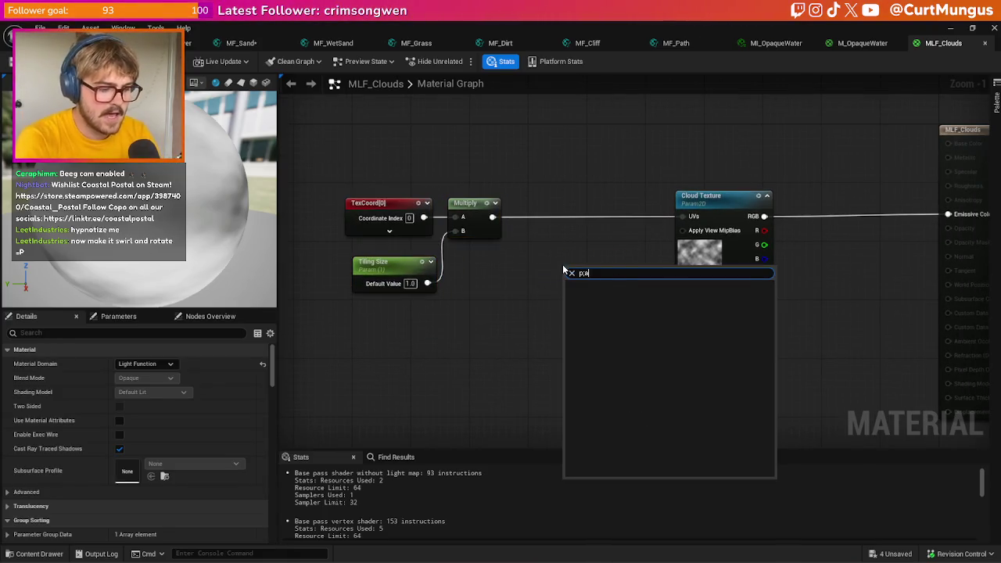
key("Return")
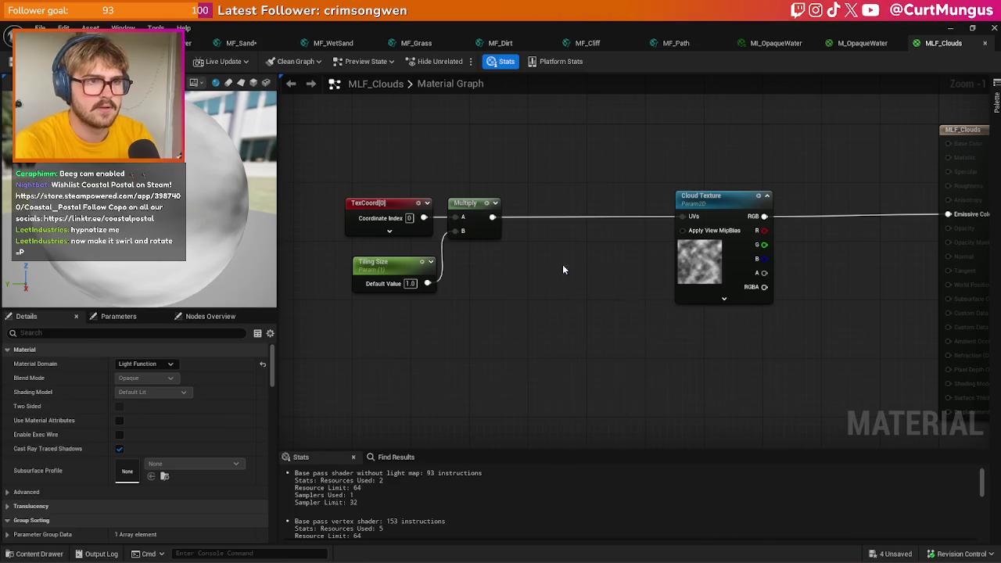
left_click_drag(492, 219, 566, 287)
mouse_move(645, 284)
left_mouse_down()
mouse_move(682, 235)
mouse_move(682, 217)
left_mouse_up()
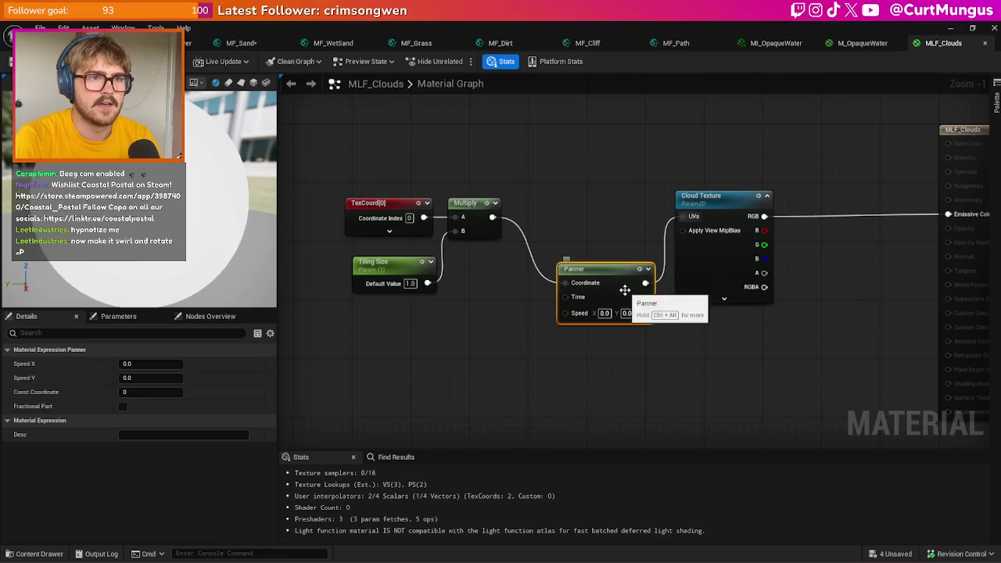
left_click_drag(625, 290, 612, 224)
left_click(472, 287)
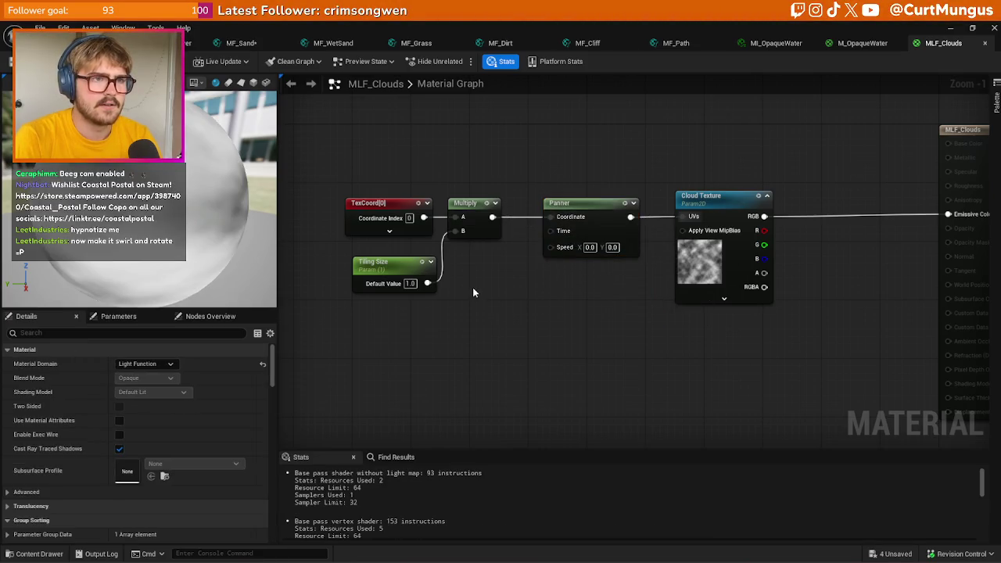
- Add a Time node feeding the Panner's Time input
right_click(474, 288)
type("time")
key("Return")
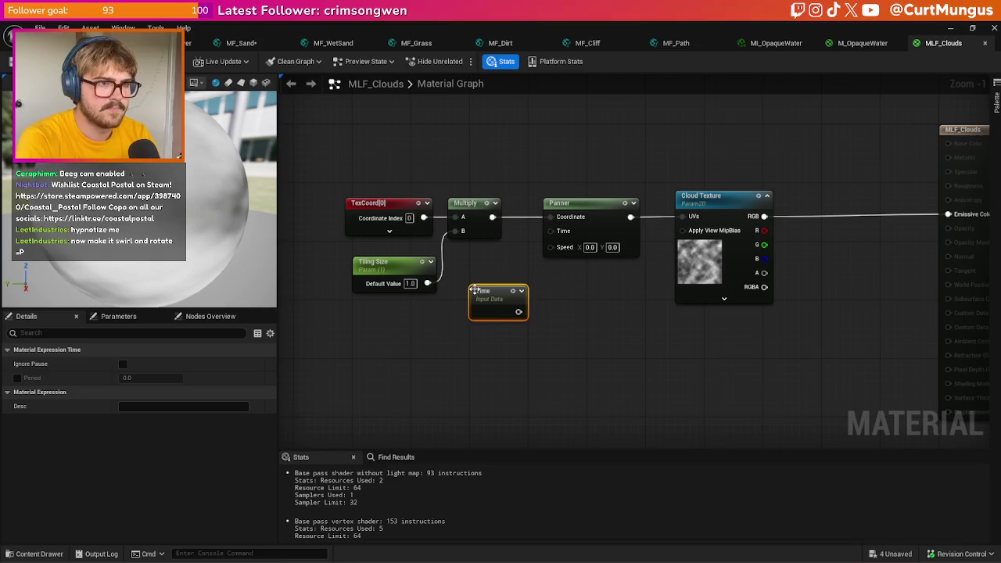
left_click_drag(519, 312, 551, 230)
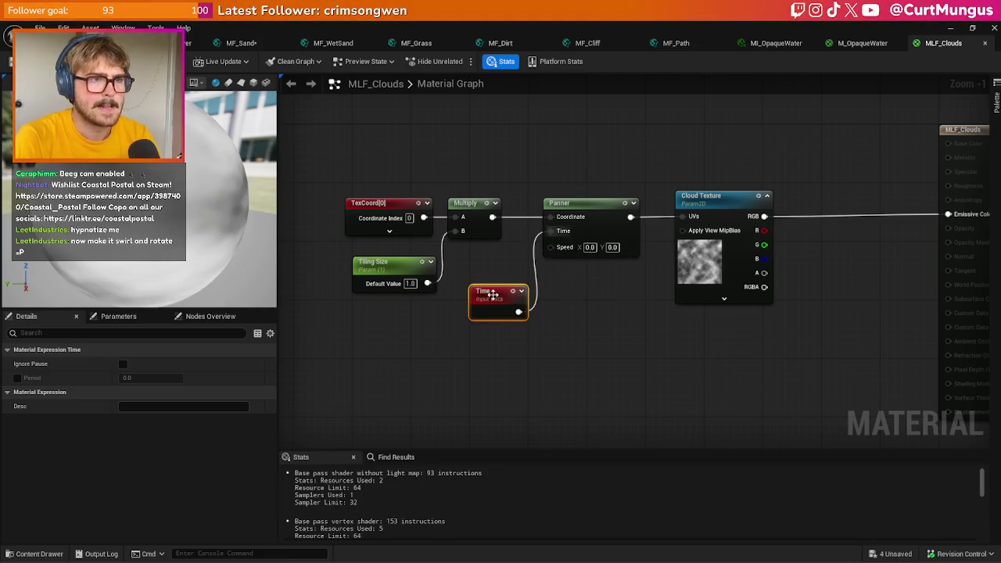
left_click_drag(493, 299, 486, 271)
left_click(414, 380)
mouse_move(414, 168)
left_mouse_down()
mouse_move(469, 234)
mouse_move(540, 293)
mouse_move(426, 264)
left_mouse_up()
- Multiply Time by a Speed scalar parameter with default value 1.0
left_click(493, 270)
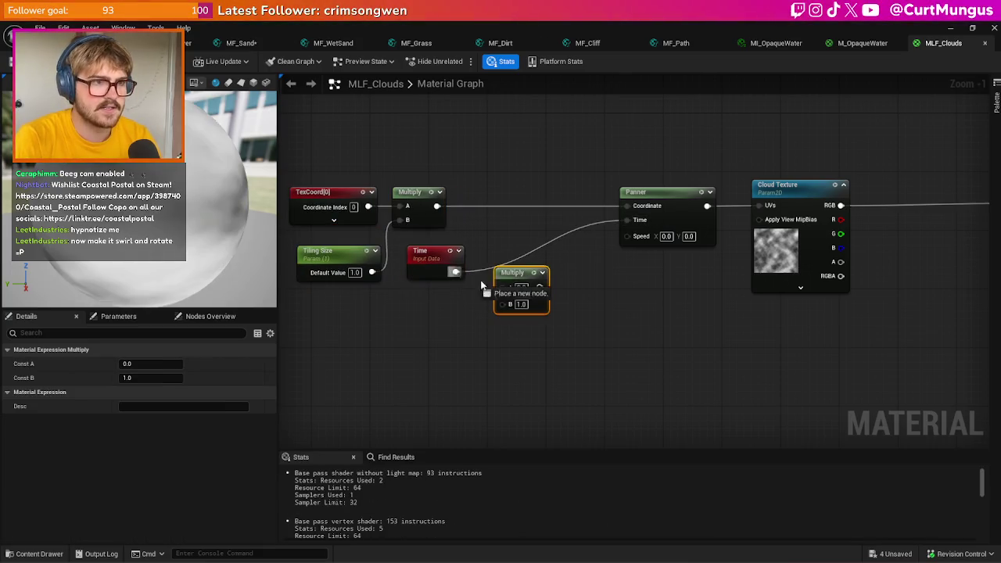
mouse_move(499, 288)
left_mouse_down()
mouse_move(585, 264)
mouse_move(546, 274)
mouse_move(561, 271)
left_mouse_up()
left_click(438, 315)
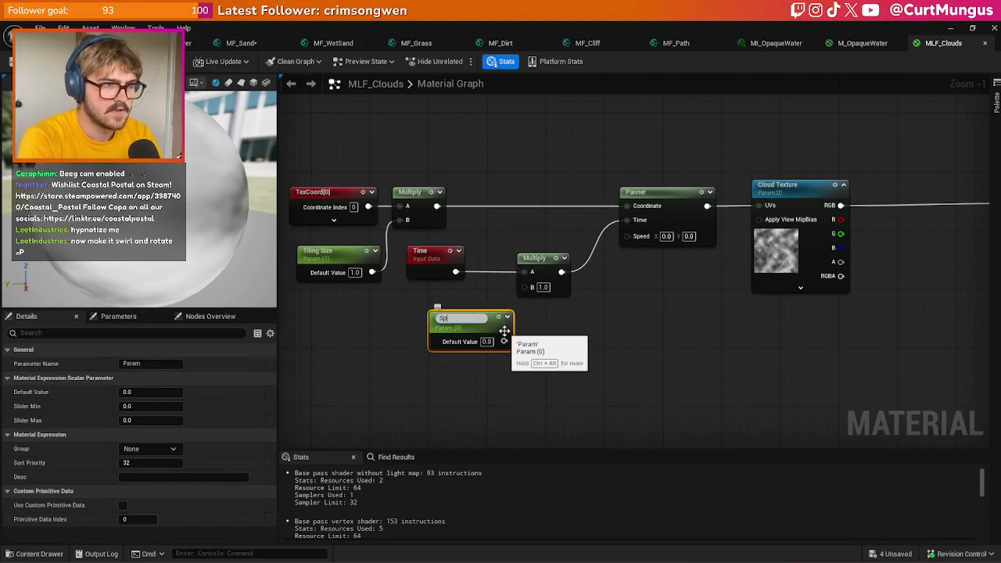
type("ee")
mouse_move(505, 338)
left_mouse_down()
mouse_move(517, 333)
mouse_move(525, 286)
left_mouse_up()
left_click(486, 339)
type("1")
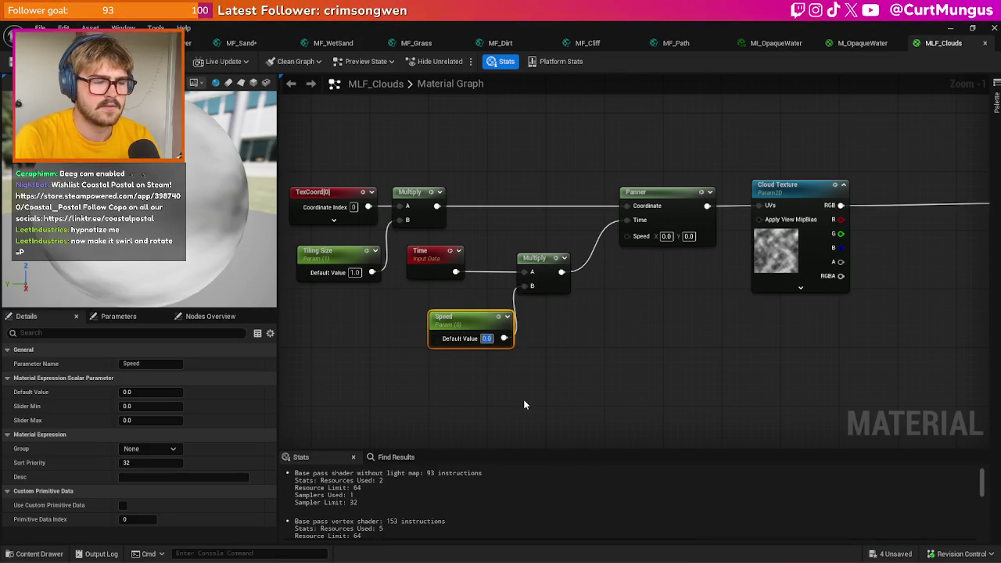
left_click(490, 368)
left_click_drag(462, 317, 440, 302)
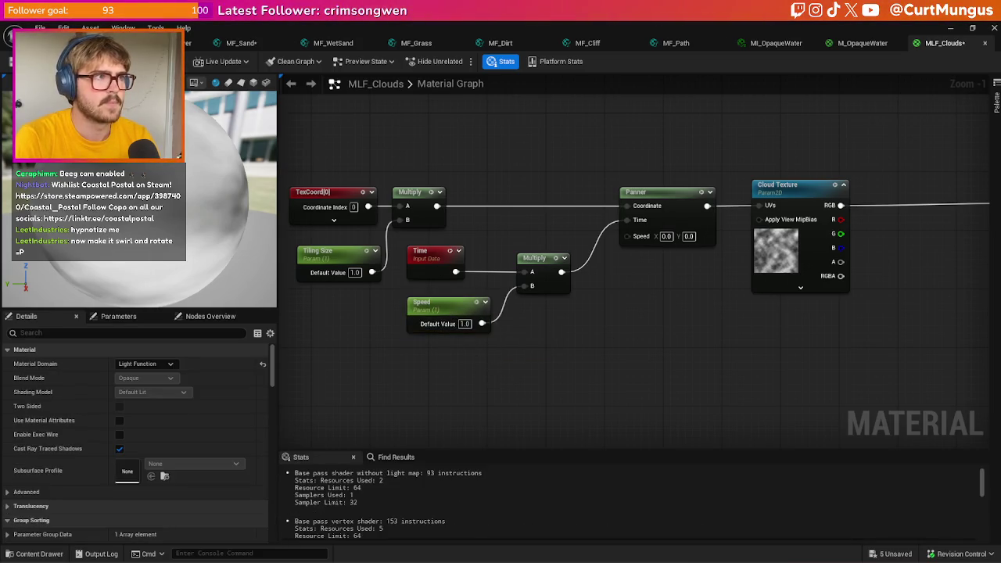
left_click(101, 43)
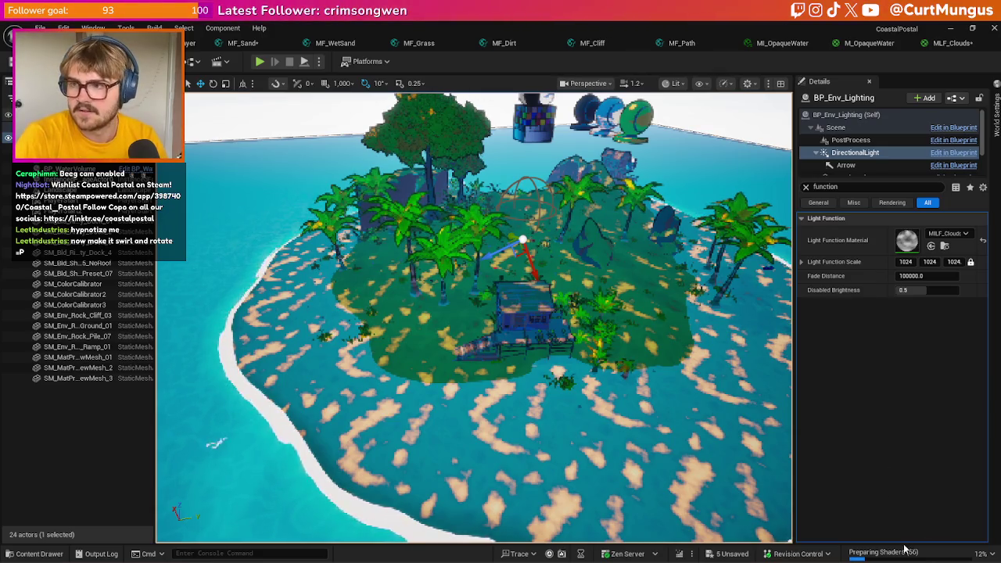
- Set the Panner's Speed X and Y to 1.0 and save MLF_Clouds
left_click(943, 46)
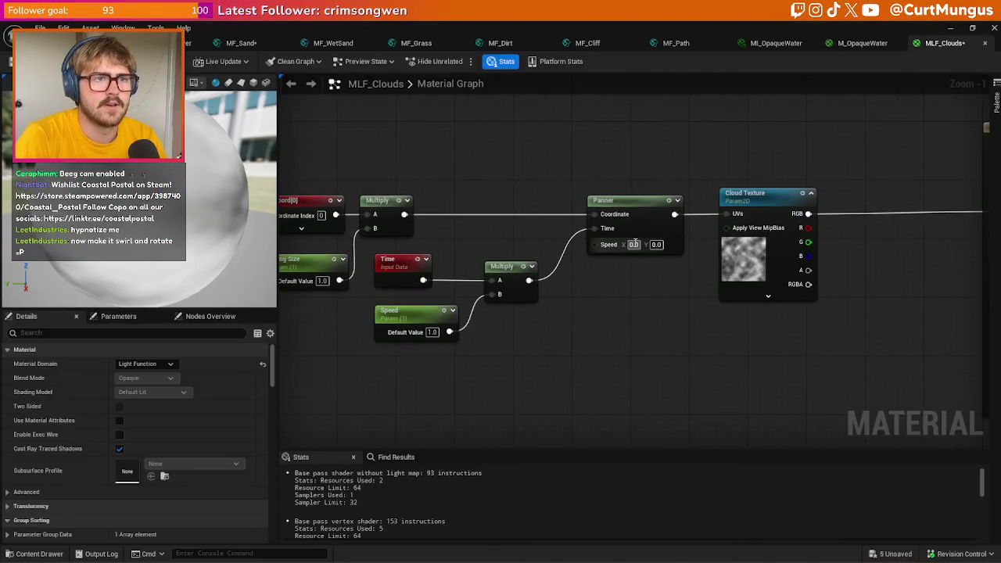
type("1")
key("Tab")
type("1")
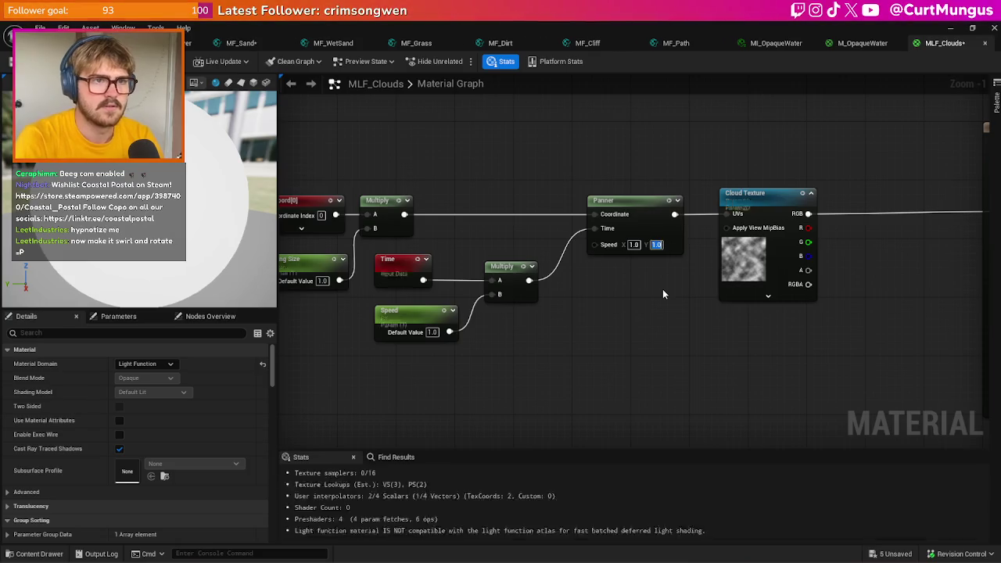
key("Return")
key("ctrl+s")
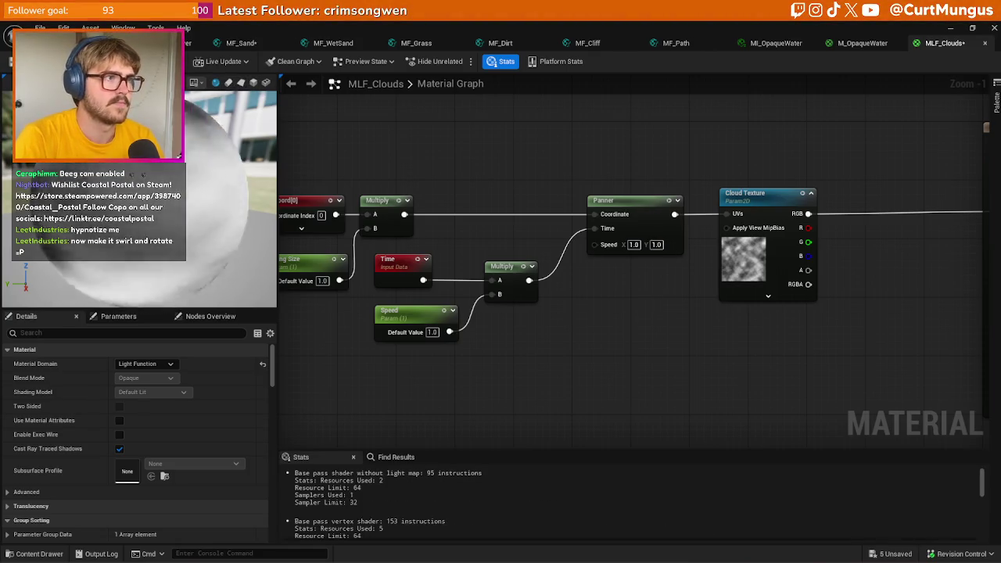
- Check the drifting cloud shadows on the island, then return to the MLF_Clouds graph
key("ctrl+Tab")
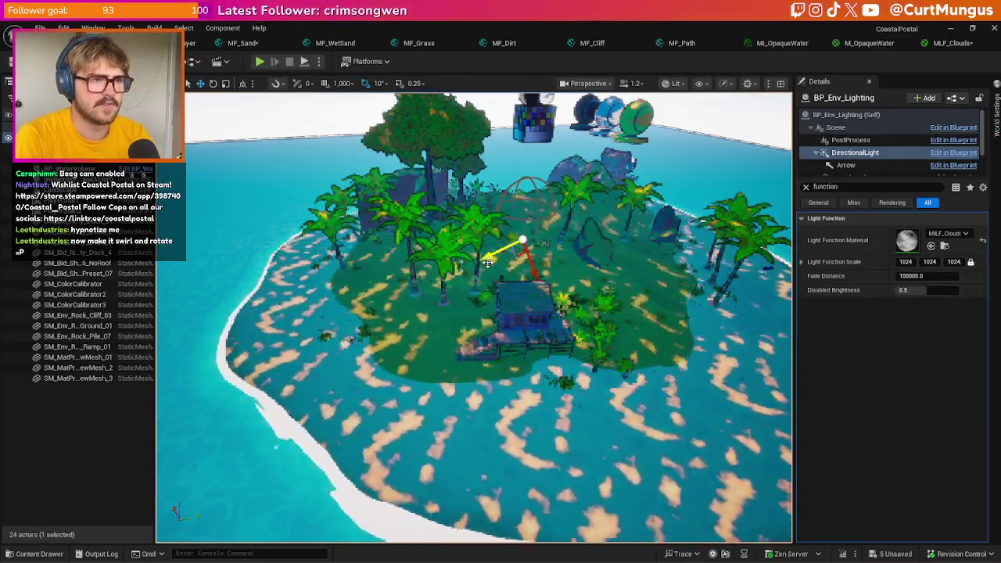
scroll(474, 316, "up", 4)
mouse_move(680, 407)
left_mouse_down()
mouse_move(788, 438)
mouse_move(734, 438)
left_mouse_up()
left_click(190, 43)
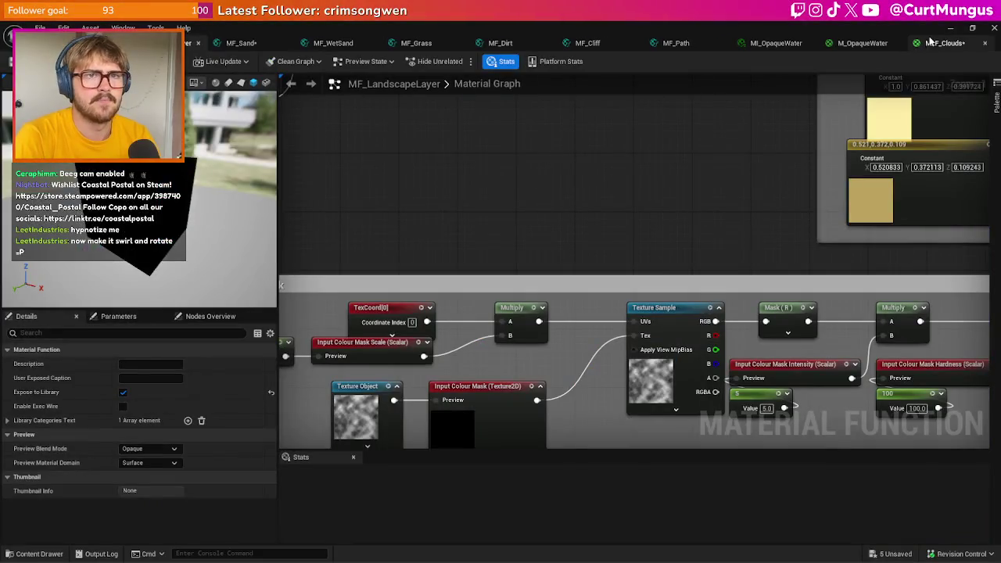
left_click(929, 43)
left_click_drag(731, 244, 944, 244)
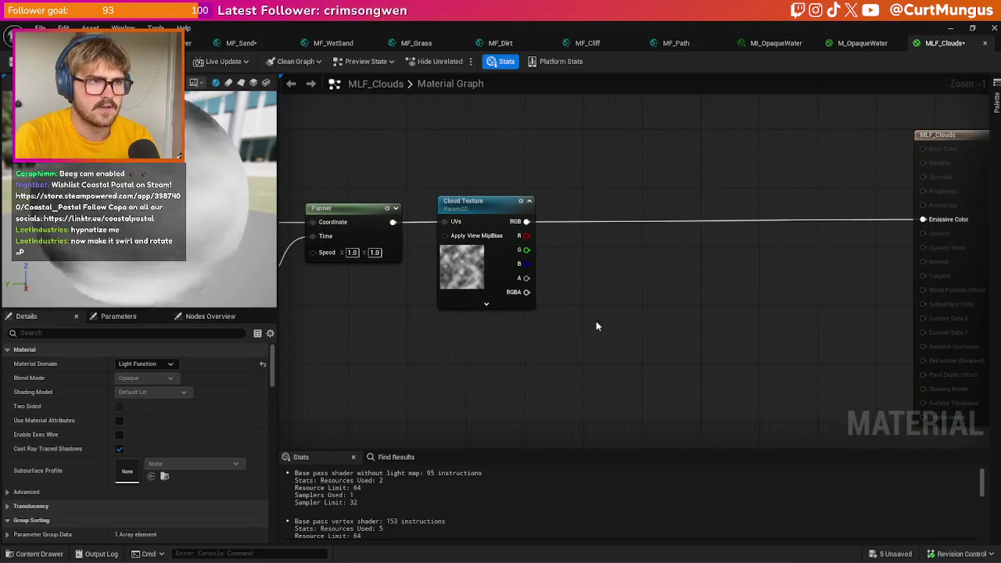
- Duplicate the Cloud Texture and multiply the two textures' R channels together
left_click(469, 293)
key("ctrl+d")
mouse_move(505, 352)
left_mouse_down()
mouse_move(528, 290)
mouse_move(504, 277)
left_mouse_up()
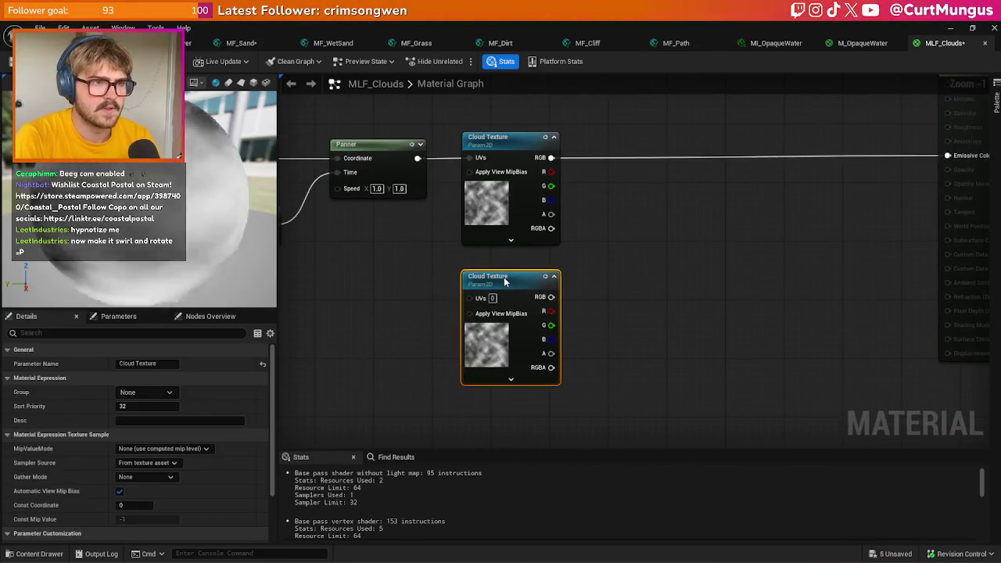
mouse_move(551, 171)
left_mouse_down()
mouse_move(619, 226)
mouse_move(570, 356)
mouse_move(552, 310)
left_mouse_up()
mouse_move(401, 290)
left_mouse_down()
mouse_move(682, 271)
mouse_move(670, 269)
left_mouse_up()
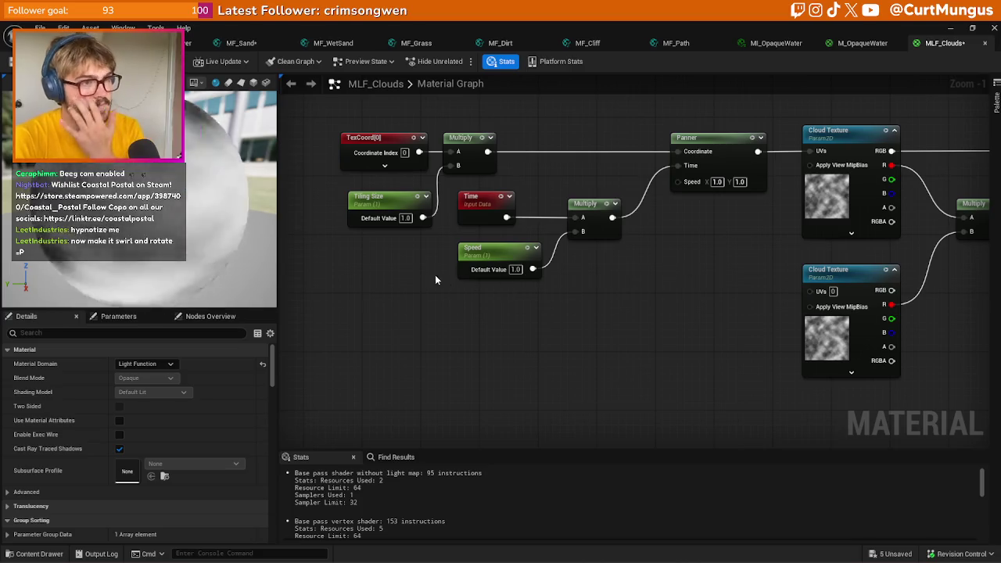
- Copy the Tiling Size and its Multiply to make a second tiling chain for the lower texture
left_click(404, 214)
left_click(468, 141, "ctrl")
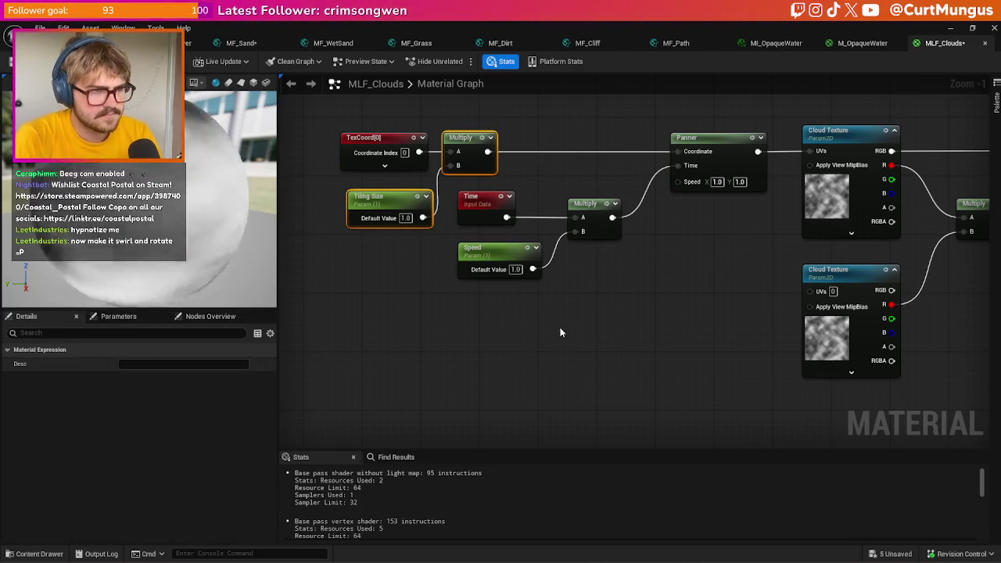
key("ctrl+c")
key("ctrl+v")
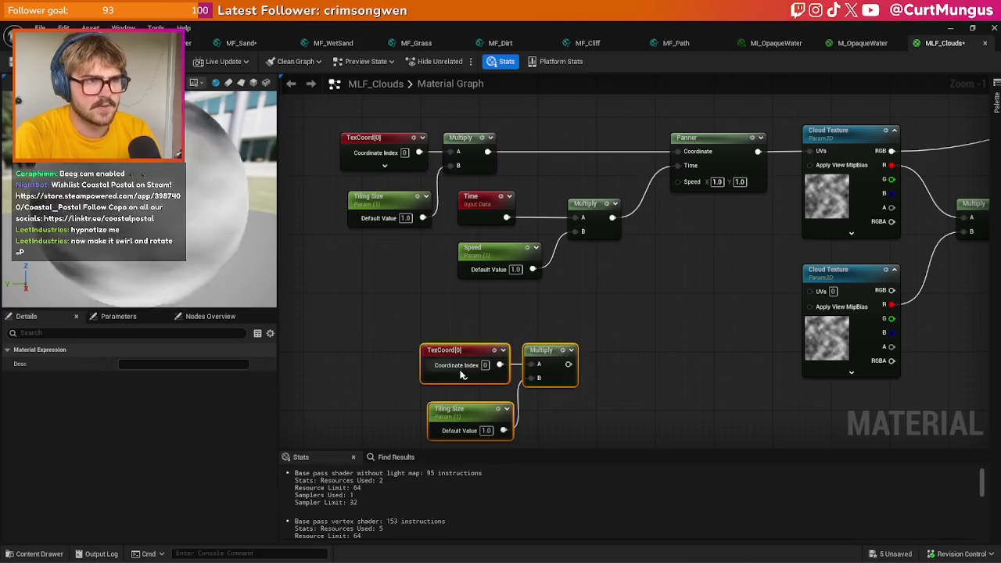
mouse_move(557, 360)
left_mouse_down()
mouse_move(806, 321)
mouse_move(810, 290)
left_mouse_up()
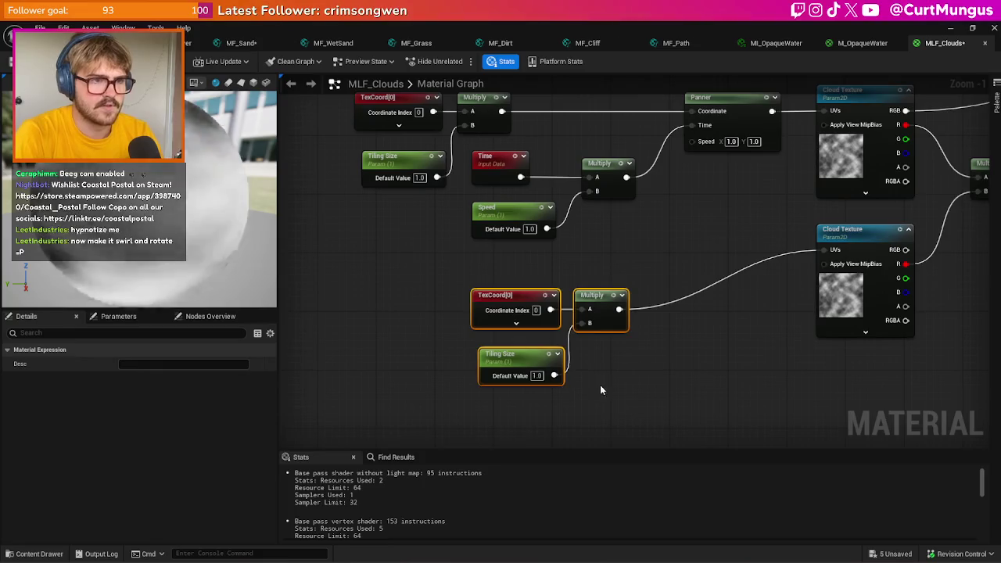
- Scale the lower Tiling Size by a 0.3 Multiply and feed it into the lower chain's Multiply B
left_click(547, 368)
mouse_move(547, 367)
left_mouse_down()
mouse_move(474, 367)
mouse_move(568, 384)
mouse_move(549, 397)
left_mouse_up()
left_click(545, 375)
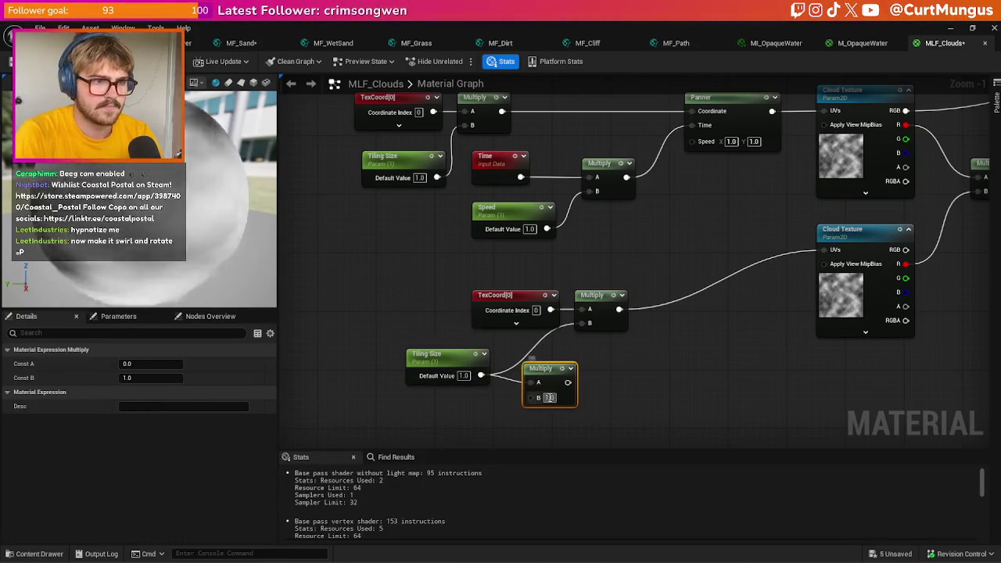
type("0.3")
key("Return")
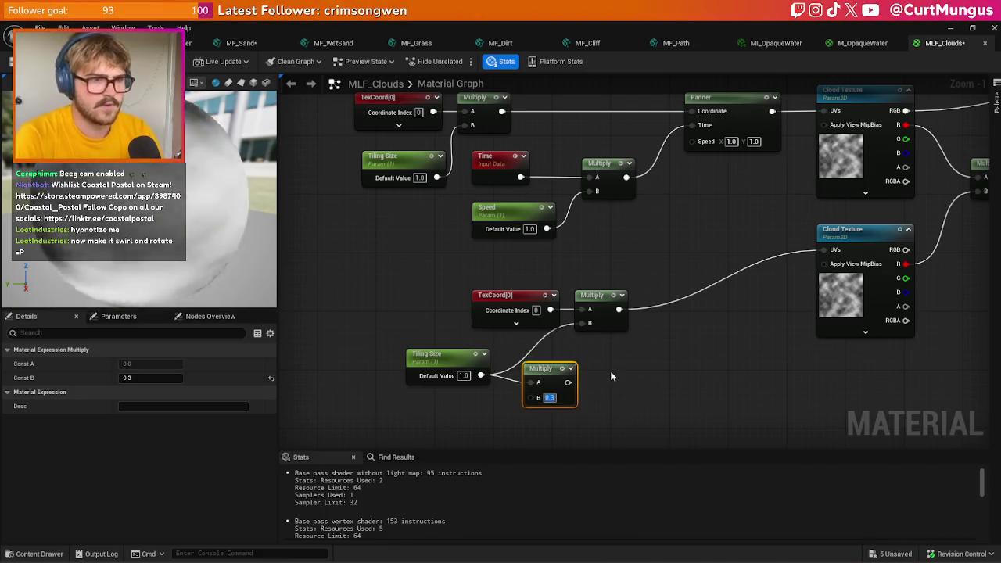
left_click_drag(568, 381, 589, 331)
left_click_drag(502, 298, 436, 298)
left_click_drag(546, 379, 531, 373)
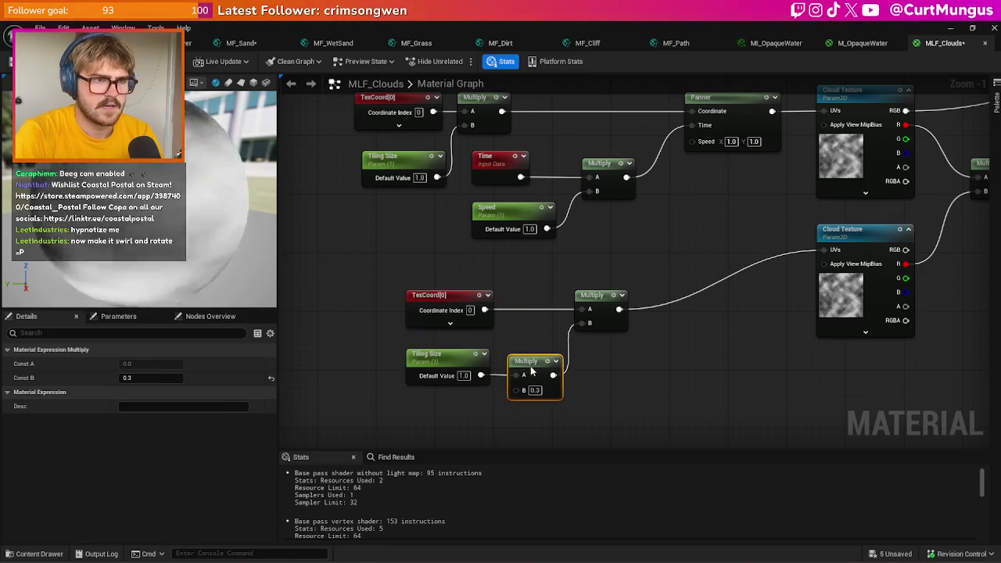
left_click(594, 368)
left_click(508, 210)
left_click(613, 248)
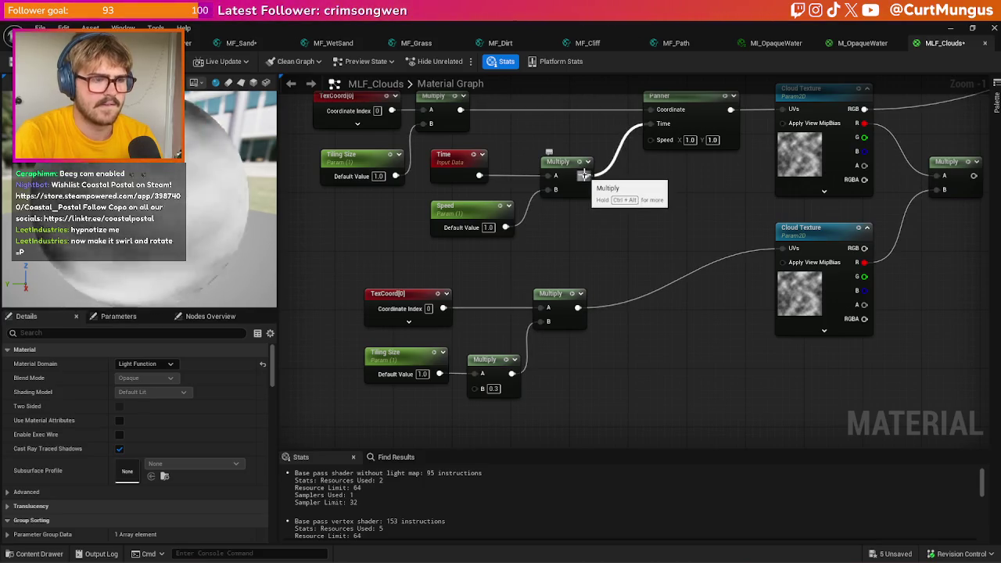
- Multiply the Time×Speed product by 0.3
left_click(653, 305)
mouse_move(653, 305)
left_mouse_down()
mouse_move(647, 236)
mouse_move(661, 249)
left_mouse_up()
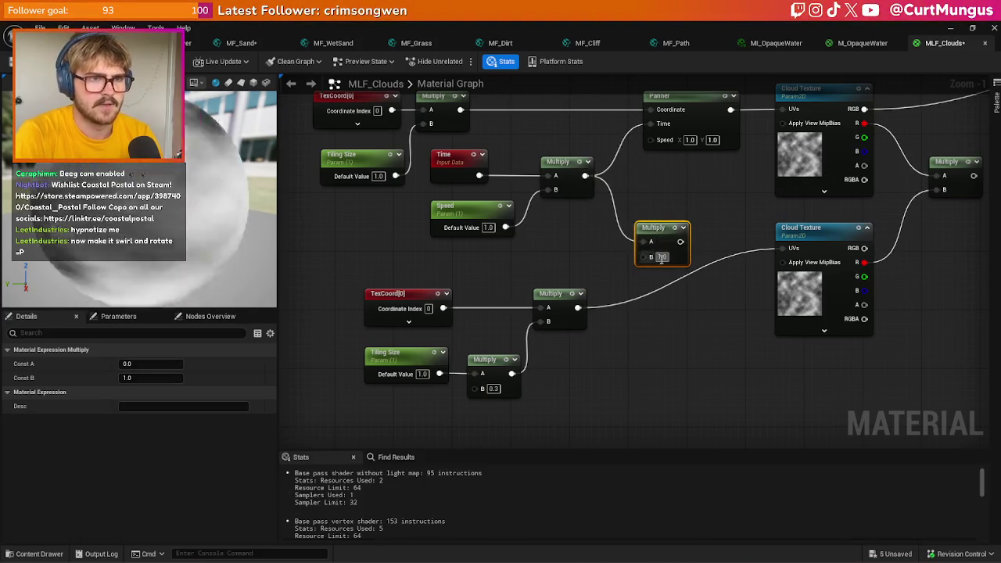
type("0.3")
key("Return")
left_click(697, 245)
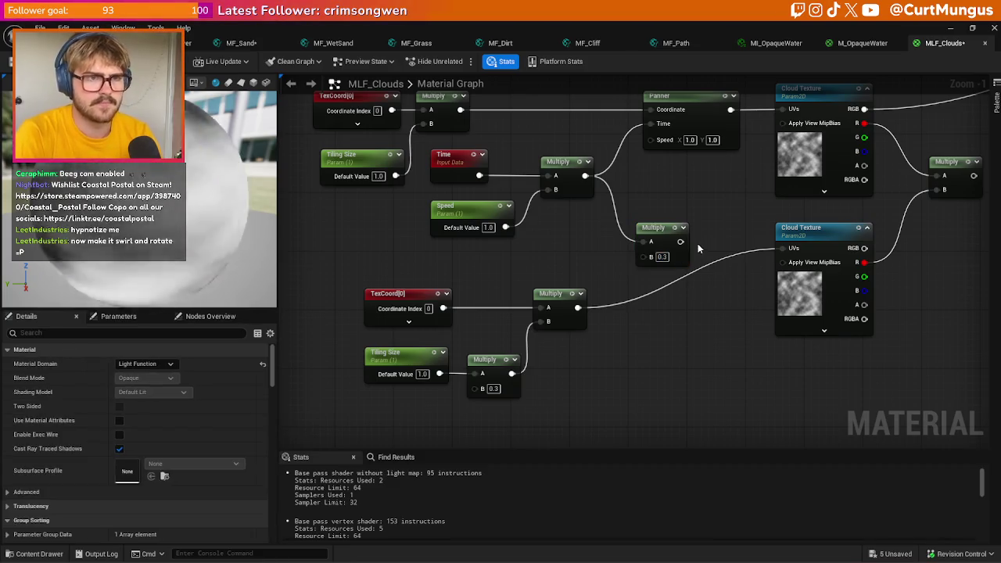
left_click_drag(681, 242, 773, 244)
- Duplicate the Panner for the second cloud texture beside the 0.3 time multiplier
left_click(680, 125)
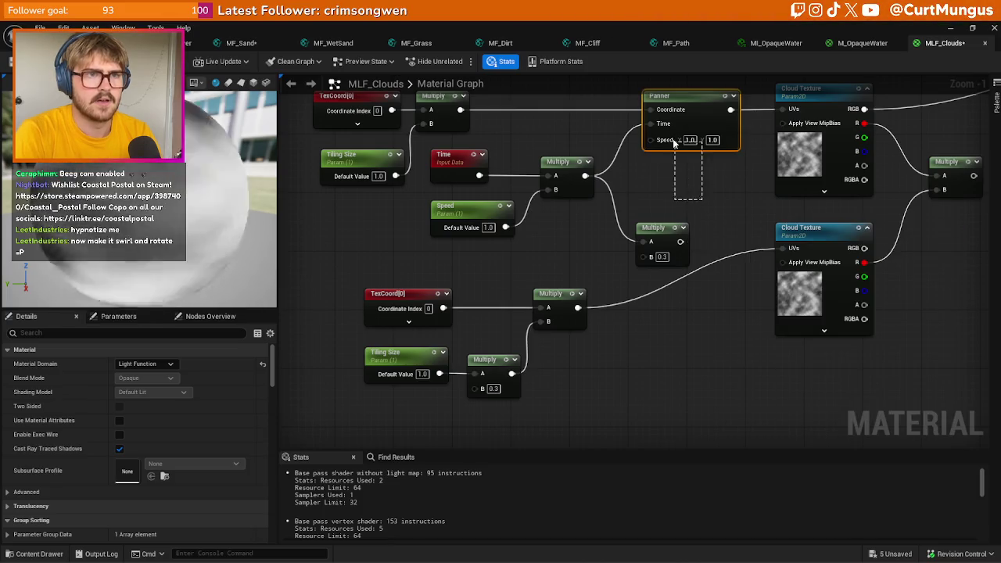
mouse_move(661, 227)
left_mouse_down()
mouse_move(632, 330)
mouse_move(578, 308)
mouse_move(665, 271)
mouse_move(666, 285)
left_mouse_up()
key("ctrl+v")
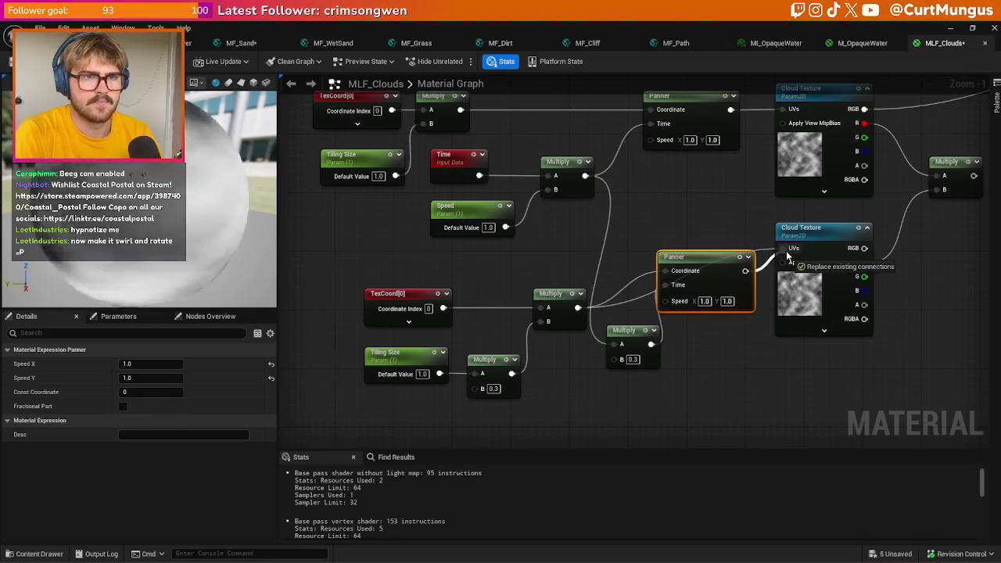
left_click_drag(668, 199, 600, 246)
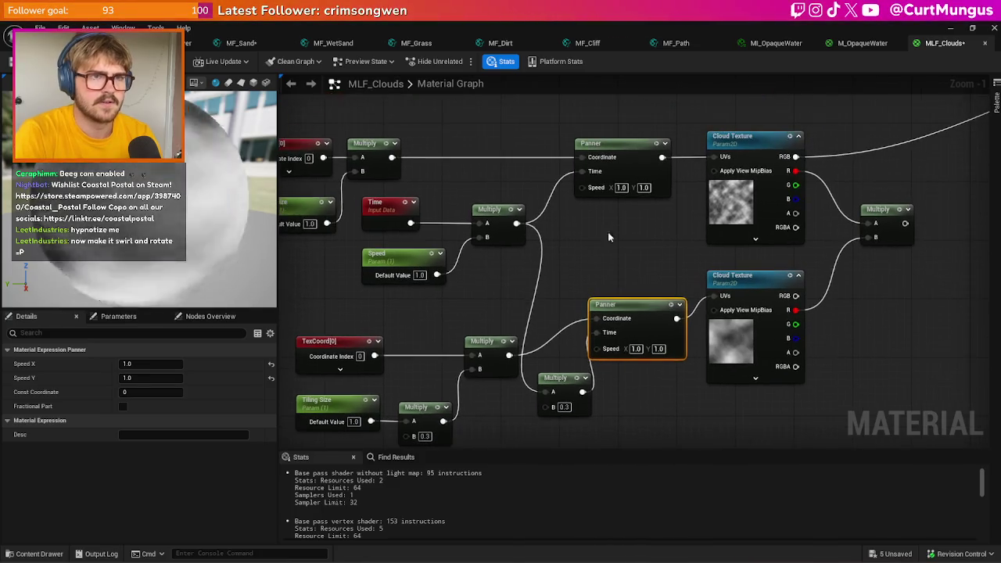
- Set the top Panner's speed to X 0.1, Y 0.01
left_click(621, 188)
type("0.1")
key("Tab")
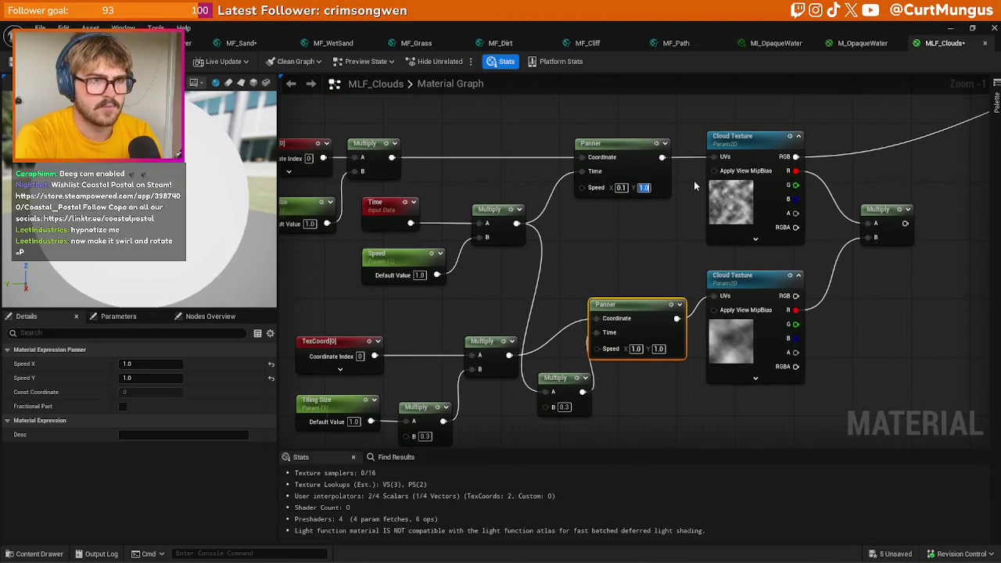
type("0.4")
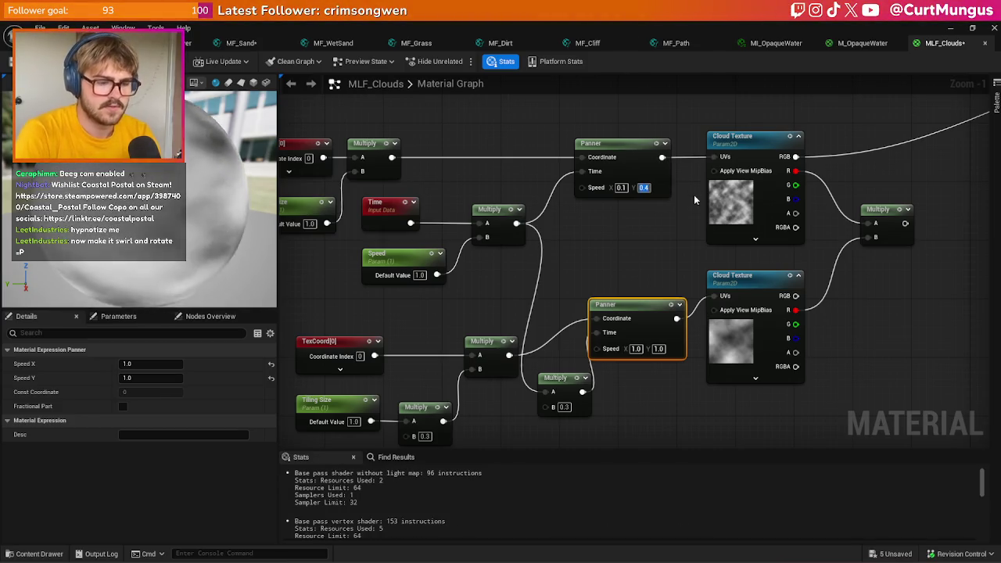
key("BackSpace")
type("0.01")
key("Return")
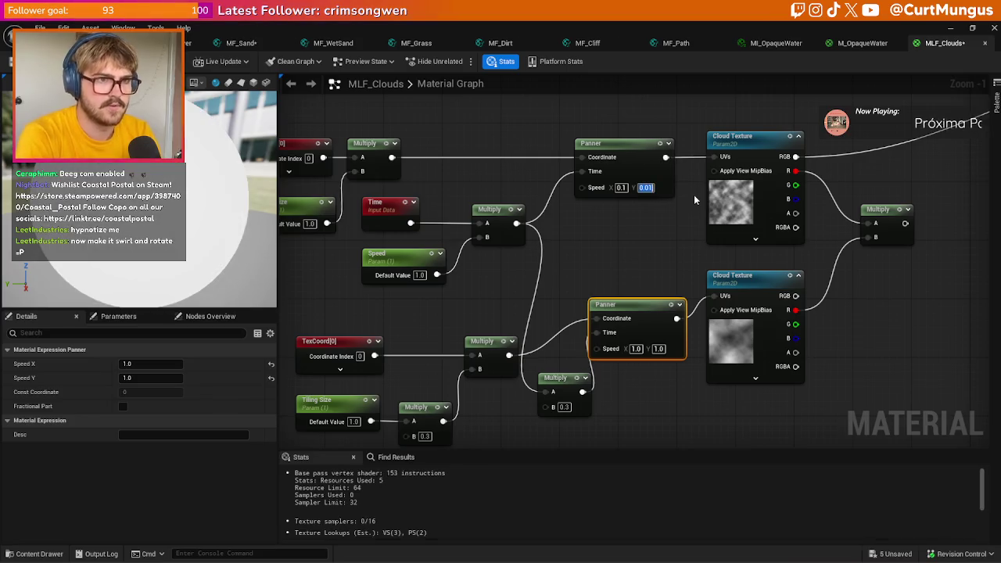
- Set the lower Panner's speed to X 0.1, Y -0.3
left_click(637, 349)
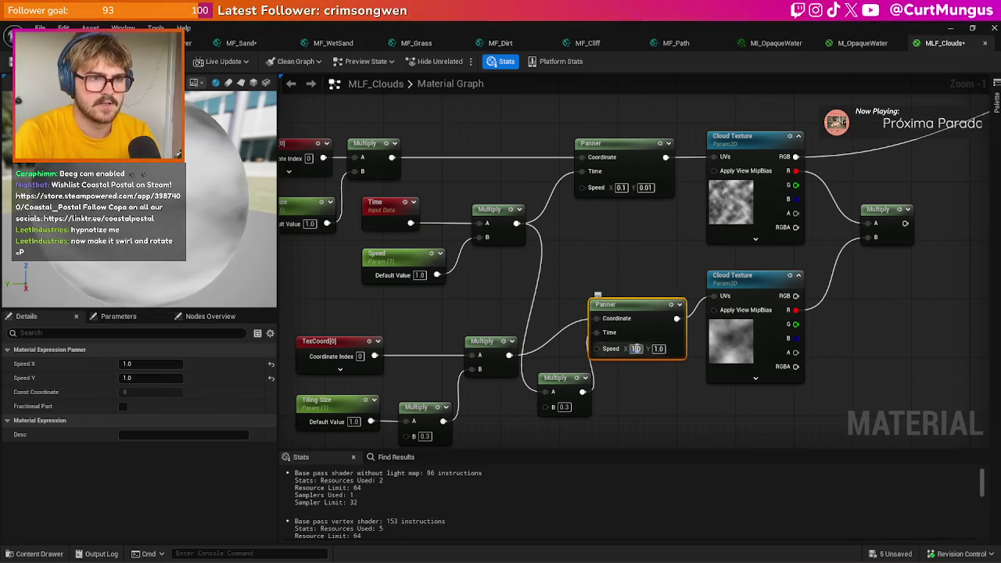
type("0.1")
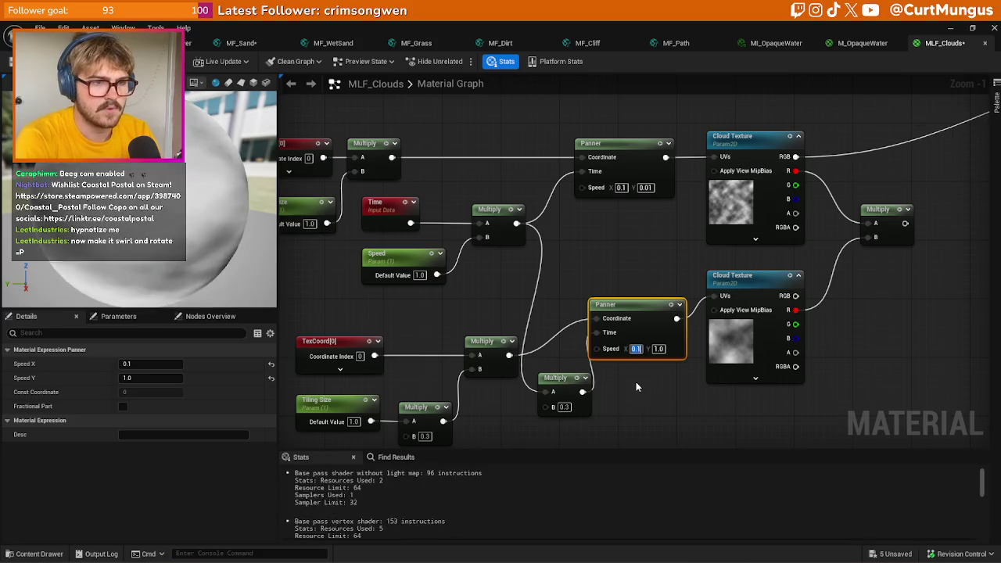
key("Tab")
key("BackSpace")
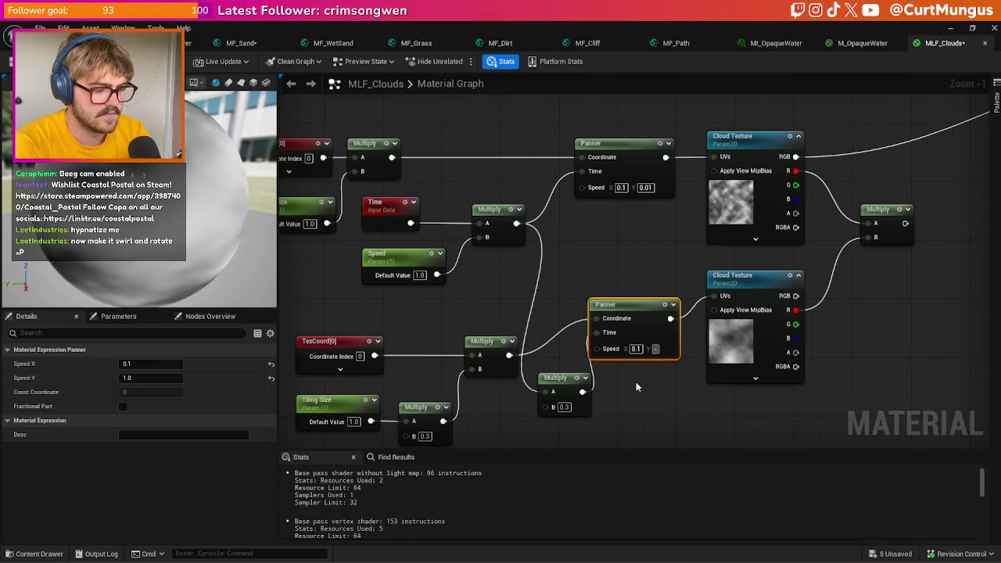
type("-0.")
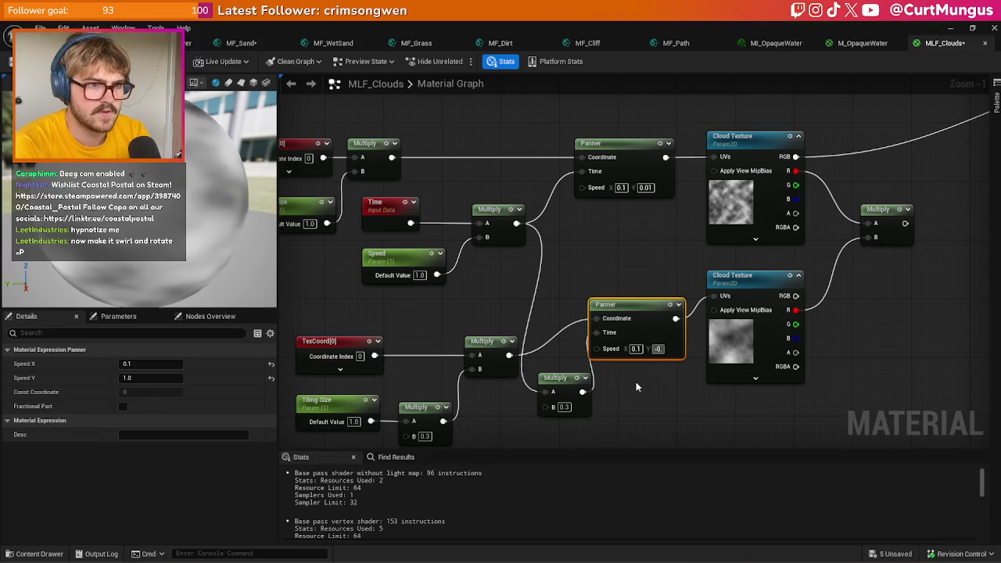
type("3")
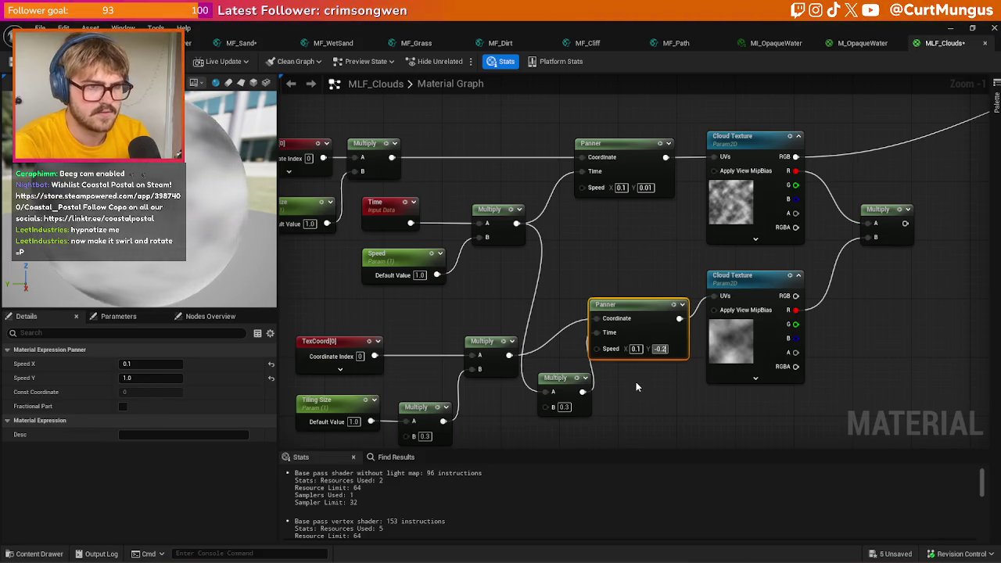
type("-0.3")
left_click(636, 382)
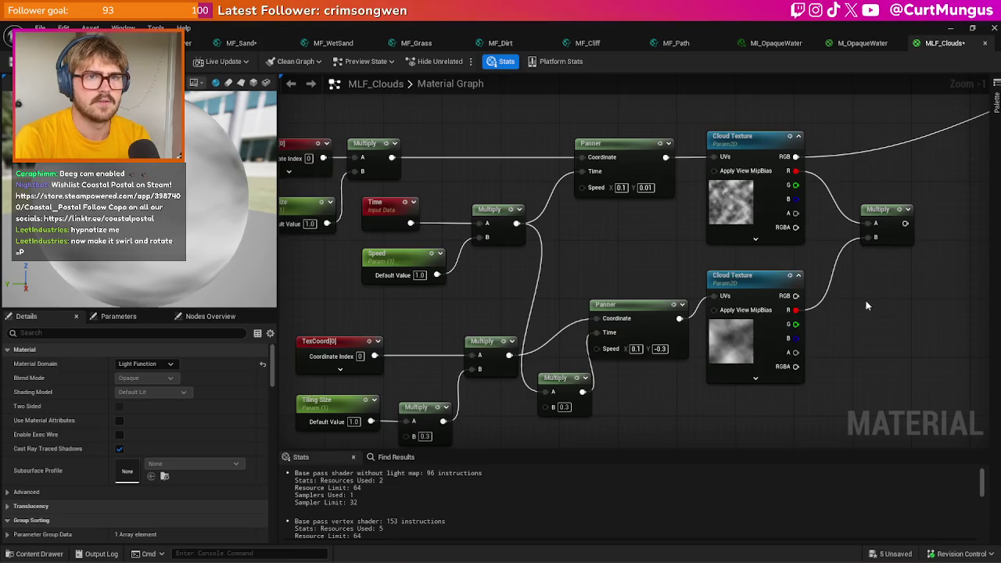
left_click_drag(870, 297, 590, 373)
left_click_drag(625, 298, 753, 259)
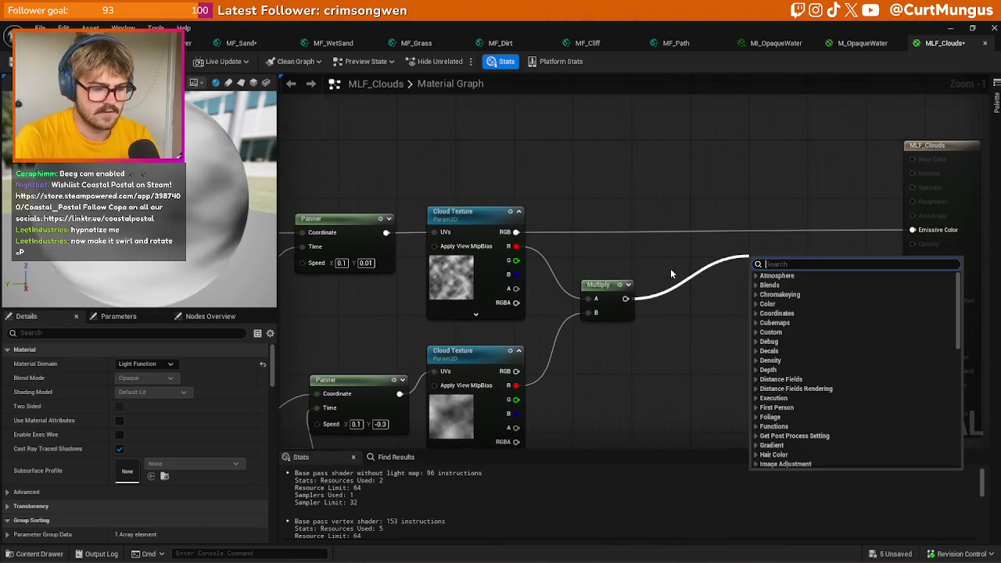
- Add a Multiply after the combined clouds and a scalar parameter named Brightness
left_click(688, 271)
left_click(704, 275)
left_click_drag(707, 293, 706, 293)
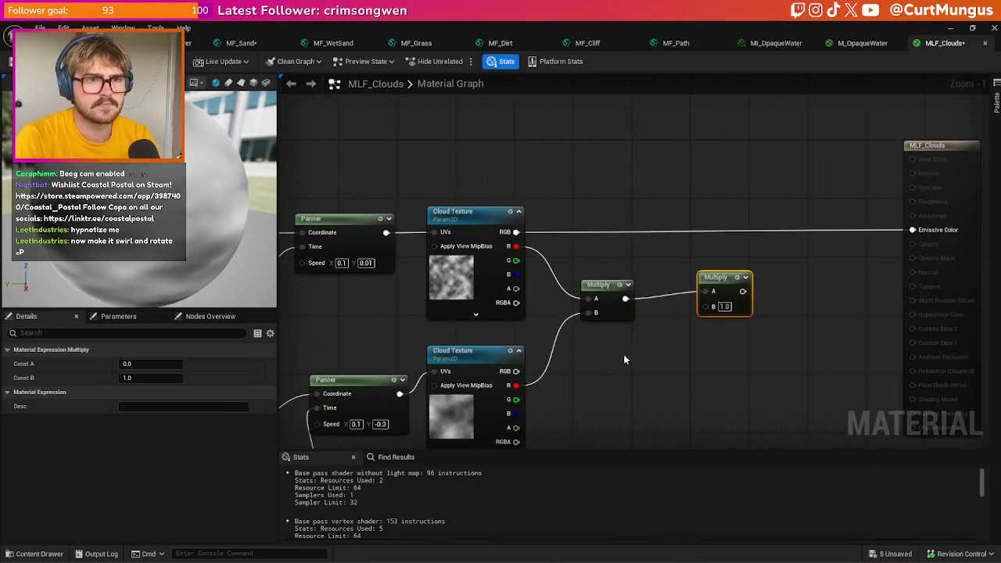
left_click(624, 355)
type("Cloud")
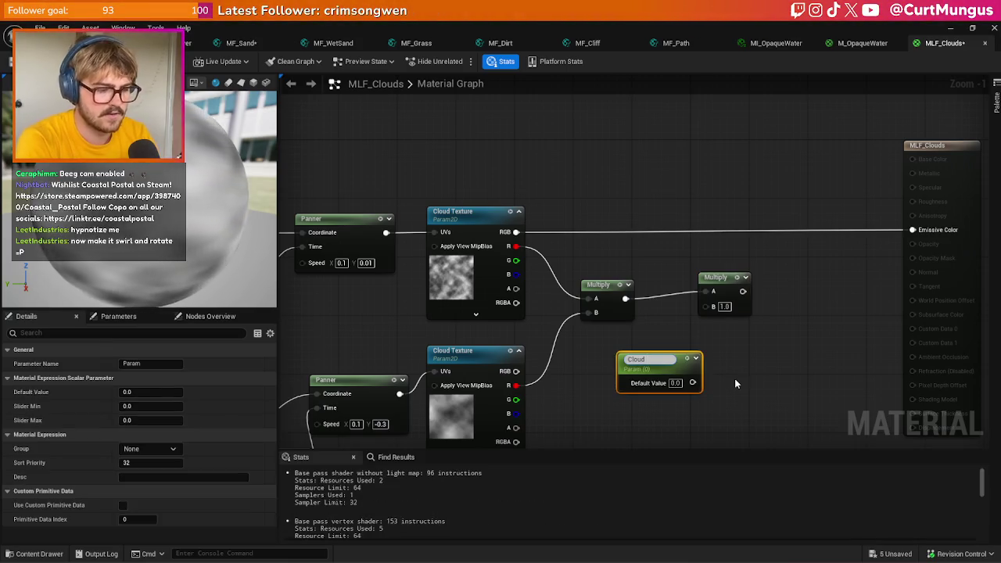
key("BackSpace")
key("BackSpace")
key("BackSpace")
type("Brightness")
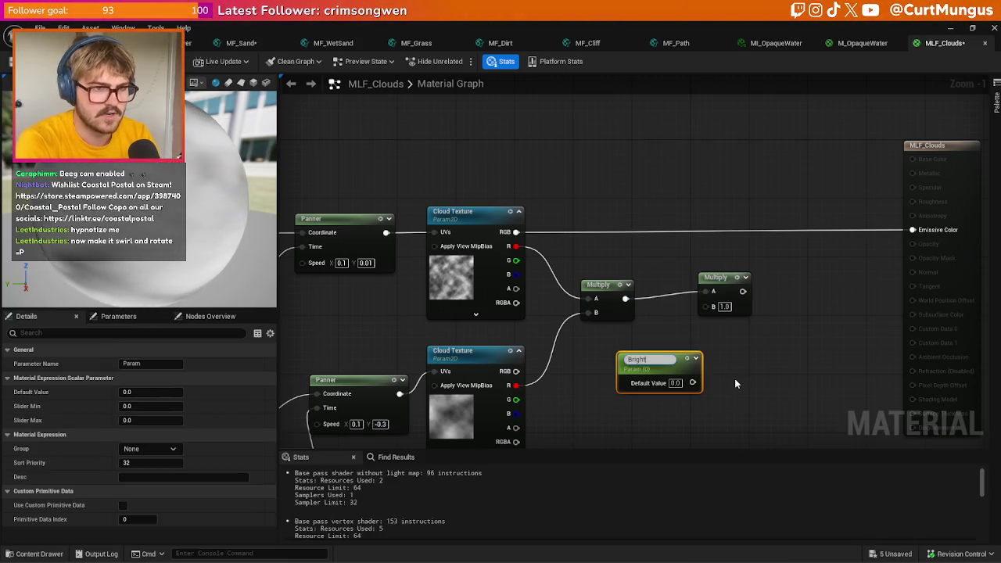
key("Return")
- Give Brightness a default of 1, wire it into Multiply B, apply, and return to the level
left_click(675, 379)
type("1")
key("Return")
mouse_move(692, 379)
left_mouse_down()
mouse_move(722, 310)
mouse_move(713, 305)
mouse_move(931, 230)
left_mouse_up()
left_click(738, 154)
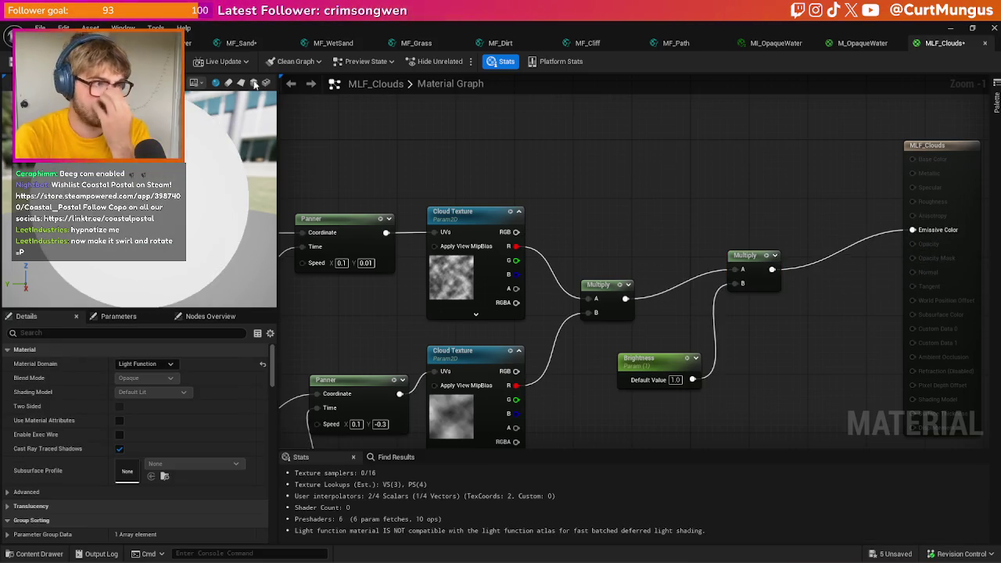
key("alt+Tab")
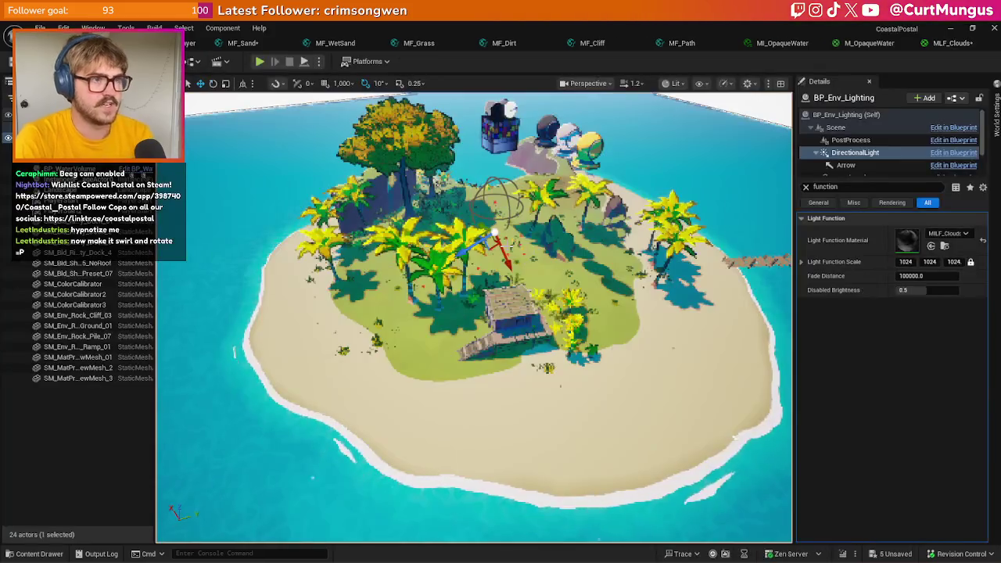
- Open the MILF_Clouds instance editor in its own window beside the level viewport
left_click_drag(734, 438, 661, 445)
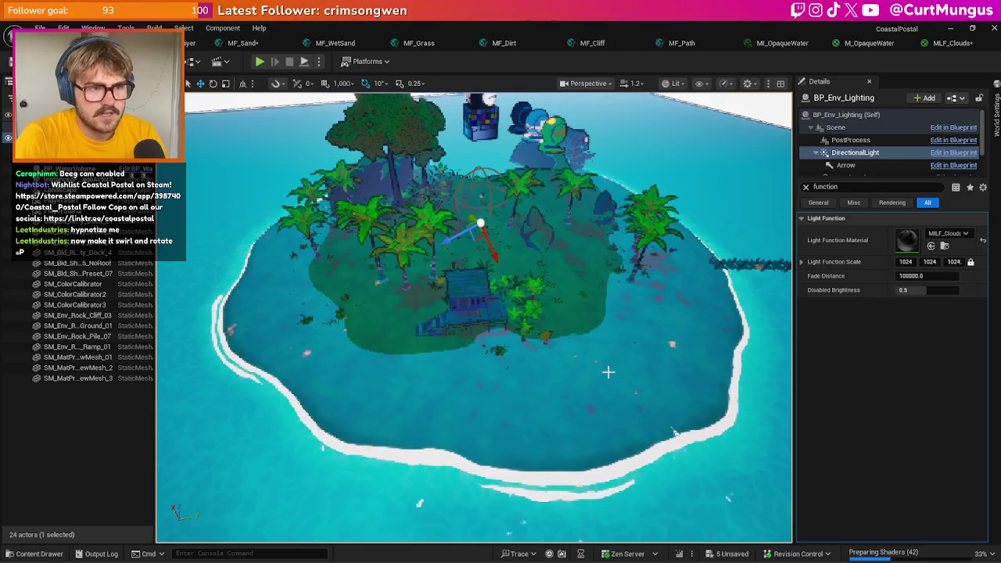
key("ctrl+space")
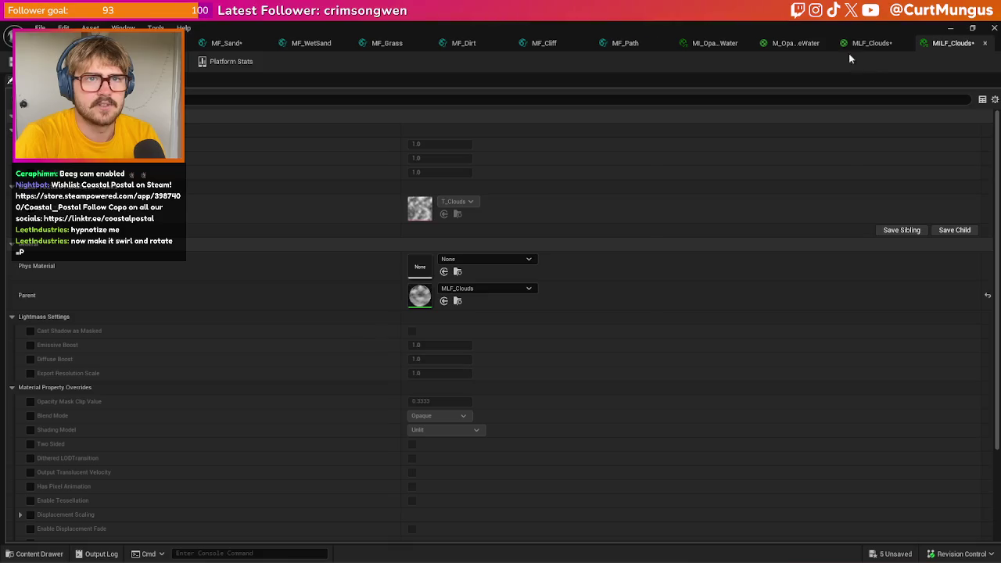
mouse_move(953, 43)
left_mouse_down()
mouse_move(614, 171)
mouse_move(485, 188)
left_mouse_up()
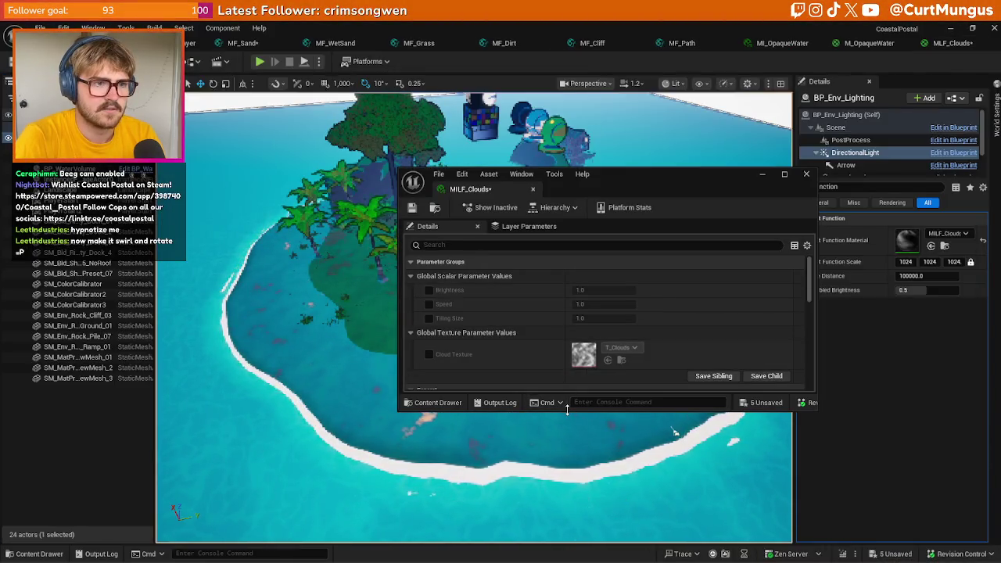
left_click_drag(567, 409, 567, 525)
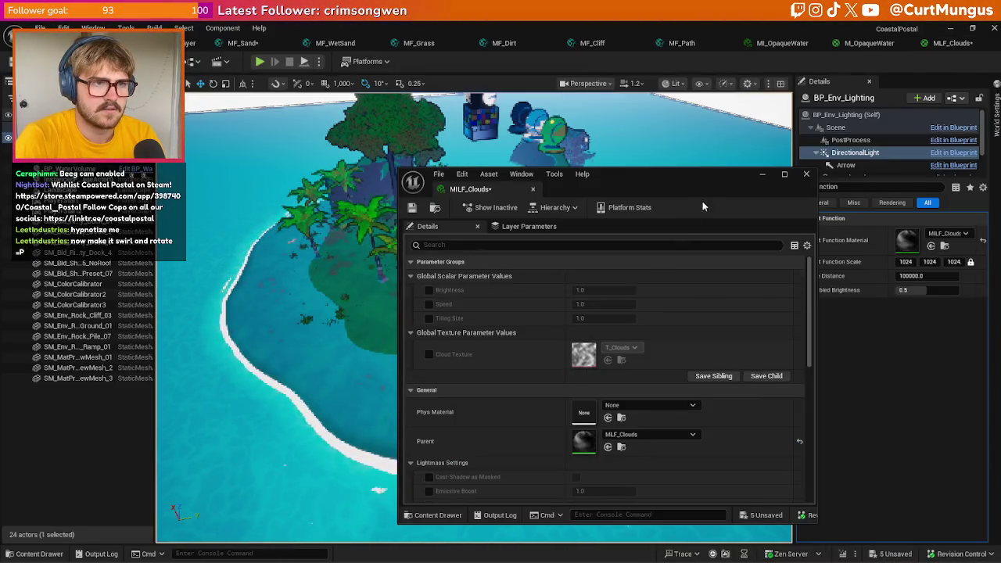
left_click_drag(673, 173, 945, 125)
- Enable overrides for Brightness, Speed, Tiling Size and Cloud Texture
left_click(701, 242)
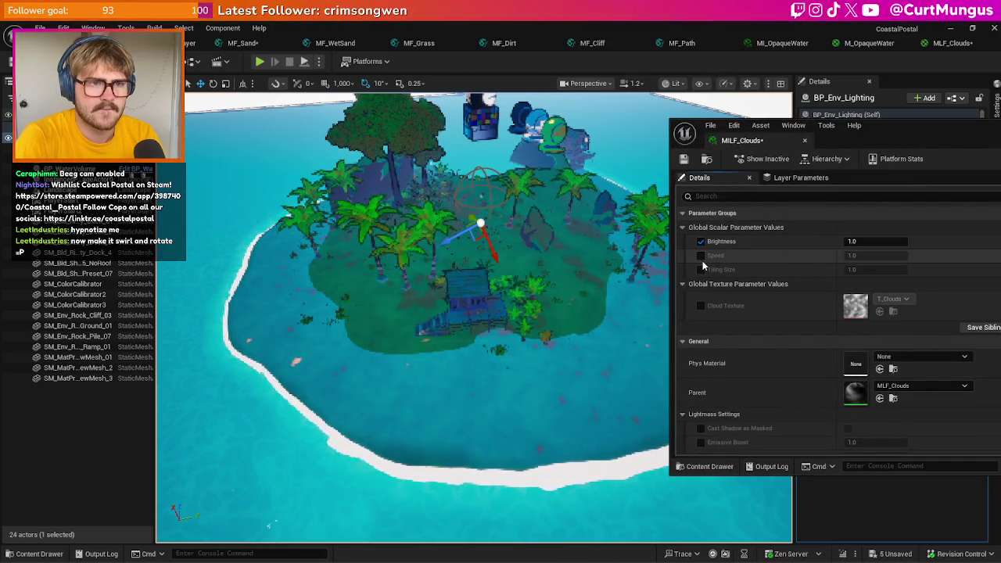
left_click(701, 256)
left_click(701, 270)
left_click(701, 306)
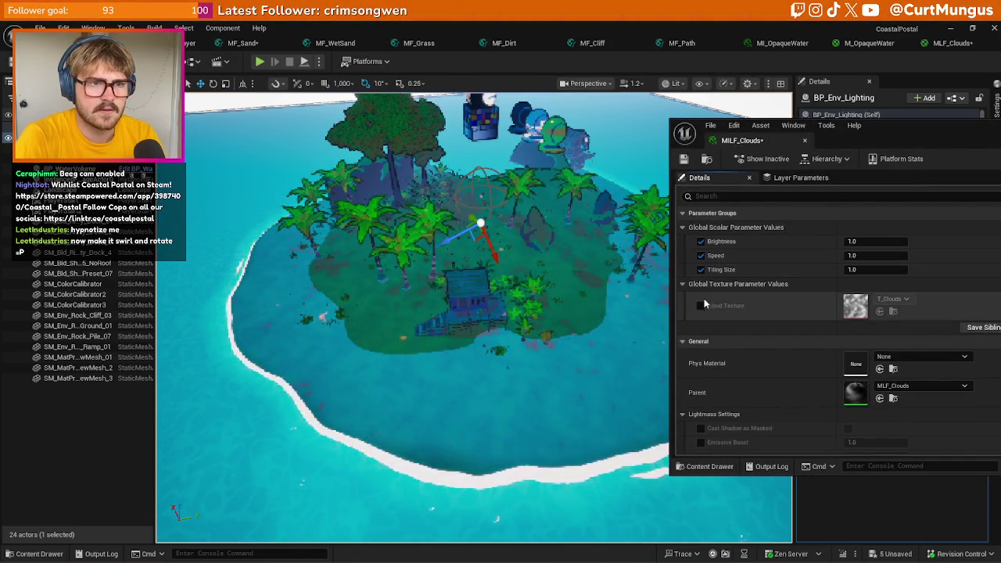
- Raise Brightness to about 33.1 and lower Tiling Size to 0.220609
left_click_drag(876, 241, 966, 242)
left_click_drag(916, 134, 805, 159)
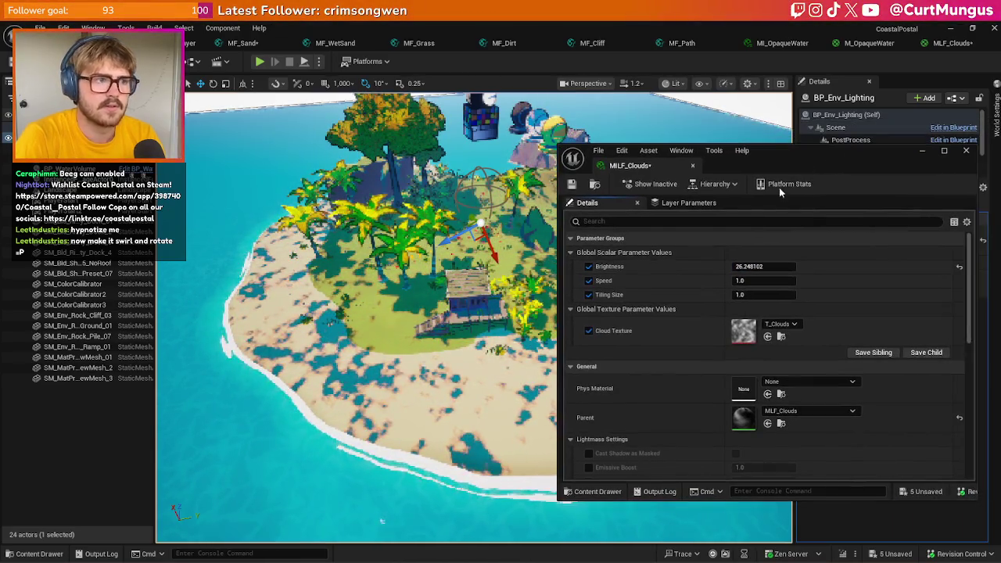
scroll(357, 317, "up", 5)
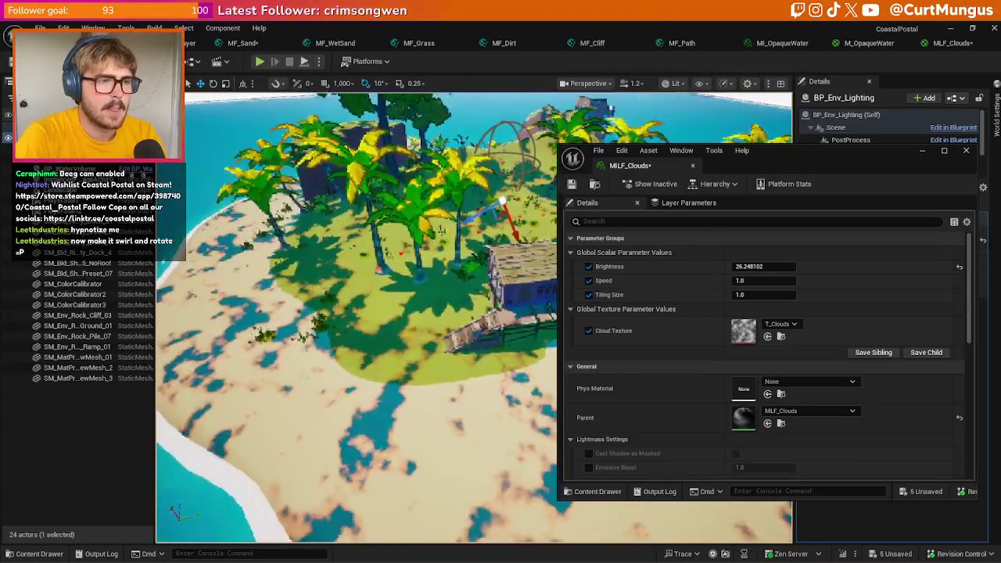
mouse_move(764, 266)
left_mouse_down()
mouse_move(790, 266)
mouse_move(743, 266)
left_mouse_up()
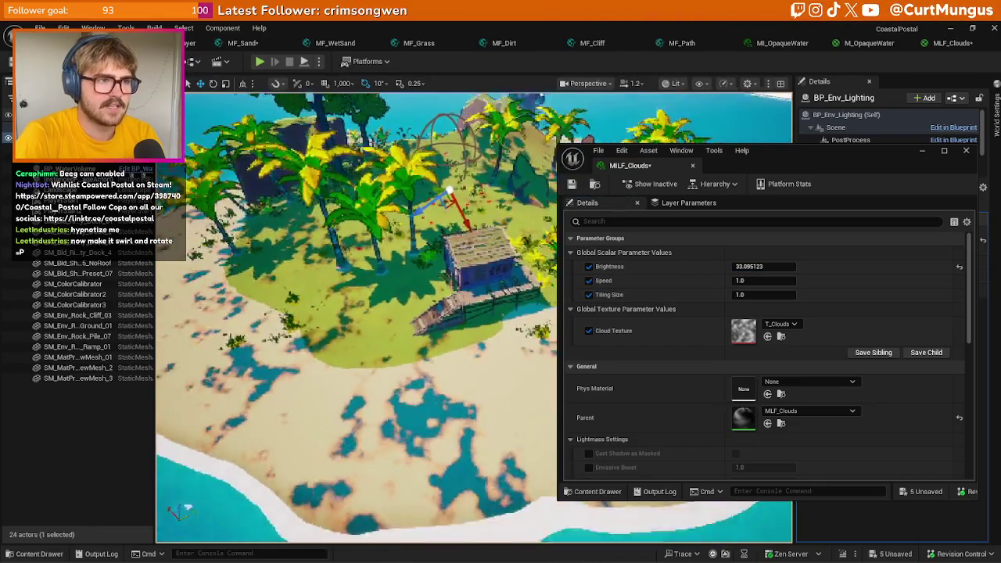
left_click_drag(764, 294, 747, 294)
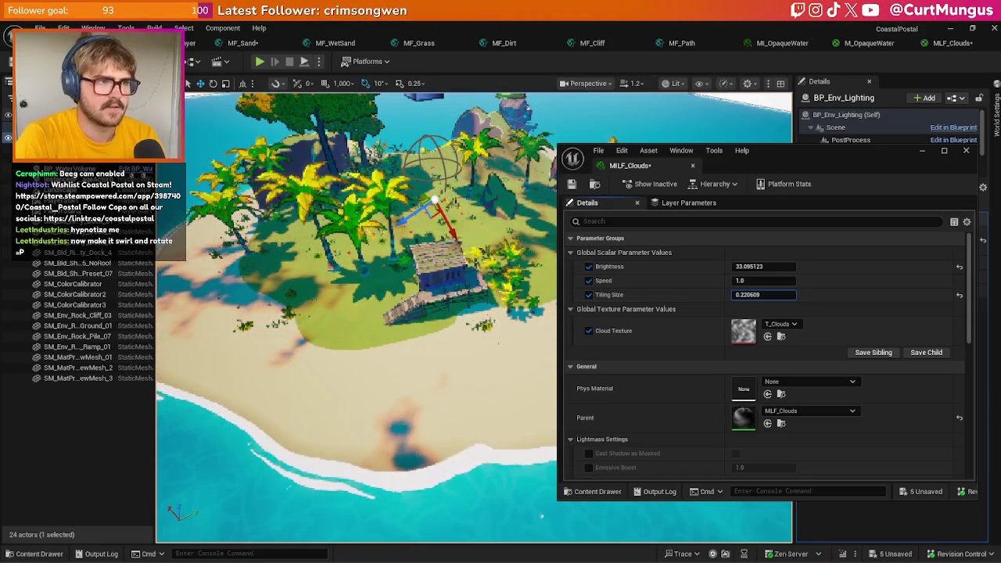
- Inspect the island's cloud shadows and set the instance Speed to 0.2
left_click_drag(402, 437, 402, 436)
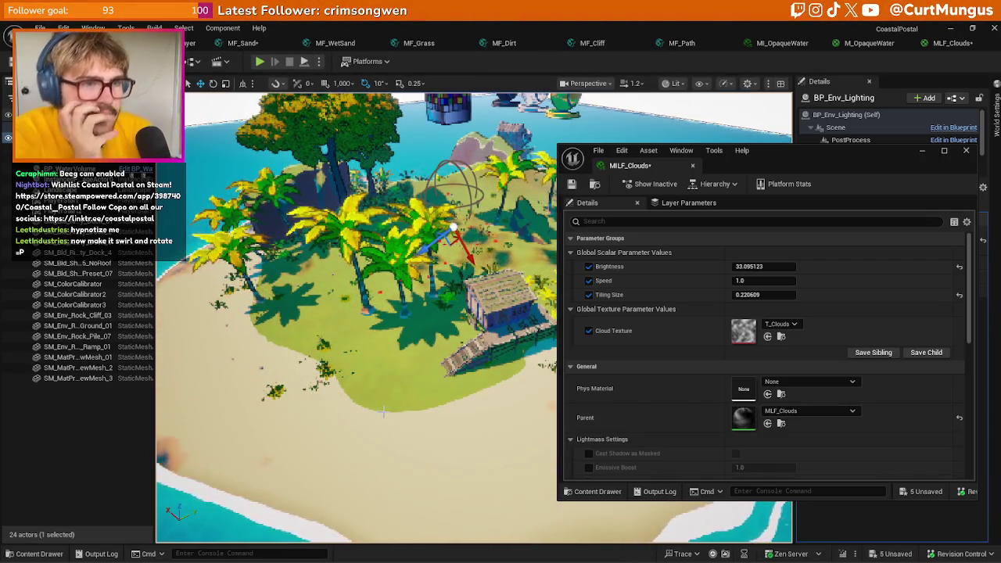
left_click_drag(385, 363, 384, 363)
left_click_drag(344, 437, 344, 437)
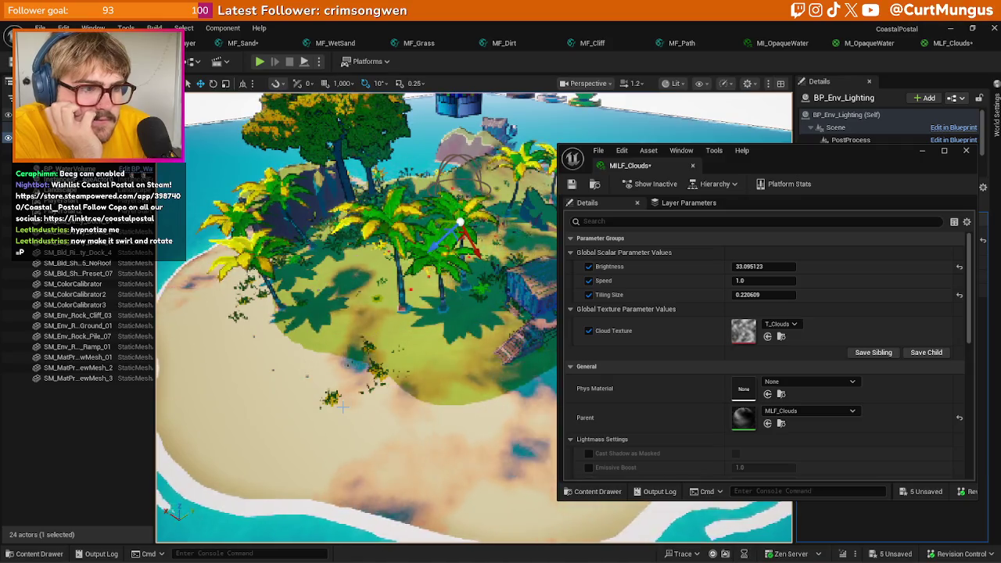
left_click(747, 280)
type(".1")
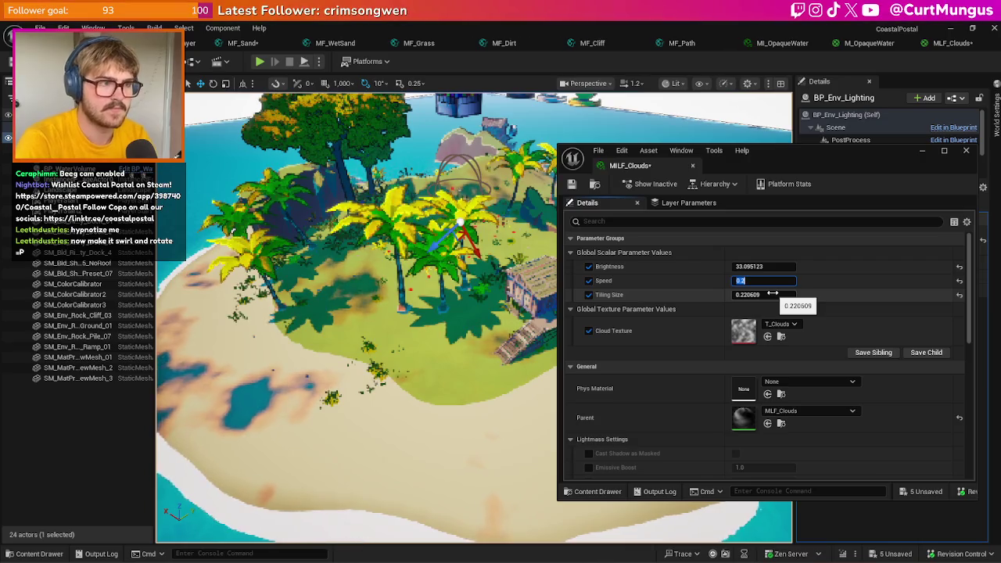
key("Return")
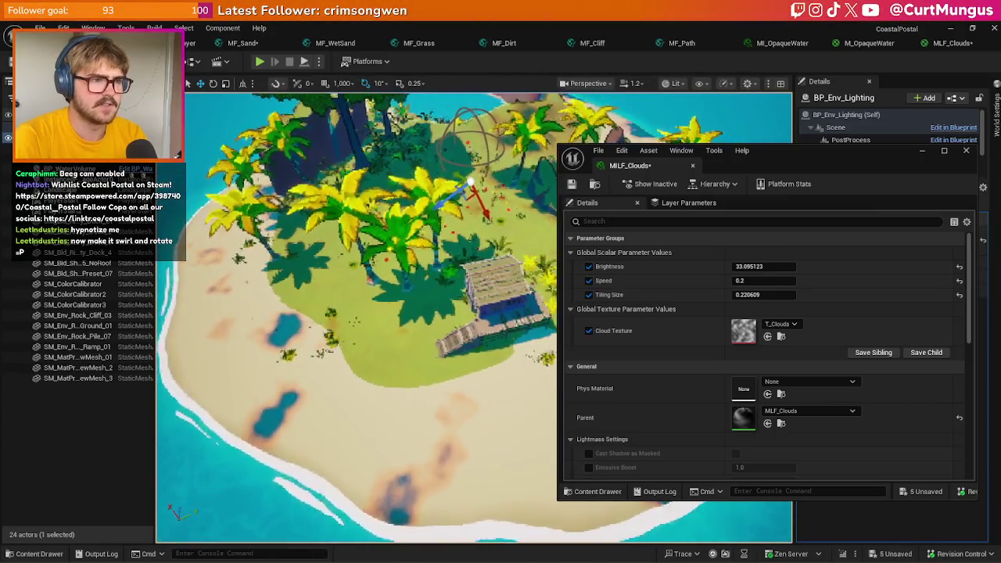
scroll(422, 365, "up", 10)
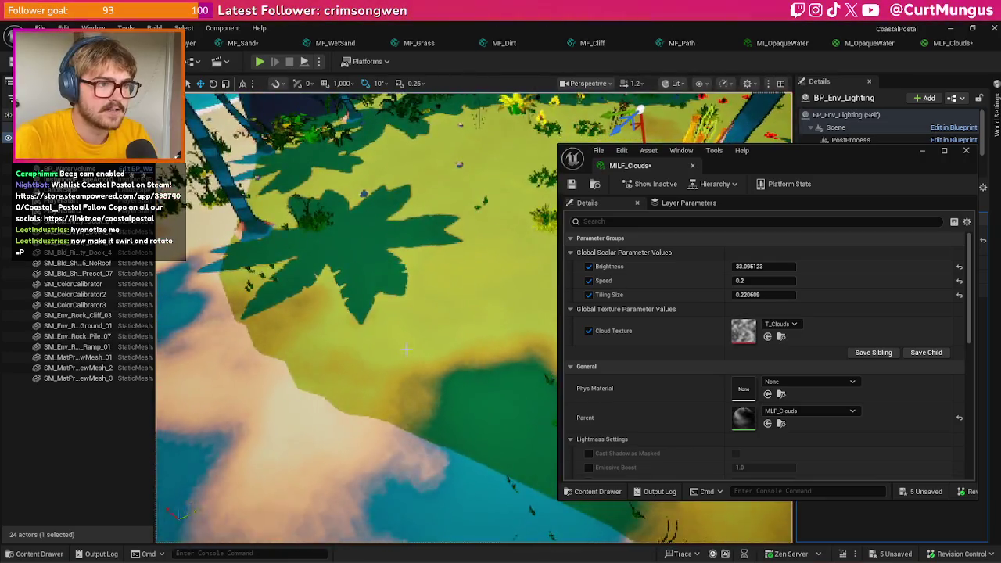
scroll(406, 350, "down", 10)
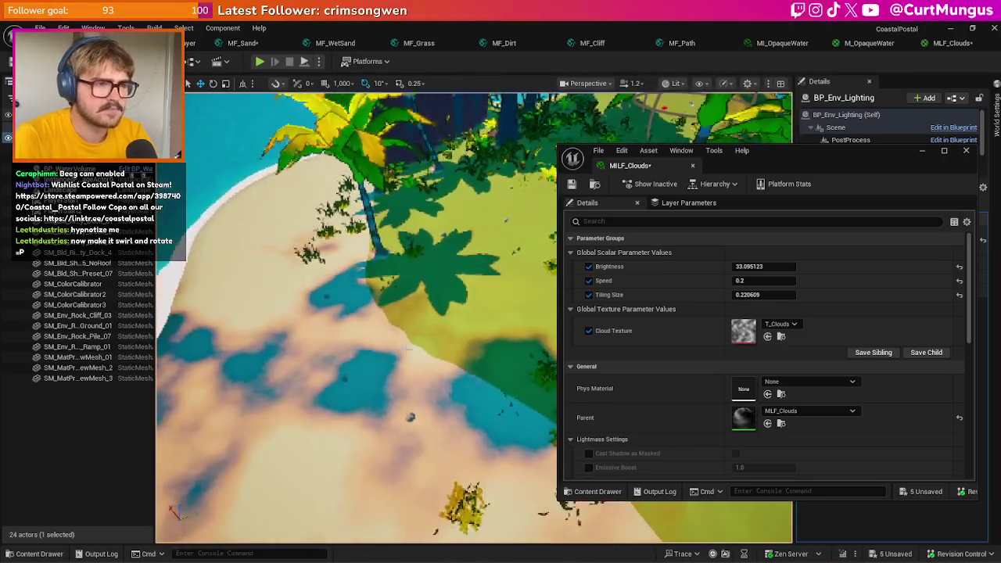
scroll(405, 350, "down", 3)
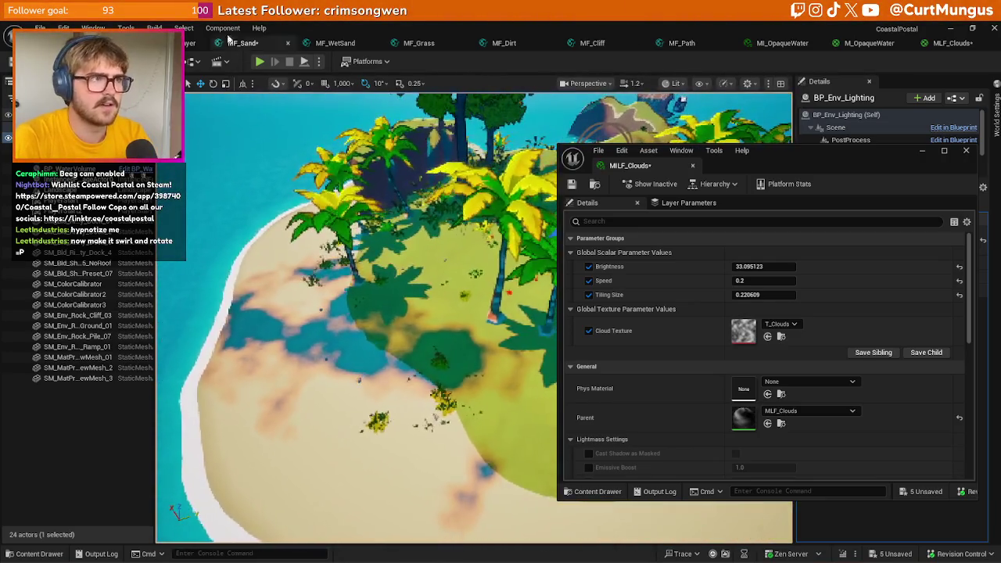
left_click(860, 43)
- Add a Power node taking the Brightness Multiply result as its Base
left_click_drag(810, 162, 450, 220)
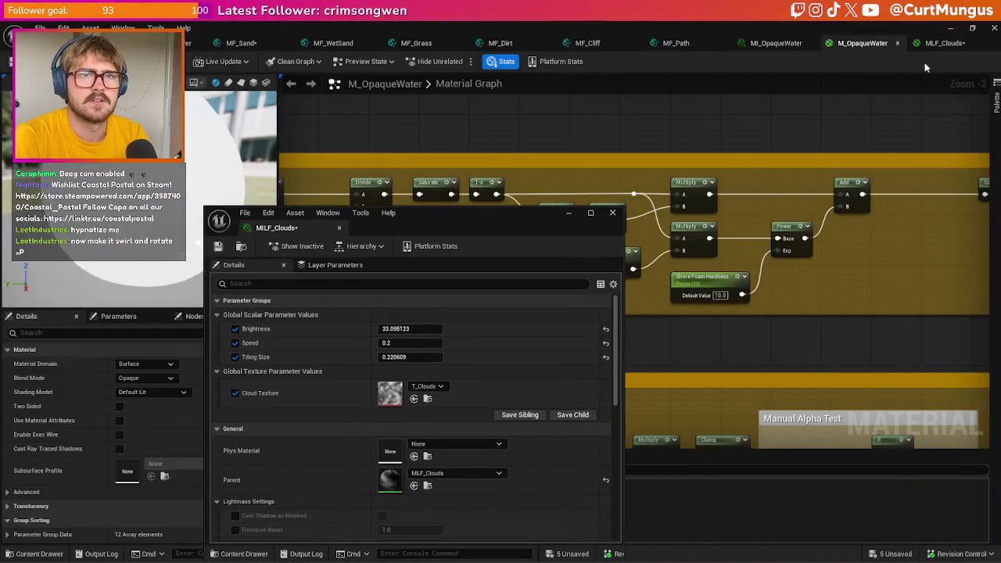
left_click(944, 43)
left_click_drag(545, 211, 305, 179)
left_click_drag(774, 311, 541, 270)
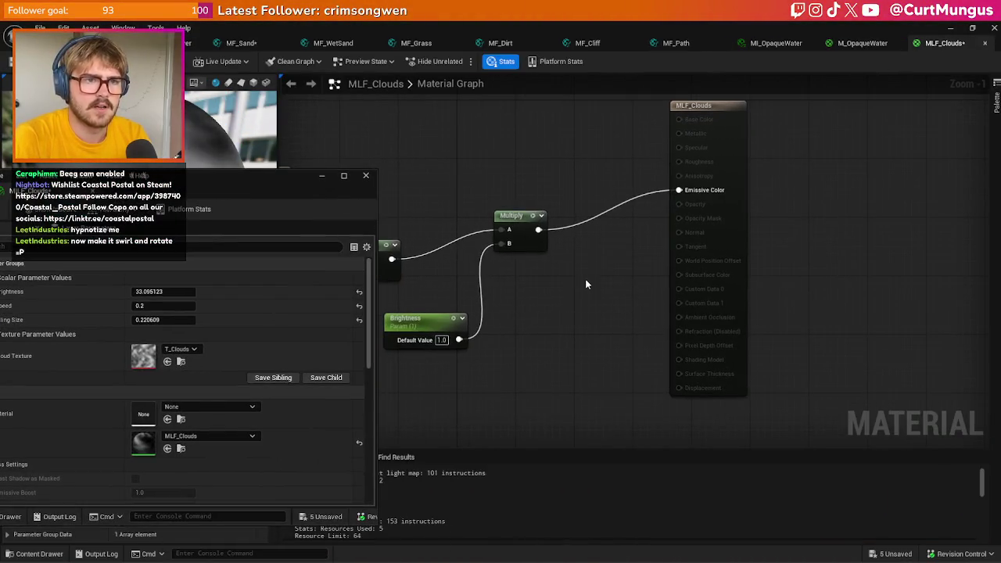
left_click_drag(735, 225, 941, 238)
right_click(645, 254)
type("pow")
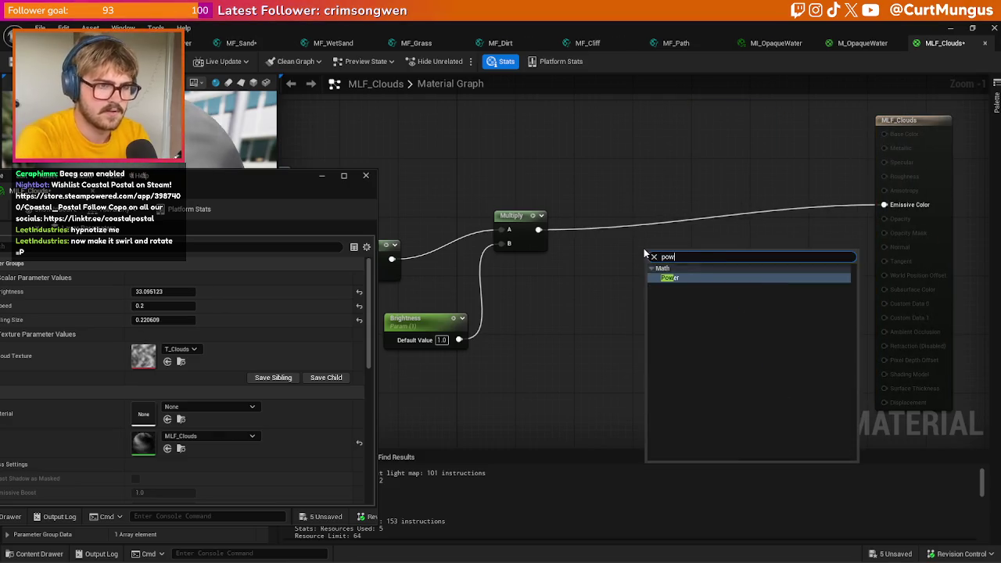
key("Return")
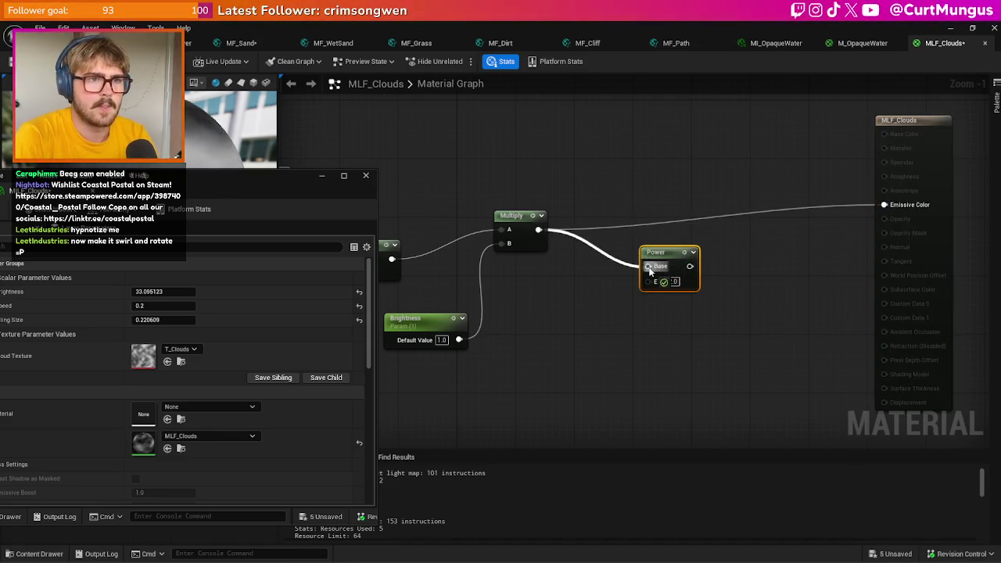
left_click_drag(649, 271, 643, 242)
- Drive Power's exponent with a Hardness parameter (1.0) and send Power into Emissive Color
left_click(557, 310)
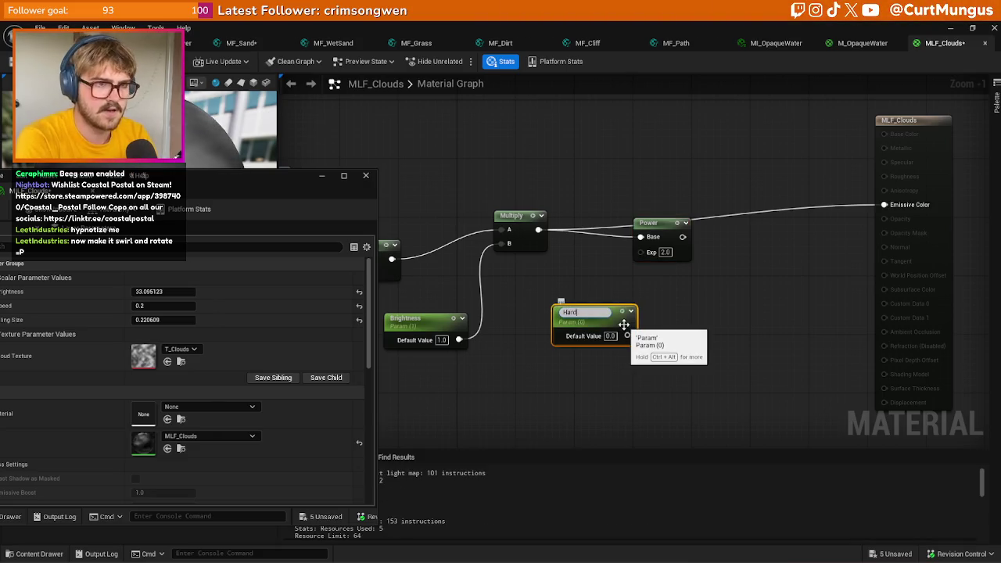
mouse_move(627, 332)
left_mouse_down()
mouse_move(637, 344)
mouse_move(640, 251)
left_mouse_up()
type("1")
left_click(664, 334)
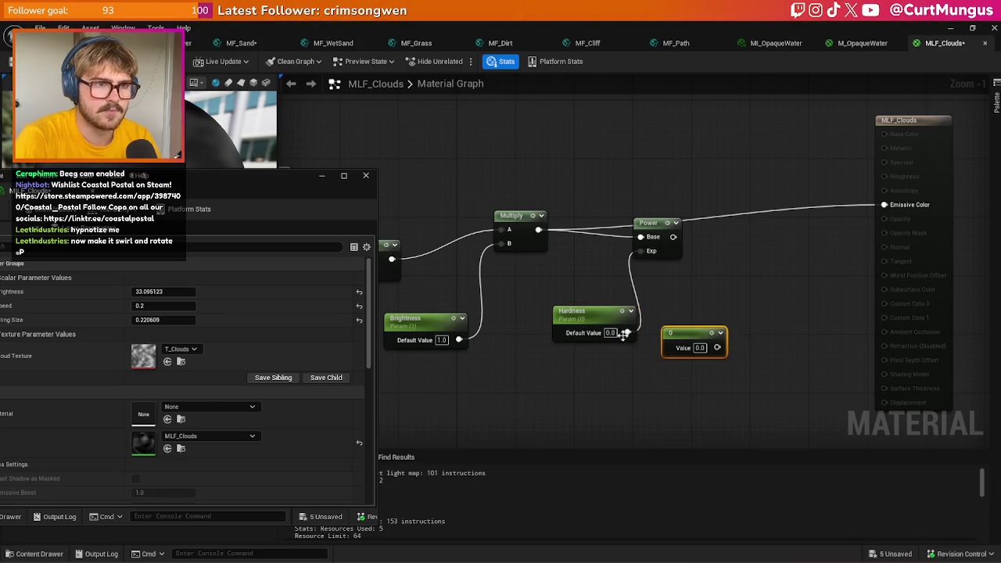
key("Delete")
mouse_move(673, 236)
left_mouse_down()
mouse_move(914, 216)
mouse_move(891, 205)
left_mouse_up()
mouse_move(228, 174)
left_mouse_down()
mouse_move(439, 179)
mouse_move(684, 132)
mouse_move(492, 212)
mouse_move(710, 121)
left_mouse_up()
left_click(102, 43)
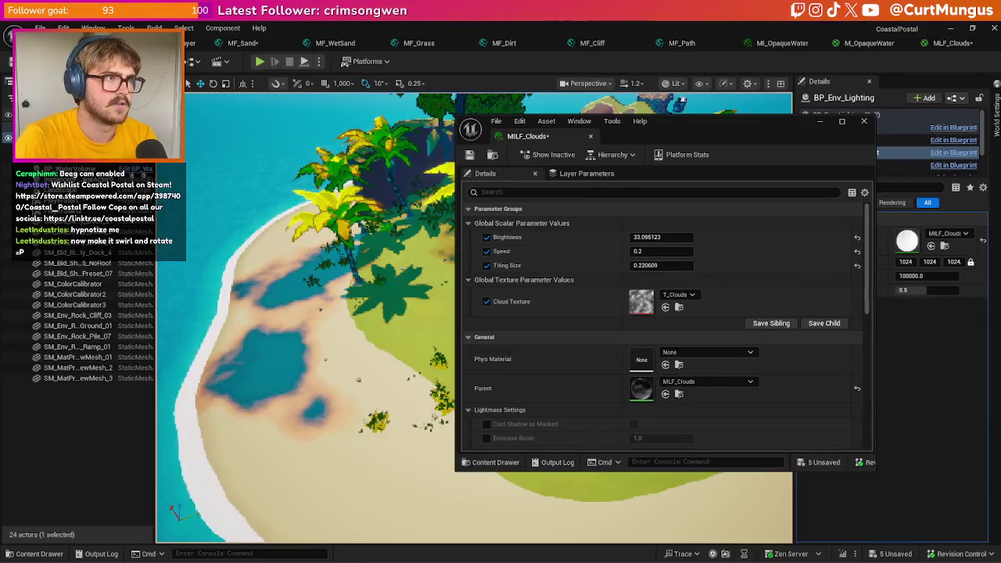
- Save the material and override the instance's Hardness to 40
left_click(943, 48)
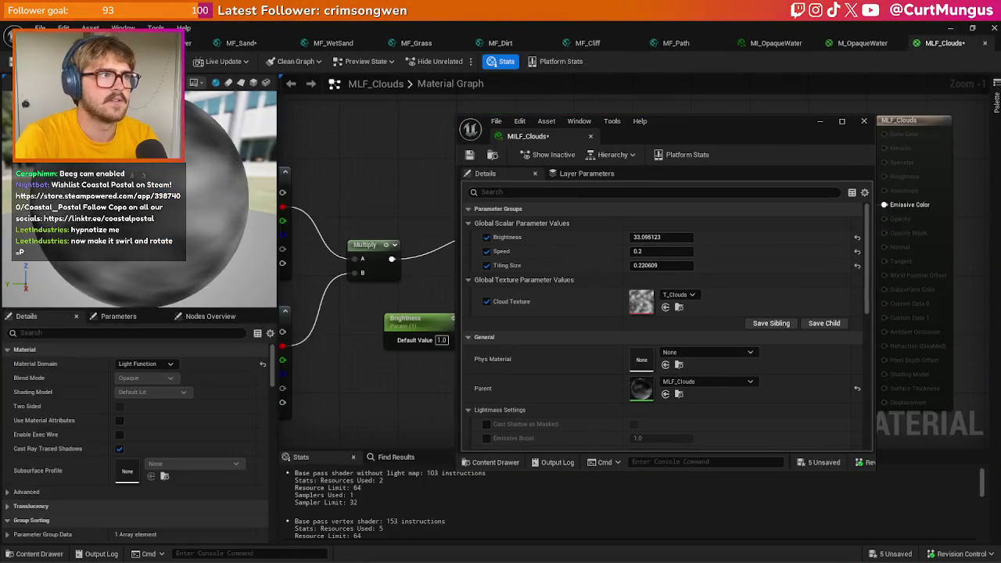
key("ctrl+s")
left_click(102, 43)
left_click(487, 251)
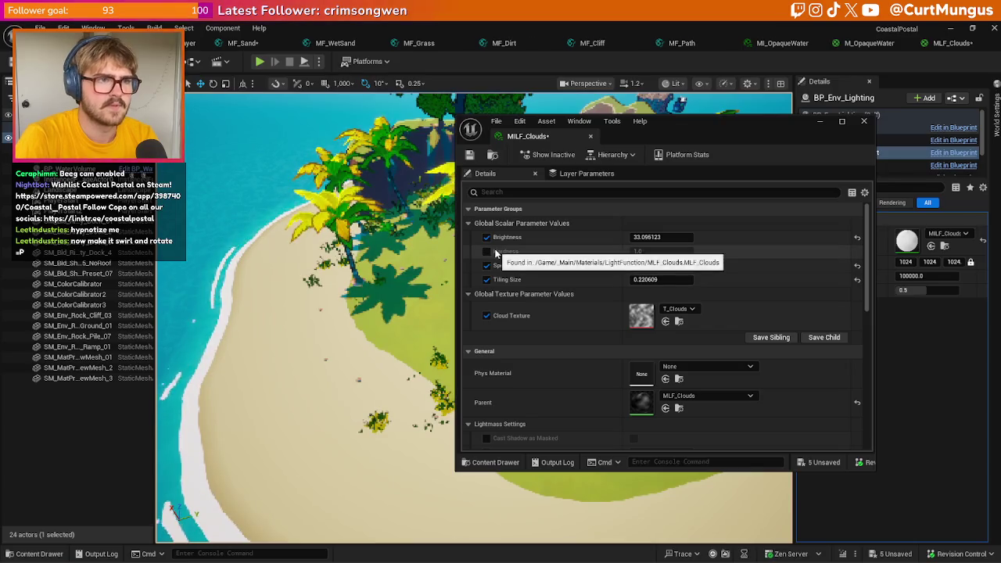
left_click(645, 251)
type("40")
key("Return")
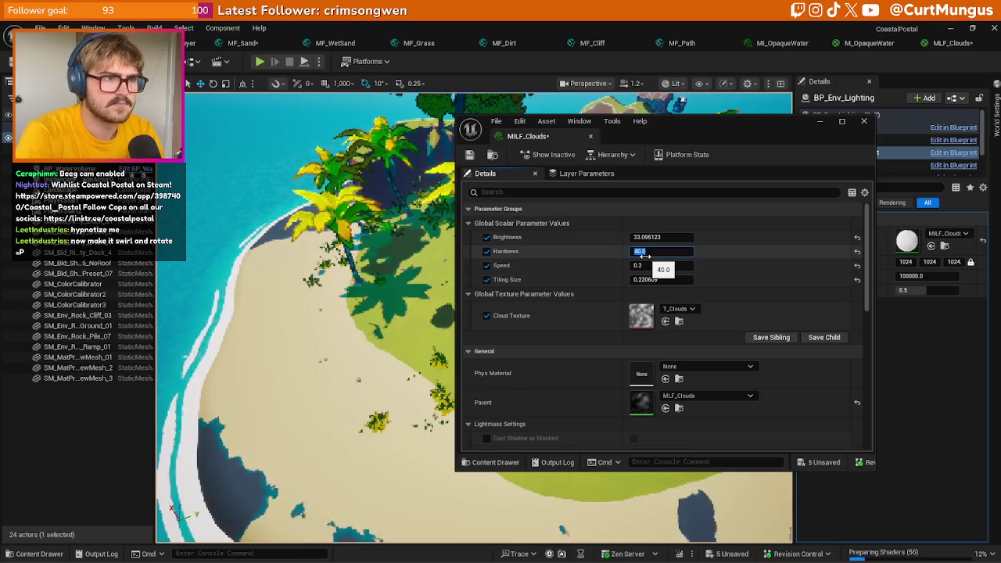
- Insert a Saturate node between Power and Emissive Color in MLF_Clouds
left_click_drag(794, 121, 416, 137)
left_click(944, 43)
left_click_drag(674, 236, 707, 226)
type("sa")
key("Return")
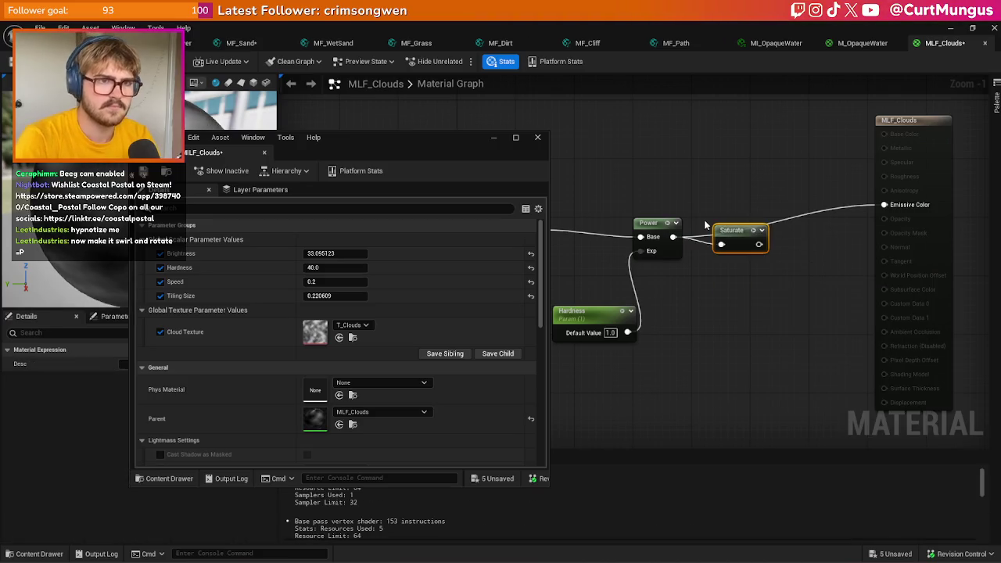
mouse_move(759, 244)
left_mouse_down()
mouse_move(836, 235)
mouse_move(836, 221)
mouse_move(884, 205)
left_mouse_up()
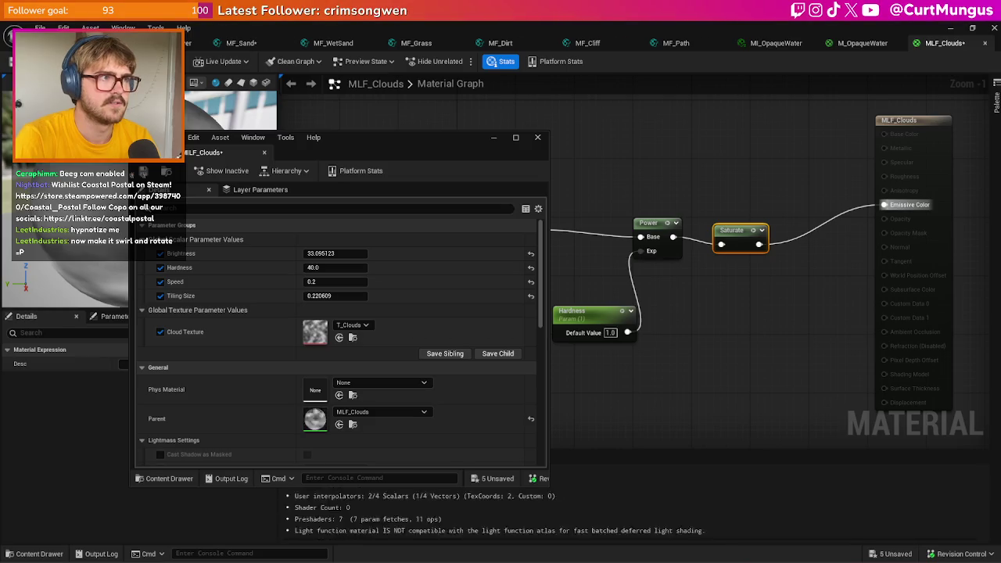
left_click(176, 43)
mouse_move(430, 147)
left_mouse_down()
mouse_move(534, 184)
mouse_move(799, 165)
mouse_move(782, 145)
left_mouse_up()
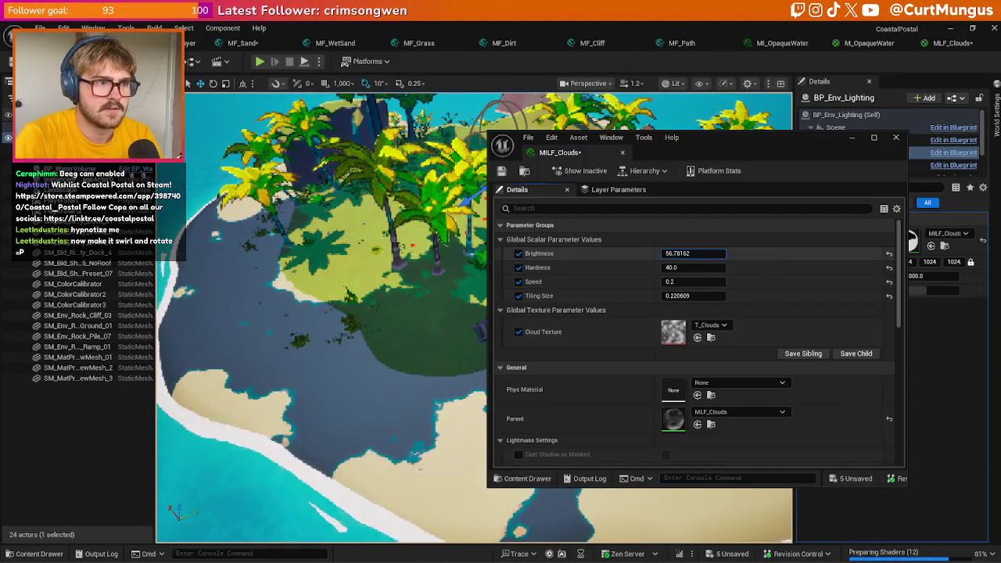
- Lower Brightness to about 28.67, inspect the shadowed island, and minimize the MILF_Clouds window
left_click_drag(688, 253, 672, 253)
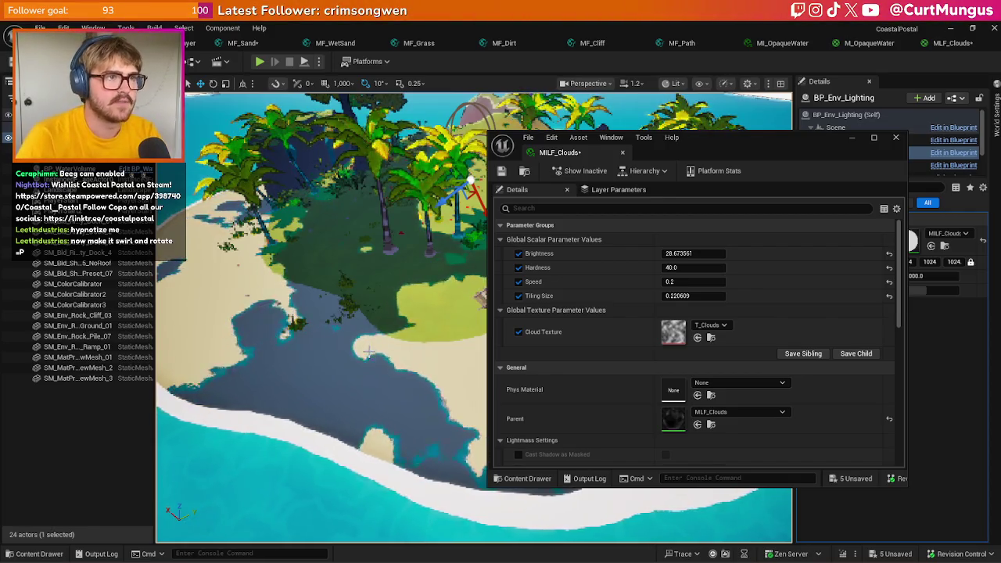
left_click_drag(367, 351, 438, 337)
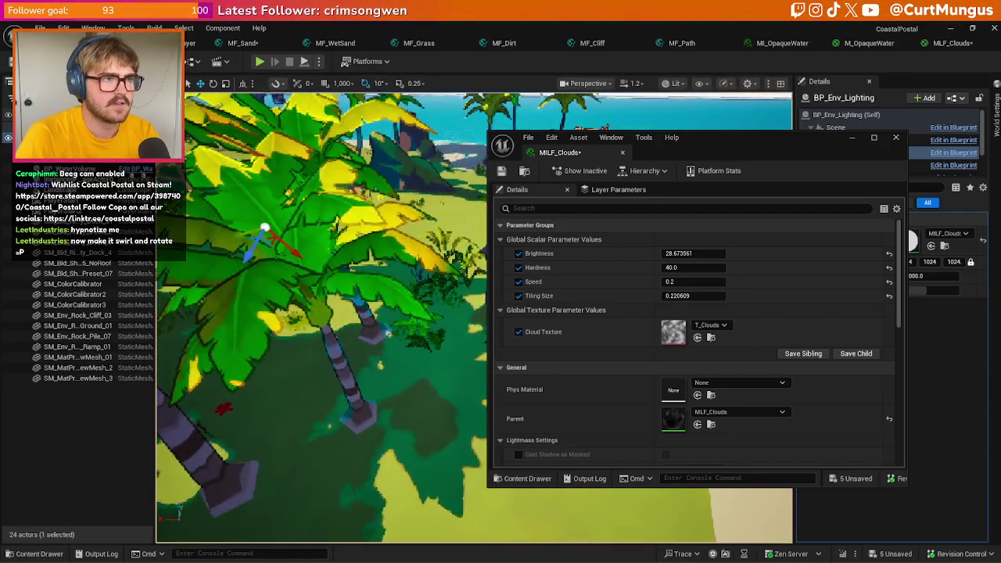
mouse_move(438, 336)
left_mouse_down()
mouse_move(430, 399)
mouse_move(405, 349)
left_mouse_up()
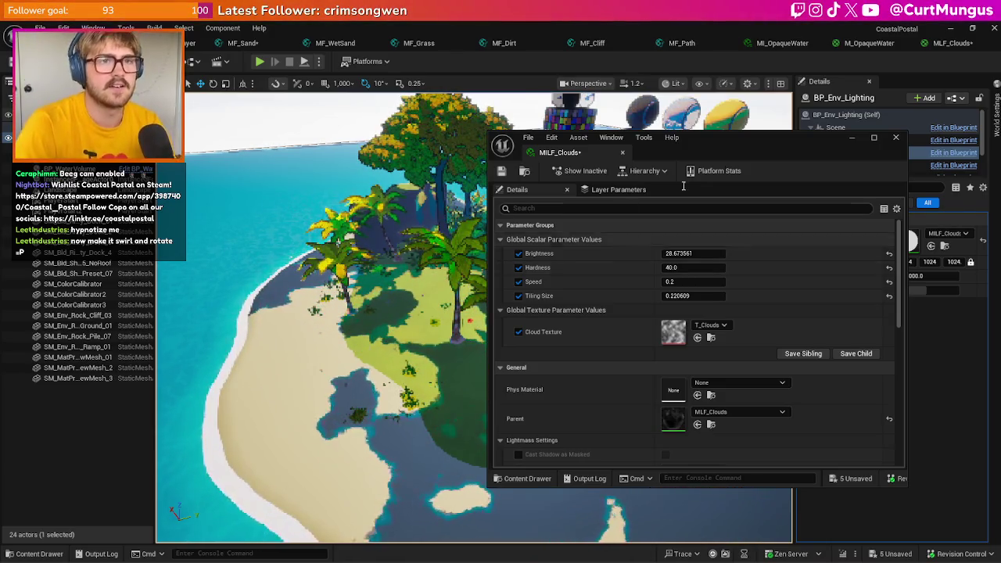
mouse_move(789, 143)
left_mouse_down()
mouse_move(678, 190)
mouse_move(430, 113)
mouse_move(438, 125)
left_mouse_up()
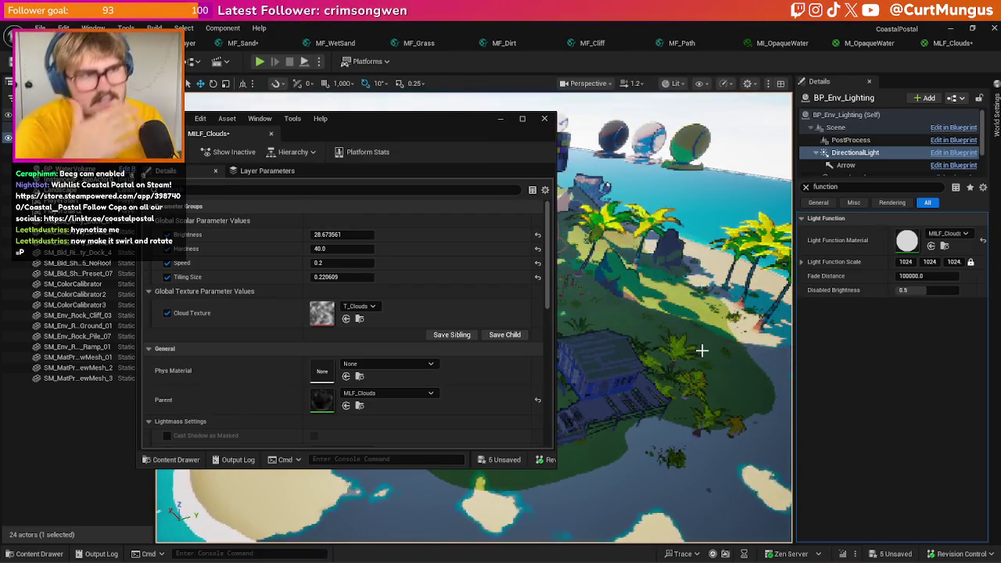
left_click(501, 119)
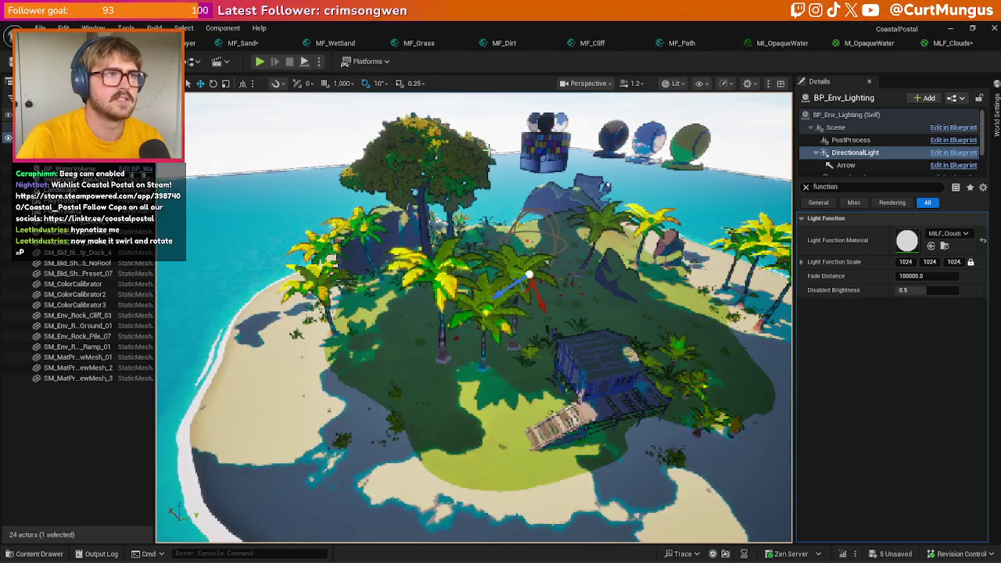
- Browse to Materials/PostProcess/Sources and open the PP_CelShading material
scroll(474, 319, "up", 3)
key("super")
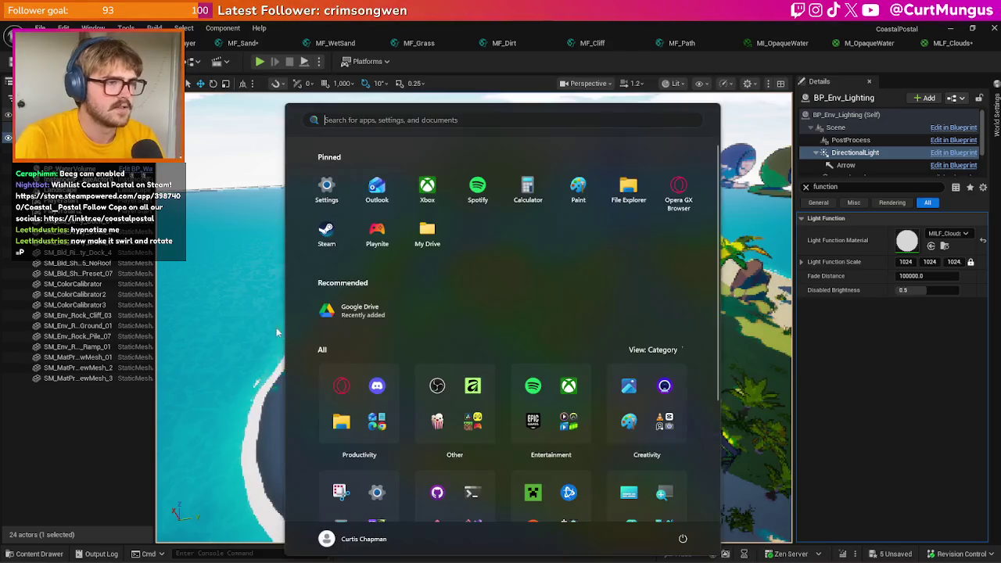
key("Escape")
key("ctrl+space")
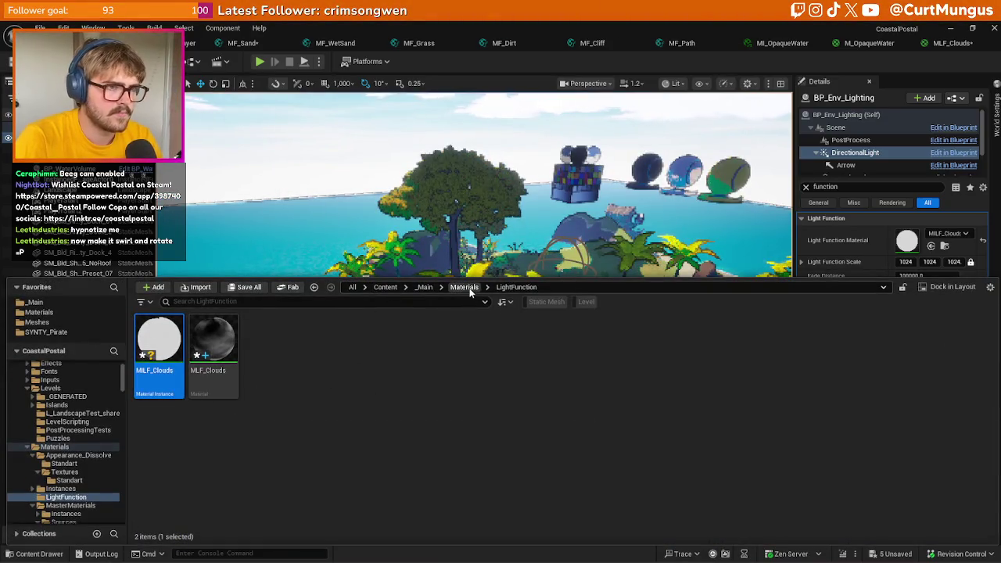
left_click(469, 287)
double_click(485, 344)
double_click(227, 372)
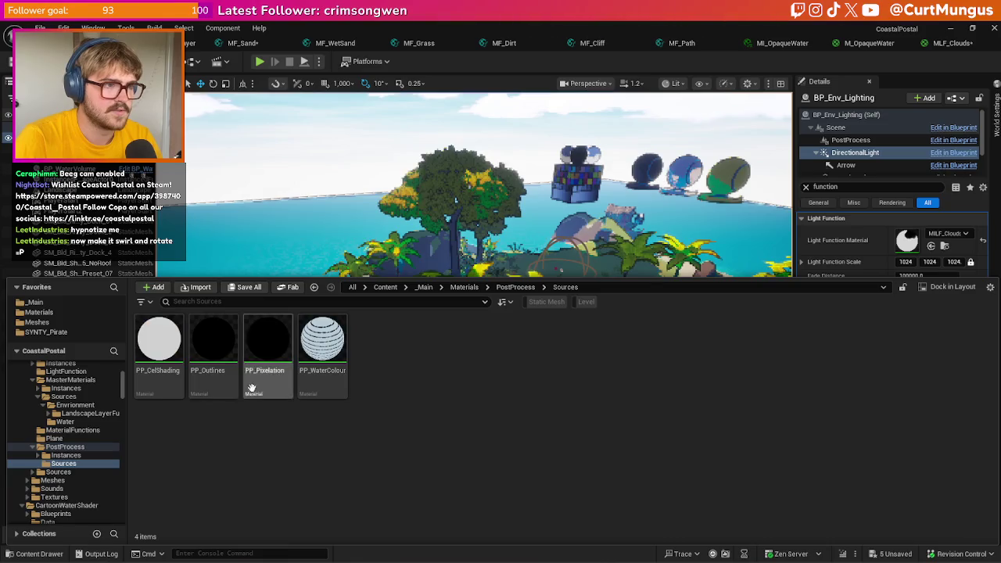
double_click(148, 389)
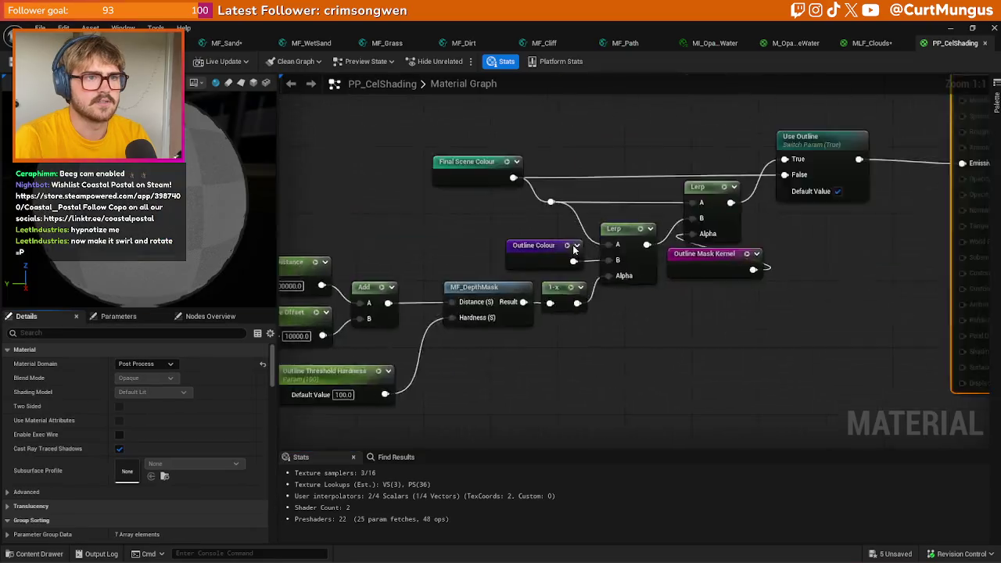
- Add a Scene Luminance node, wire it into Emissive Color, and apply for a black-and-white view
mouse_move(573, 244)
left_mouse_down()
mouse_move(462, 309)
mouse_move(583, 326)
left_mouse_up()
right_click(560, 336)
type("luminosity")
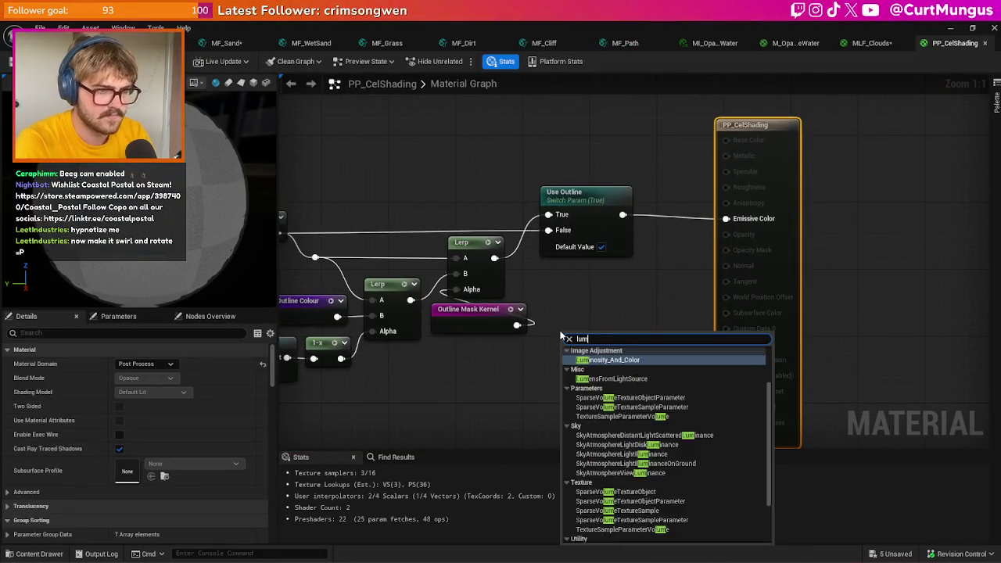
key("Return")
key("ctrl+z")
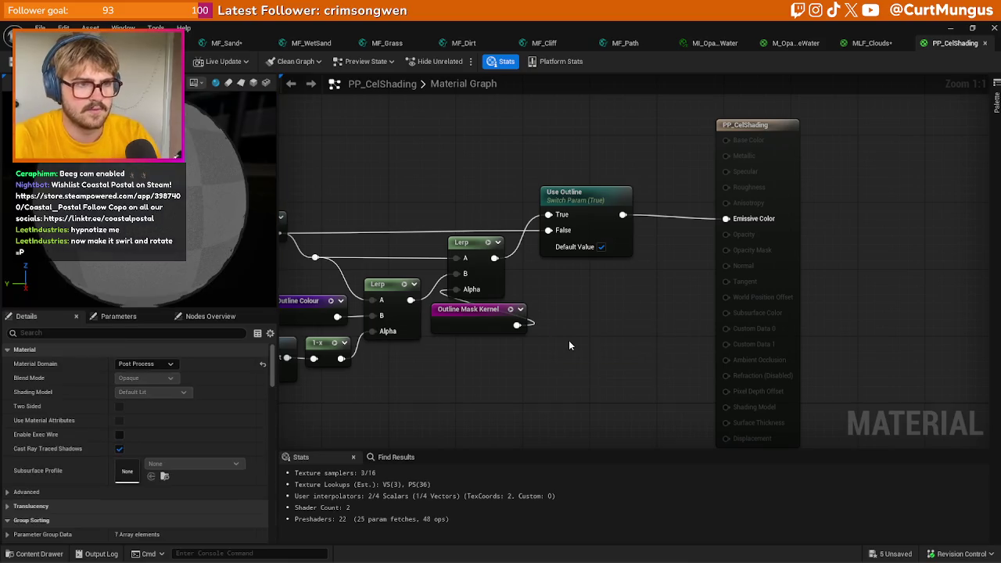
right_click(568, 340)
type("lu")
key("BackSpace")
key("BackSpace")
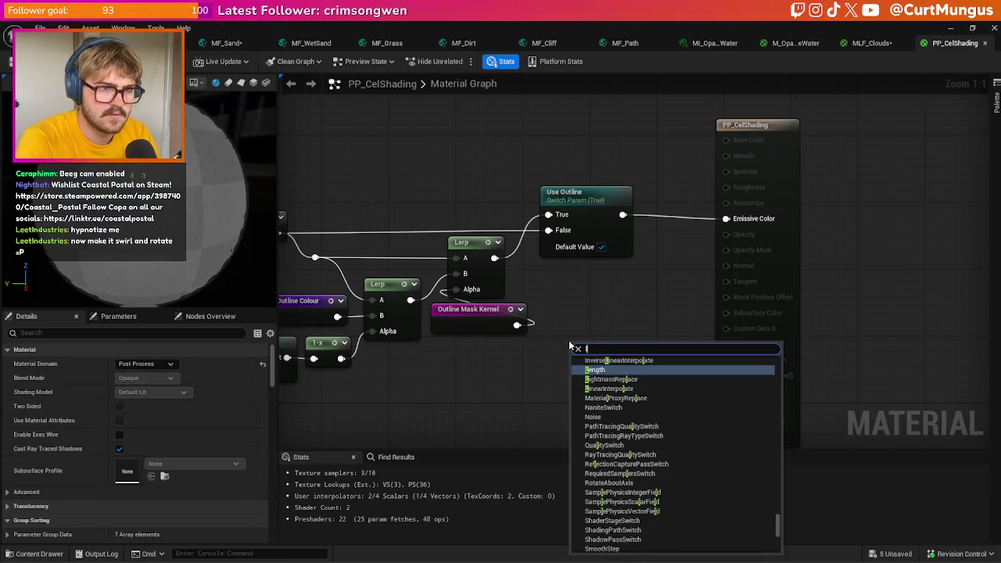
type("um")
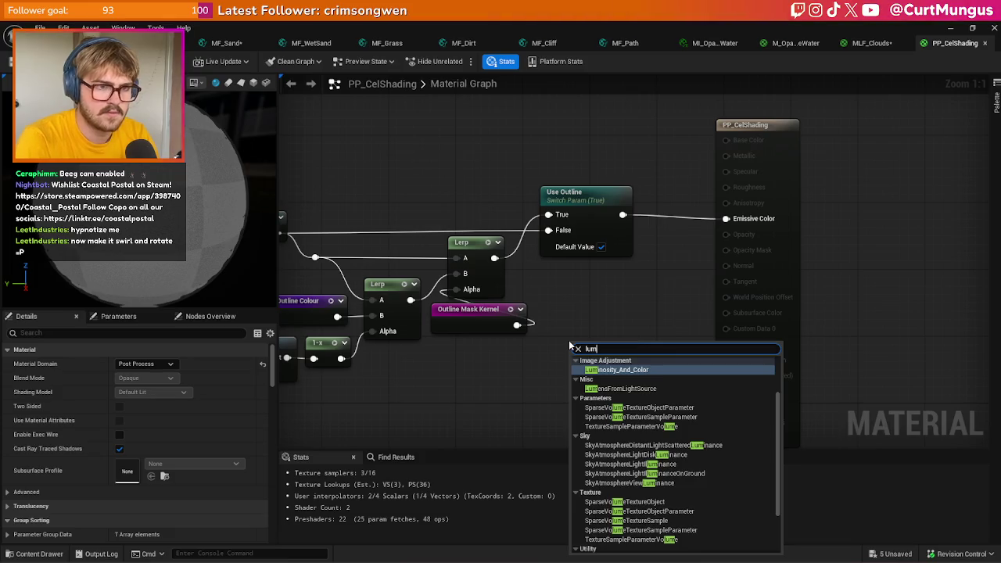
type("inance")
key("Return")
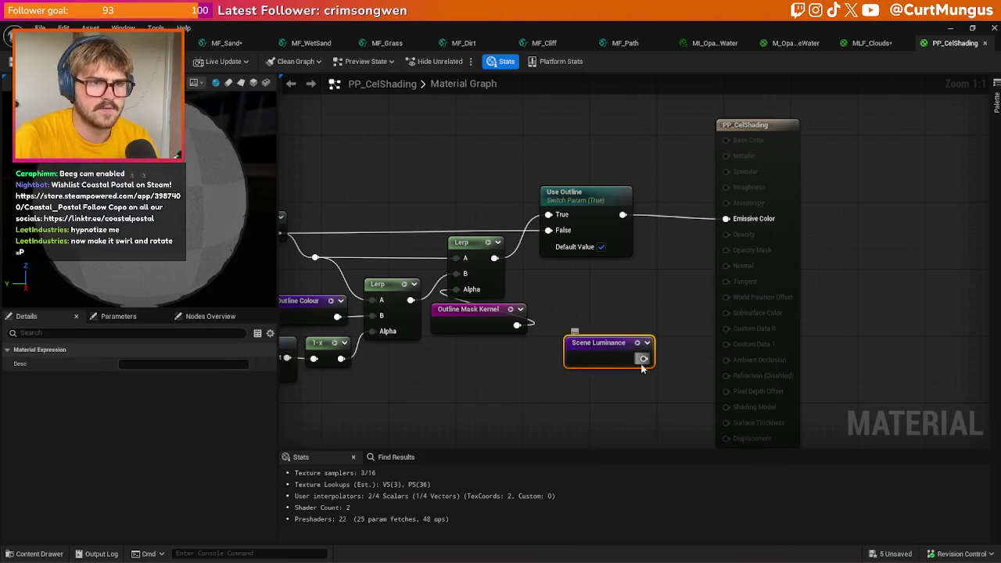
left_click_drag(730, 233, 729, 220)
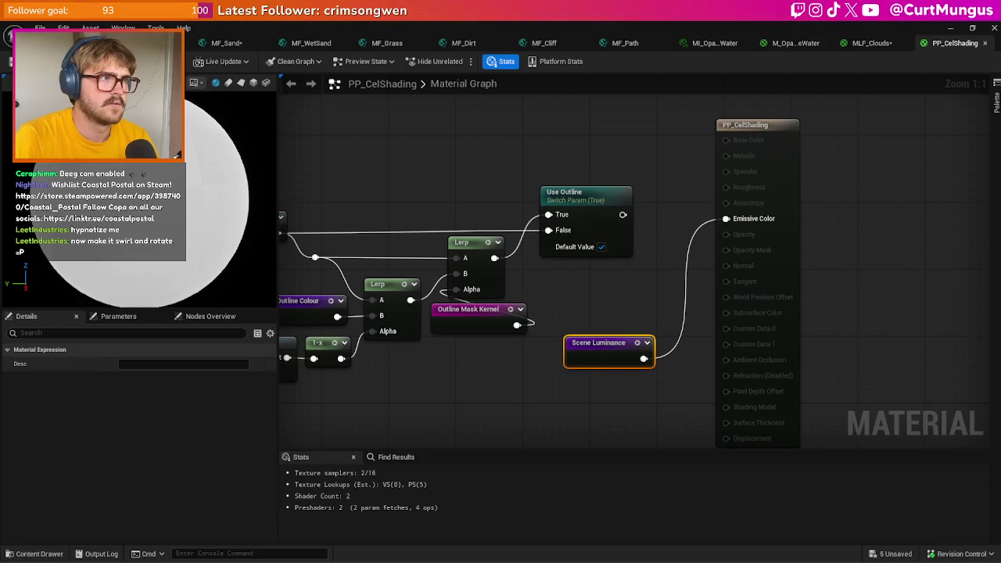
key("alt+Tab")
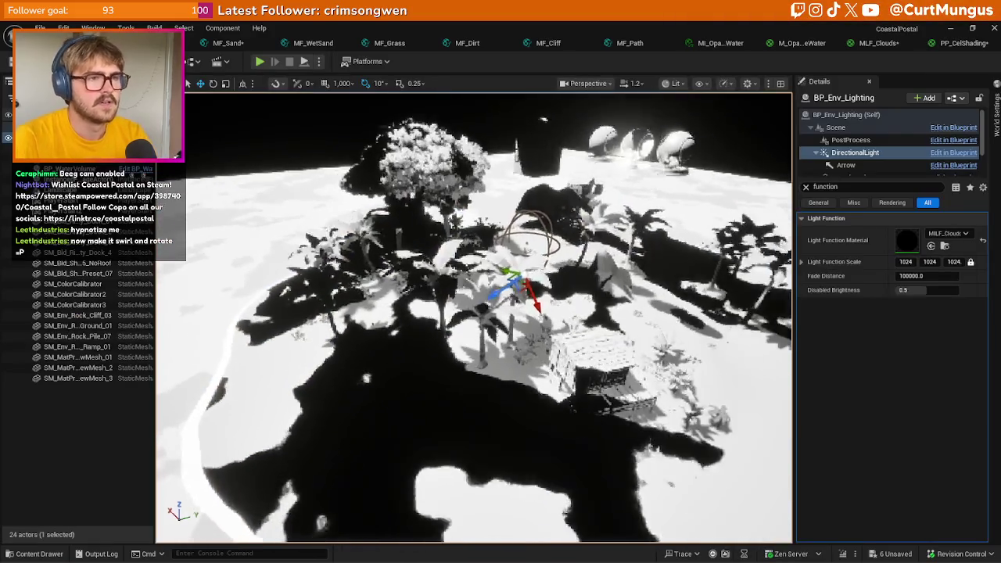
- Open the MILF_Clouds instance and raise its Brightness to about 34.94
left_click_drag(474, 313, 468, 290)
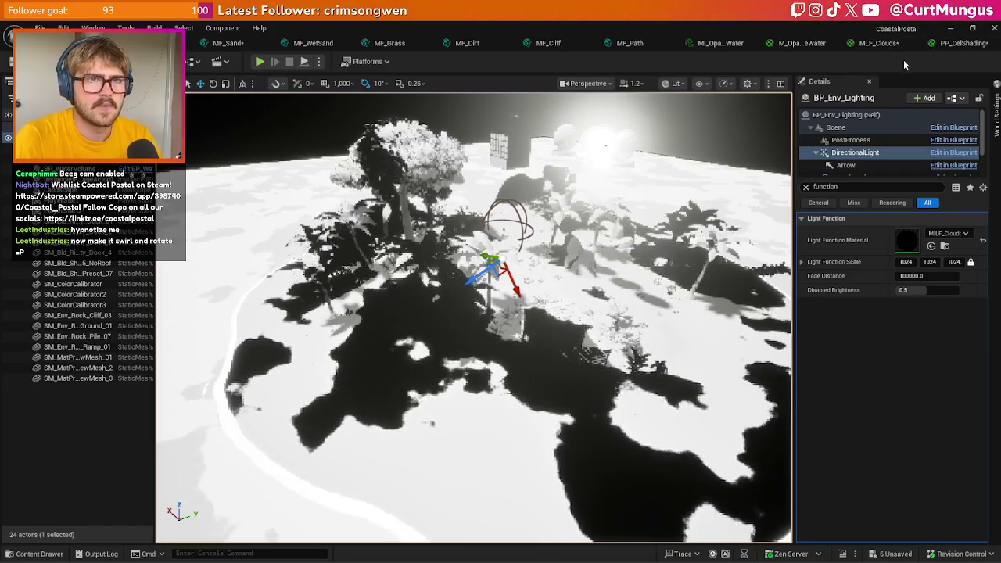
key("ctrl+space")
key("ctrl+space")
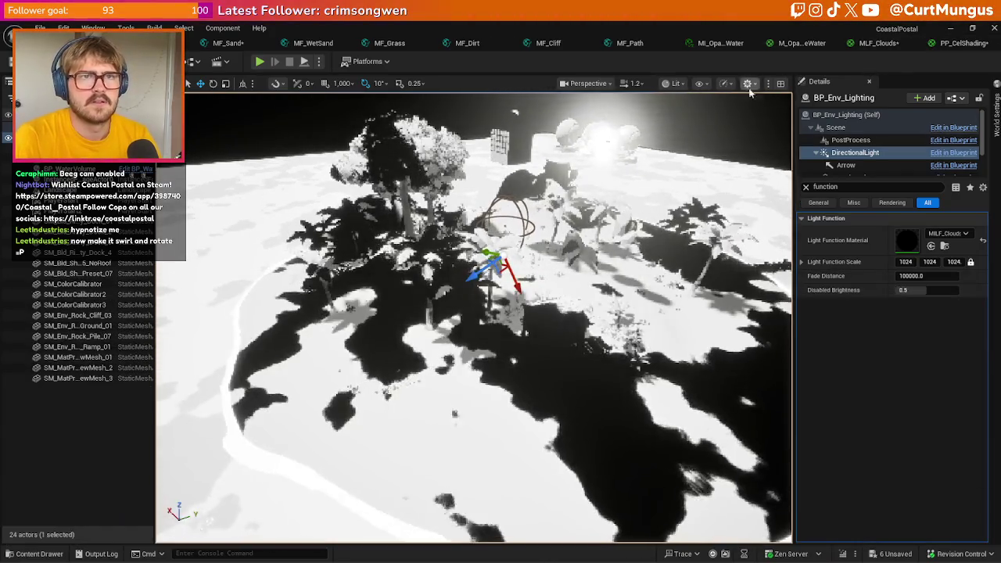
double_click(907, 240)
left_click_drag(450, 146, 877, 151)
left_click_drag(771, 262, 798, 262)
left_click_drag(864, 146, 622, 171)
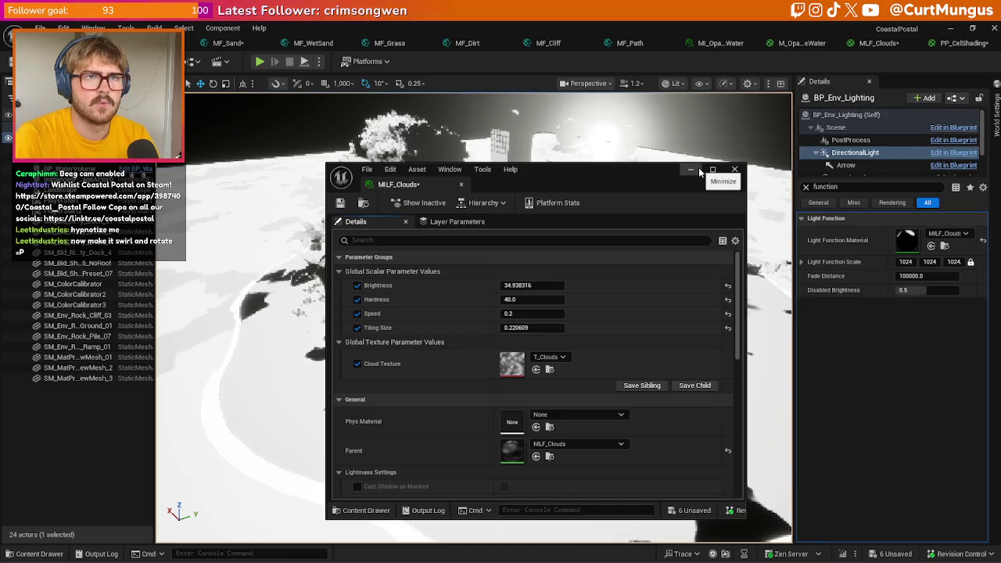
- Bring up the MLF_Clouds graph and move the Hardness node beside Brightness
left_click(689, 169)
left_click(849, 44)
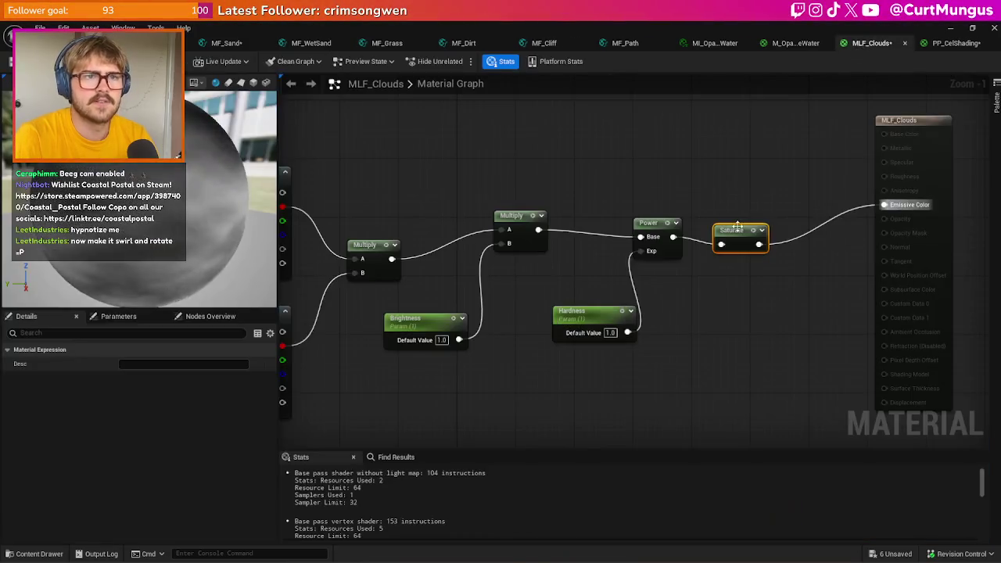
mouse_move(569, 302)
left_mouse_down()
mouse_move(527, 281)
mouse_move(519, 287)
left_mouse_up()
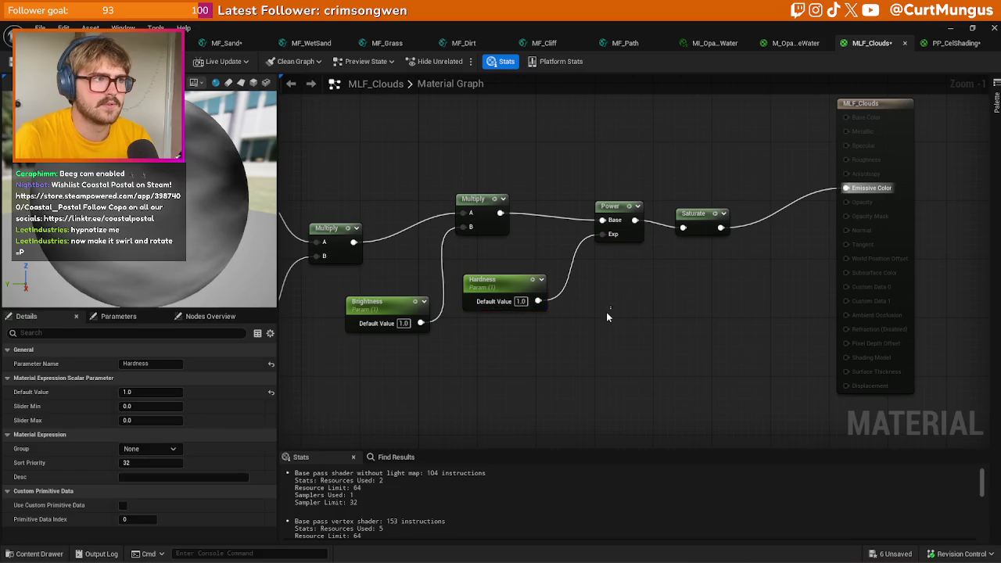
- Add a Lerp node beside Saturate and connect its output to Emissive Color
mouse_move(694, 198)
left_mouse_down()
mouse_move(738, 190)
mouse_move(703, 192)
left_mouse_up()
right_click(735, 238)
type("lerp")
key("Return")
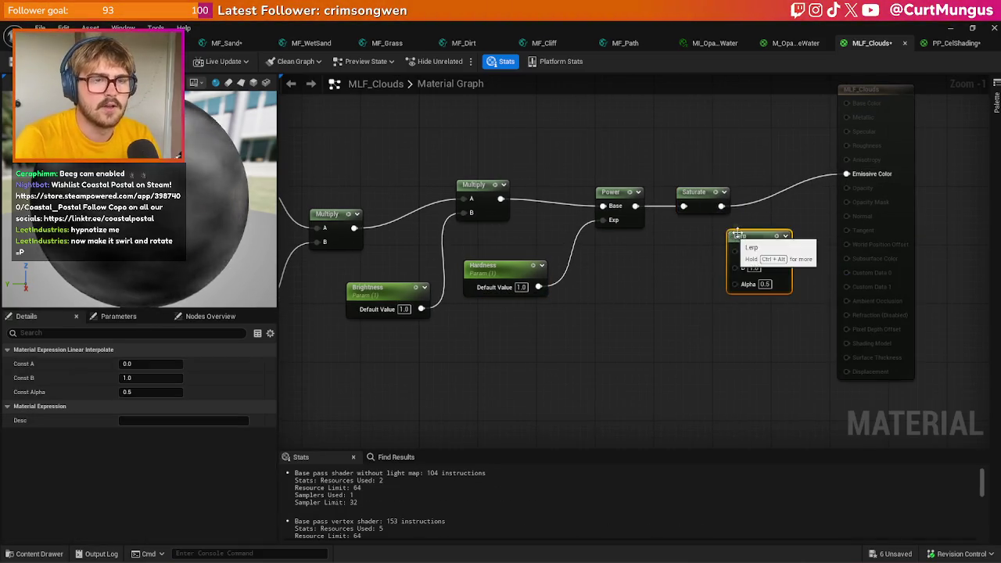
mouse_move(751, 242)
left_mouse_down()
mouse_move(755, 219)
mouse_move(749, 261)
left_mouse_up()
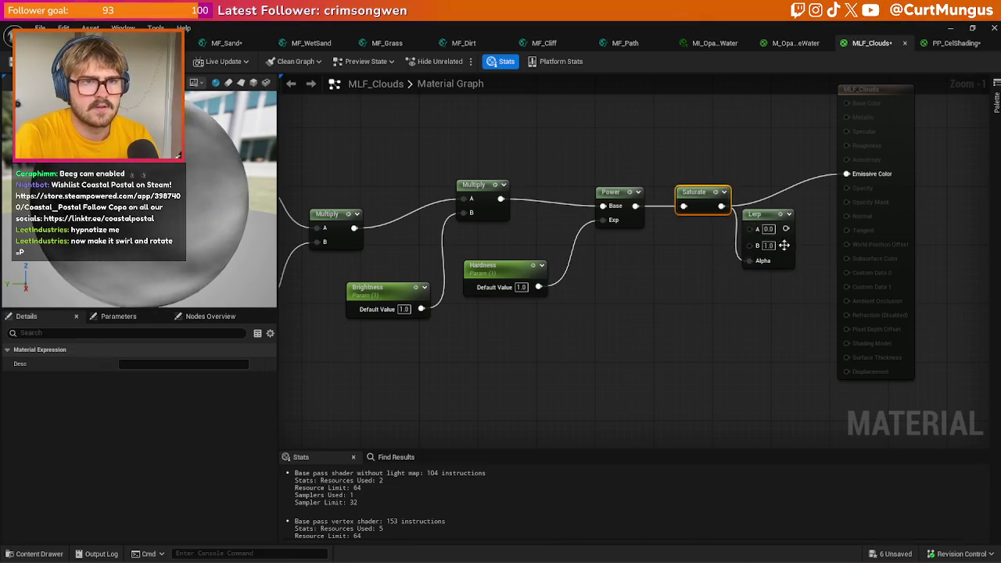
left_click_drag(785, 228, 846, 173)
mouse_move(793, 252)
left_mouse_down()
mouse_move(800, 194)
mouse_move(777, 234)
left_mouse_up()
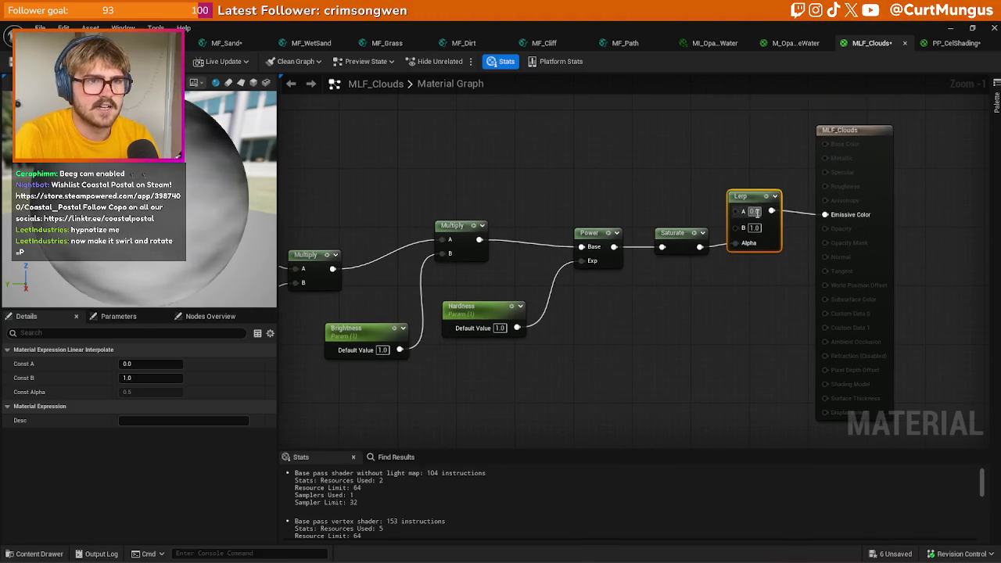
- Set Lerp A to 0.1 after trying 0.8 and 0.5, then apply and view the level
type("0.8")
key("Return")
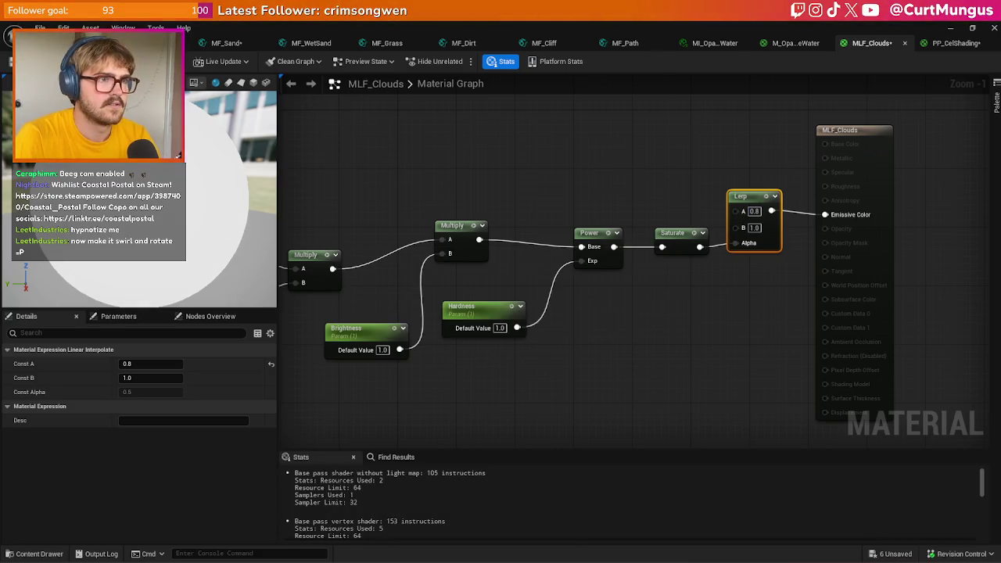
key("ctrl+Tab")
left_click(878, 45)
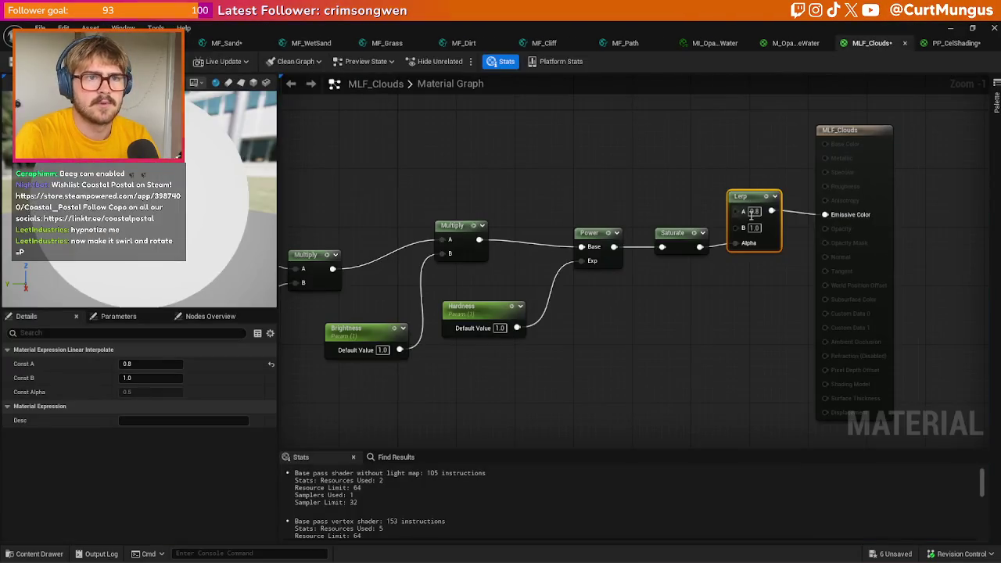
type("0.5")
key("Return")
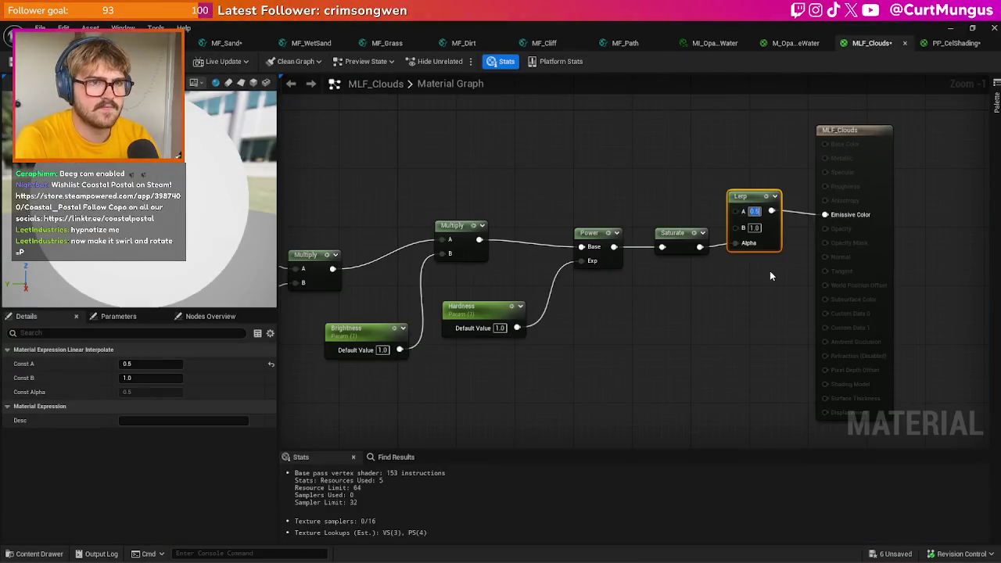
type("0.1")
key("Return")
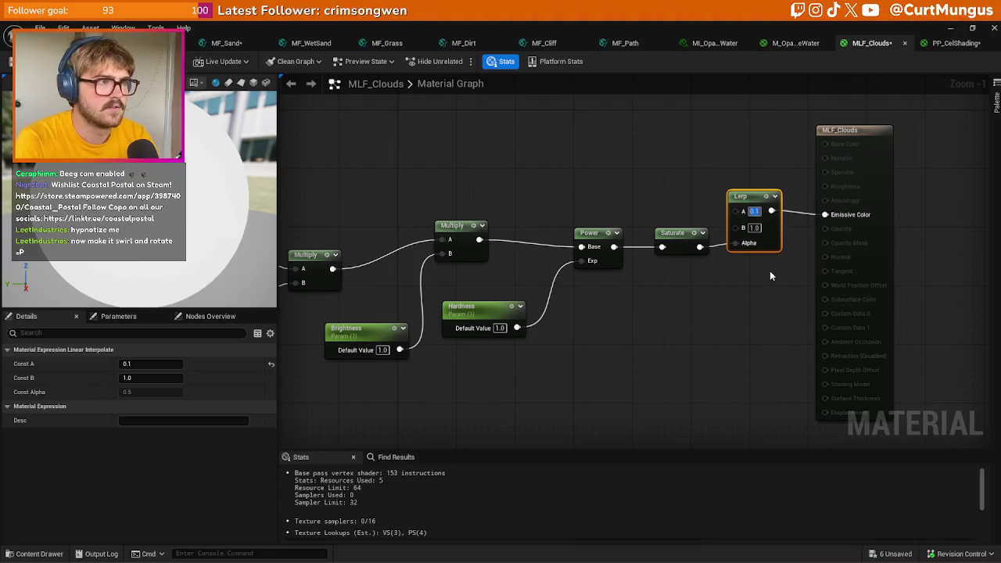
left_click(755, 276)
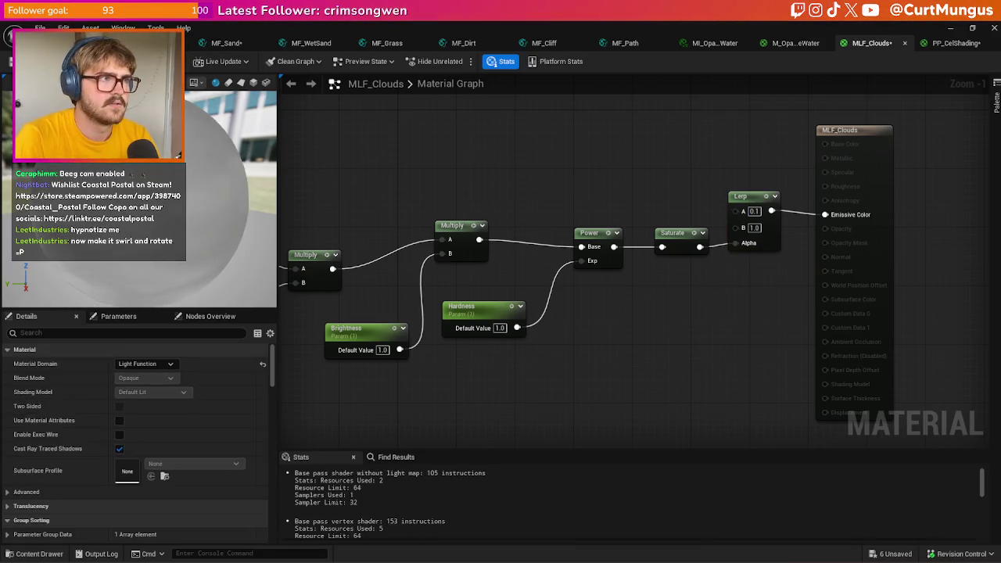
key("ctrl+Tab")
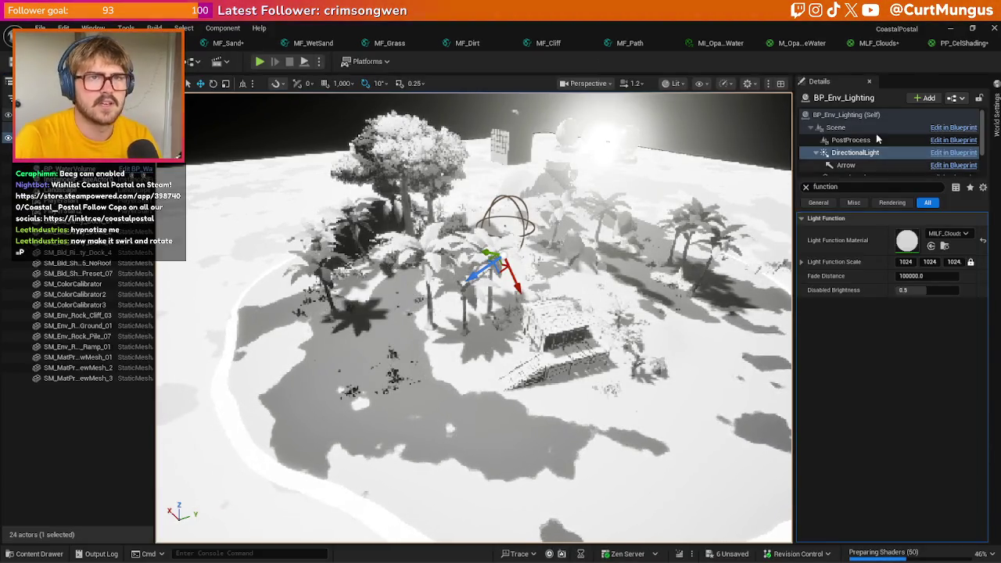
- Change Lerp A to 0.5, save, and compare the lighter cloud shadows in the level
left_click(876, 45)
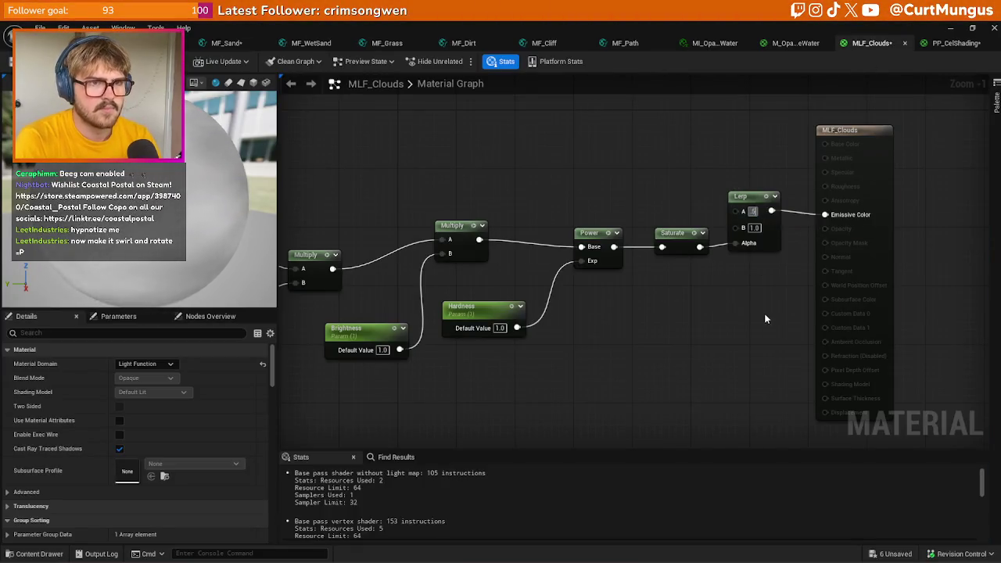
key("Return")
key("ctrl+s")
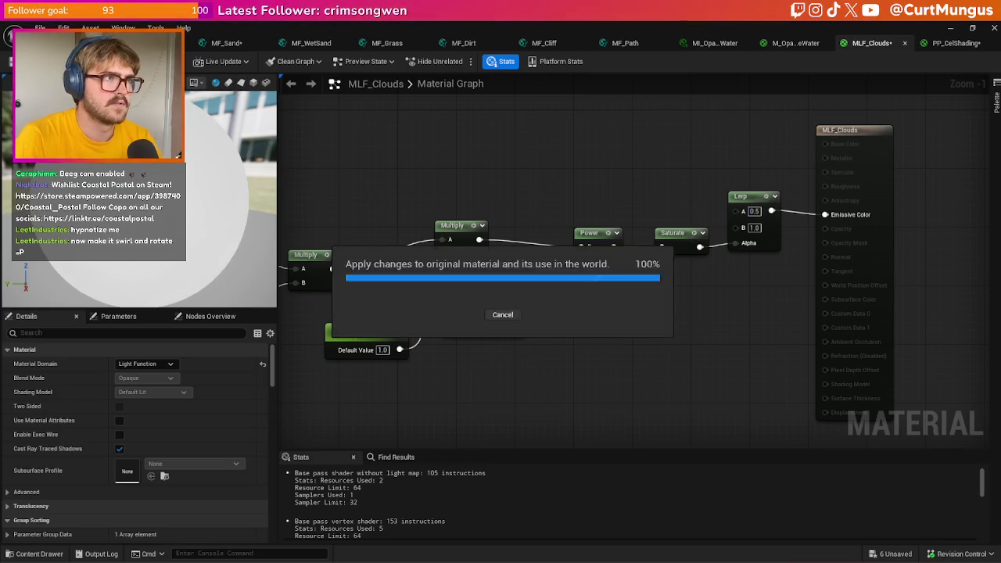
left_click(117, 43)
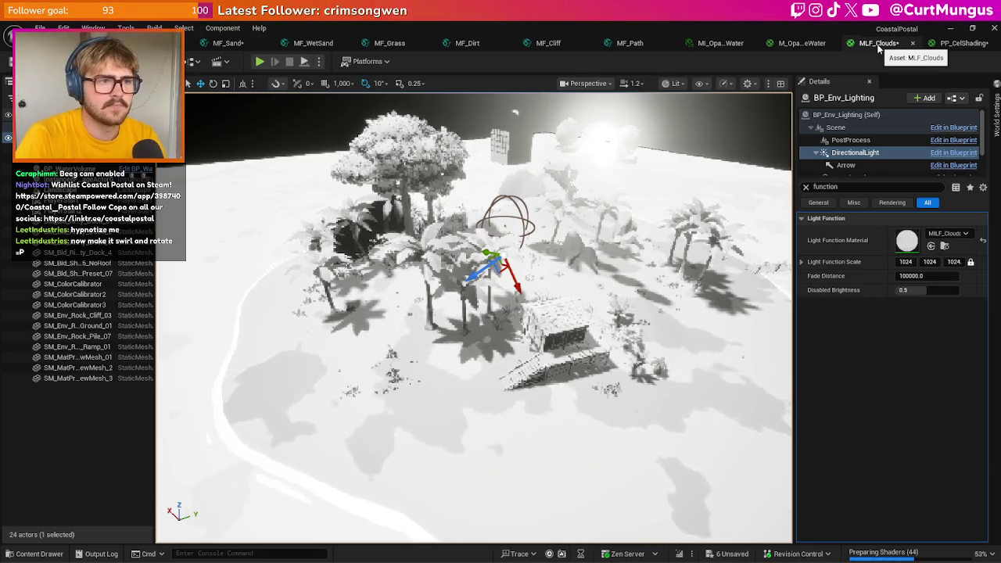
- Back in the MLF_Clouds graph, select the Brightness parameter node
left_click(878, 43)
left_click_drag(631, 316, 698, 317)
left_click(426, 348)
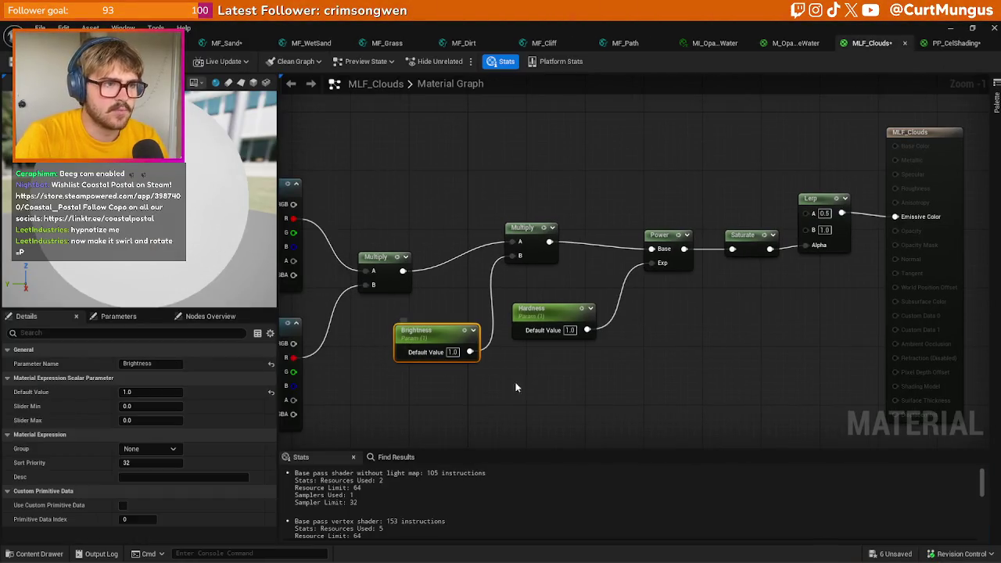
- Rename the Brightness parameter to Intensity
key("F2")
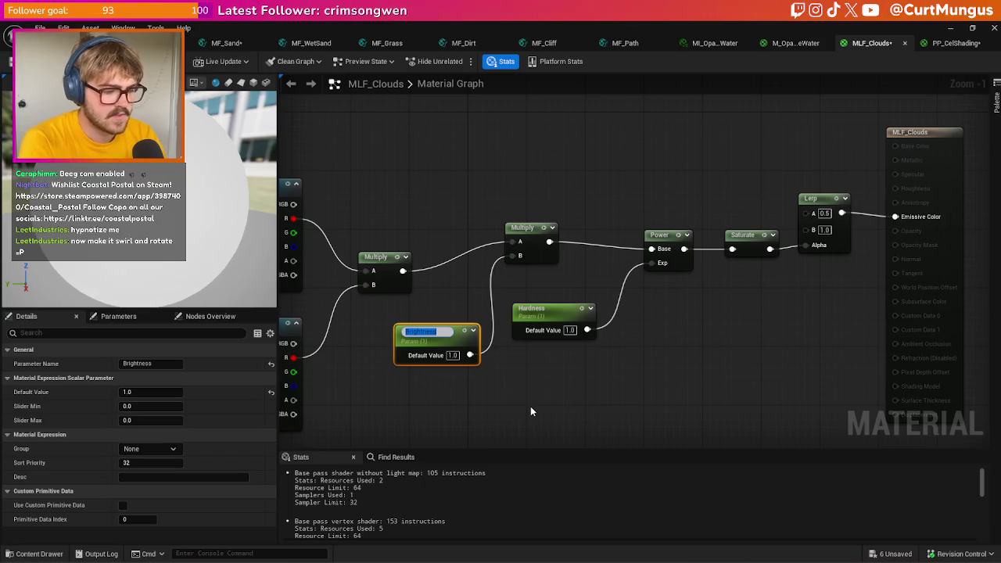
type("Intensity")
key("Return")
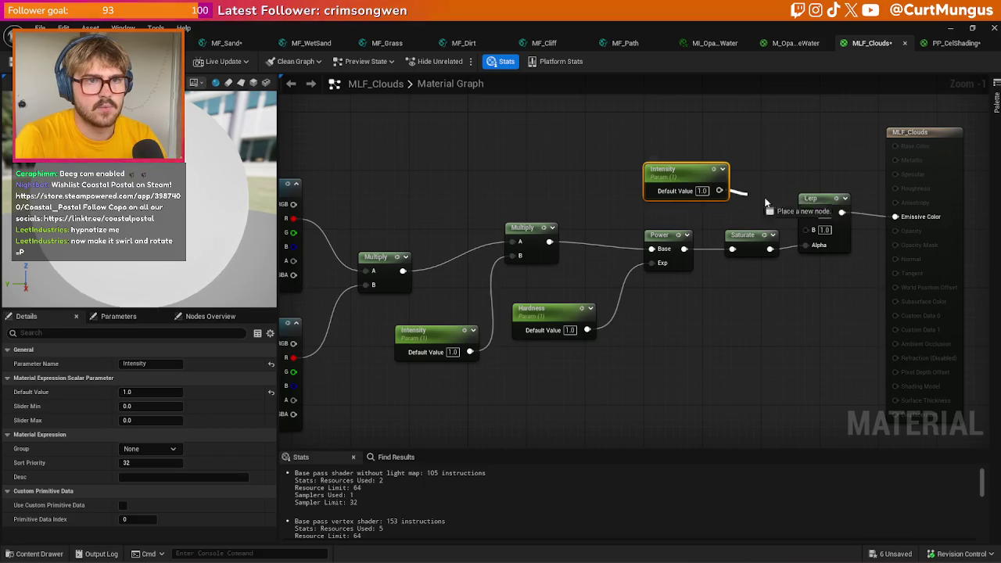
- Add a new Brightness parameter feeding the Lerp's A input
left_click_drag(814, 215, 812, 212)
double_click(689, 180)
type("Brightness")
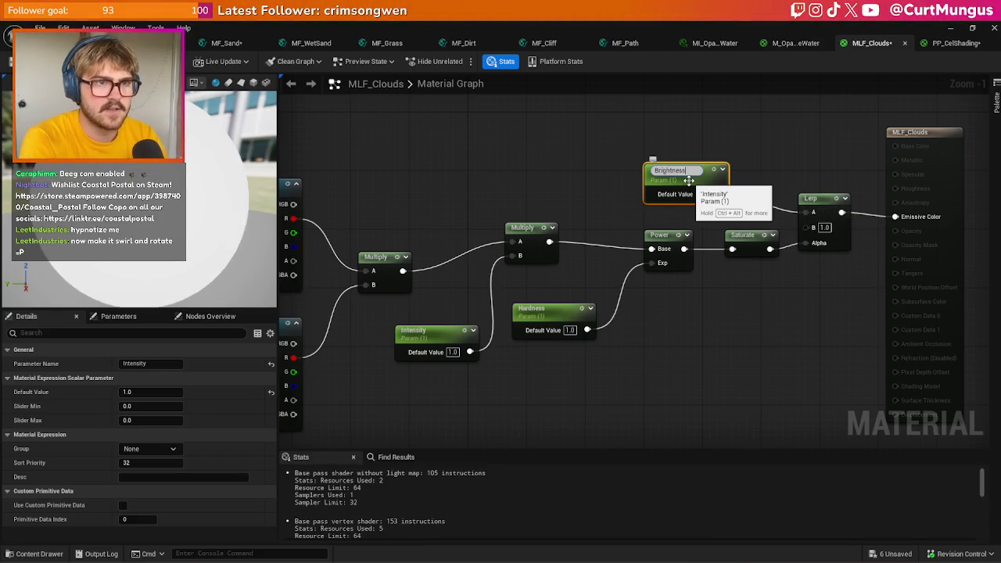
key("Return")
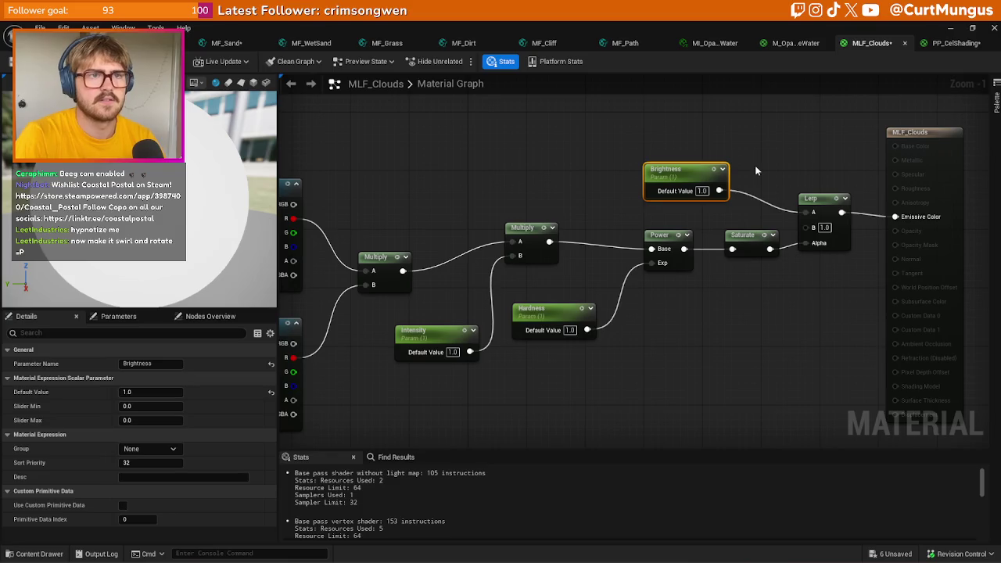
left_click(756, 170)
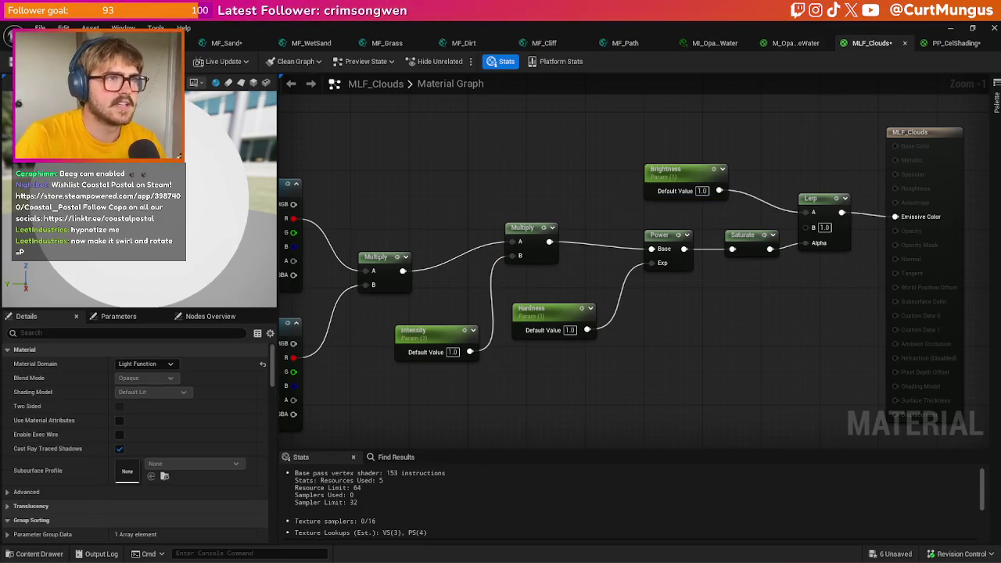
left_click(955, 43)
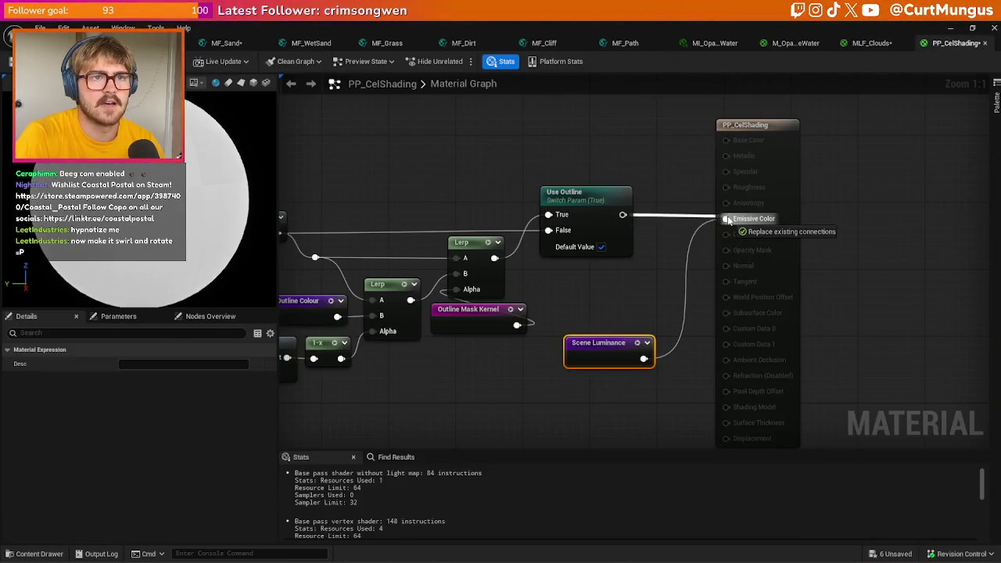
- Wire Use Outline straight into Emissive Color, delete Scene Luminance, and check the recoloured island
left_click_drag(727, 220, 727, 219)
key("Delete")
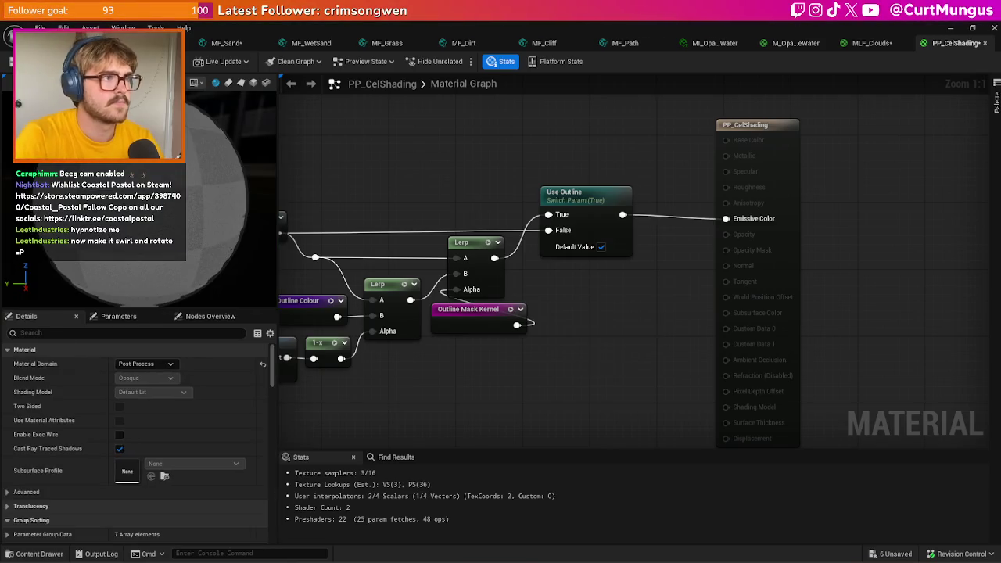
key("alt+Tab")
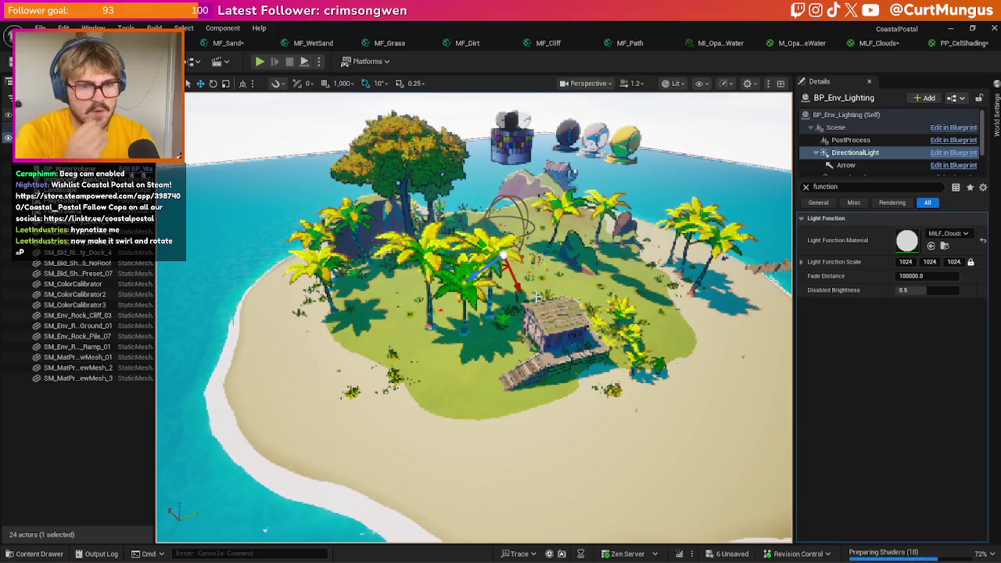
left_click_drag(539, 298, 570, 293)
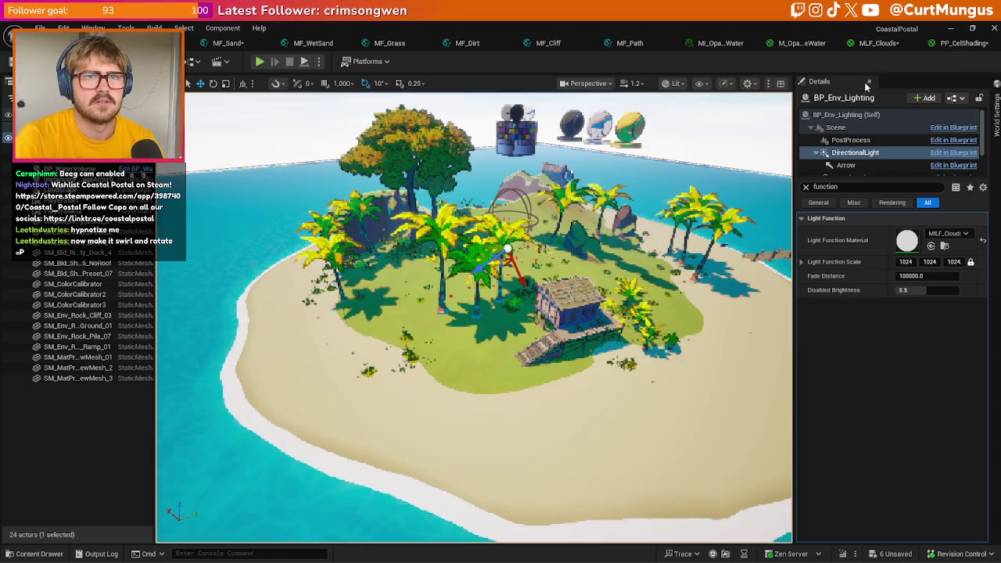
double_click(907, 241)
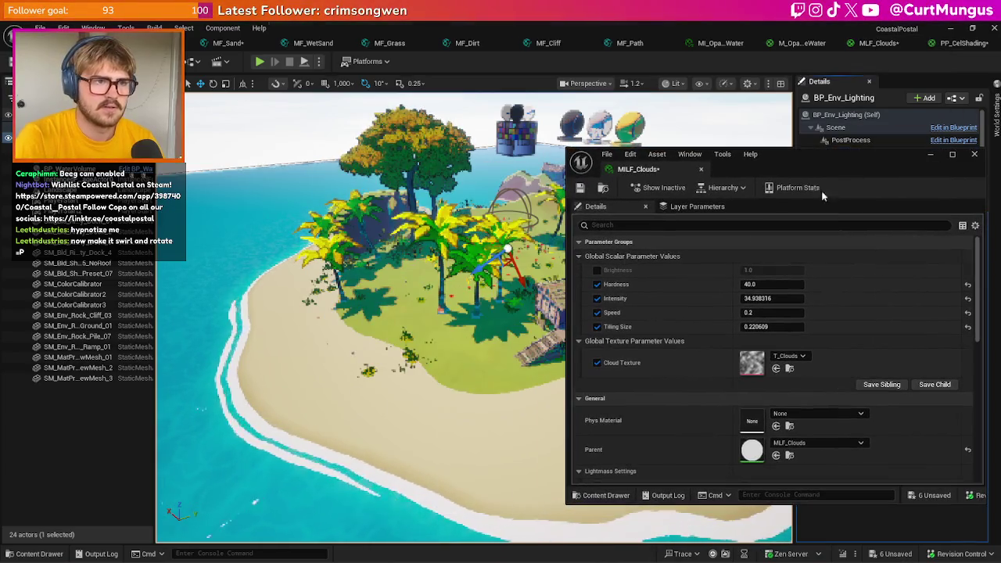
- Enable the Brightness override on the cloud instance and try values 0.2, 0.5 and 0.6
left_click(598, 271)
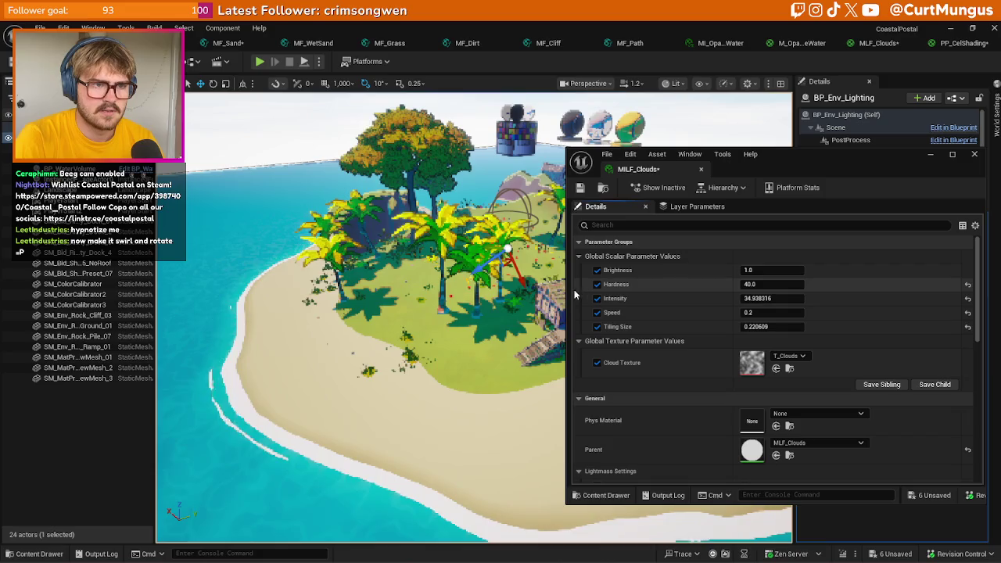
left_click_drag(568, 290, 657, 290)
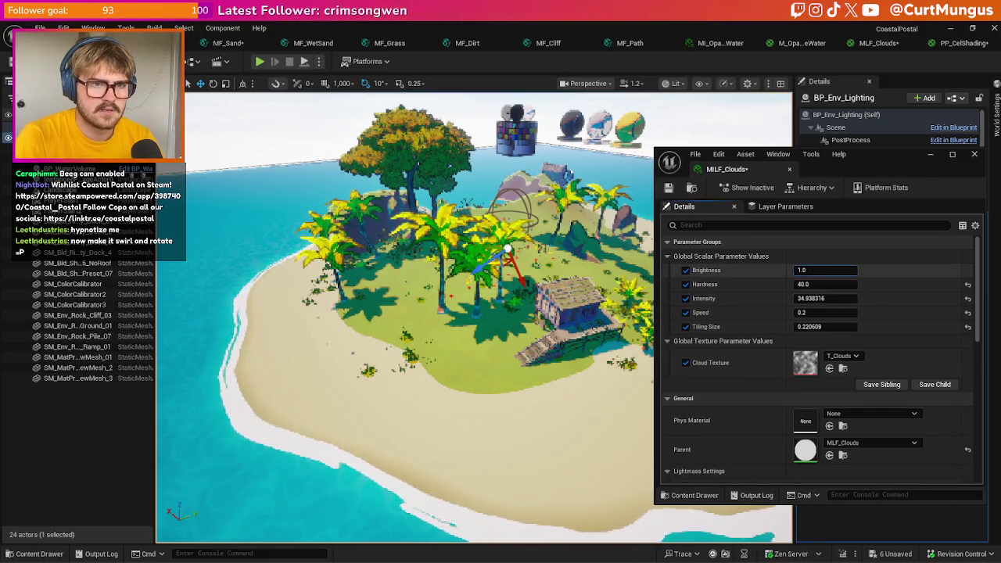
type("0.2")
key("Return")
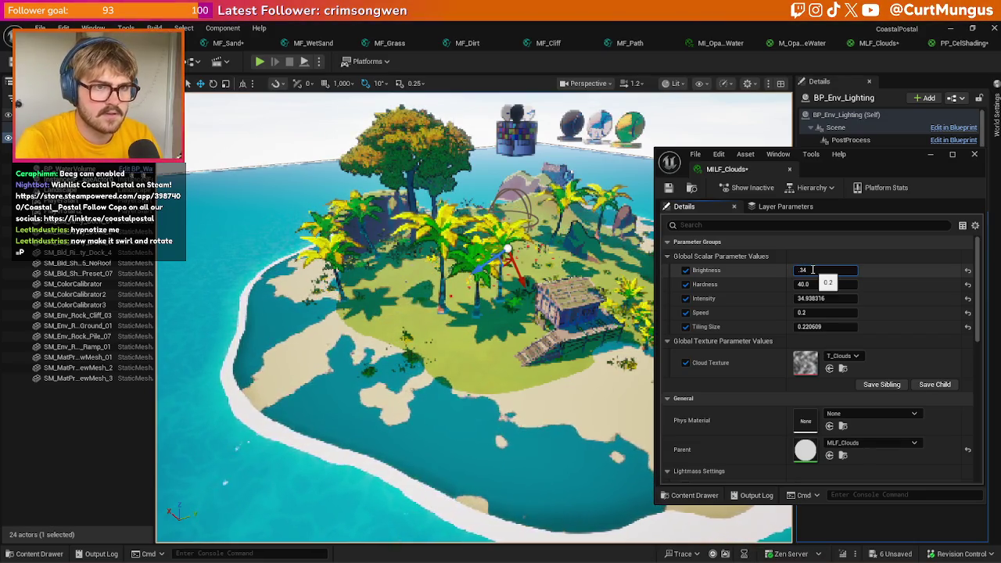
type("0.5")
key("Return")
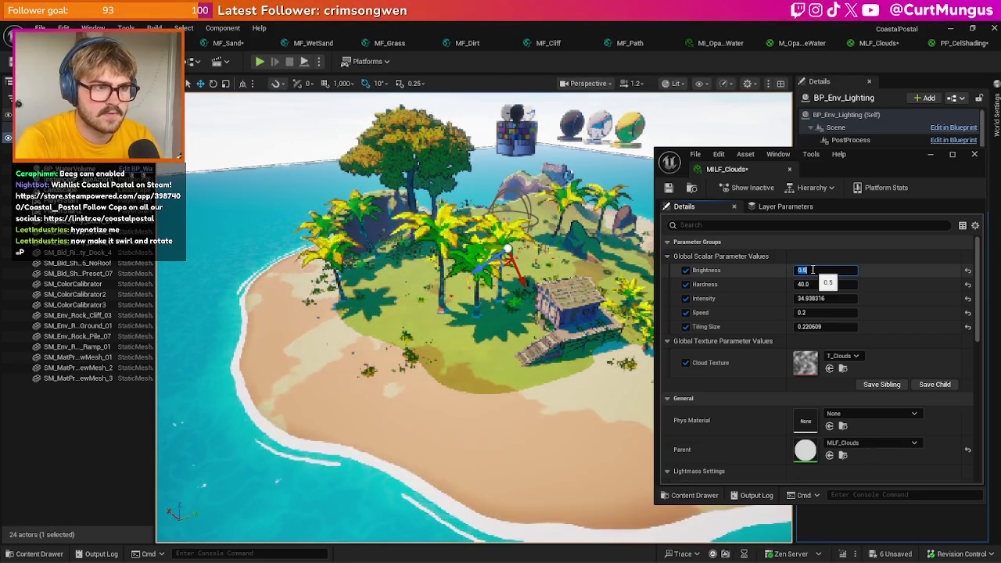
type("0.6")
key("Return")
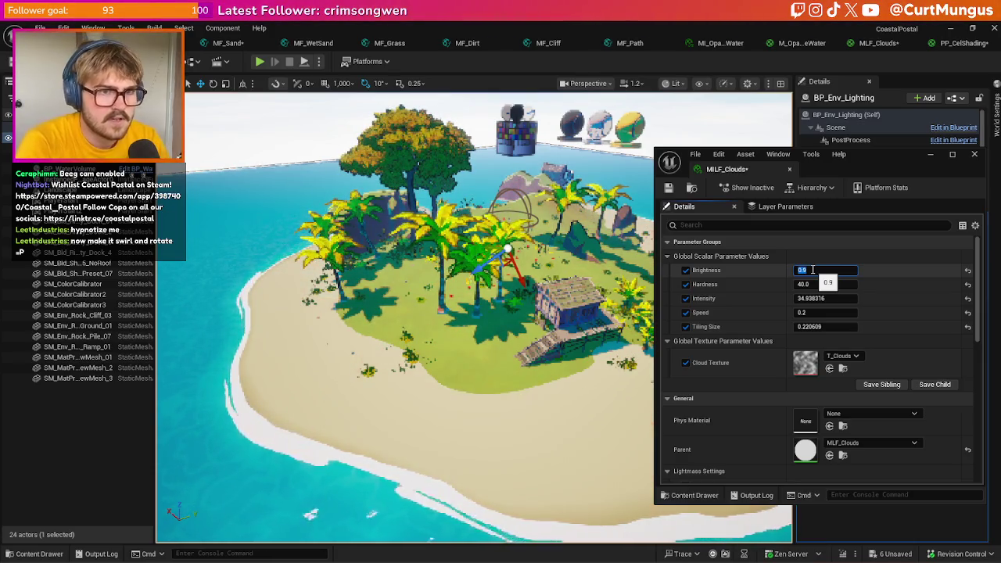
- Try Brightness 0.8 and 5.0, then set it back to 1.0
type(".8")
key("Return")
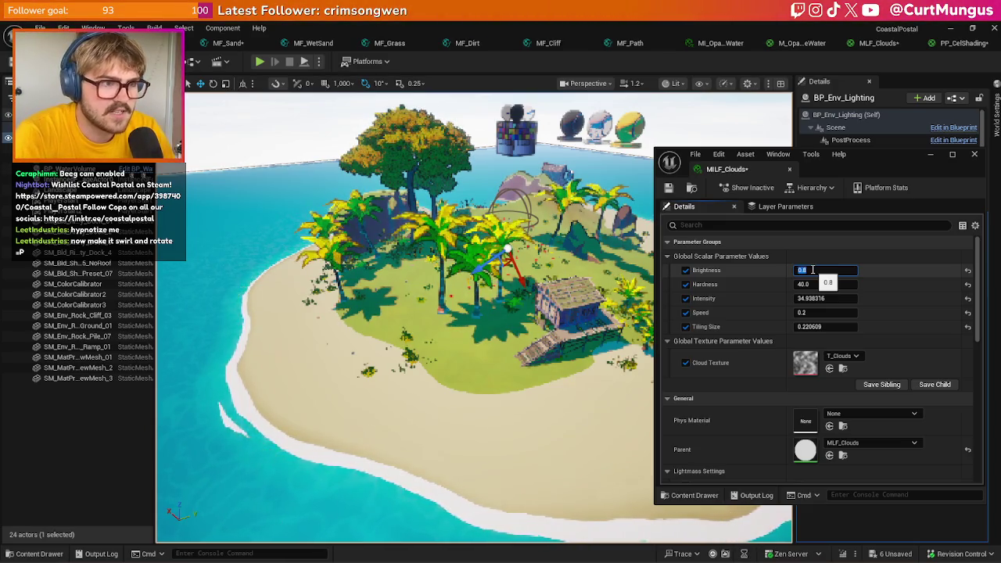
type("5")
key("Return")
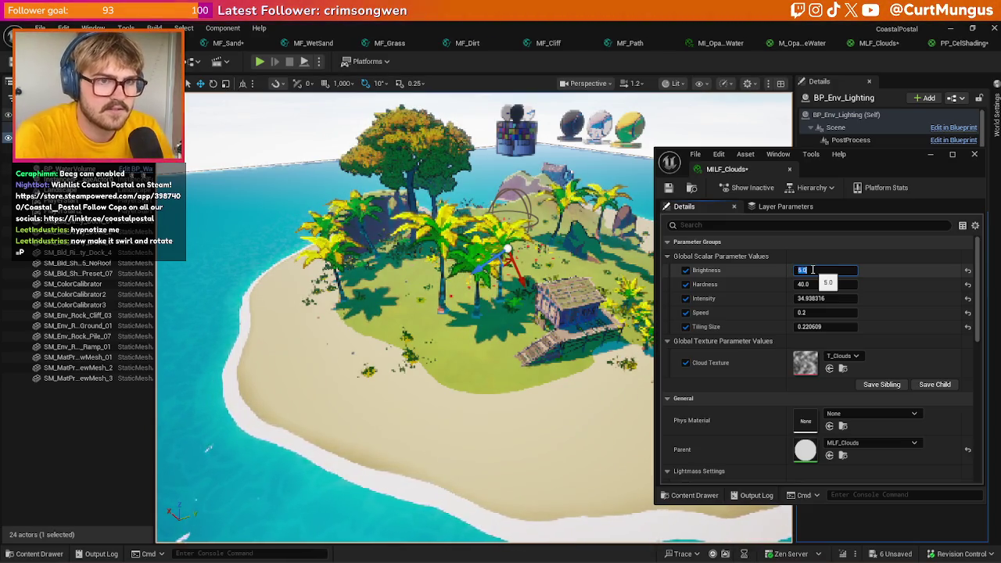
type("2.")
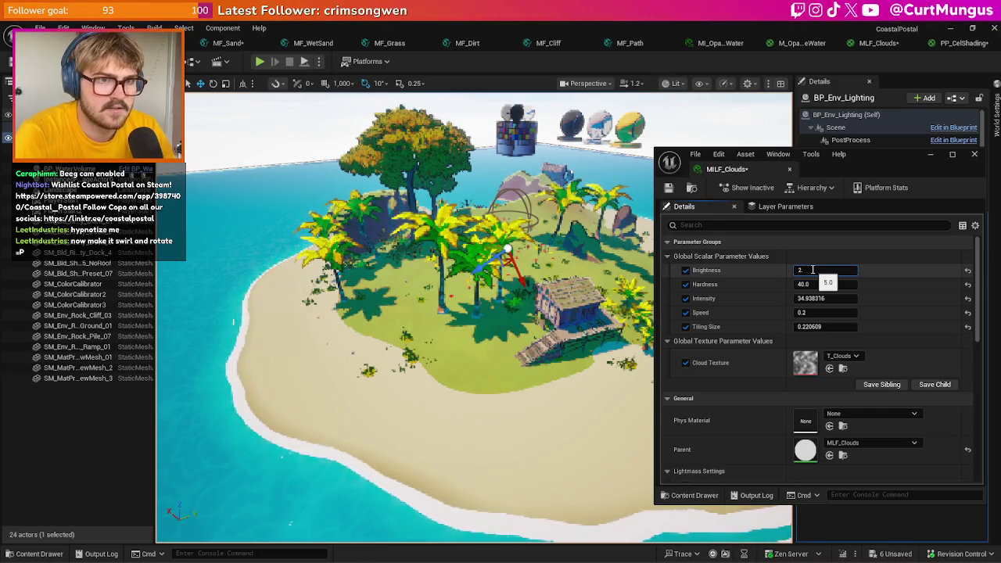
key("BackSpace")
key("BackSpace")
type("1")
key("Return")
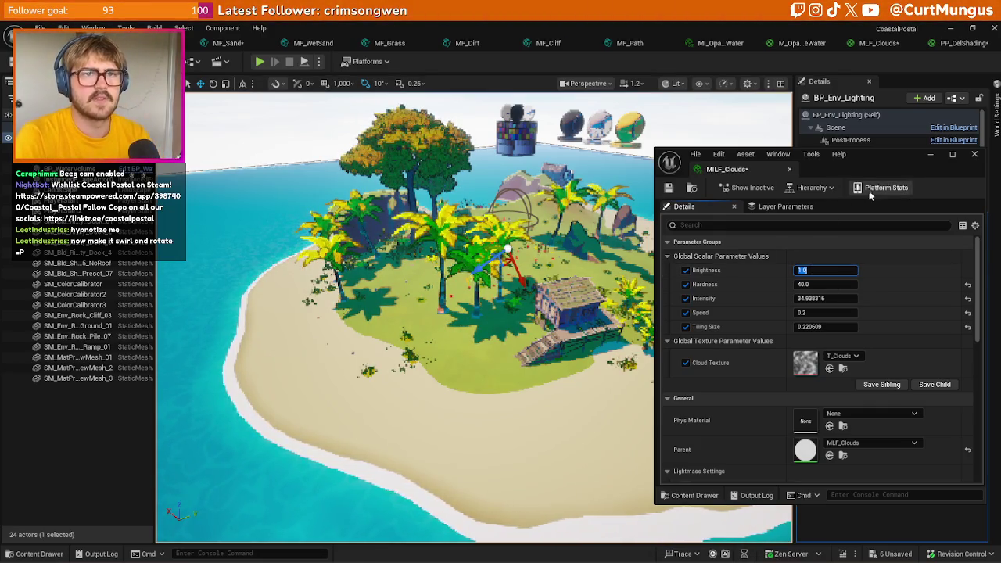
- Inspect the MLF_Clouds Brightness node, then scrub the level's cloud Brightness to about 0.45
left_click_drag(889, 154, 774, 192)
left_click(870, 44)
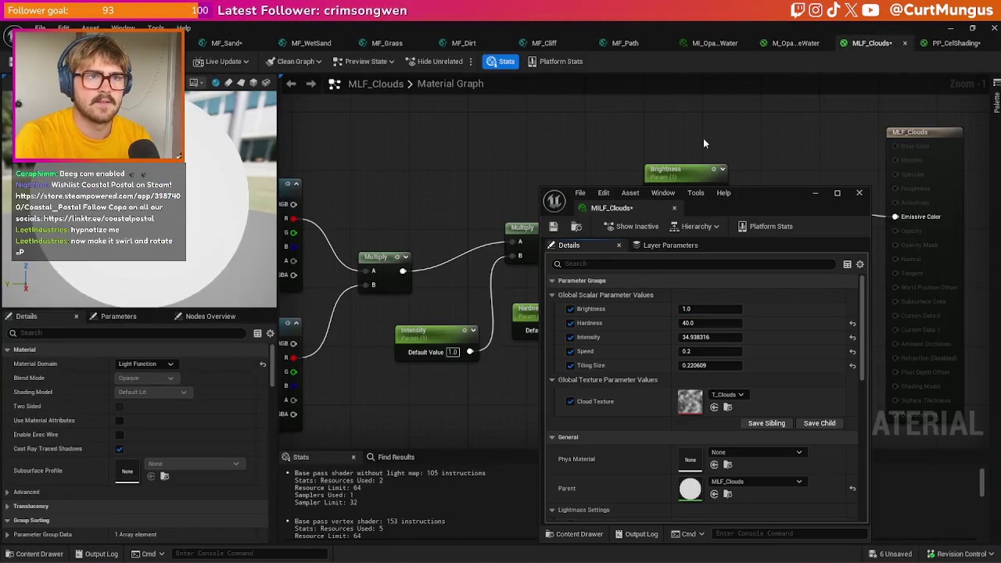
left_click(675, 169)
left_click(479, 404)
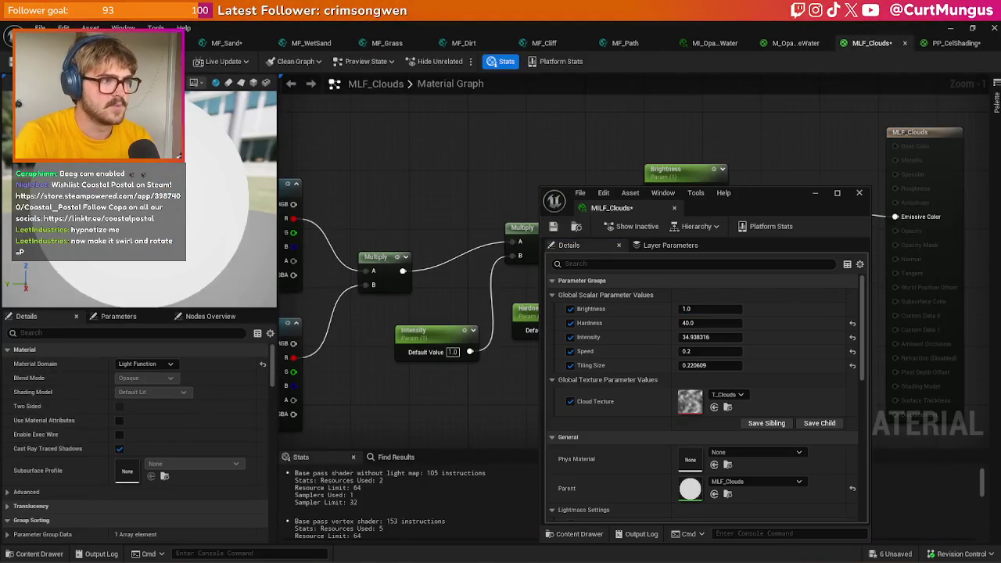
left_click(949, 28)
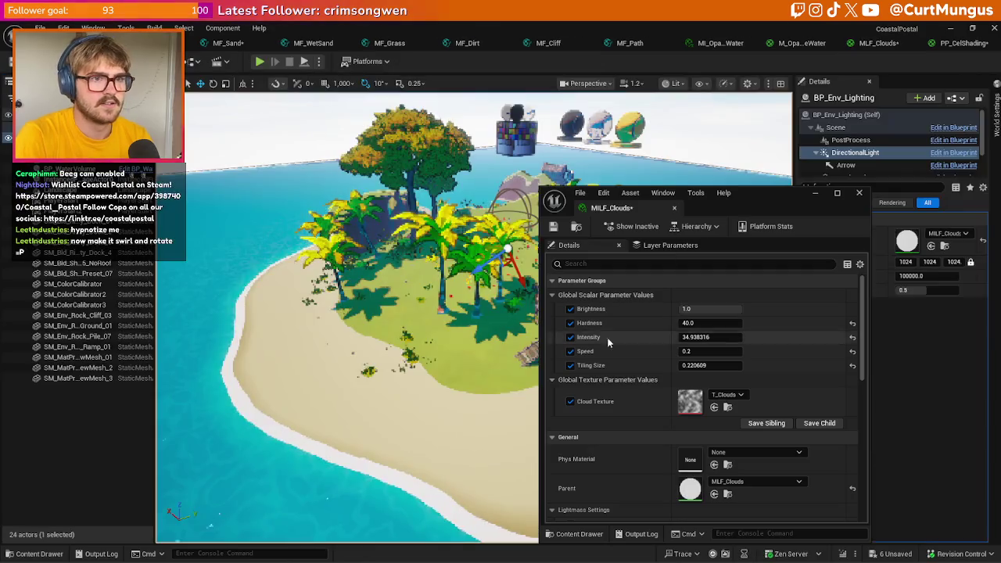
mouse_move(708, 309)
left_mouse_down()
mouse_move(654, 309)
mouse_move(688, 309)
left_mouse_up()
- Scrub the cloud instance's Brightness to about 0.68 for softer shadows
mouse_move(770, 204)
left_mouse_down()
mouse_move(714, 225)
mouse_move(478, 224)
mouse_move(477, 559)
left_mouse_up()
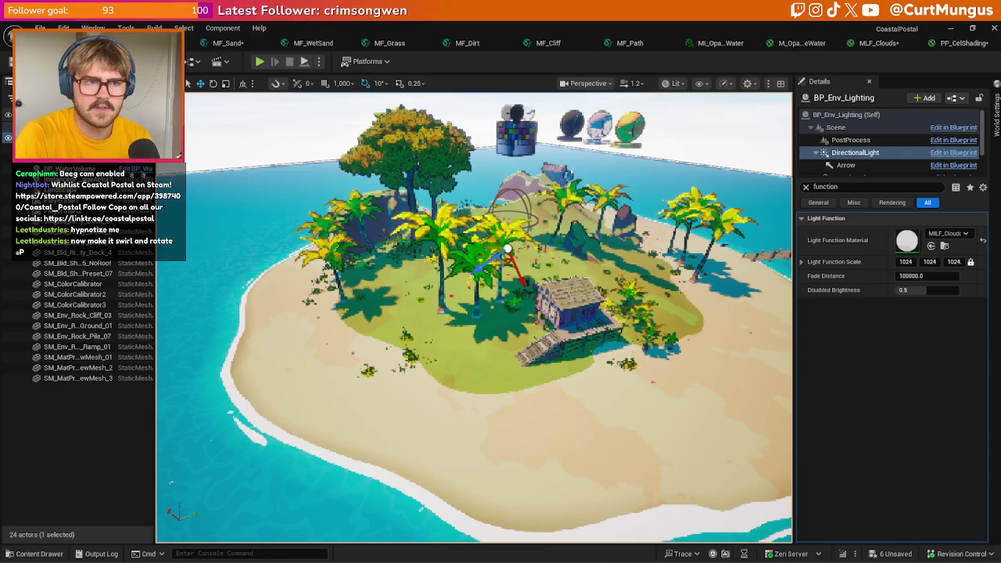
key("ctrl+space")
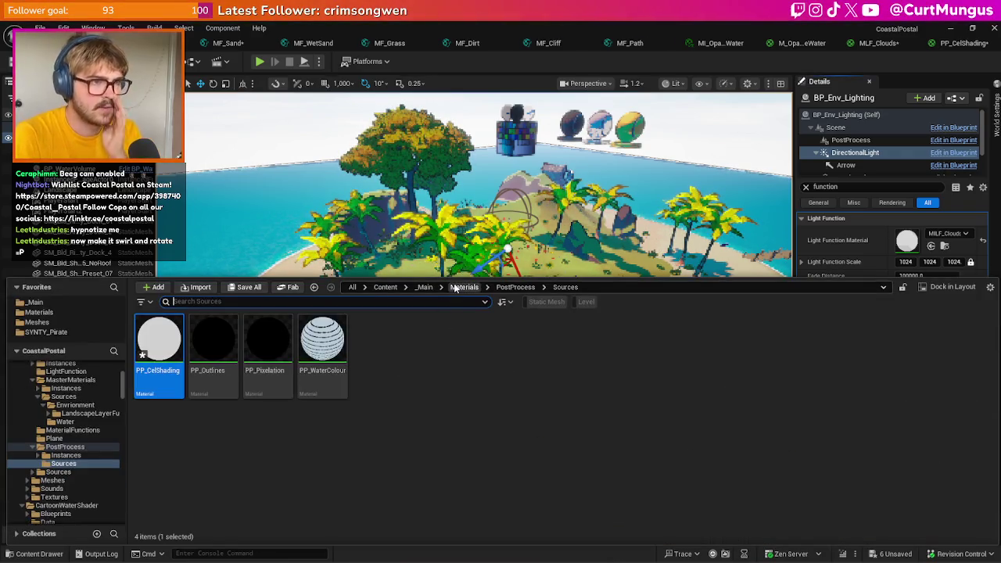
- Browse to Materials > PostProcess > Instances > ColourCurves and open C_CelShader_2
left_click(455, 288)
left_click(485, 352)
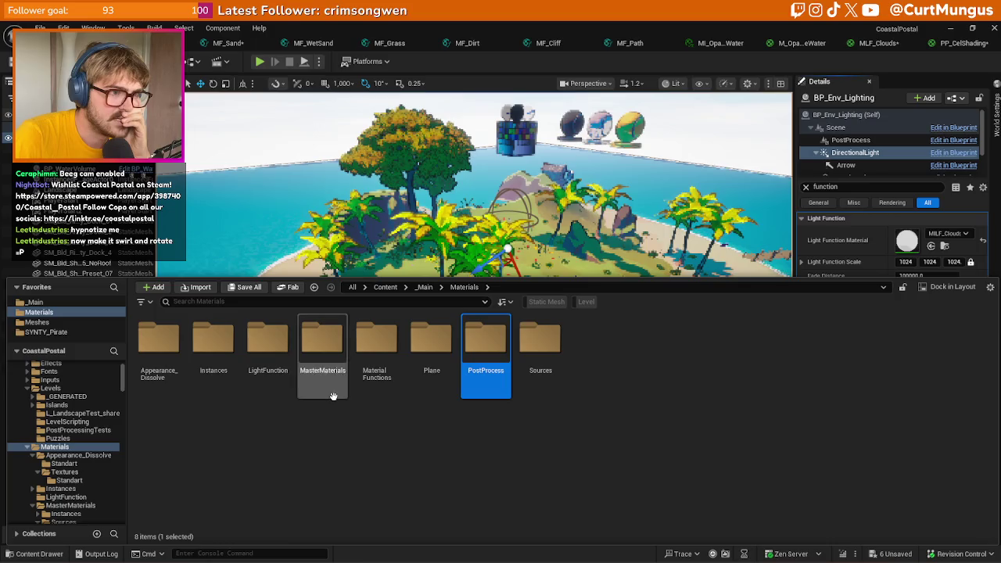
double_click(486, 376)
double_click(159, 364)
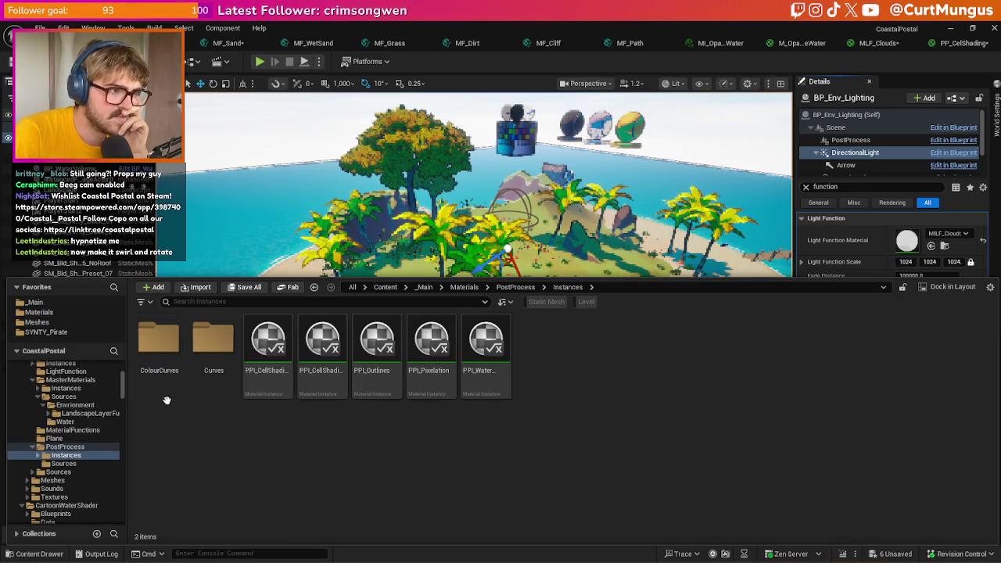
double_click(159, 344)
left_click(267, 344)
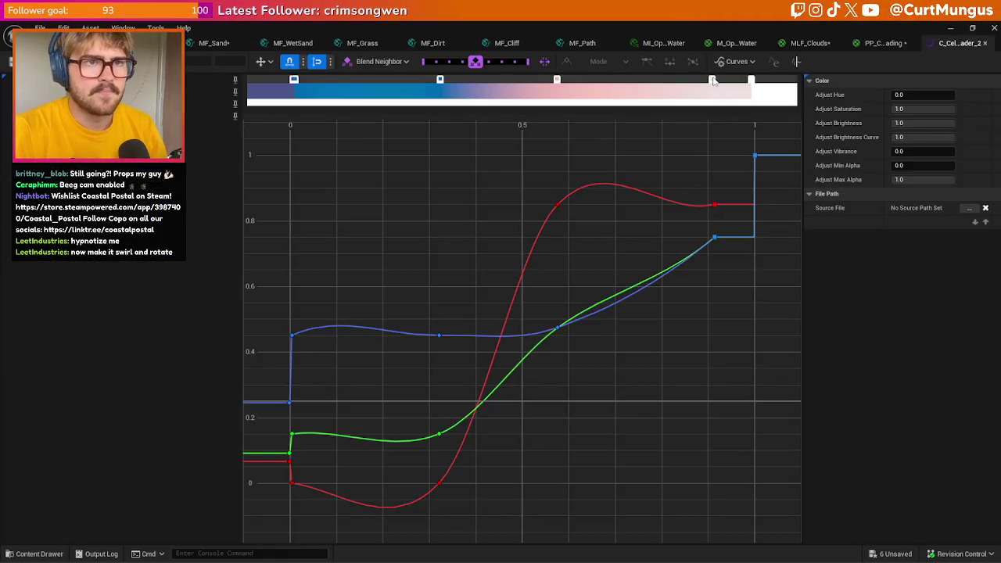
- Add a pale pink colour stop (R 0.708, G/B 0.625) near the curve's bright end
left_click(725, 82)
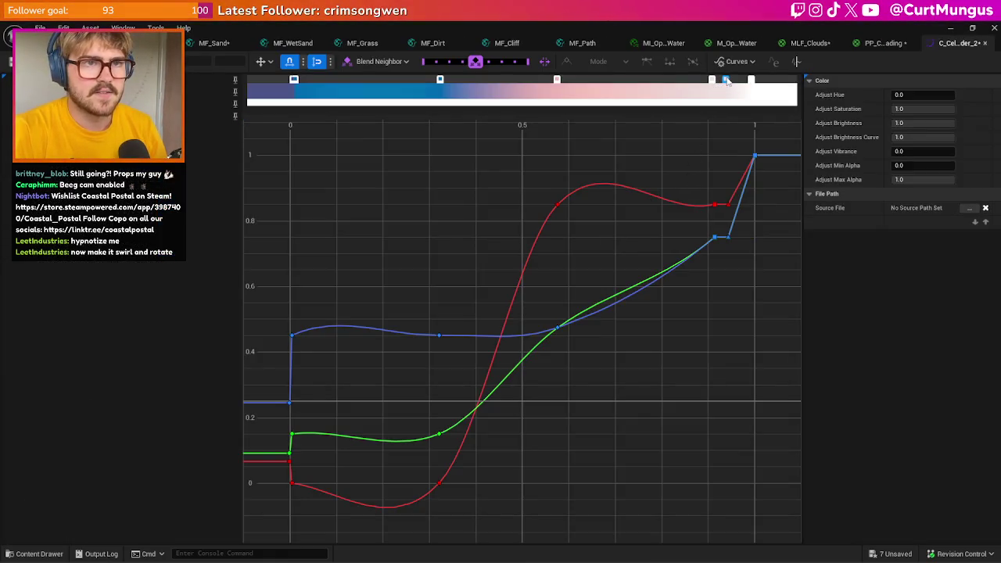
double_click(726, 82)
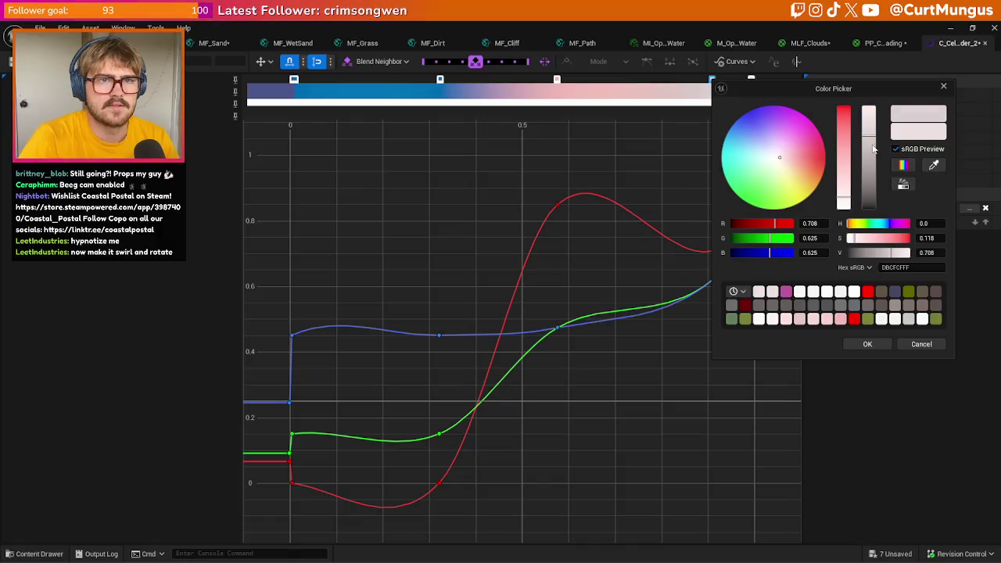
left_click(876, 348)
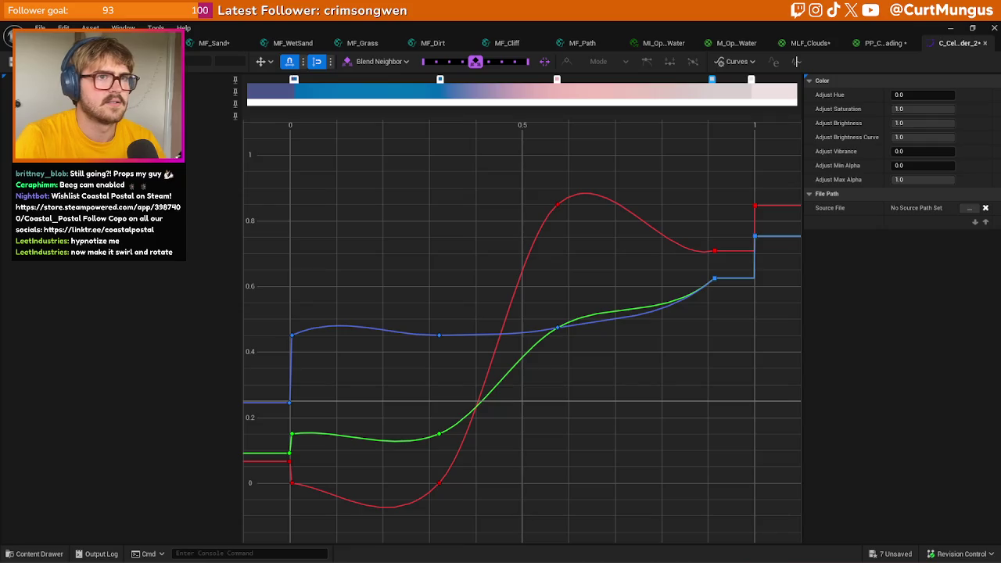
key("alt+Tab")
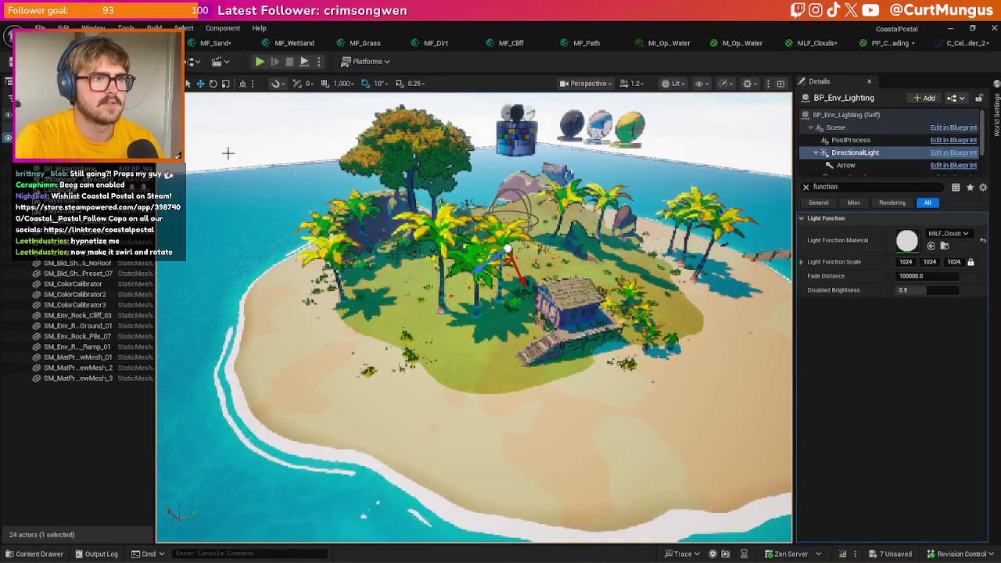
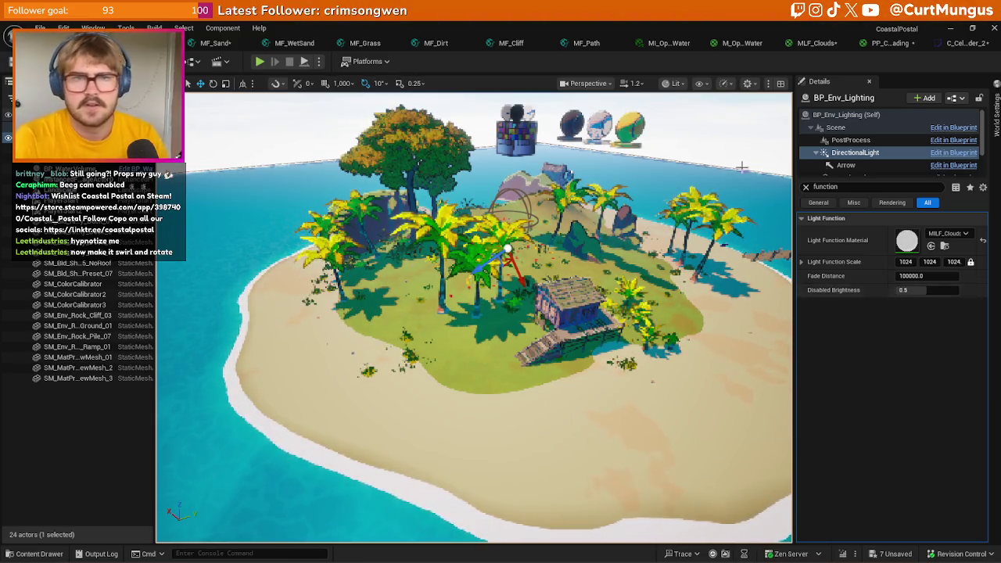
- Reposition the middle colour step of the cel-shading curve and give it a lighter hex colour
left_click(960, 43)
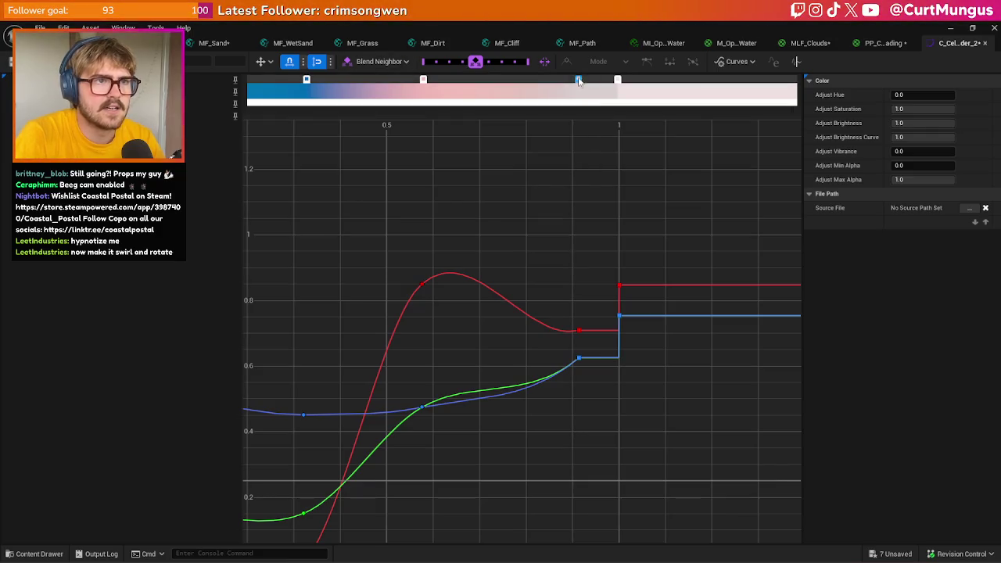
left_click_drag(580, 81, 557, 81)
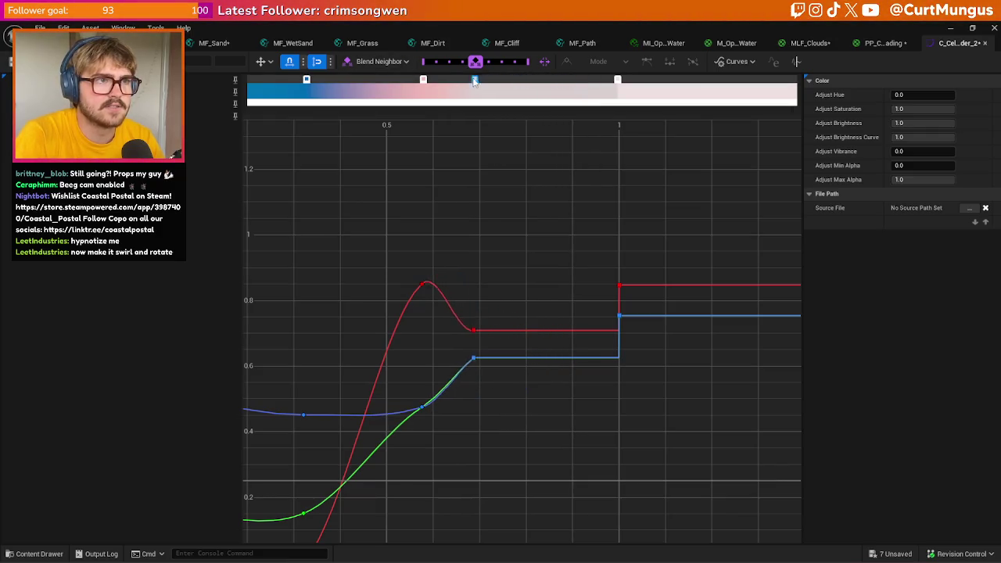
left_click_drag(465, 82, 506, 83)
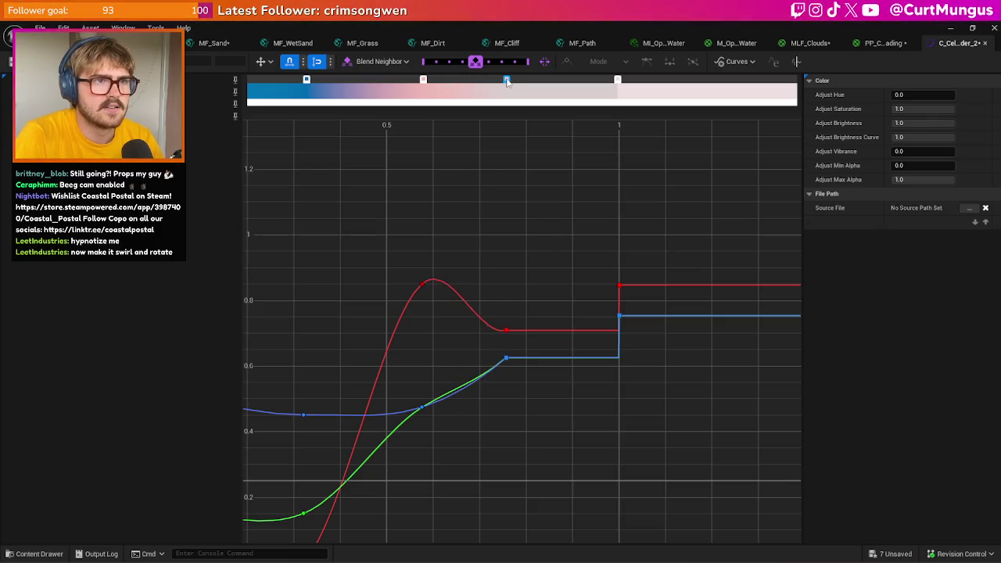
double_click(618, 82)
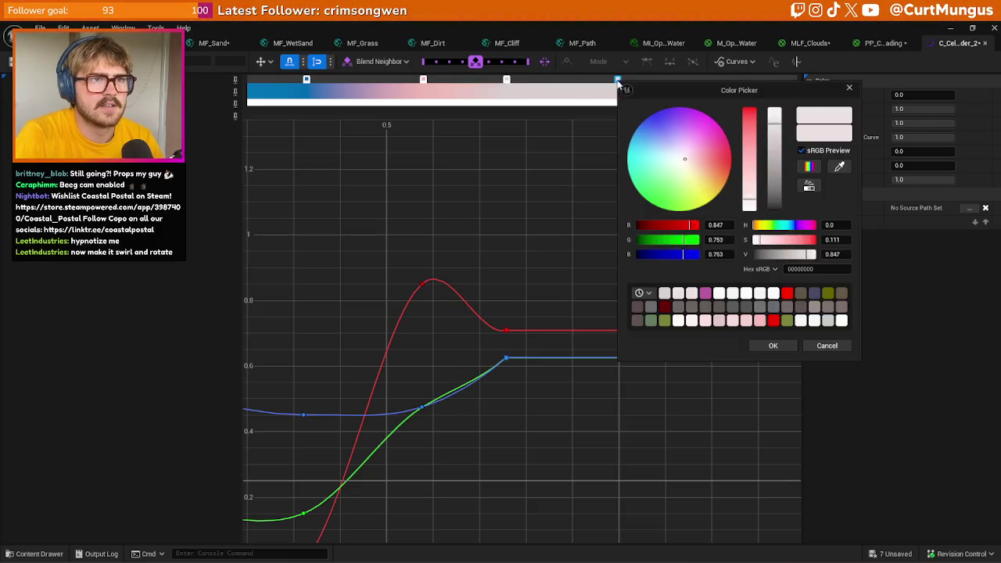
left_click(774, 346)
double_click(507, 81)
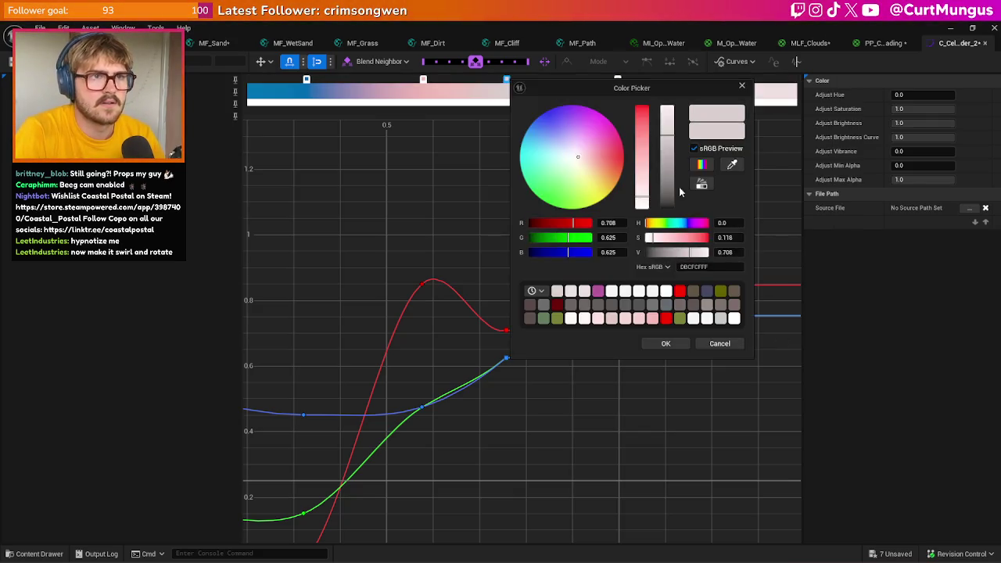
left_click(716, 266)
left_click(670, 343)
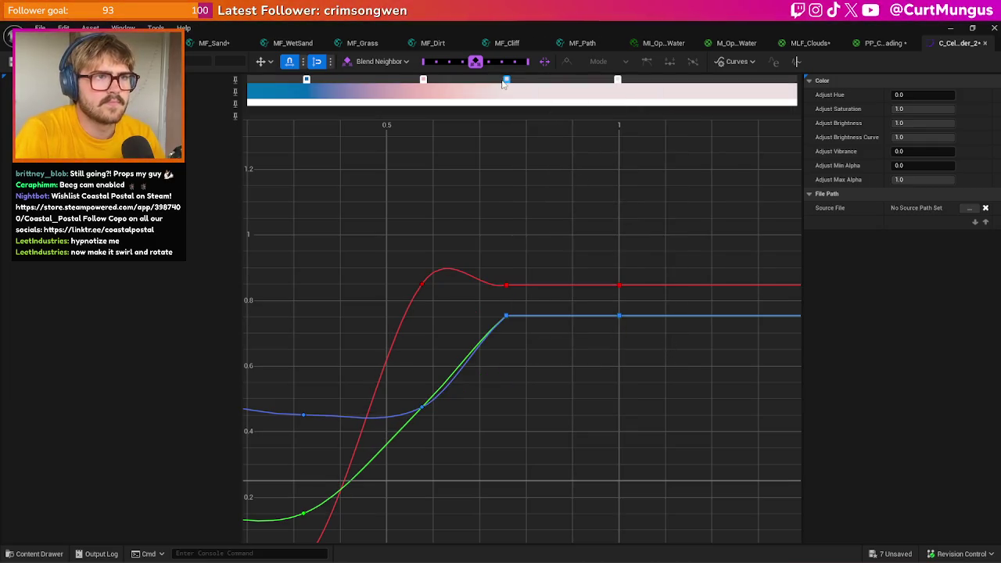
- Add a new colour step after the middle one and darken the middle step to value 0.63
left_click(545, 81)
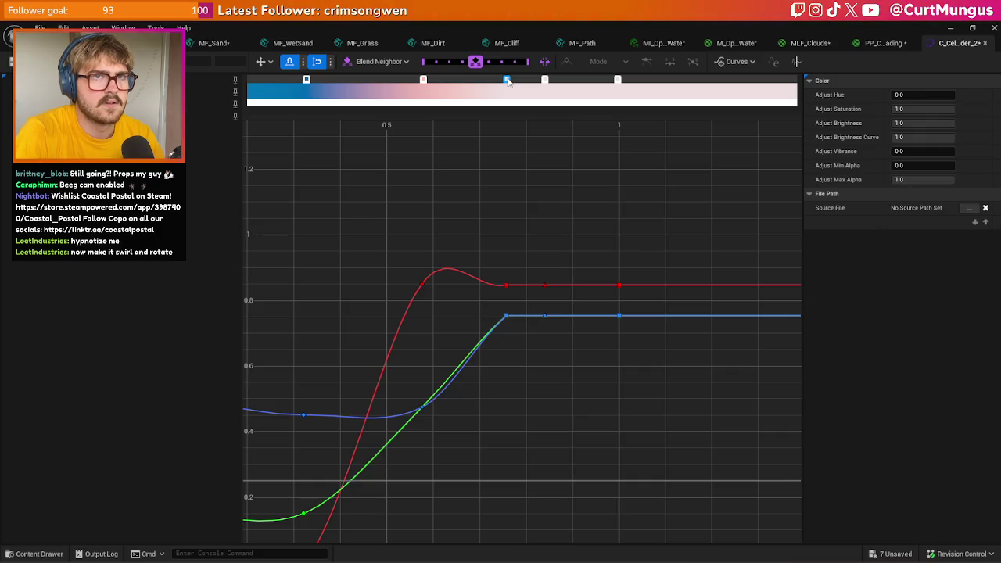
double_click(507, 80)
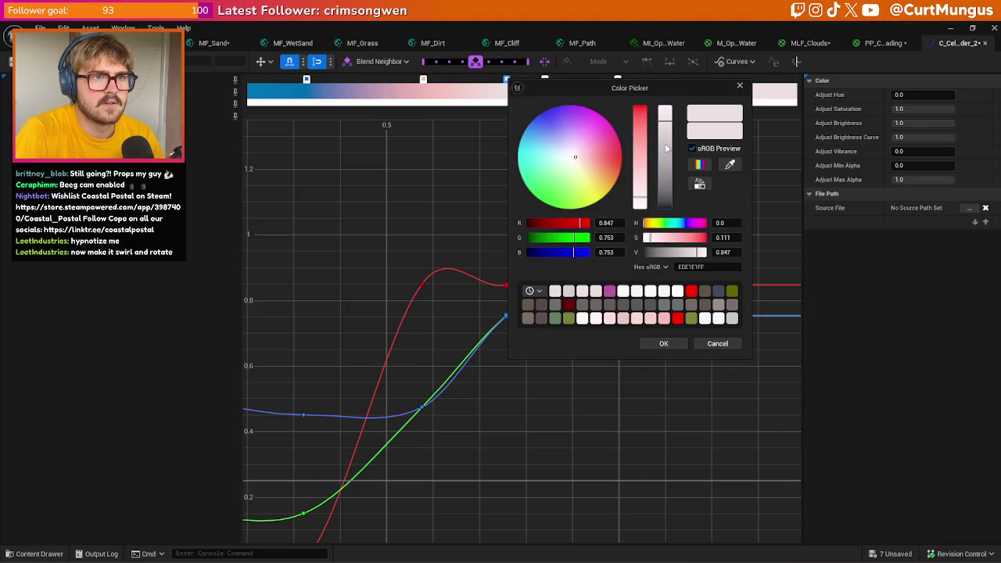
left_click_drag(665, 149, 685, 341)
left_click(663, 344)
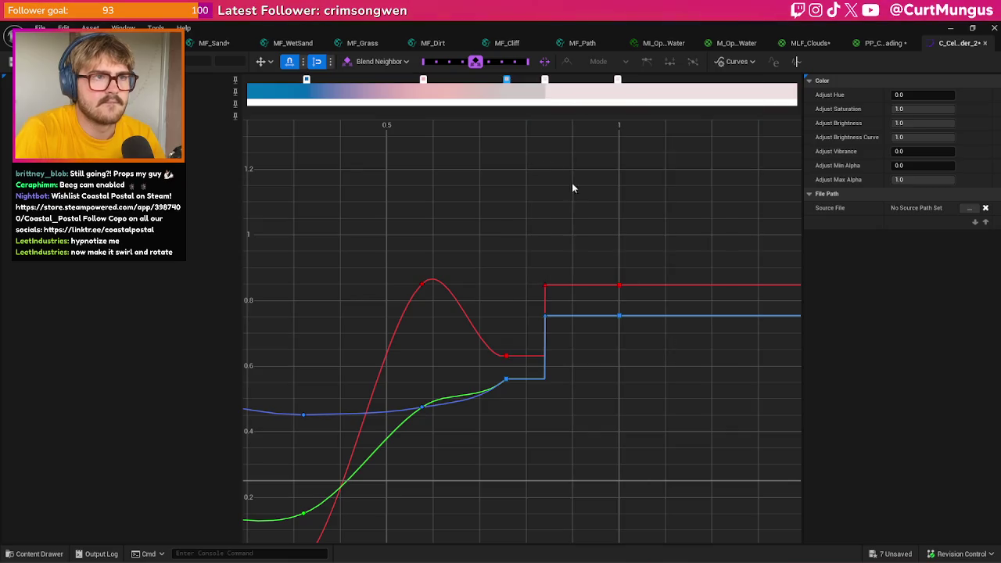
- Set the new steps' curve keys to Auto smooth tangents and return to the island level
left_click(545, 80)
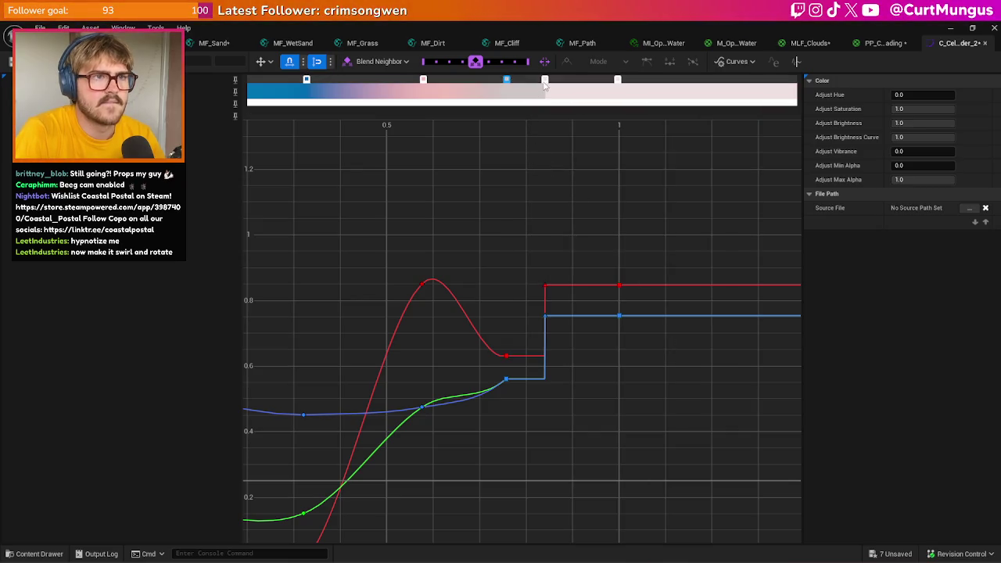
right_click(545, 318)
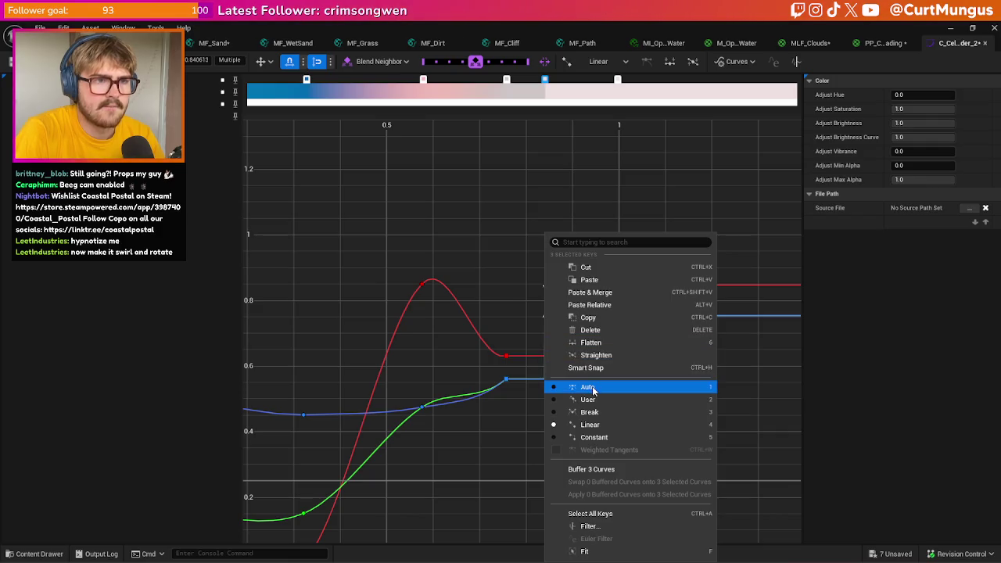
left_click(592, 386)
left_click_drag(577, 401, 492, 274)
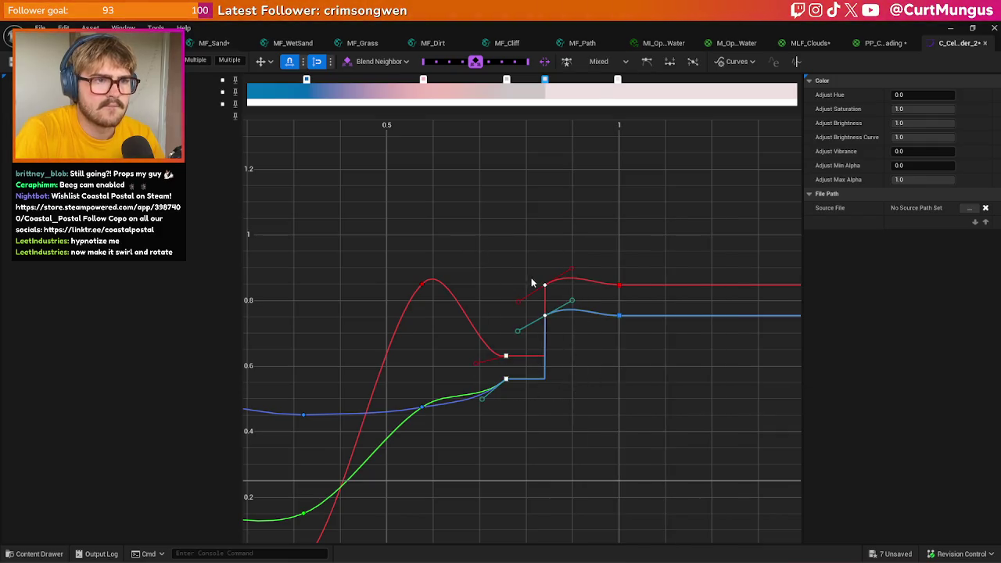
right_click(545, 285)
left_click(592, 387)
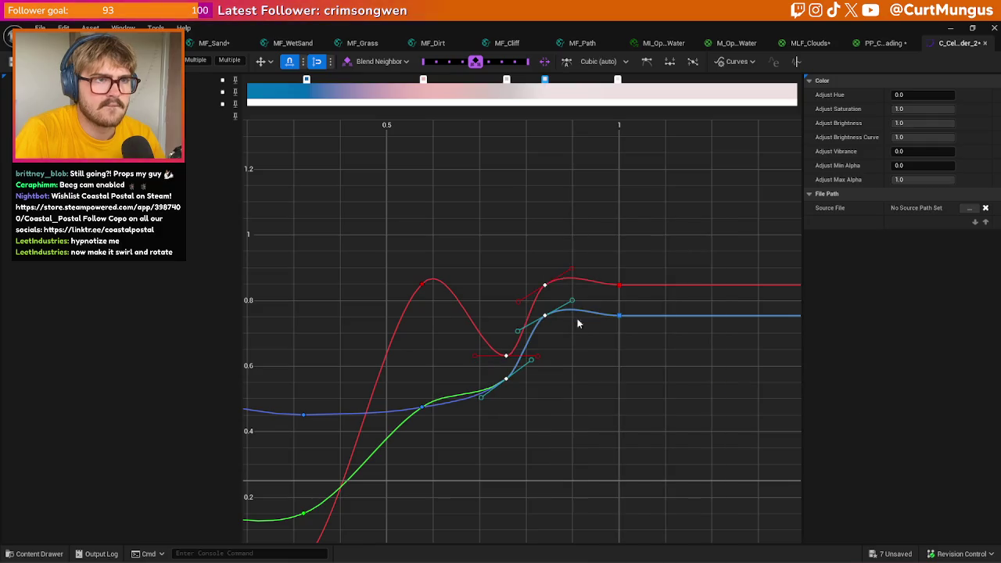
left_click(141, 43)
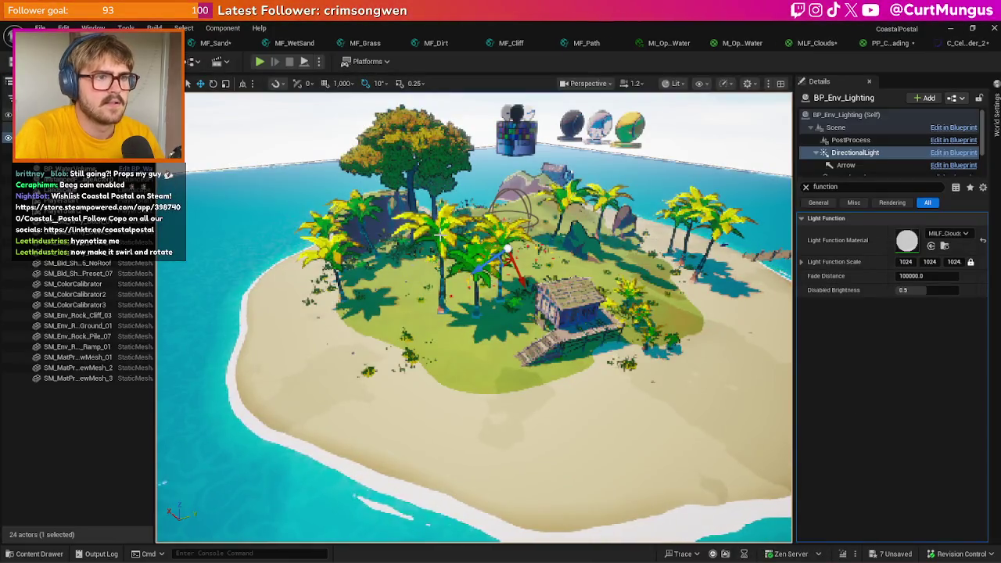
mouse_move(466, 241)
left_mouse_down()
mouse_move(504, 227)
mouse_move(469, 217)
left_mouse_up()
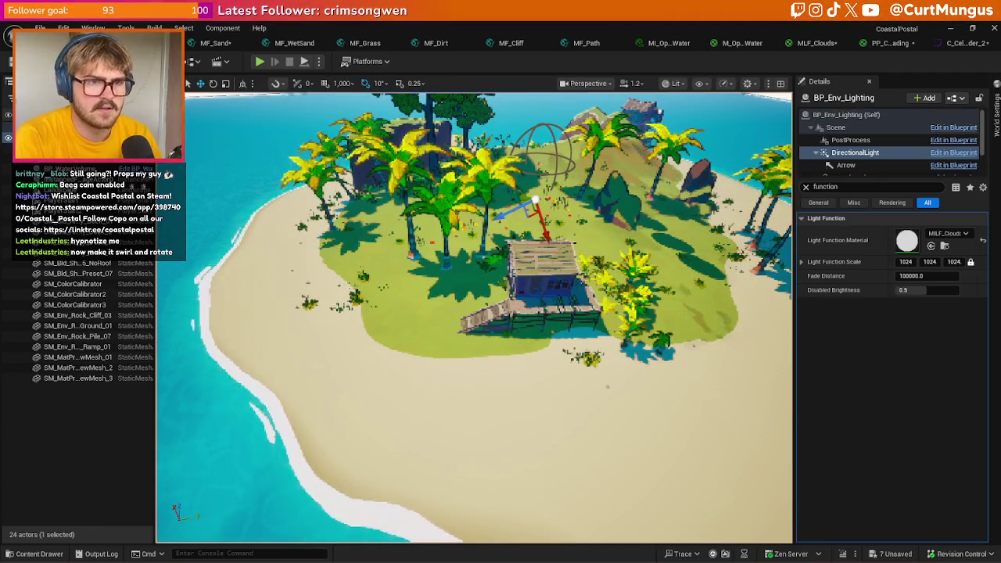
mouse_move(607, 385)
left_mouse_down()
mouse_move(515, 477)
mouse_move(340, 393)
mouse_move(295, 300)
mouse_move(383, 513)
mouse_move(345, 470)
left_mouse_up()
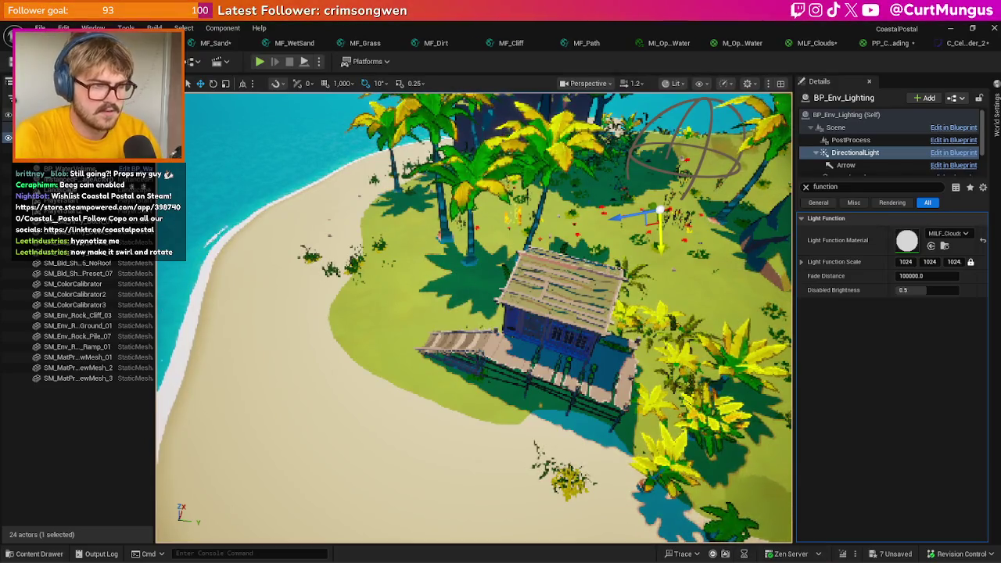
left_click_drag(552, 351, 532, 329)
left_click(967, 45)
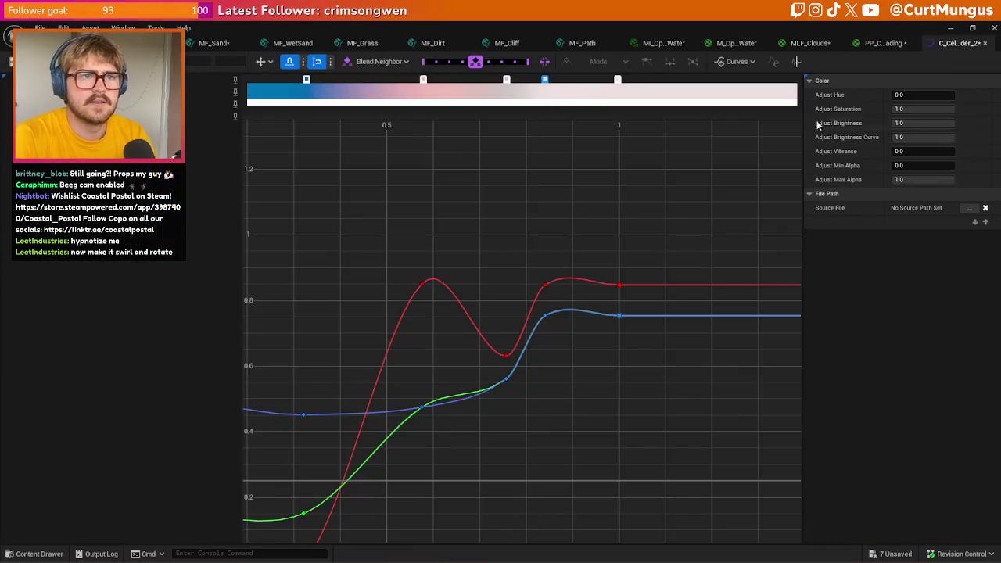
- Keep the new step's colour, set the middle step's value to 0.8, and switch back to the level
double_click(545, 81)
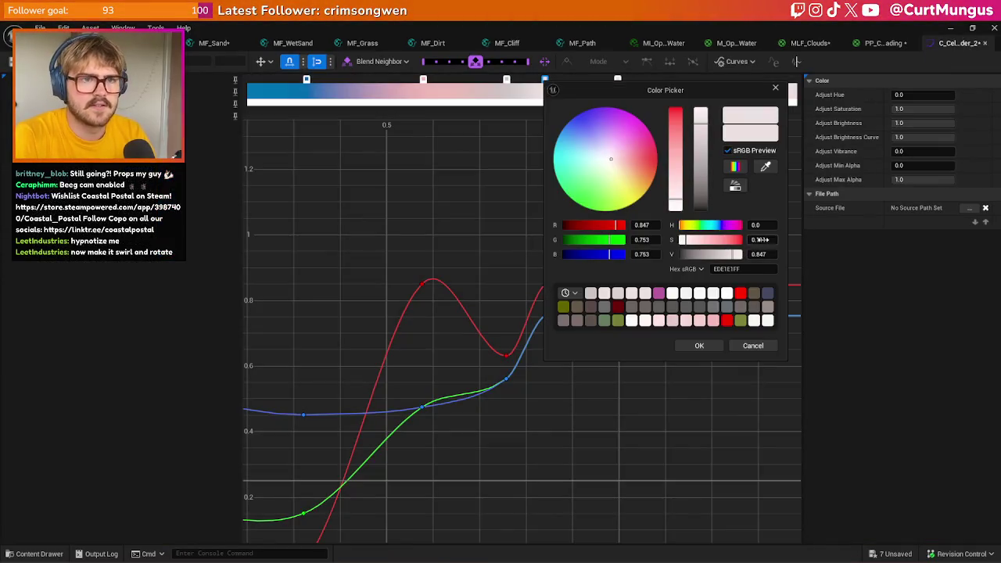
left_click(702, 345)
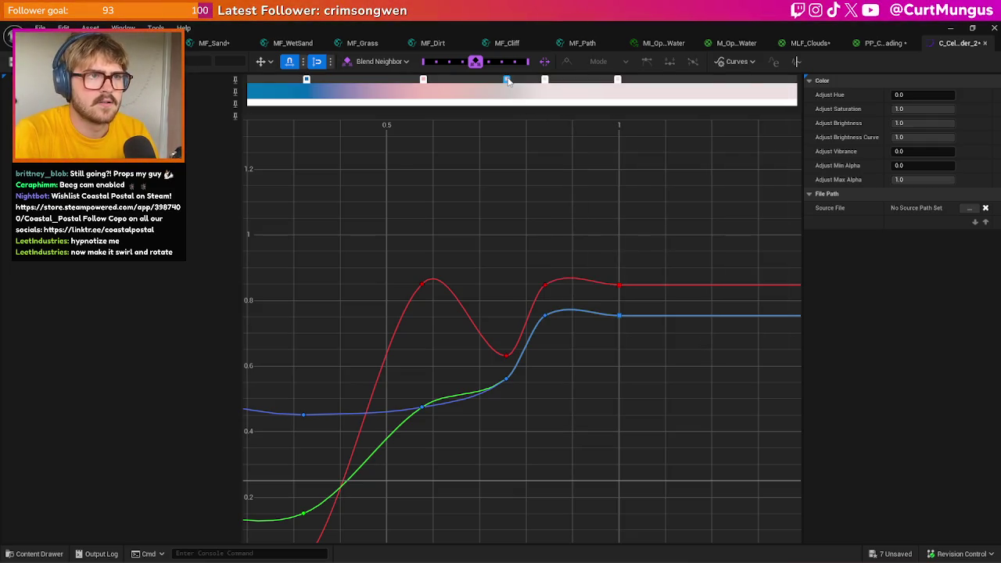
double_click(507, 81)
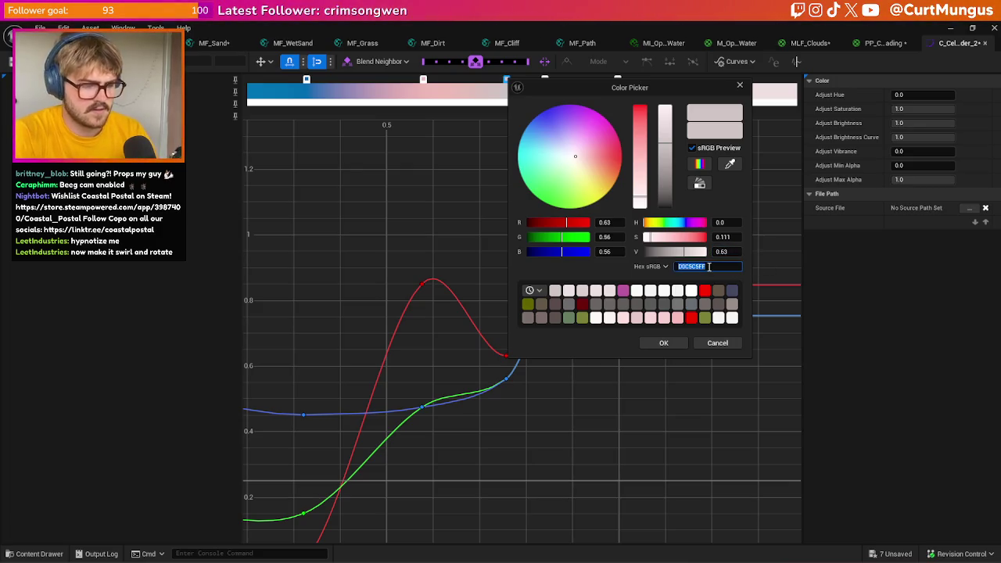
key("ctrl+v")
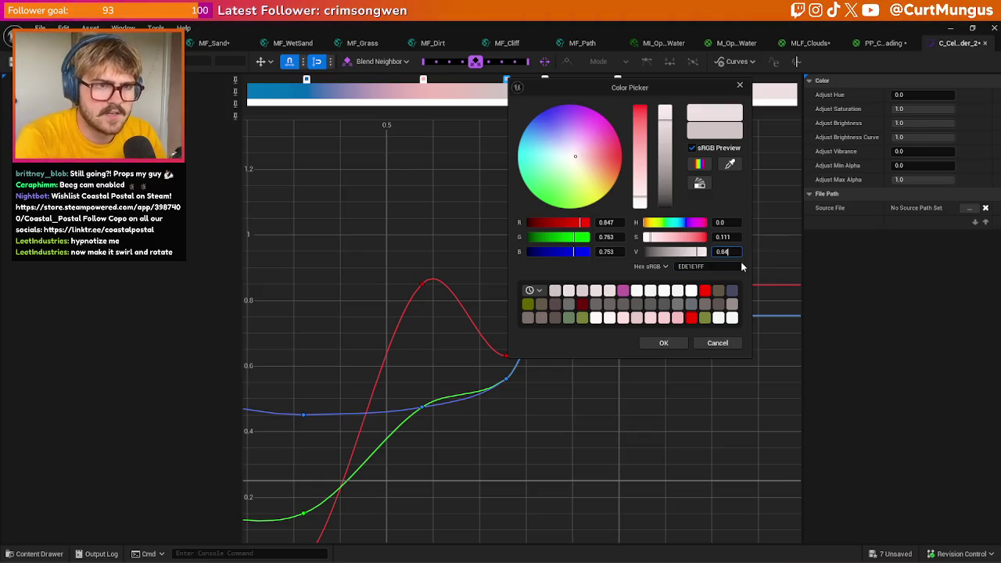
key("Return")
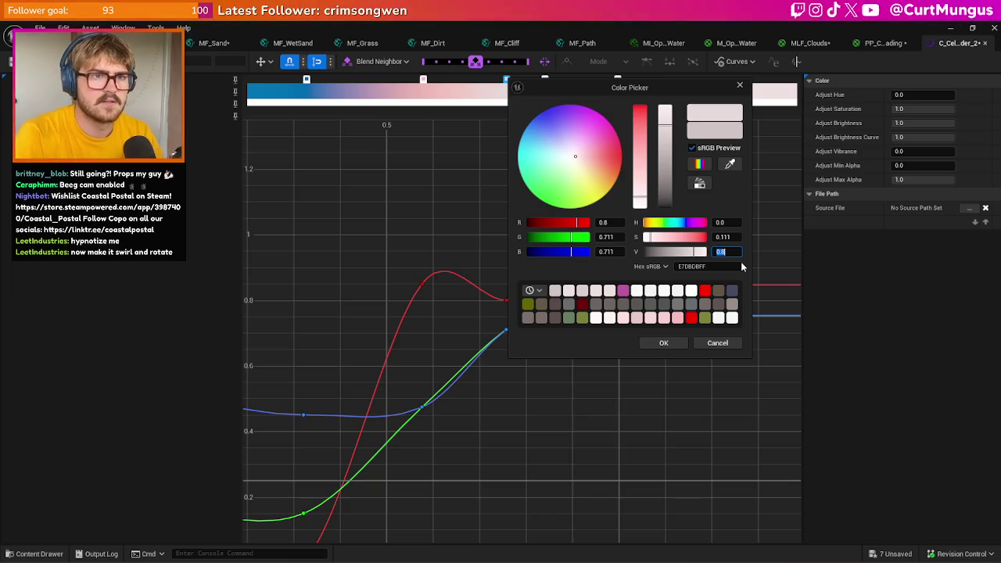
left_click(669, 343)
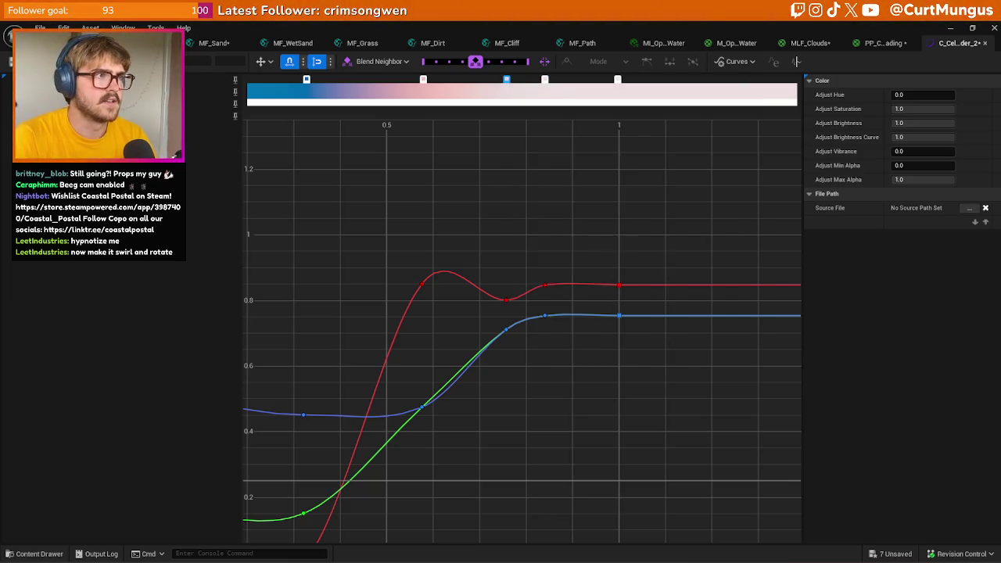
key("ctrl+Tab")
- Tilt and swing the camera past the hut to check the softer shading, then reopen the colour curve
left_click_drag(456, 250, 431, 330)
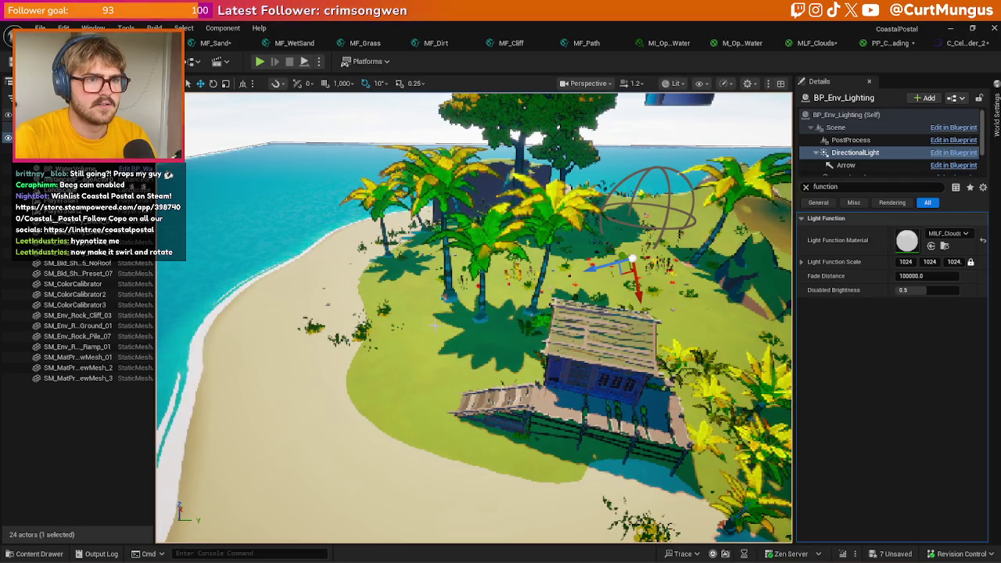
mouse_move(433, 327)
left_mouse_down()
mouse_move(508, 313)
mouse_move(525, 288)
left_mouse_up()
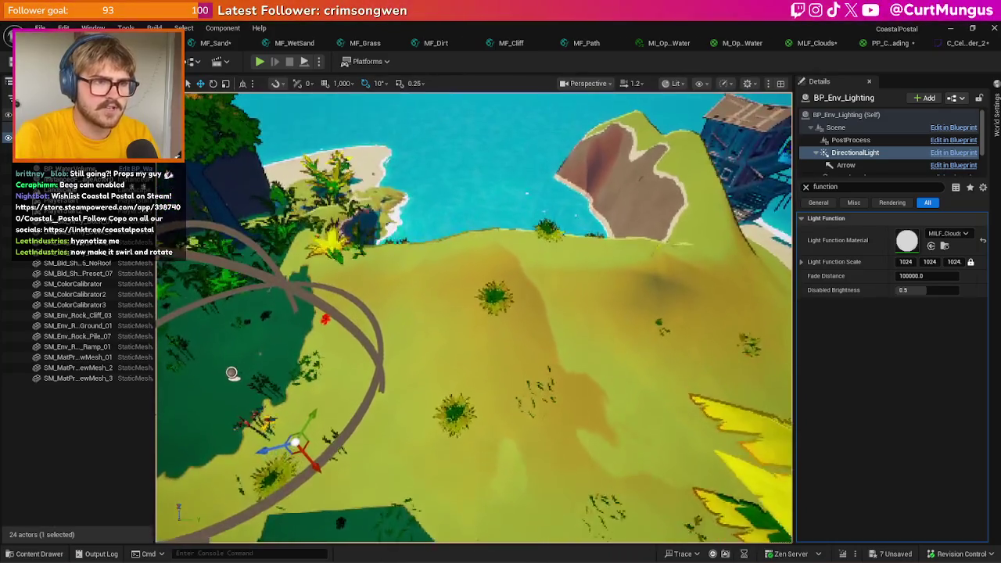
left_click(963, 45)
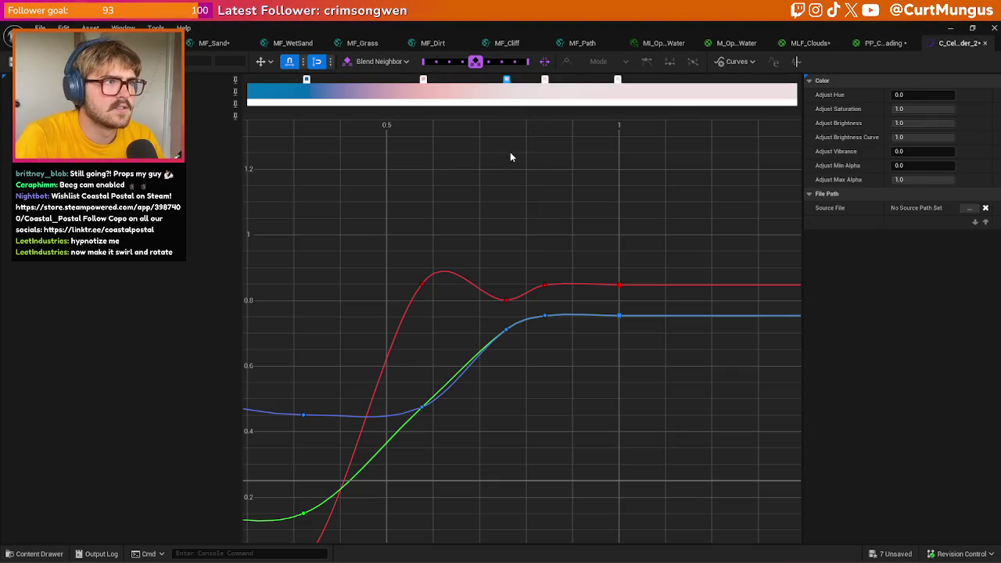
- Box-select the red, green and blue keys of the step after the middle, then save the curve asset
left_click_drag(549, 334, 558, 352)
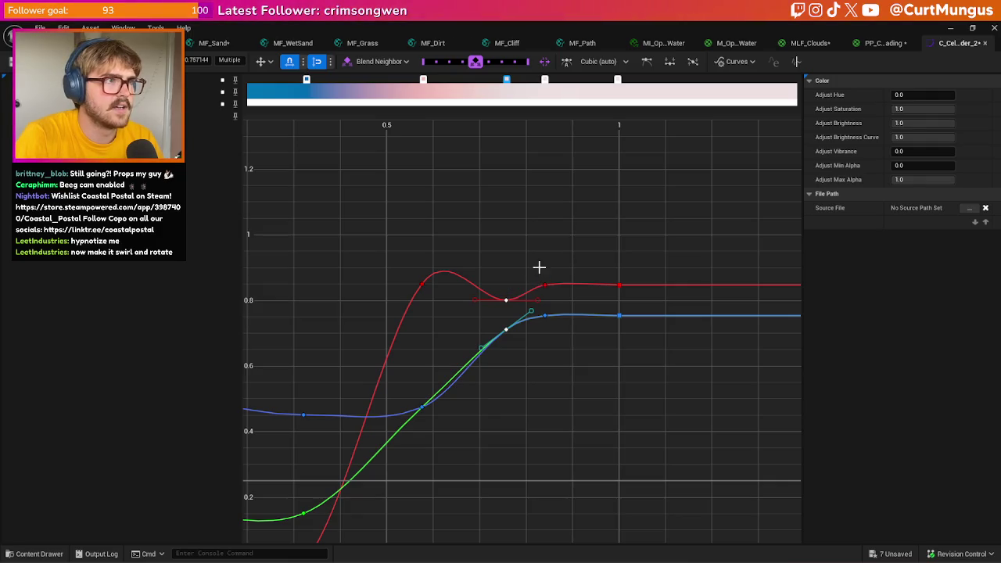
left_click_drag(539, 270, 567, 350)
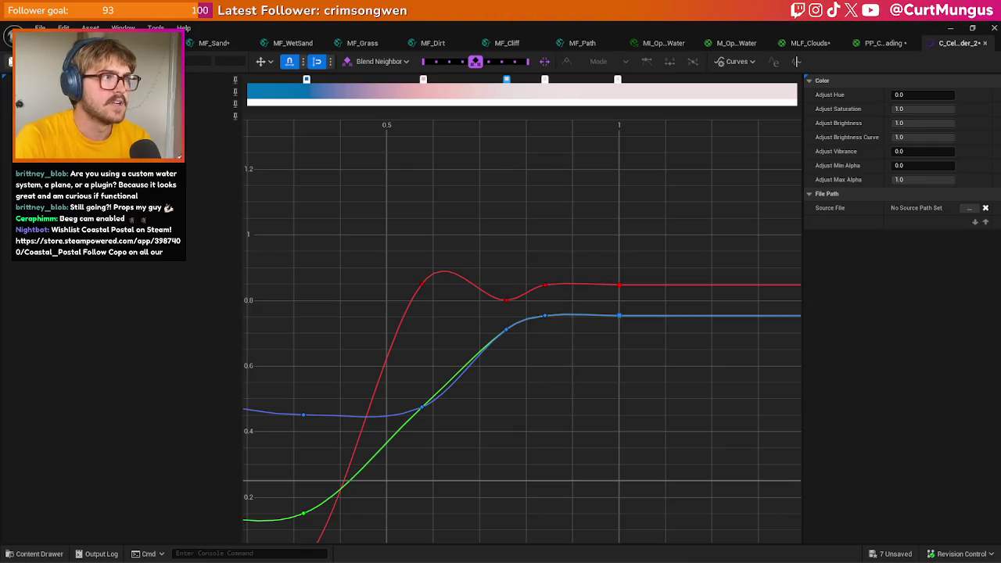
key("ctrl+s")
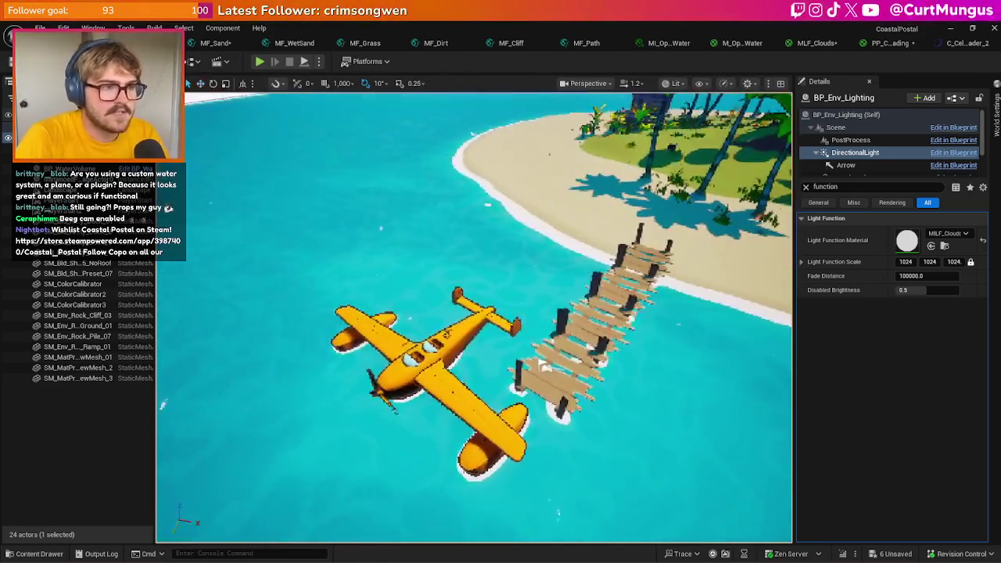
- Fly over the water toward the island and dock, then frame and orbit the directional light
mouse_move(425, 374)
left_mouse_down()
mouse_move(421, 344)
mouse_move(426, 374)
left_mouse_up()
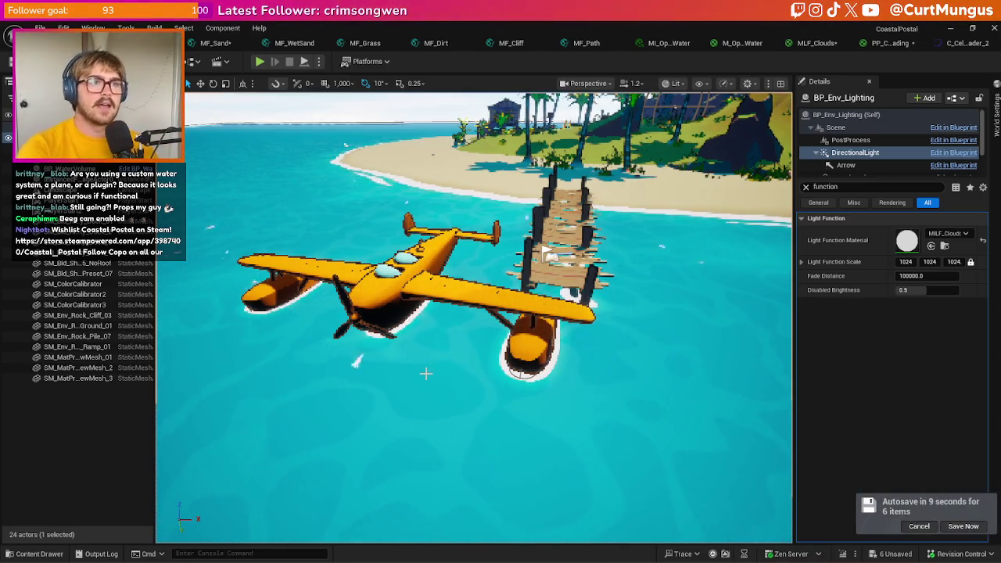
left_click_drag(425, 373, 486, 383)
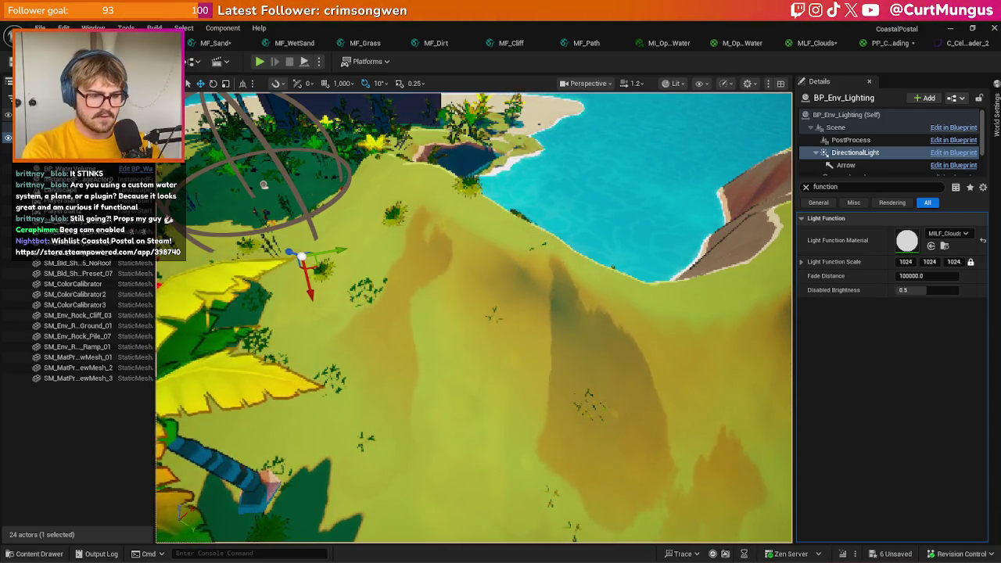
key("f")
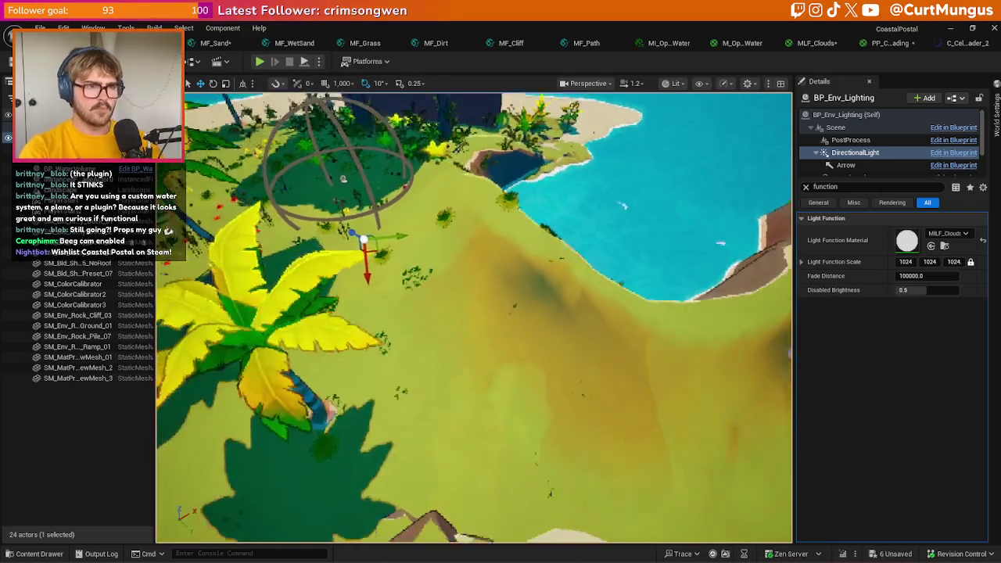
scroll(542, 268, "up", 5)
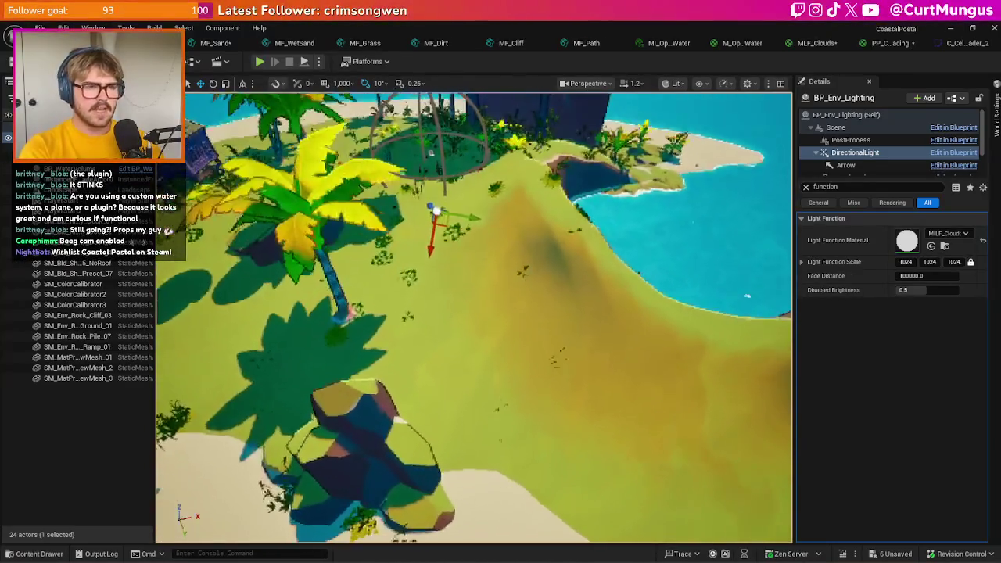
key("f")
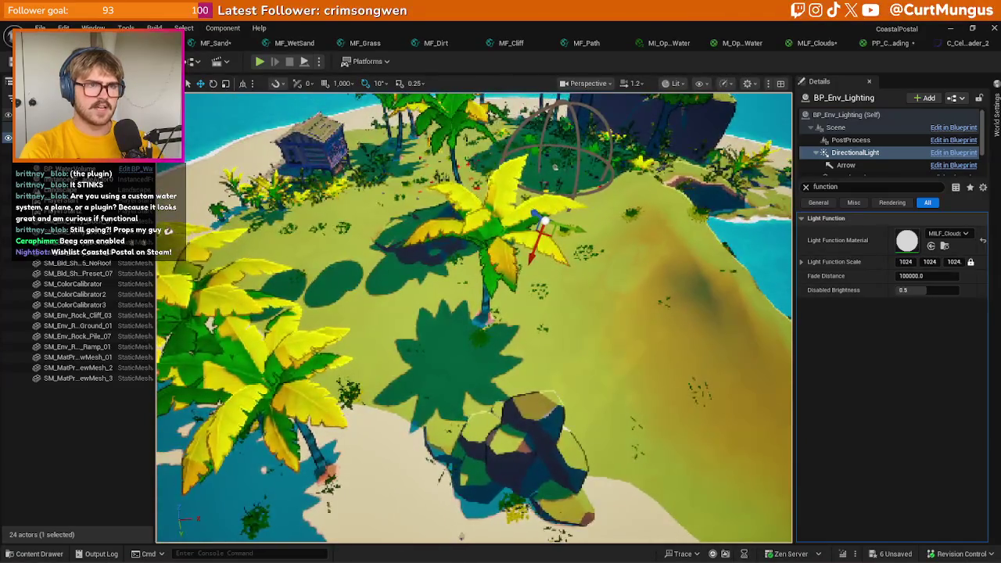
mouse_move(659, 286)
left_mouse_down()
mouse_move(563, 266)
mouse_move(548, 204)
mouse_move(555, 243)
left_mouse_up()
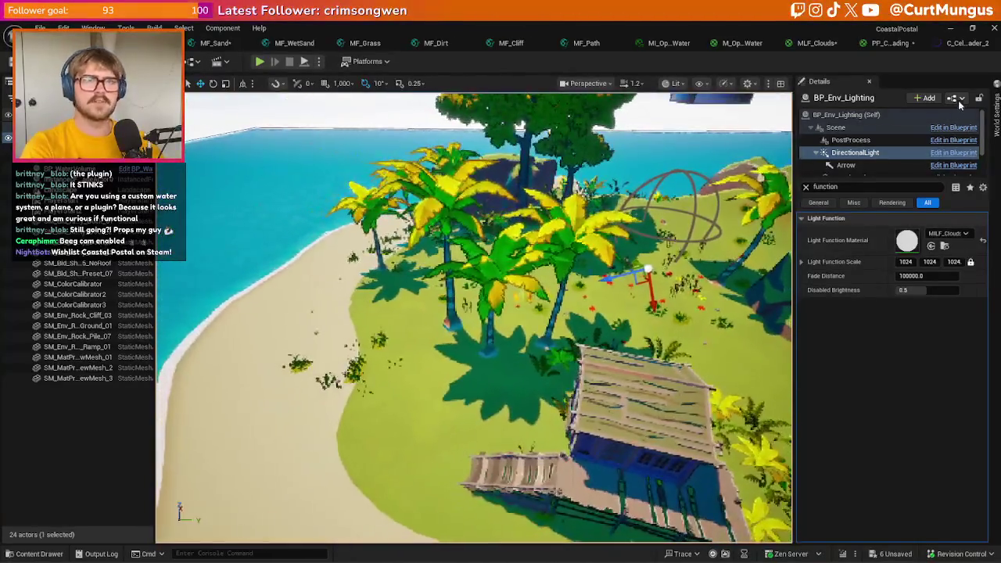
left_click(891, 43)
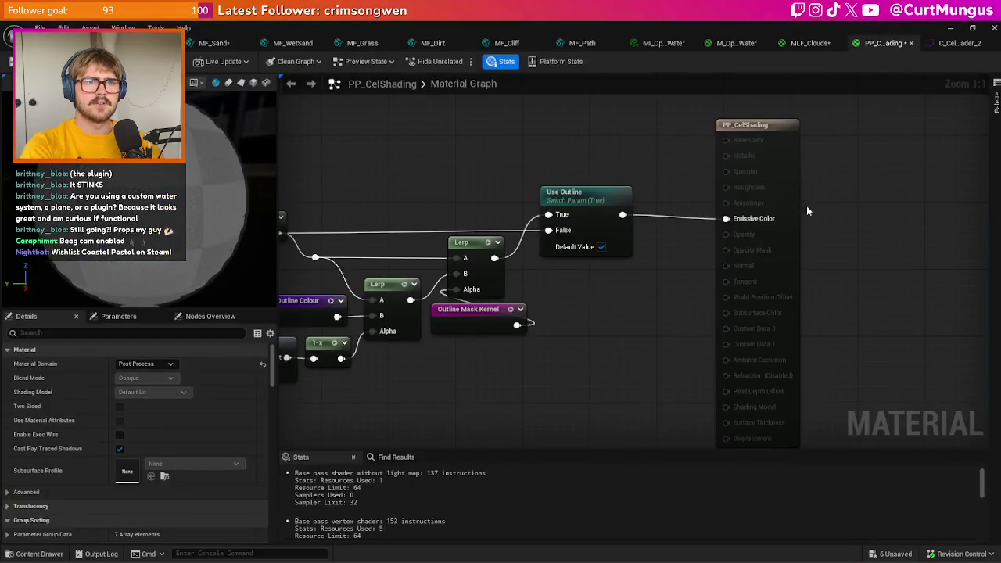
- Add a Scene Luminance node to PP_CelShading and wire it into Emissive Color
right_click(581, 302)
type("scen")
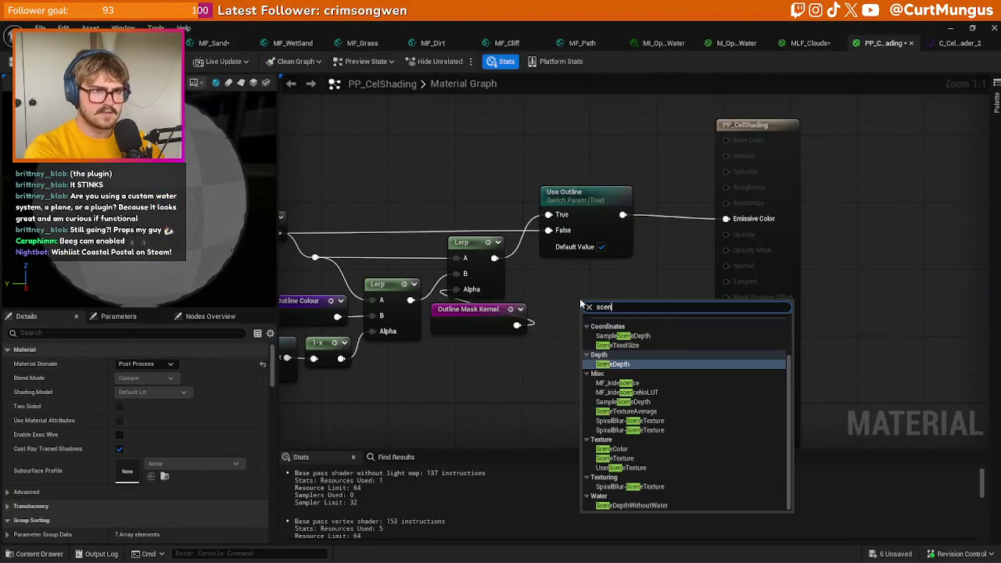
type("e lum")
key("Return")
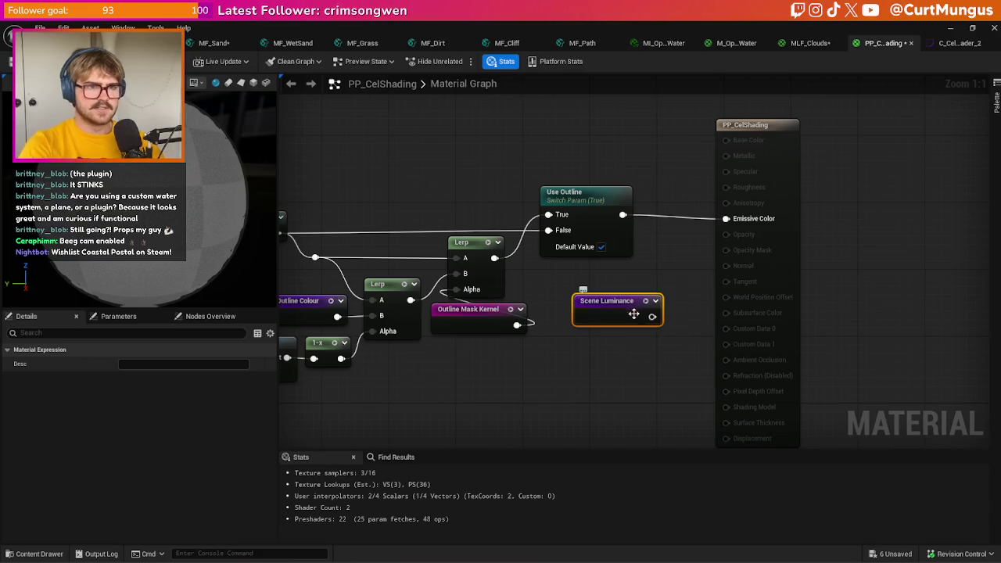
left_click_drag(720, 226, 726, 219)
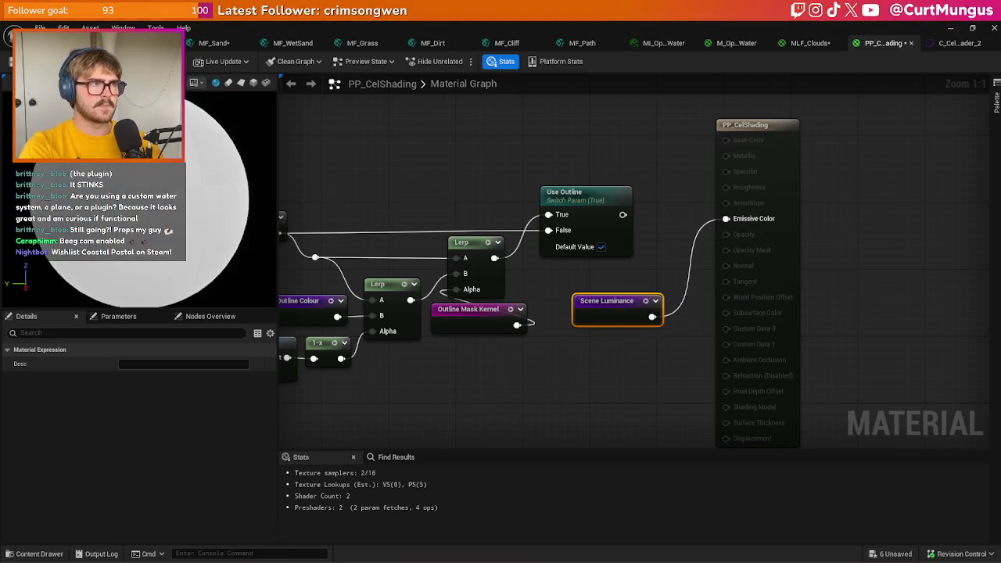
- Preview the greyscale luminance by flying around the palms, rocks and ground shadows in the level
key("ctrl+Tab")
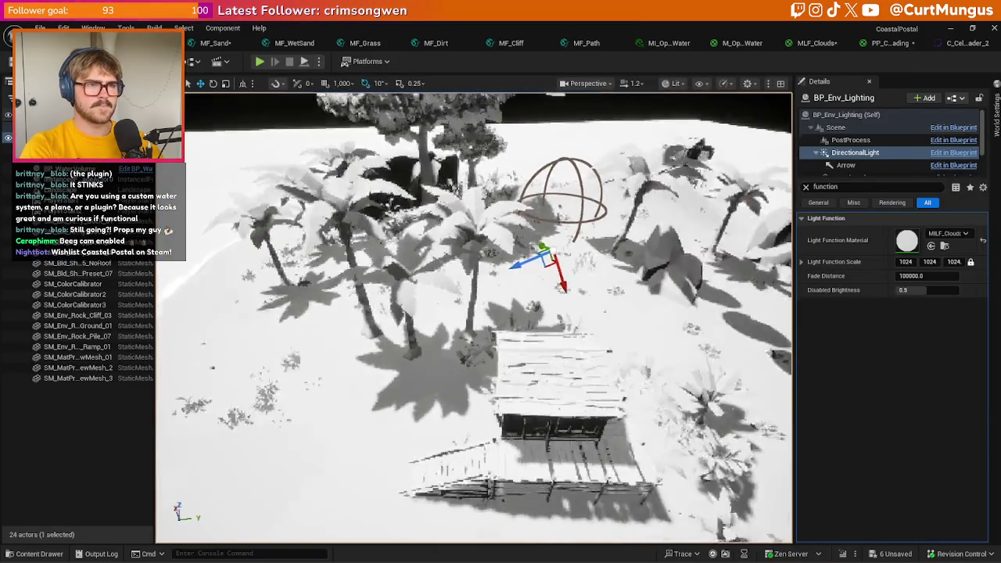
key("w")
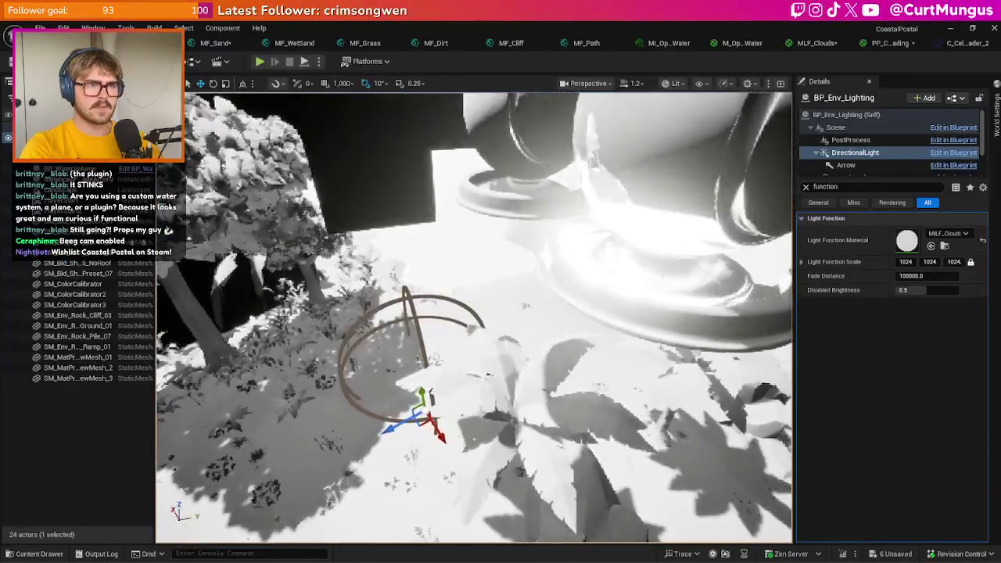
key("w")
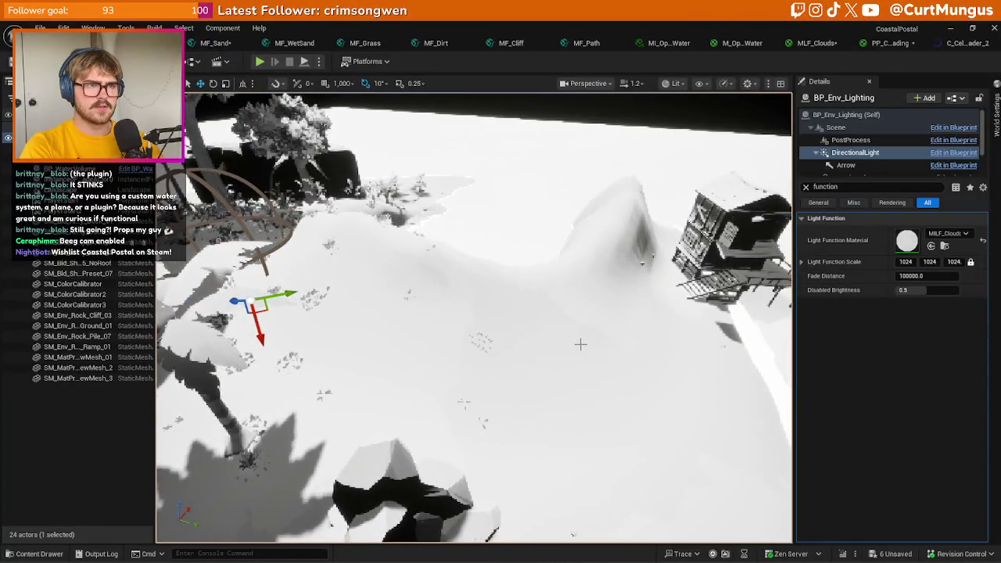
key("s")
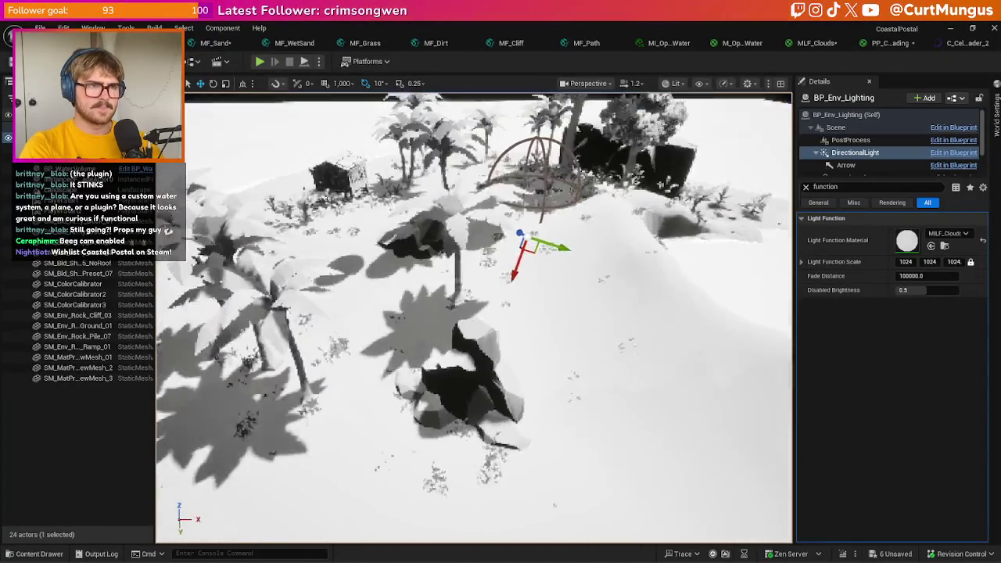
key("a")
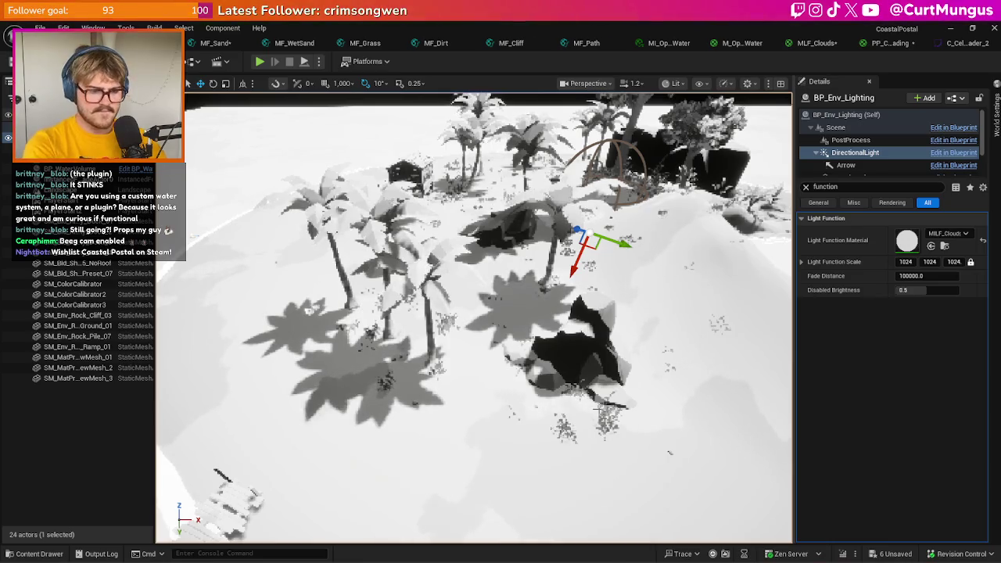
key("w")
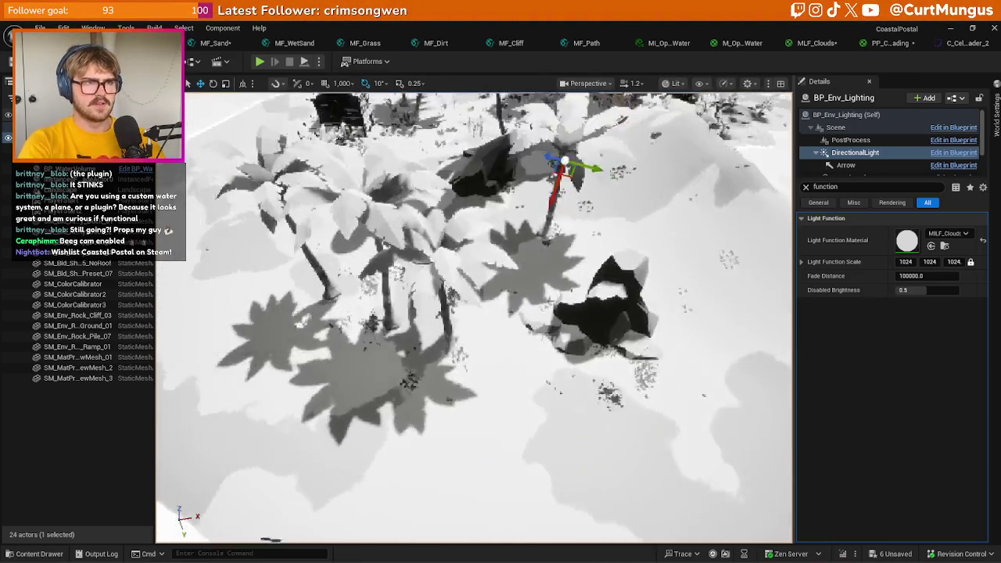
key("s")
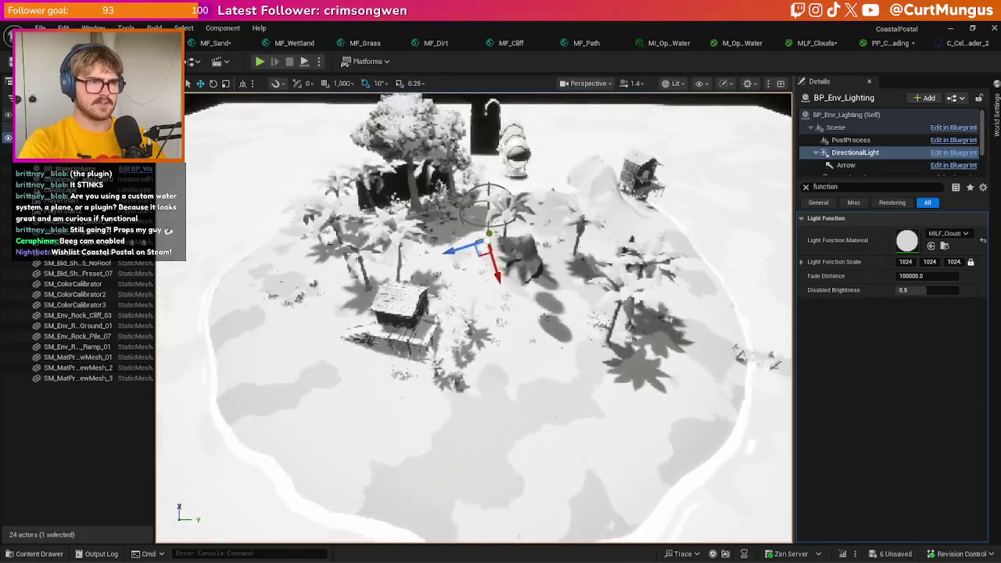
key("w")
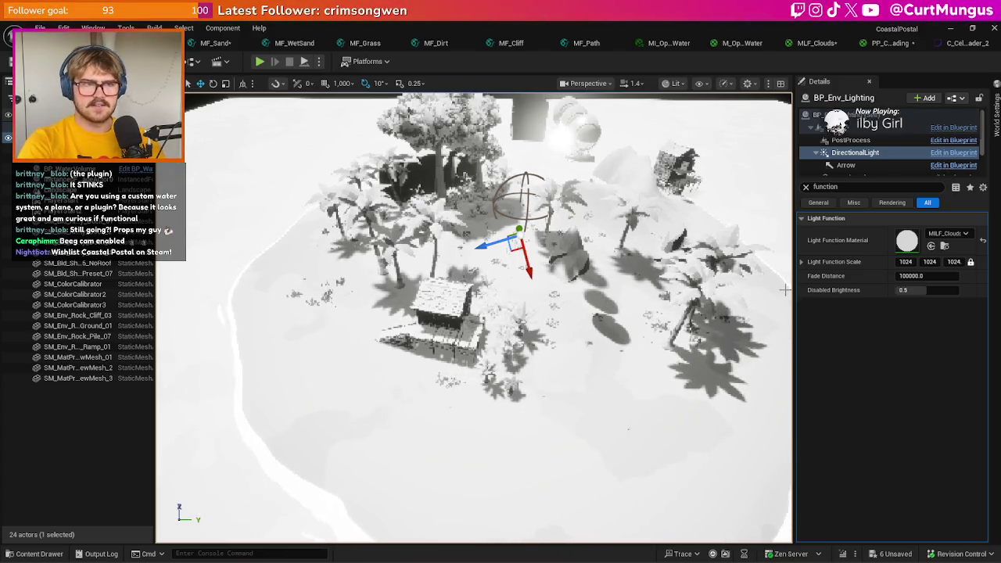
key("w")
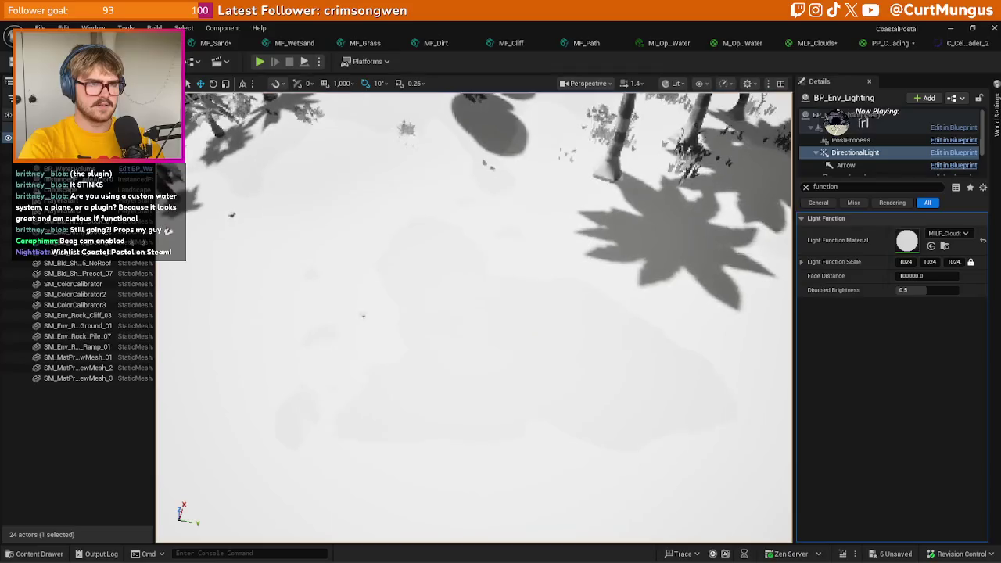
key("s")
key("d")
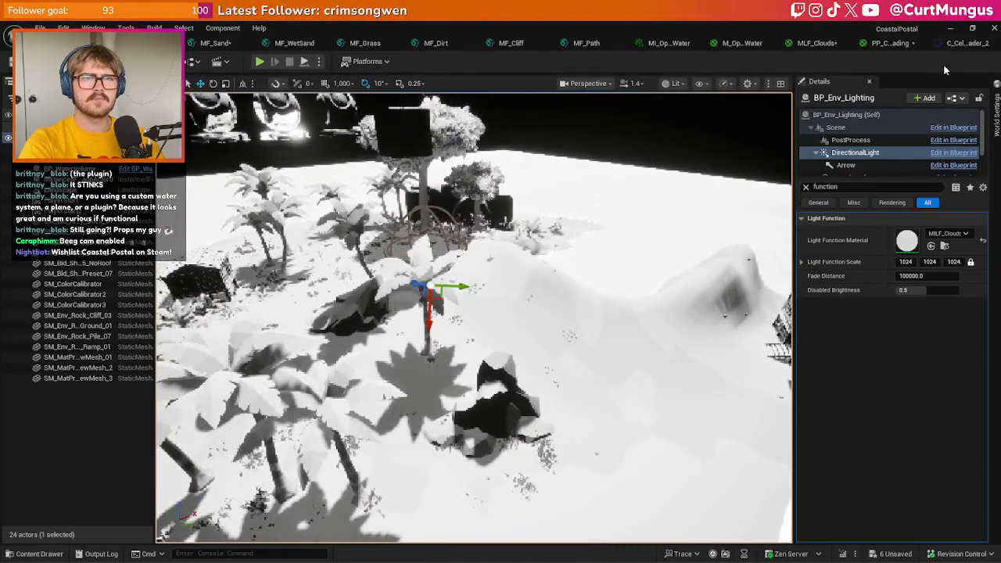
left_click(960, 43)
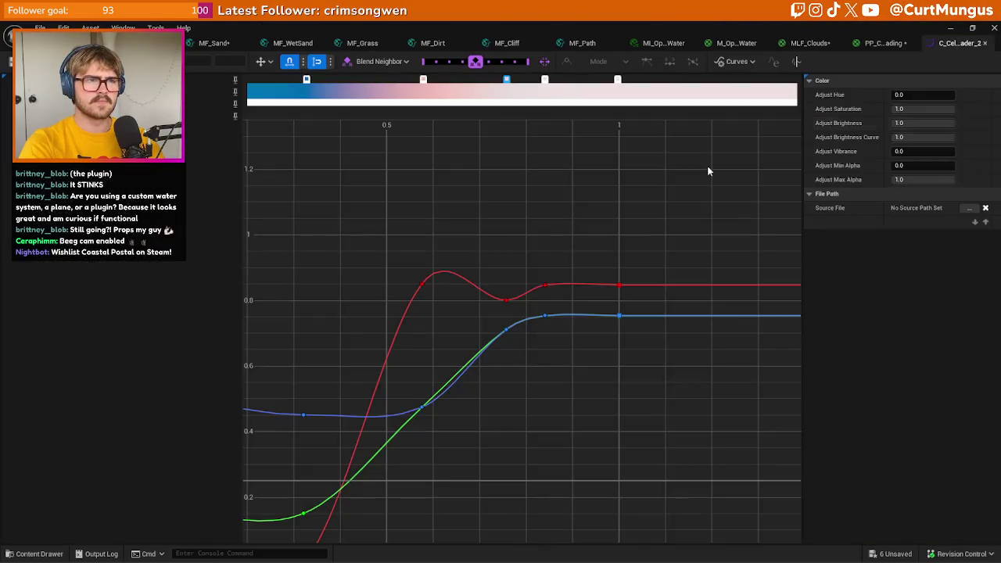
- Set the pink gradient stop's brightness value to 0.78 in the Color Picker
double_click(507, 81)
left_click(722, 252)
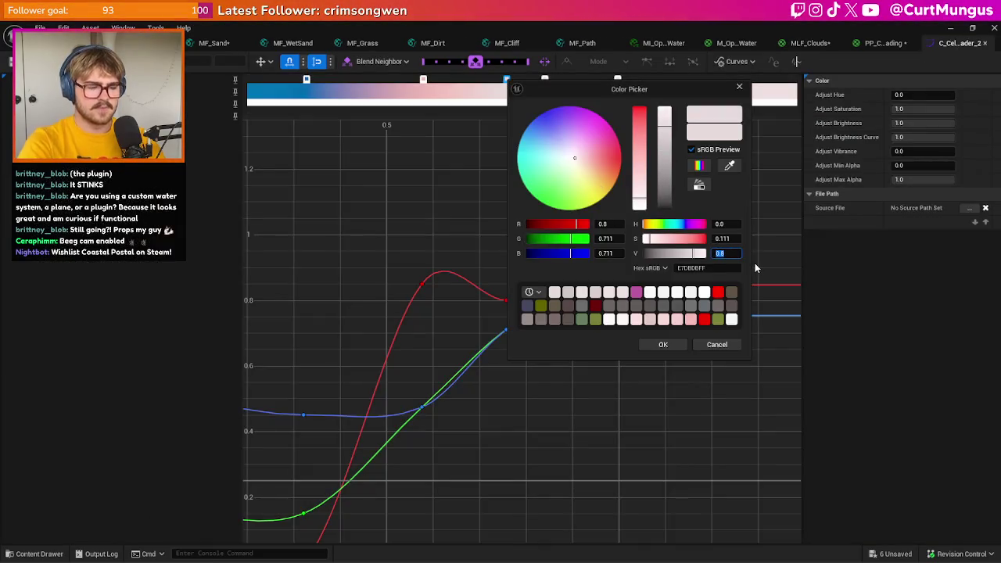
type("0.78")
key("Return")
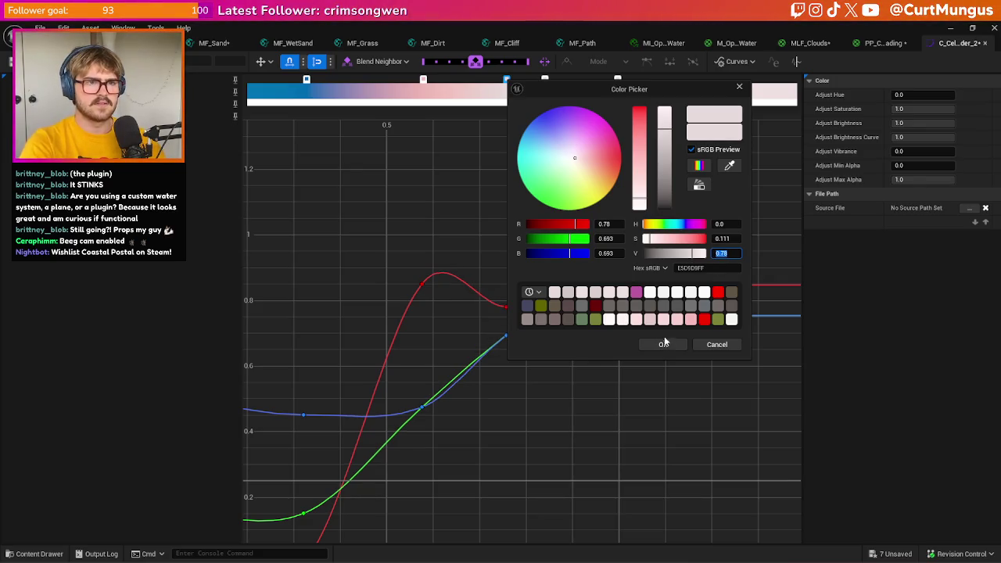
left_click(663, 344)
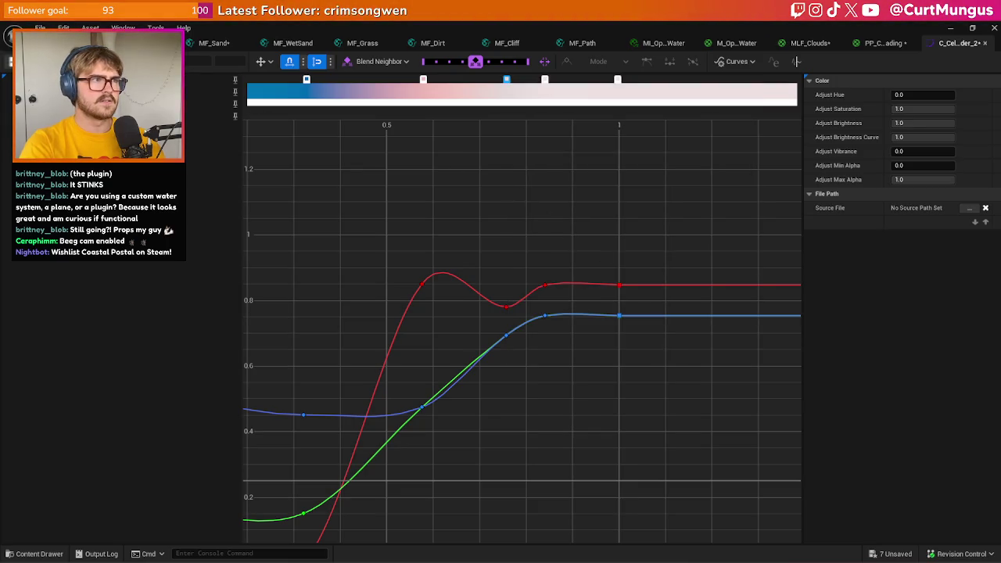
- Reconnect Use Outline to Emissive Color in PP_CelShading and return to the level
left_click(881, 44)
left_click_drag(622, 216, 729, 219)
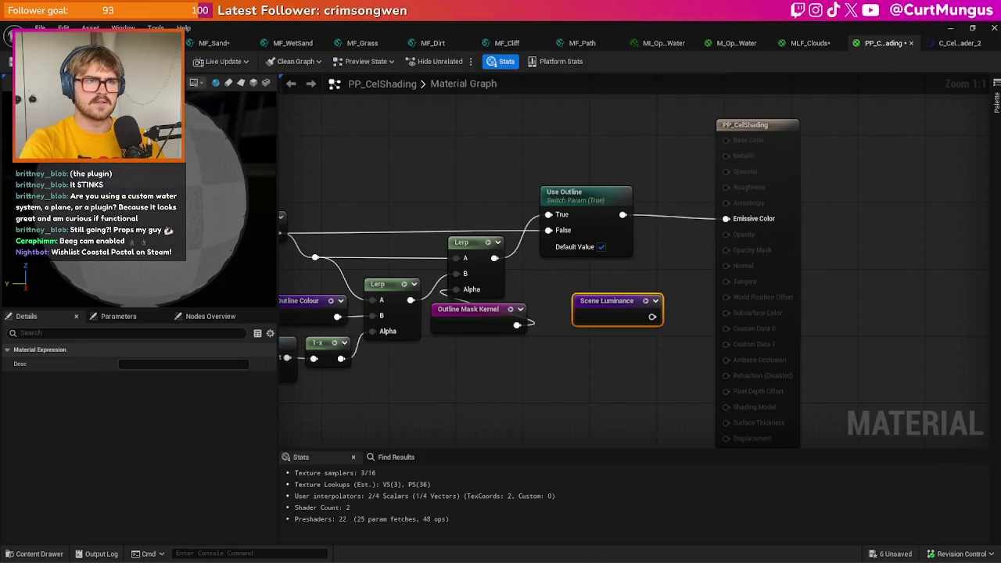
key("ctrl+Tab")
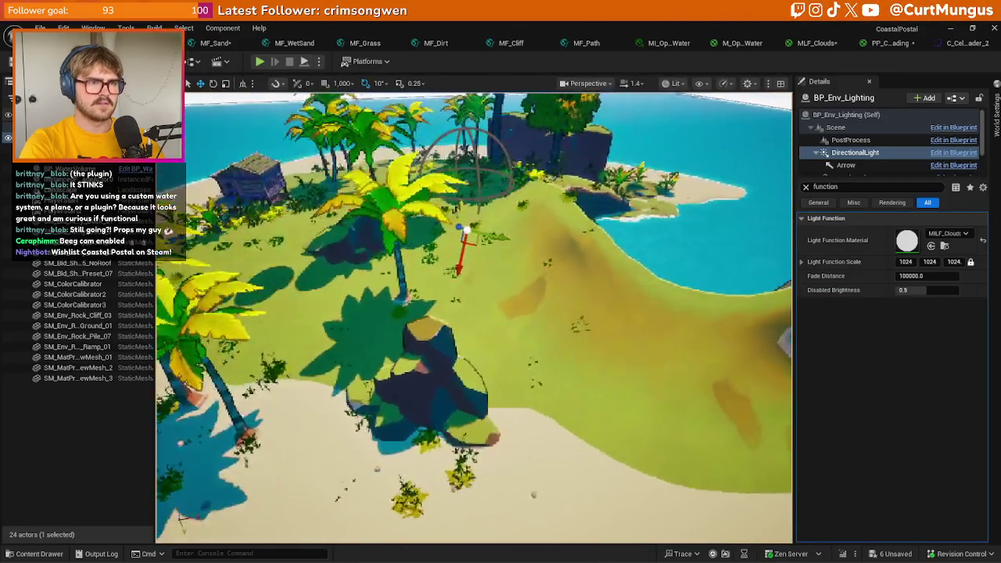
- Pull back and move closer to review the recoloured island, then reopen C_CelShader_2
mouse_move(470, 313)
left_mouse_down()
mouse_move(469, 344)
mouse_move(437, 344)
left_mouse_up()
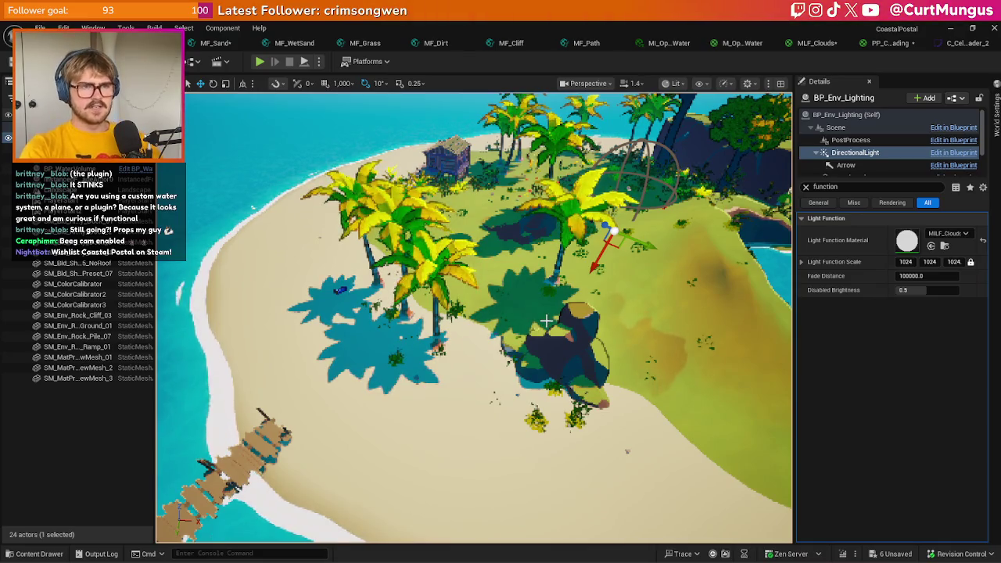
left_click_drag(548, 324, 548, 294)
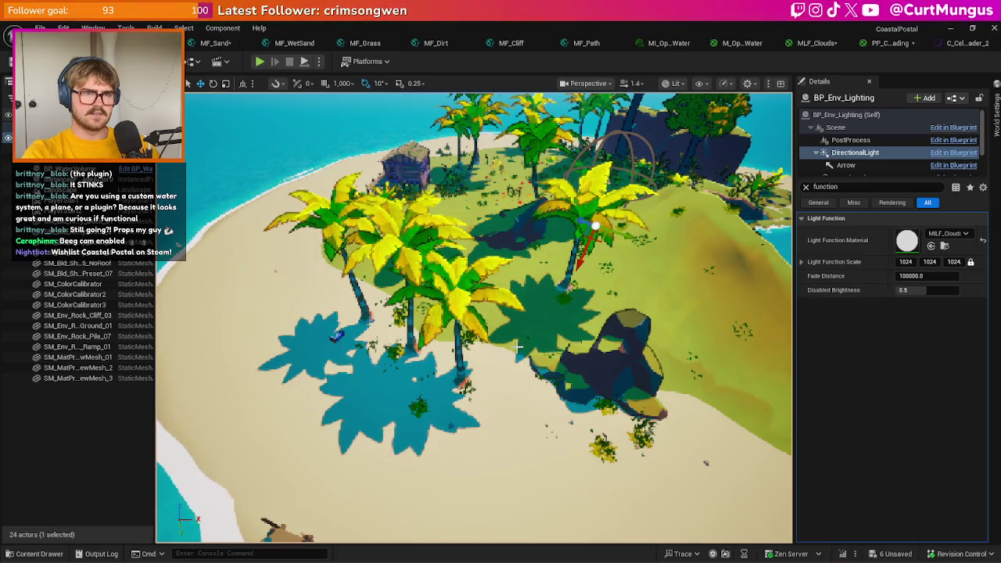
left_click(961, 43)
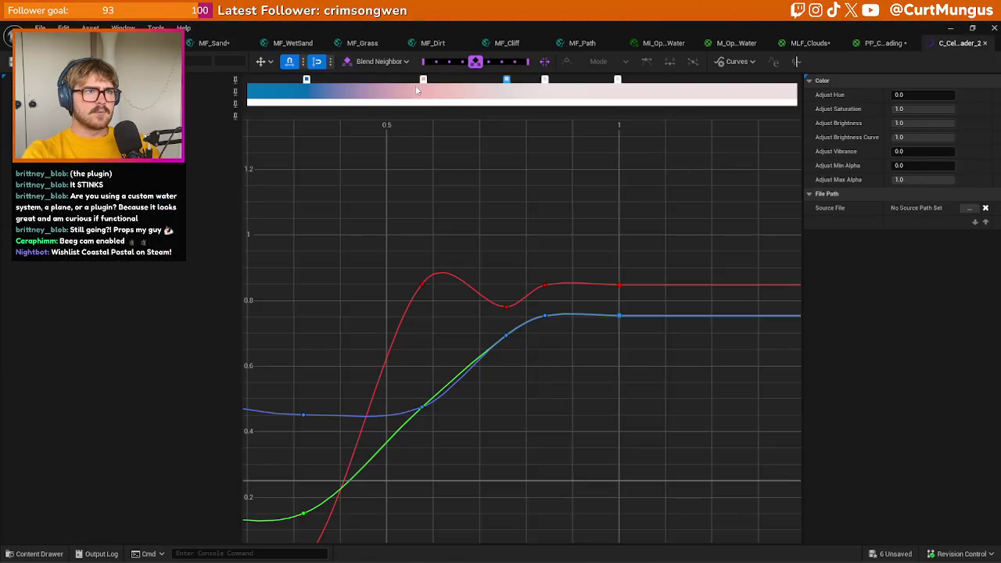
- Try deleting a gradient stop to flatten the red bump, then undo the deletion
key("Delete")
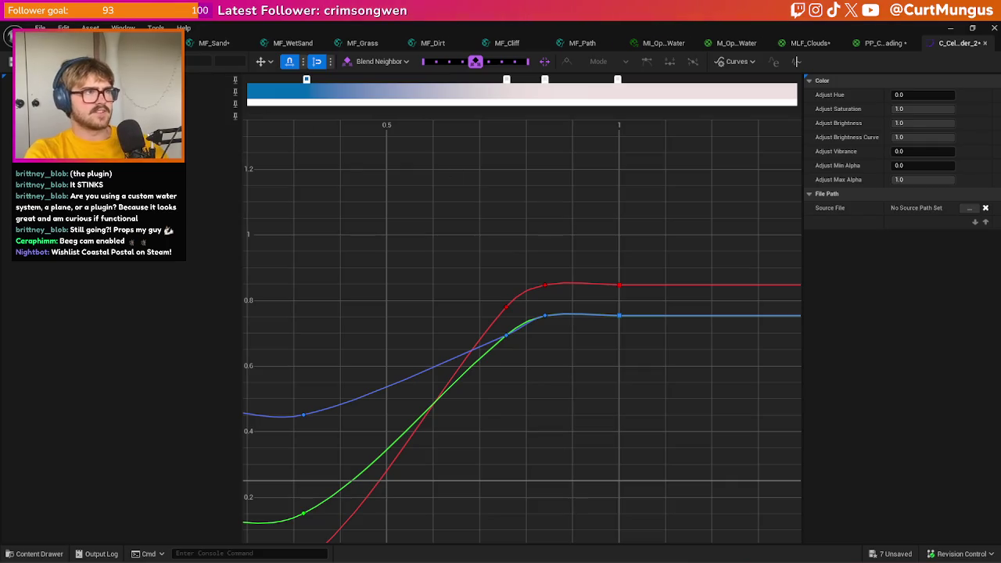
key("ctrl+s")
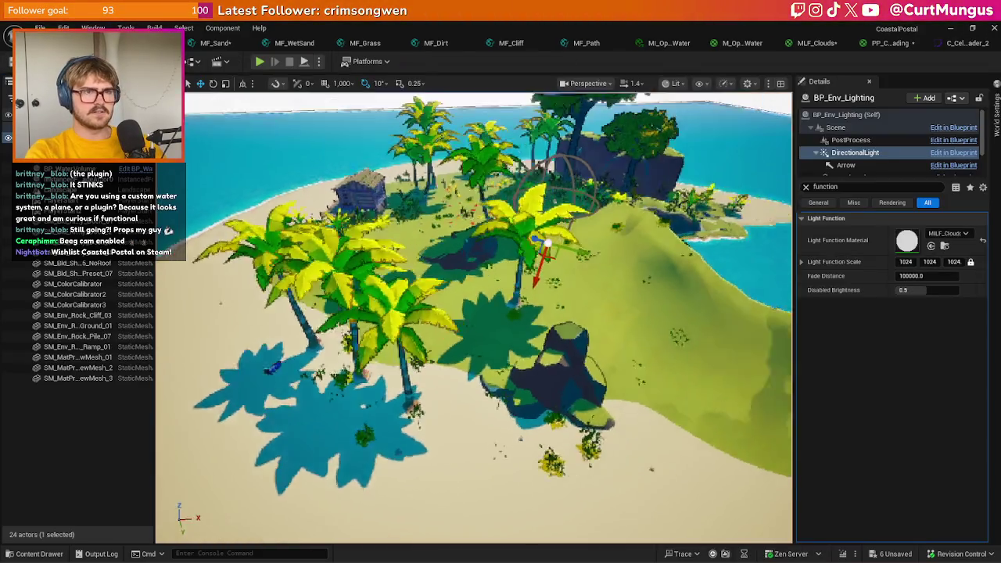
scroll(498, 302, "down", 5)
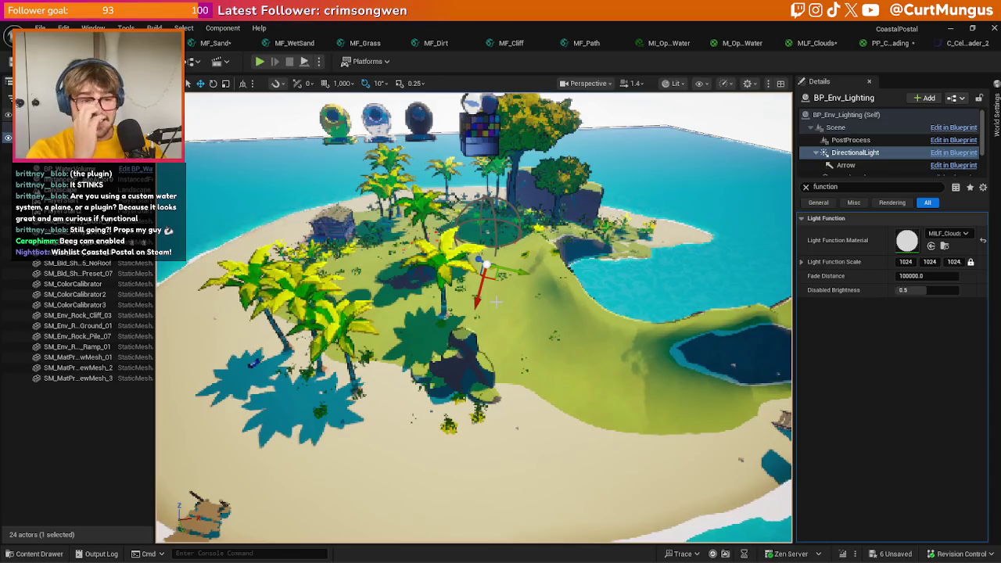
left_click(956, 43)
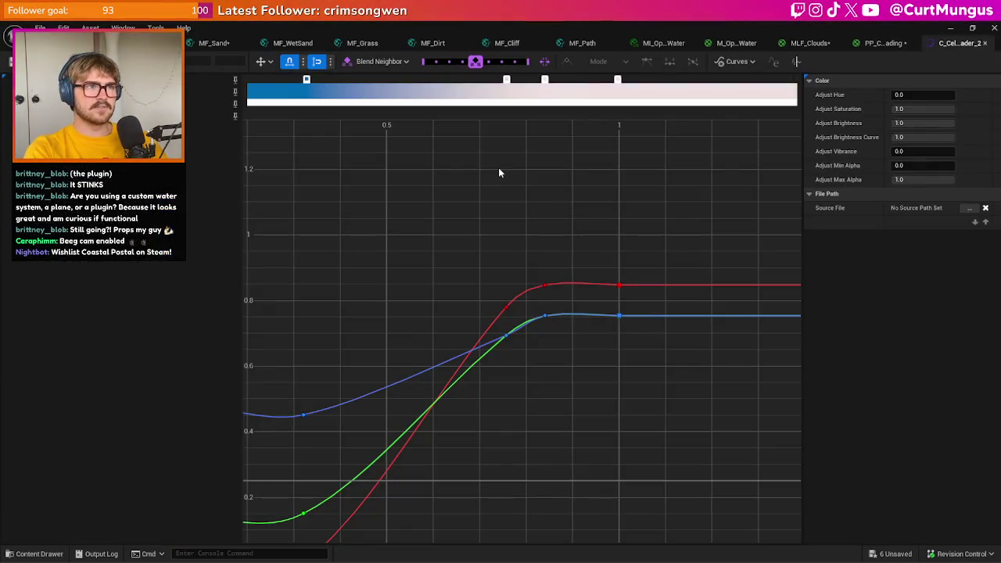
key("ctrl+z")
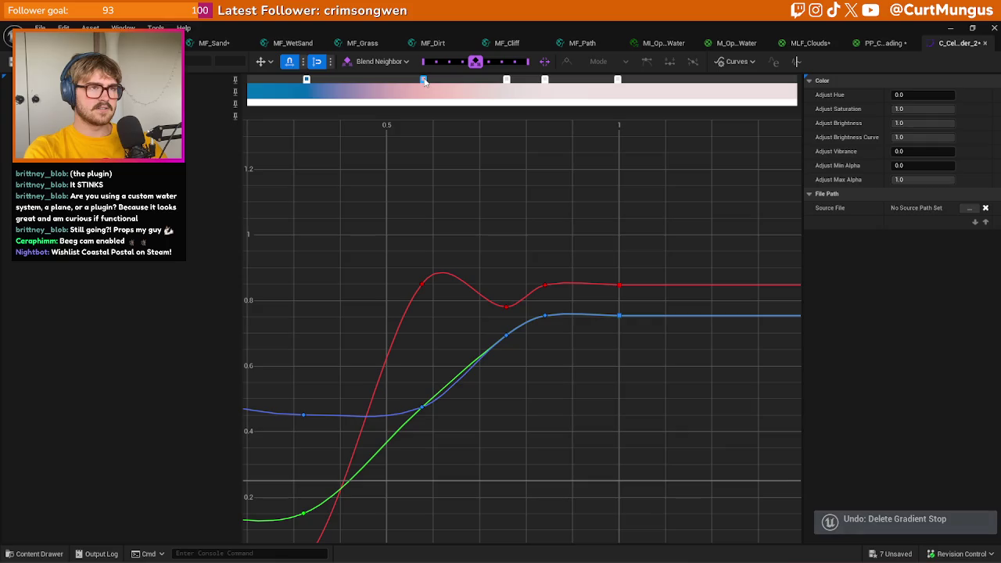
- Set the curve keys to Constant interpolation, slide the shadow and upper steps left, and save
right_click(423, 80)
left_click(405, 157)
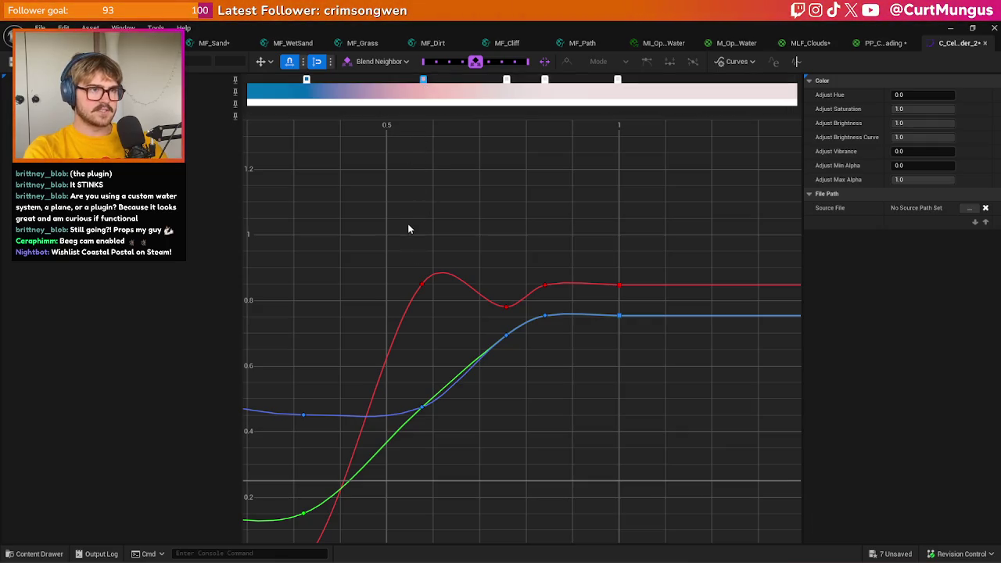
right_click(421, 408)
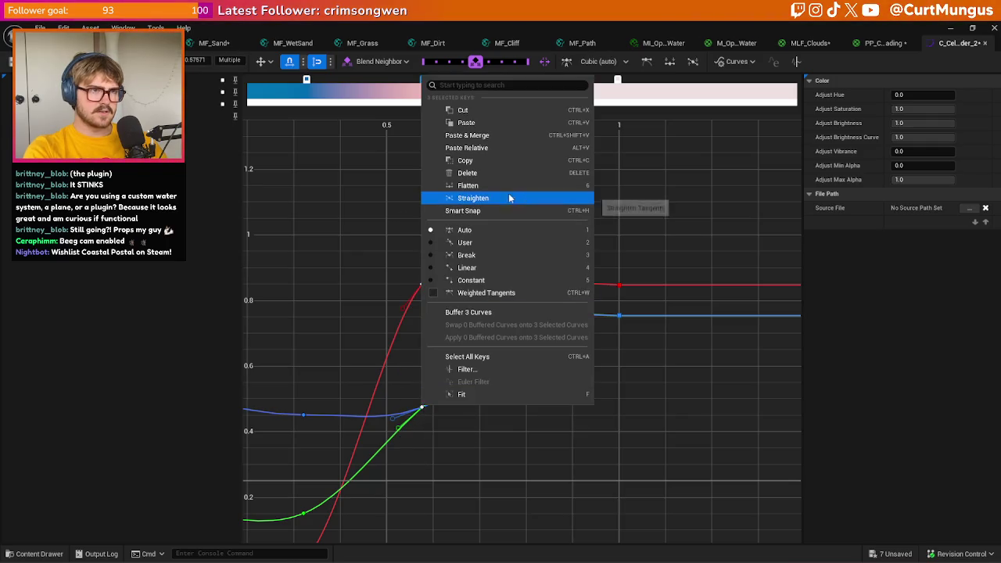
left_click(472, 280)
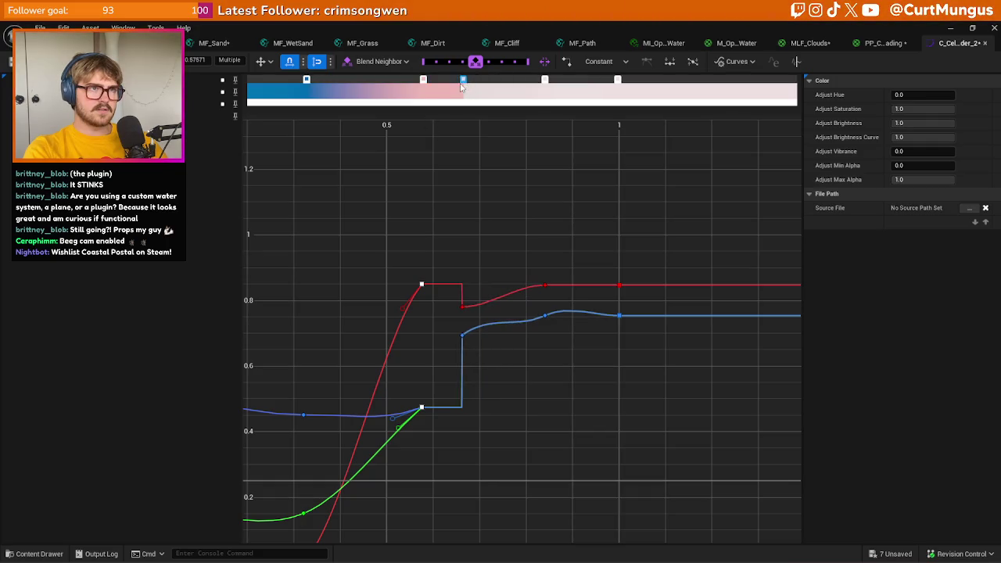
left_click_drag(449, 85, 353, 82)
left_click_drag(439, 84, 383, 85)
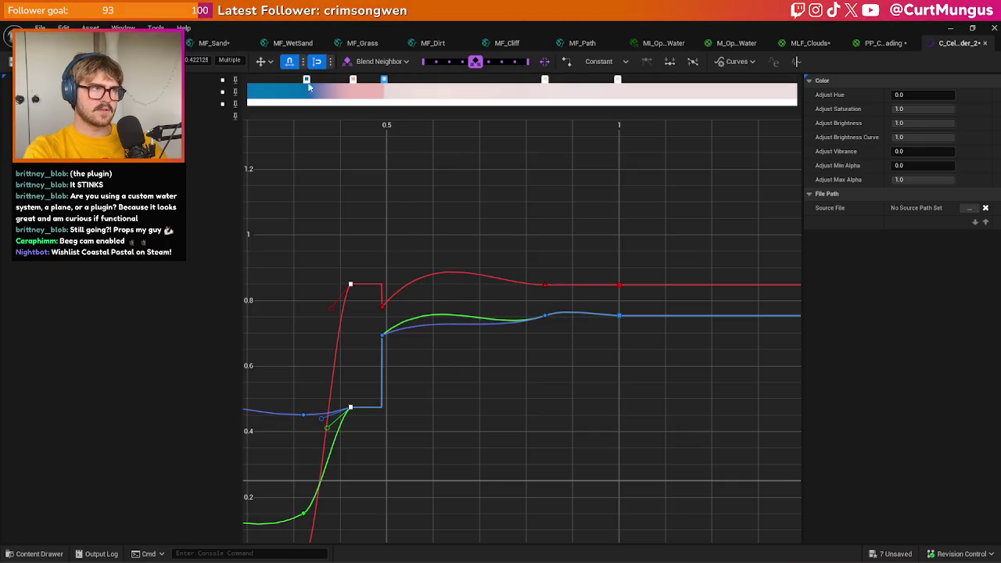
key("ctrl+s")
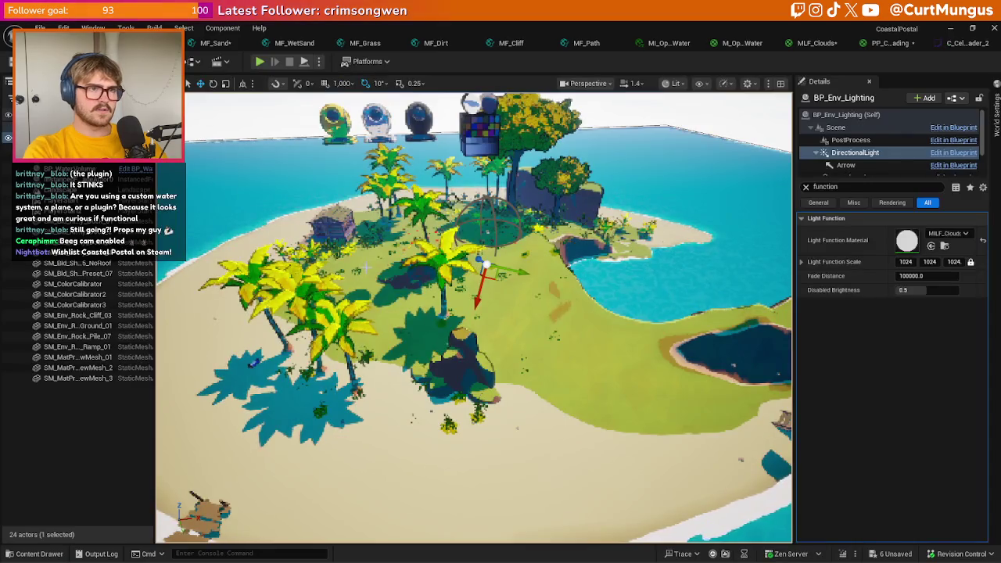
- Preview the banding over the pond, palms and rock, then push the upper step further left
left_click_drag(470, 352, 540, 258)
mouse_move(534, 336)
left_mouse_down()
mouse_move(610, 319)
mouse_move(509, 352)
mouse_move(460, 388)
left_mouse_up()
left_click_drag(469, 352, 539, 321)
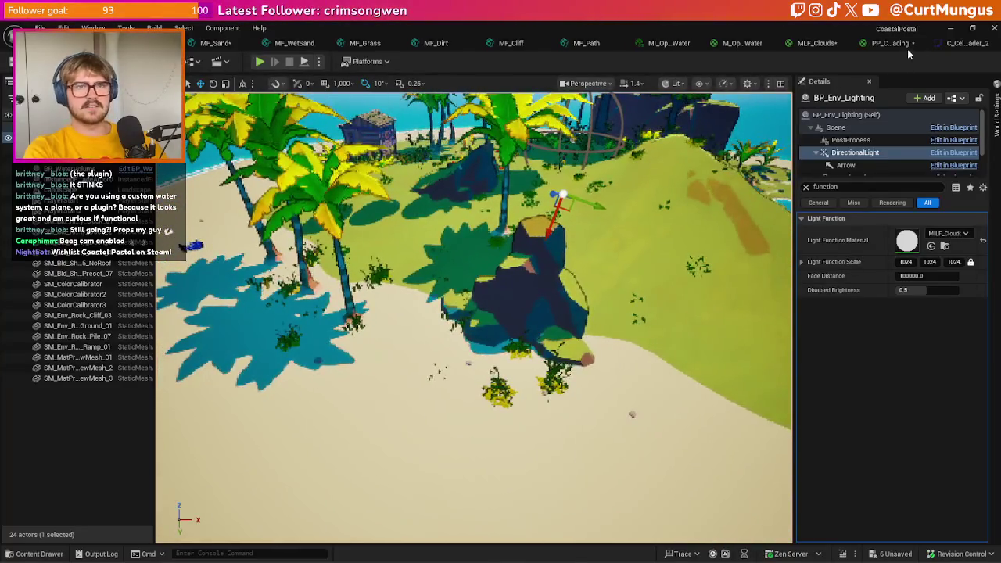
left_click(890, 43)
left_click(962, 43)
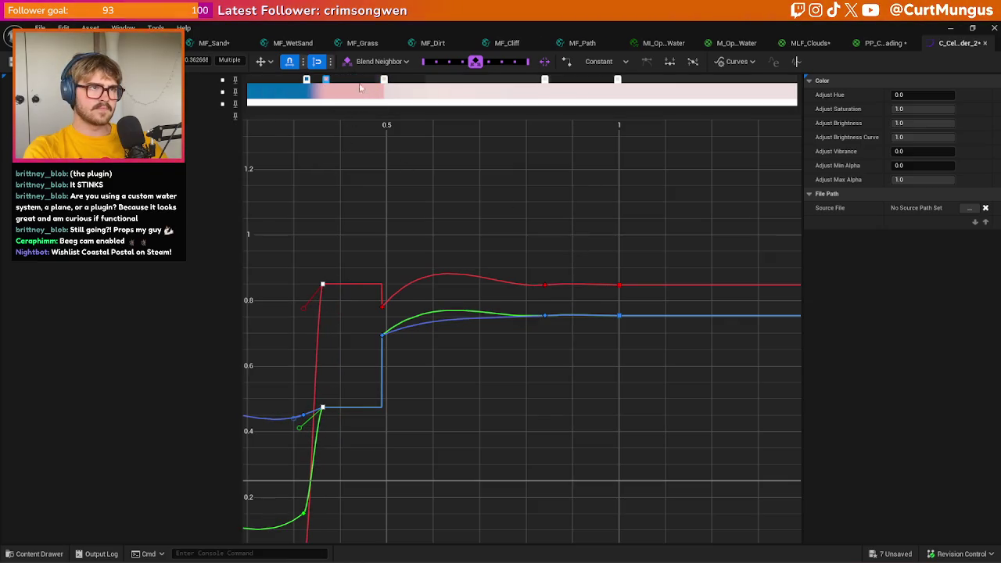
left_click_drag(387, 82, 349, 89)
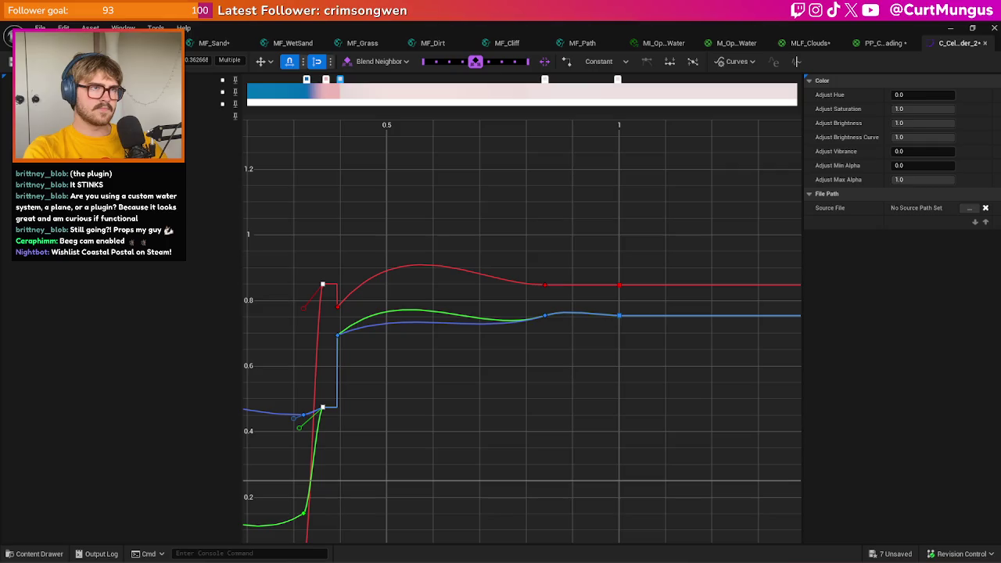
left_click(102, 43)
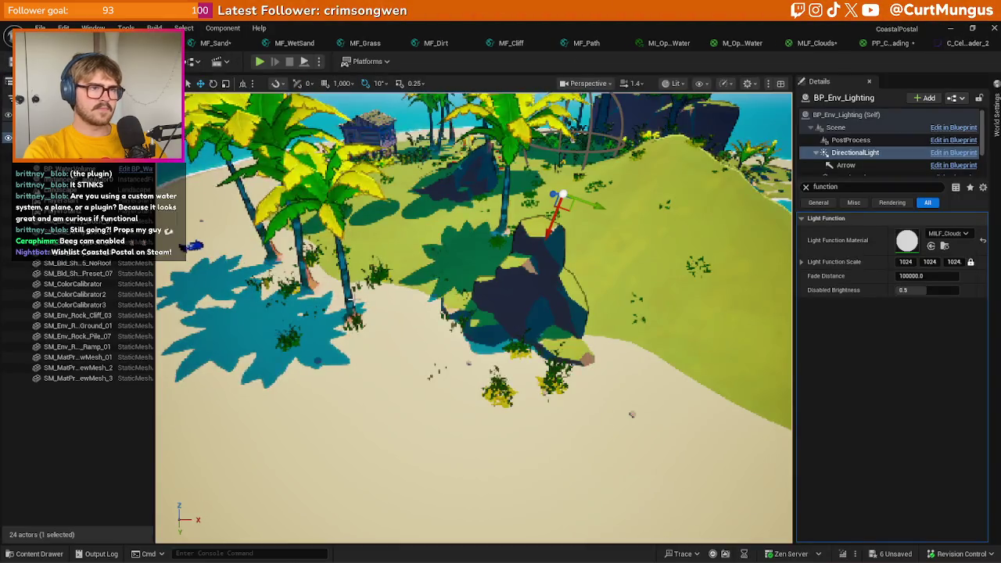
- Fly over the bay, dark pond and palms, then orbit to centre the hut and beach
key("w")
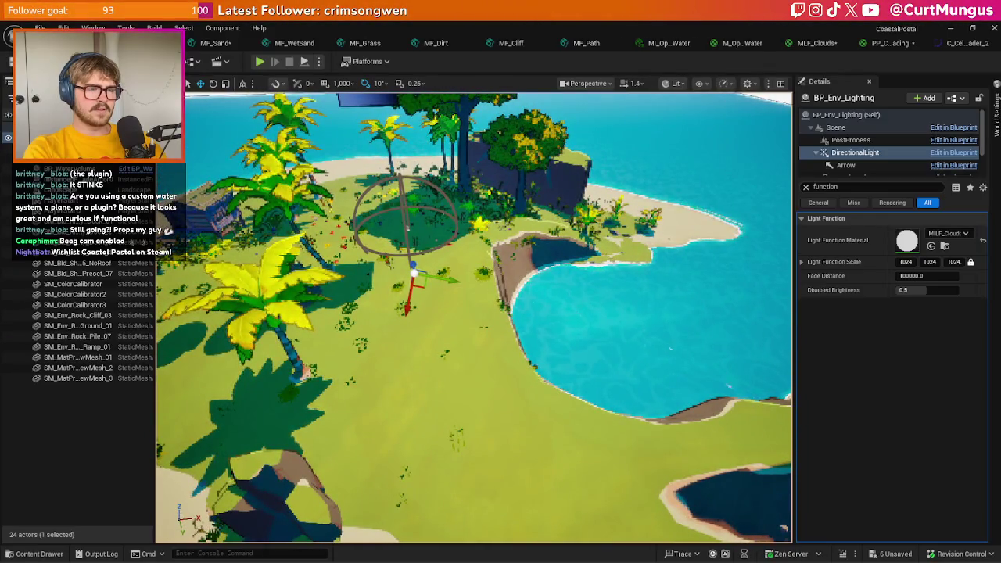
key("w")
key("s")
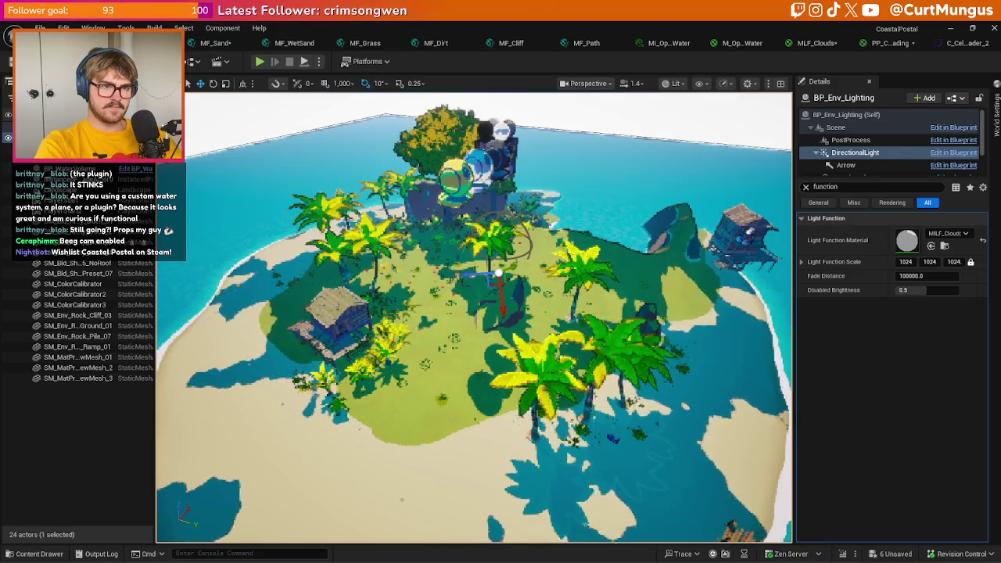
scroll(475, 316, "up", 5)
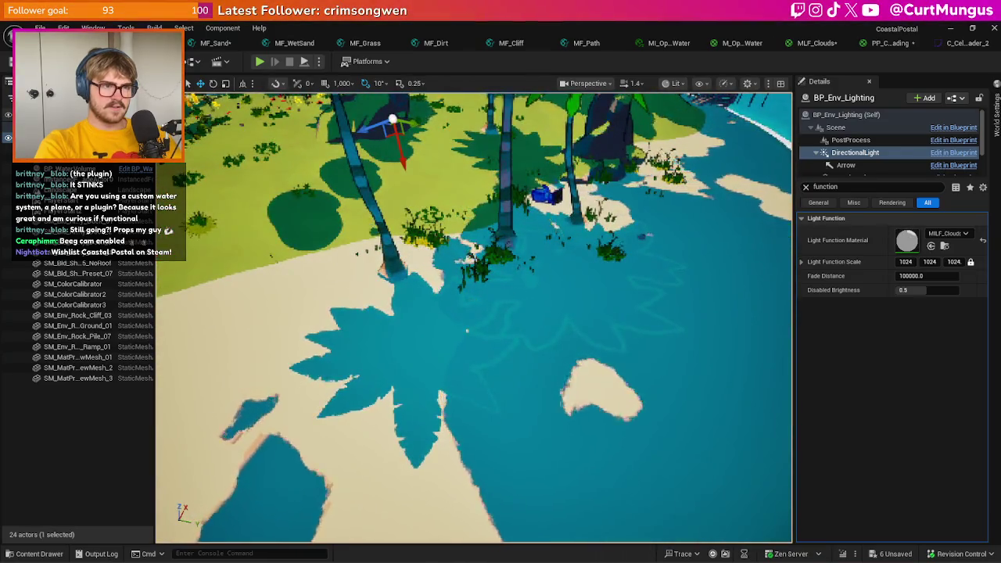
scroll(475, 317, "down", 6)
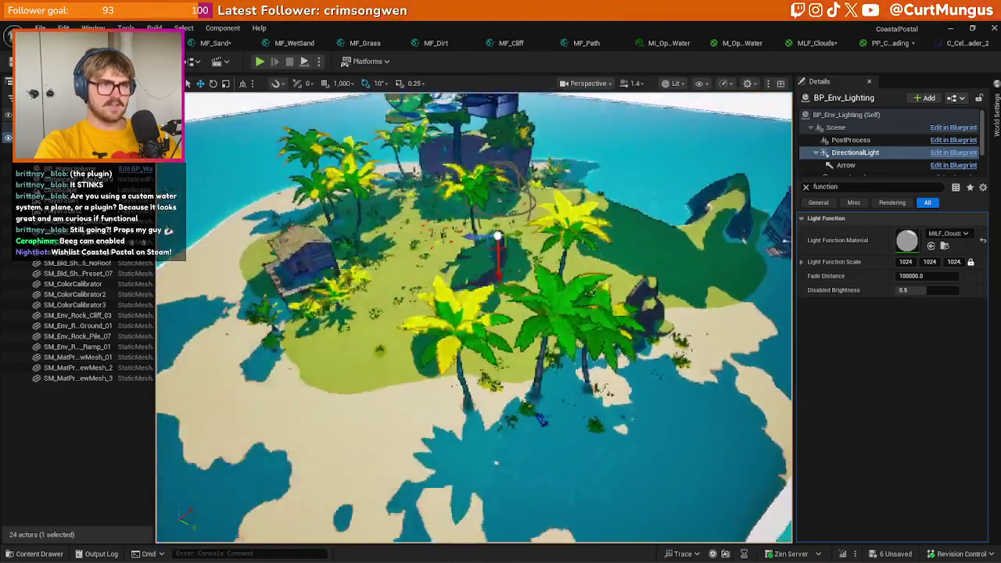
mouse_move(475, 316)
left_mouse_down()
mouse_move(552, 316)
mouse_move(485, 313)
mouse_move(512, 314)
left_mouse_up()
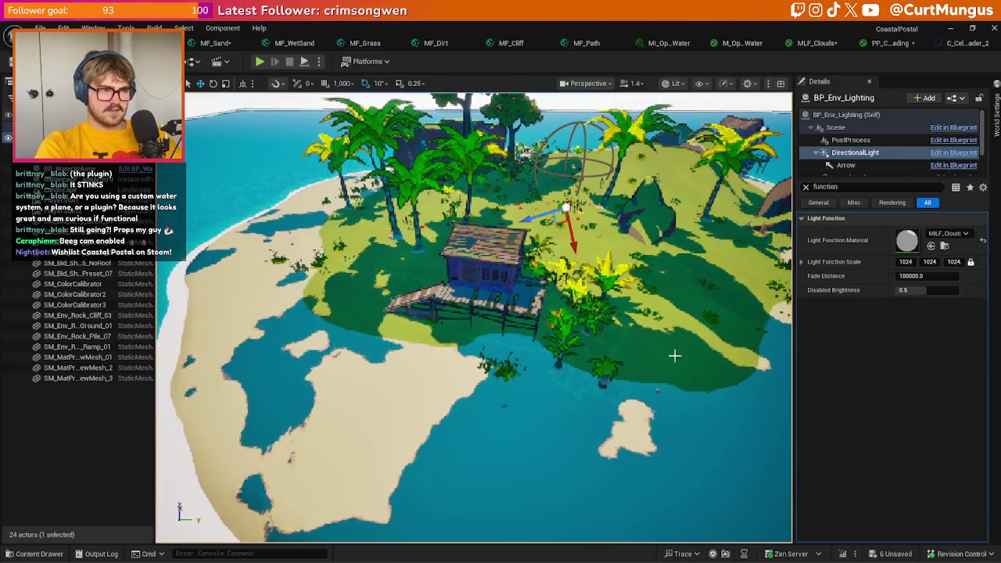
left_click_drag(607, 415, 607, 395)
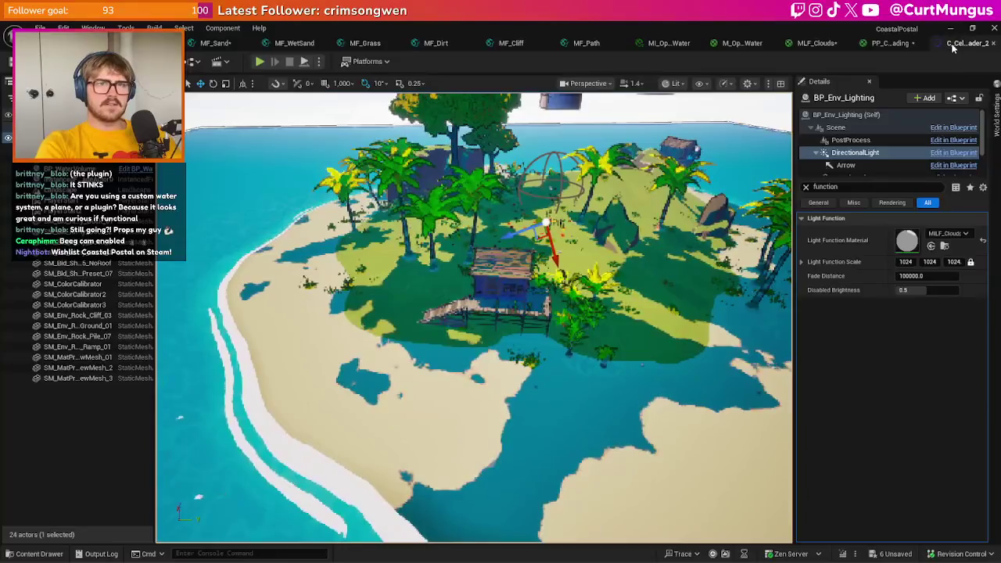
left_click(967, 43)
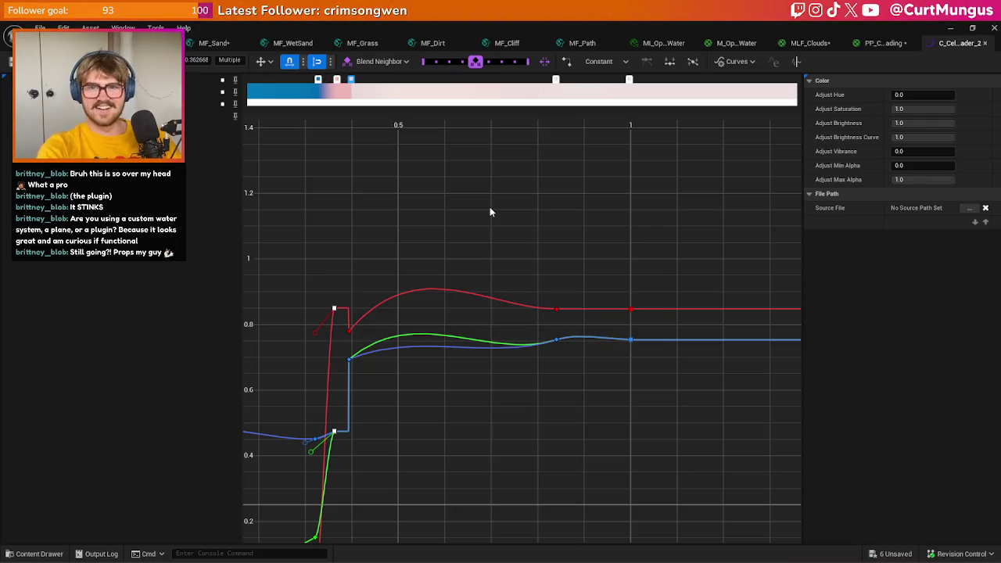
- Undo the last curve brightness edit and delete the middle gradient stop
key("ctrl+z")
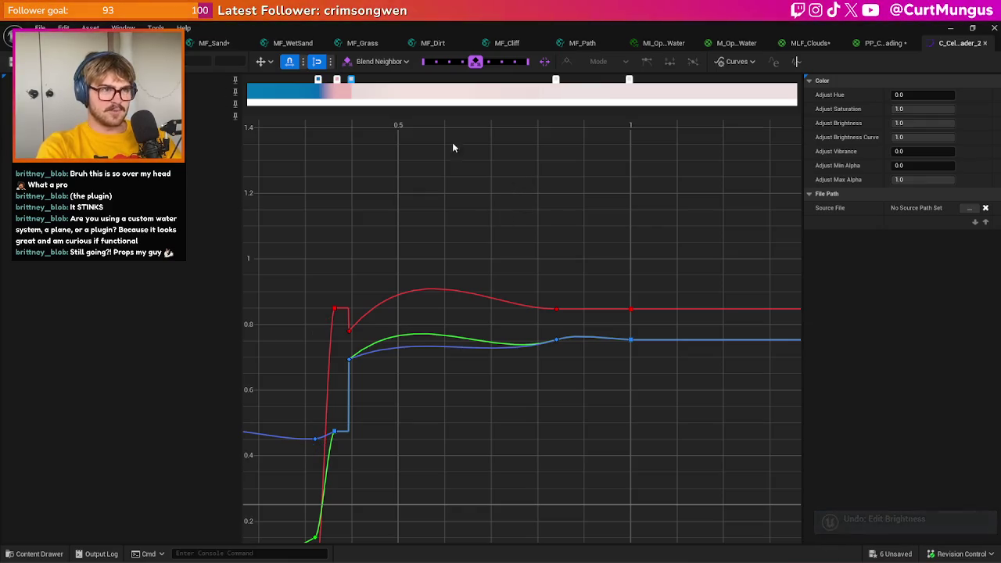
left_click_drag(351, 84, 419, 157)
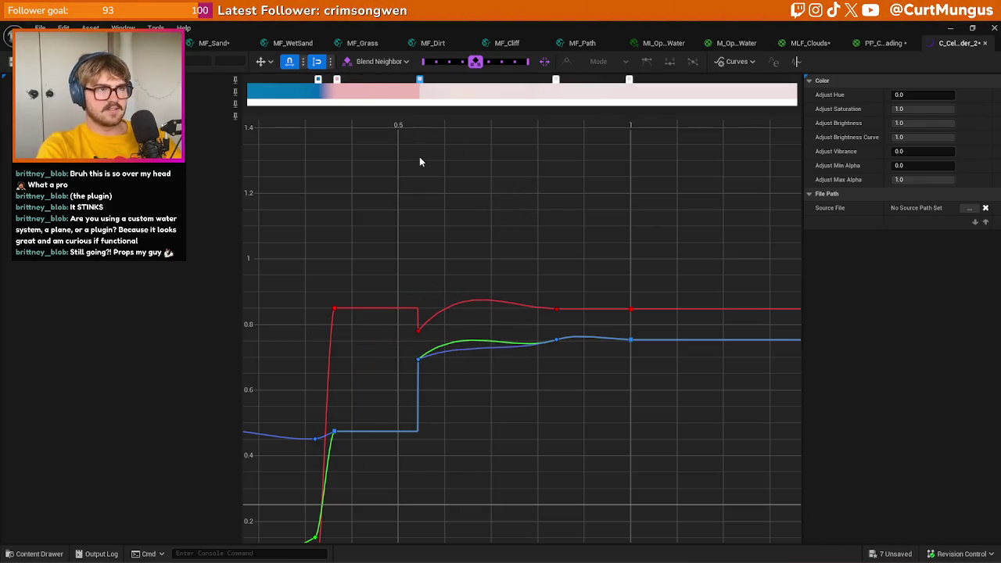
key("Delete")
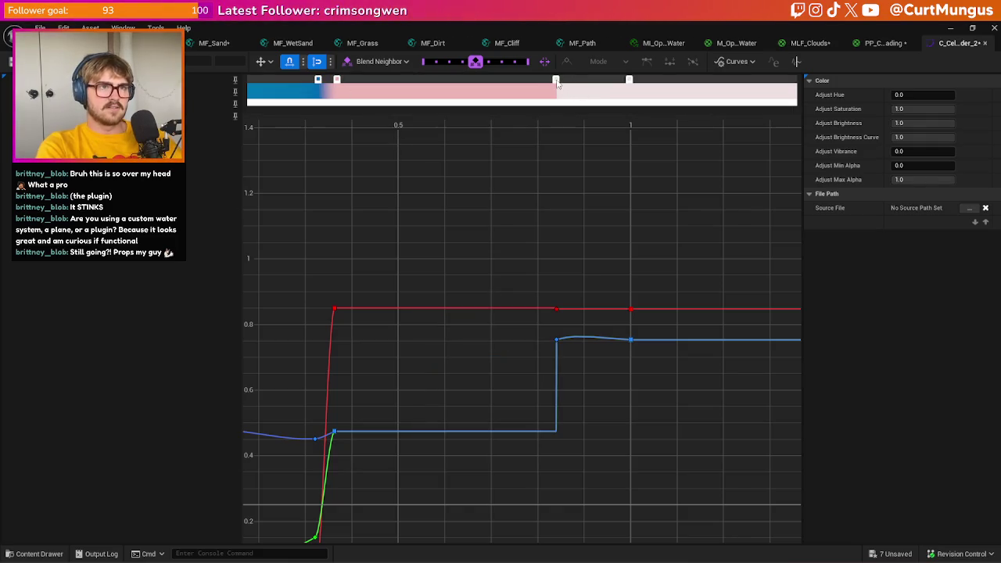
- Give the curve keys at both the upper and lower steps Auto tangents
left_click_drag(536, 242, 563, 352)
right_click(560, 342)
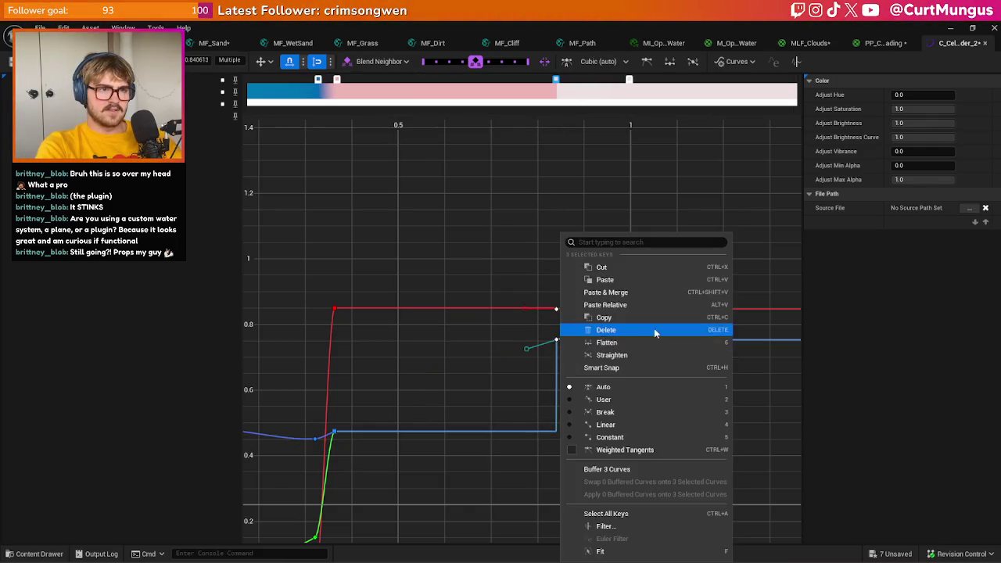
left_click(603, 388)
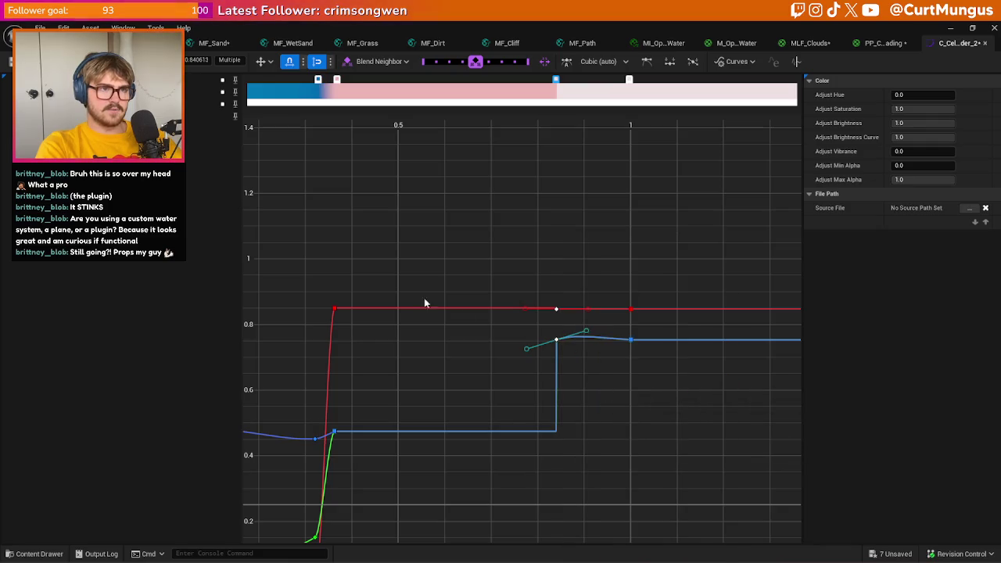
left_click_drag(372, 470, 338, 430)
right_click(338, 430)
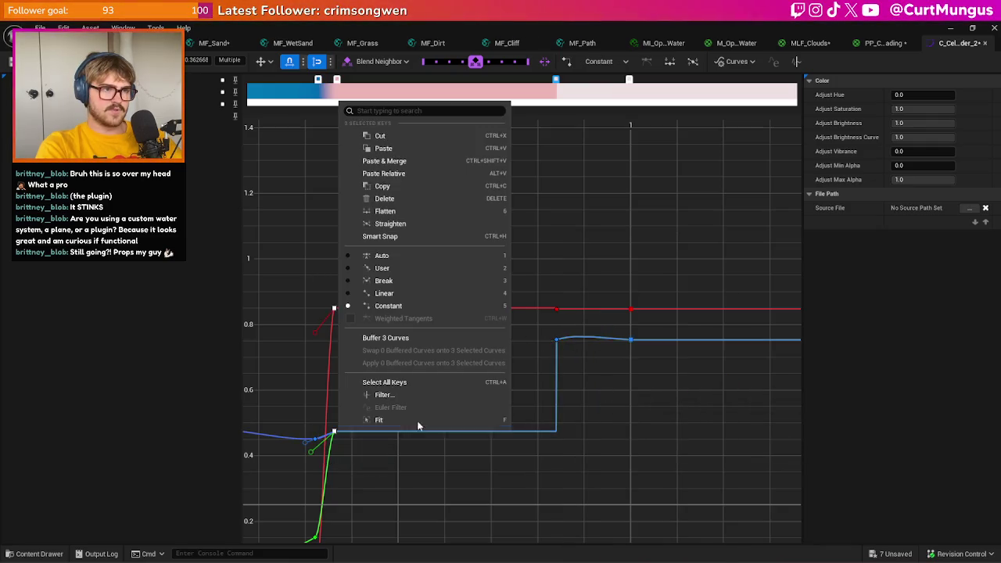
left_click(381, 259)
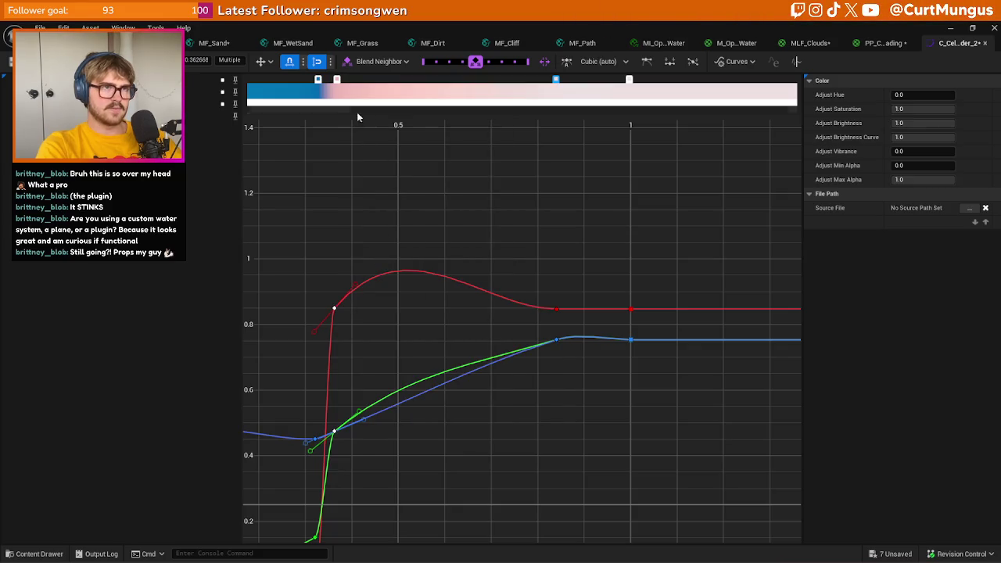
- Slide the lower colour transition further right and return to the island viewport
left_click_drag(336, 79, 440, 79)
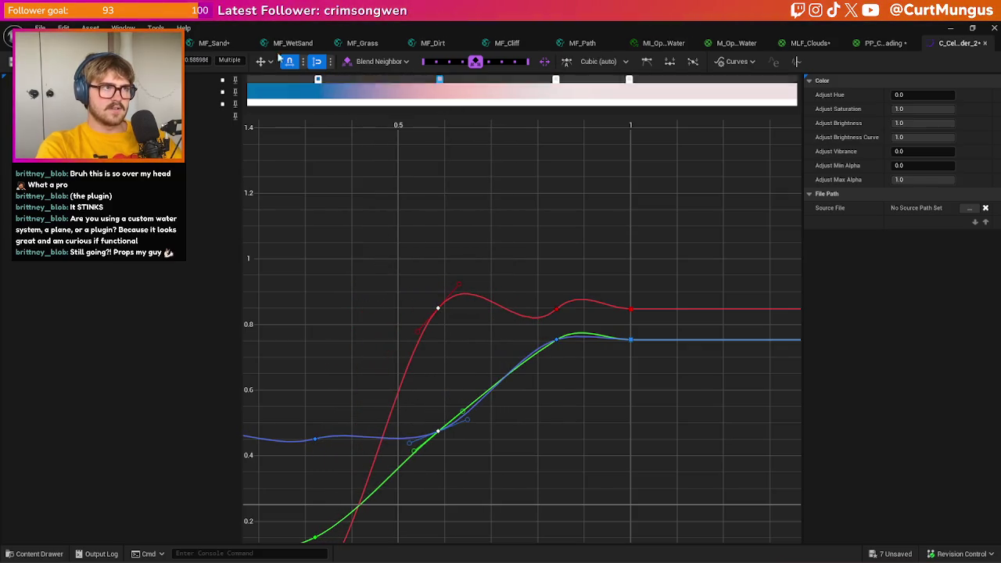
left_click(316, 63)
left_click(133, 43)
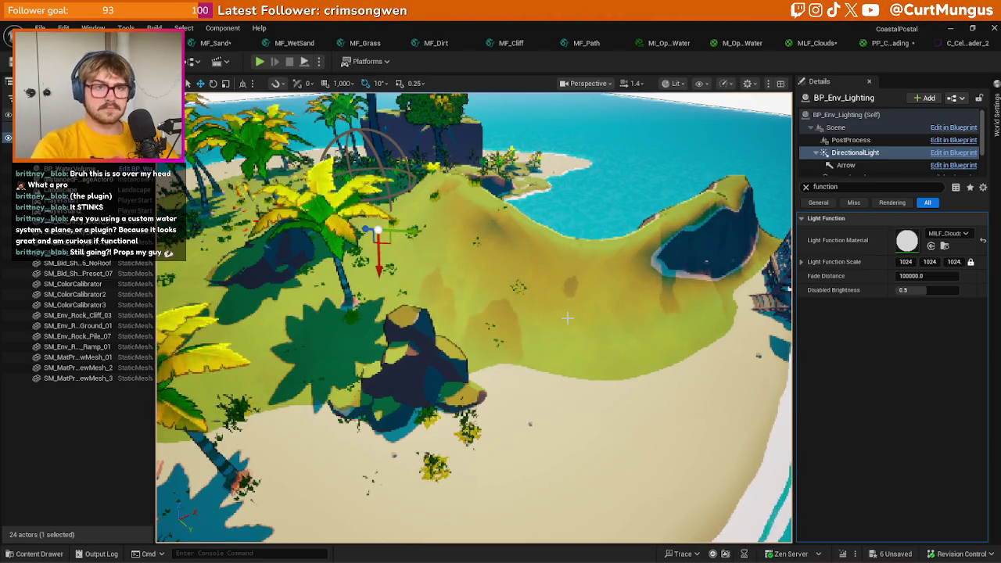
- Set the directional light's Light Function Fade Distance to 100000
scroll(474, 317, "down", 10)
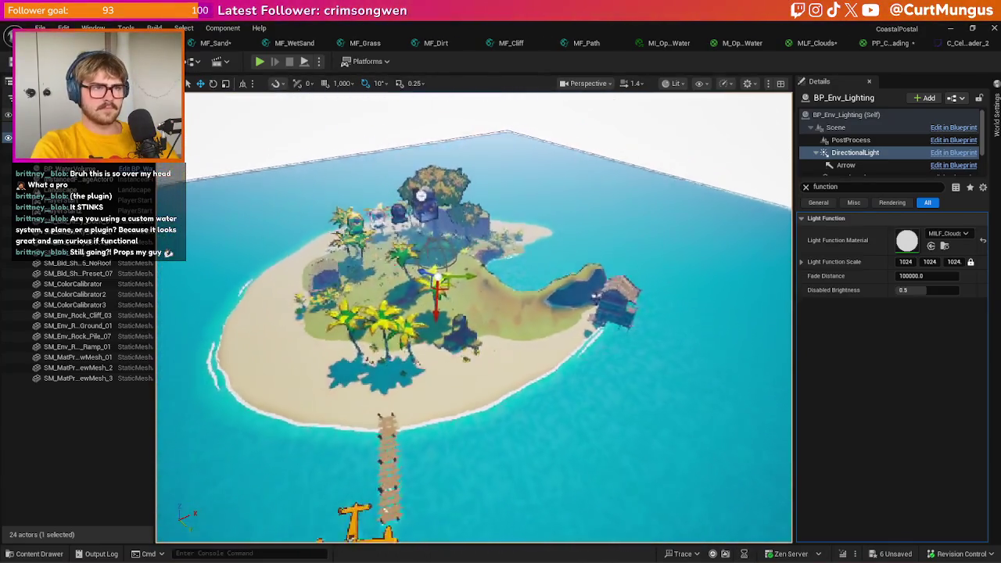
scroll(554, 227, "up", 10)
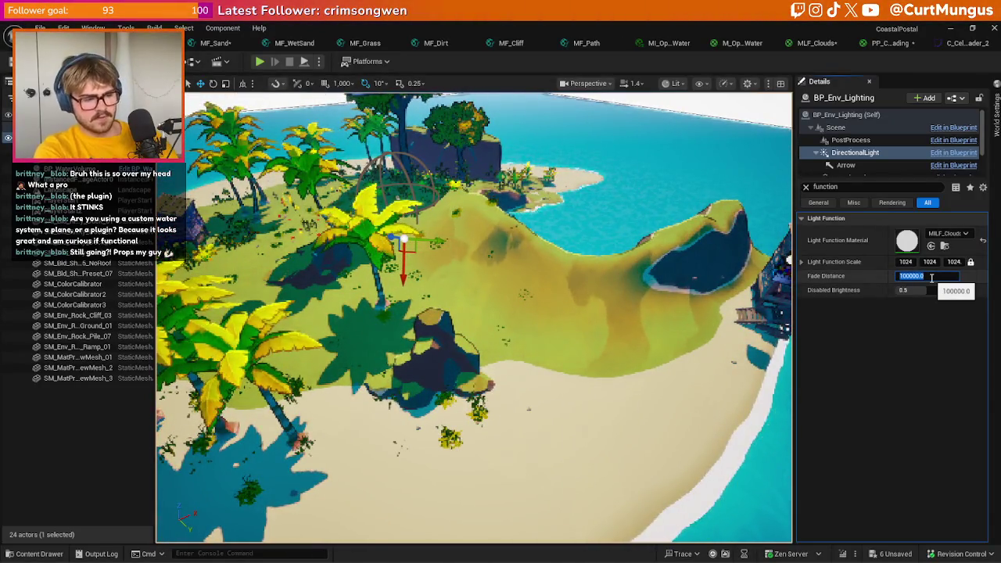
type("5000")
key("Return")
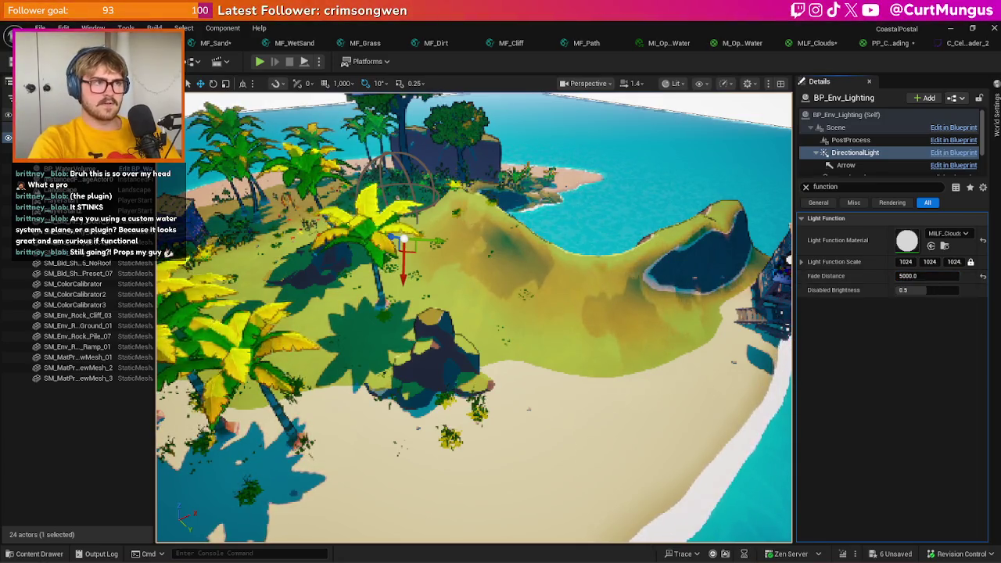
scroll(598, 425, "down", 3)
scroll(580, 298, "down", 5)
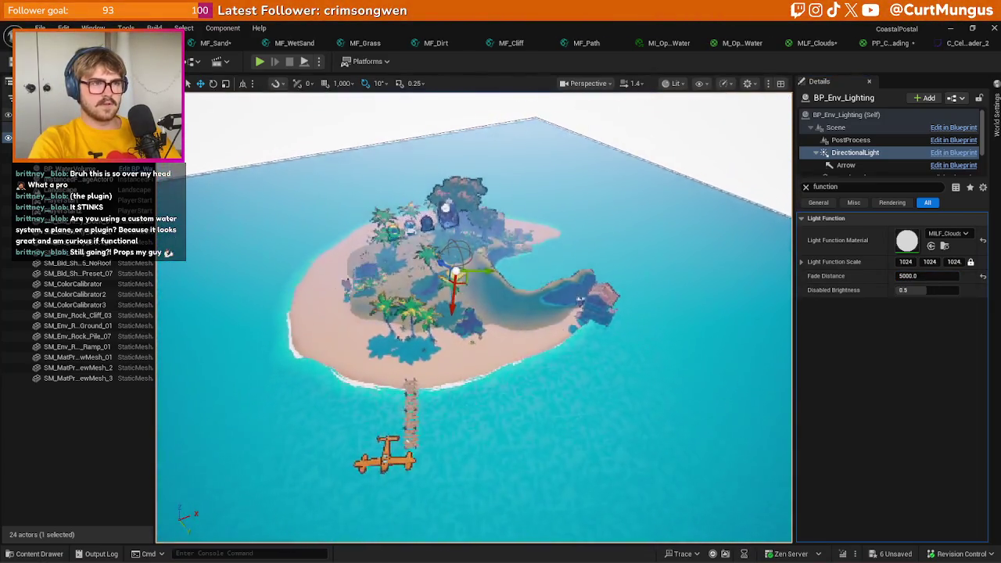
scroll(579, 298, "up", 5)
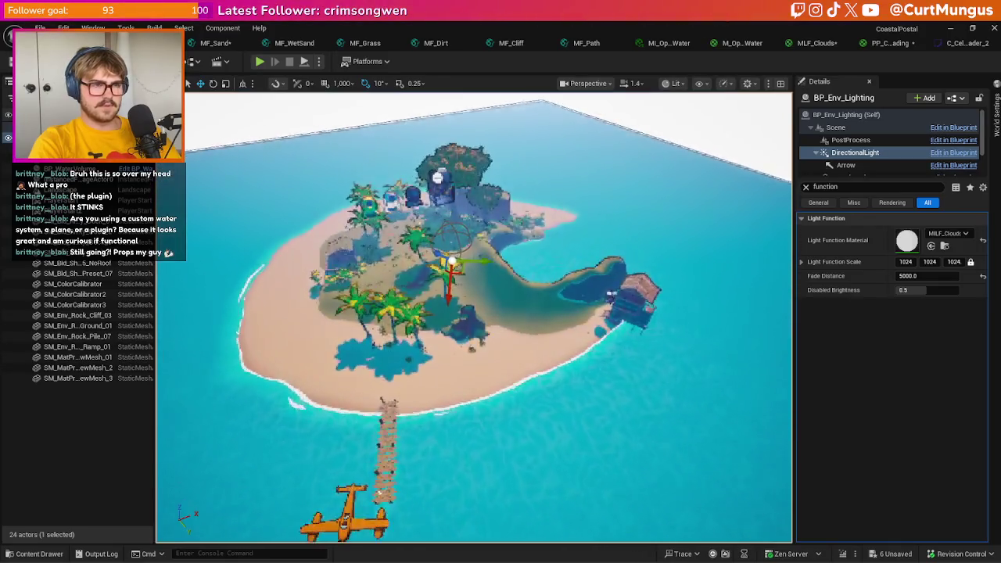
double_click(919, 276)
type("100000")
key("Return")
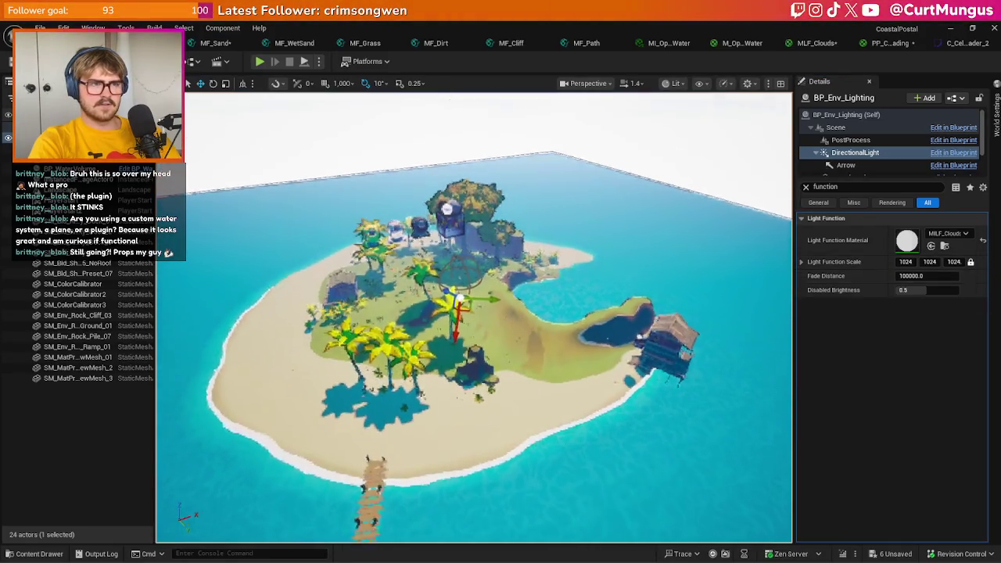
- Frame the directional light, tilt the view up over the island, and open the Content Drawer
scroll(443, 321, "down", 3)
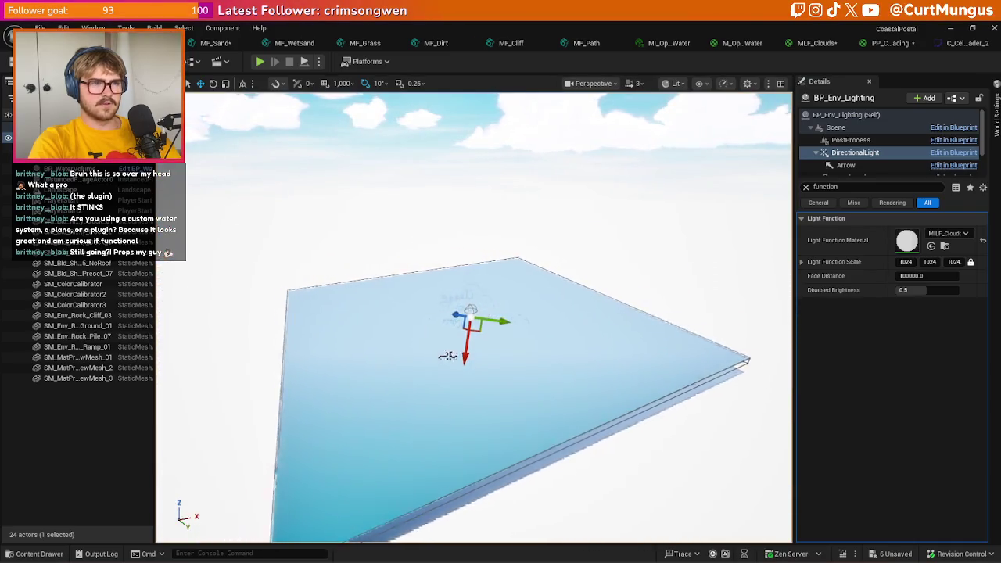
scroll(442, 321, "up", 4)
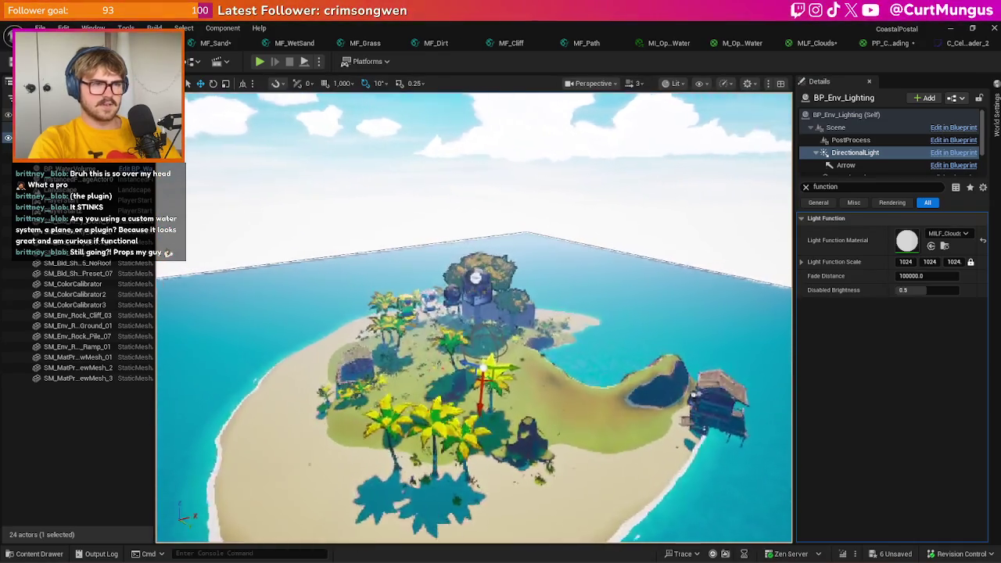
key("f")
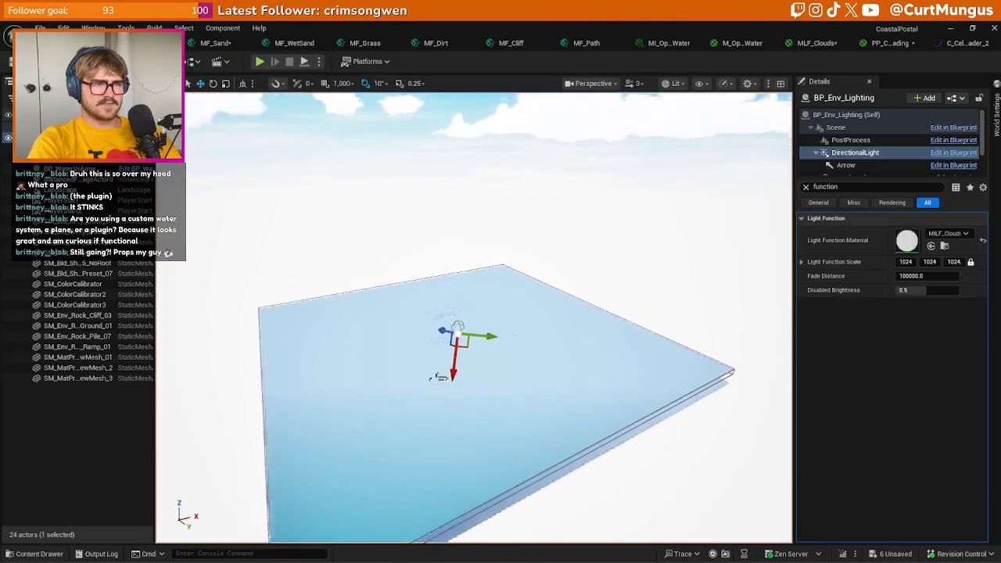
scroll(474, 352, "up", 2)
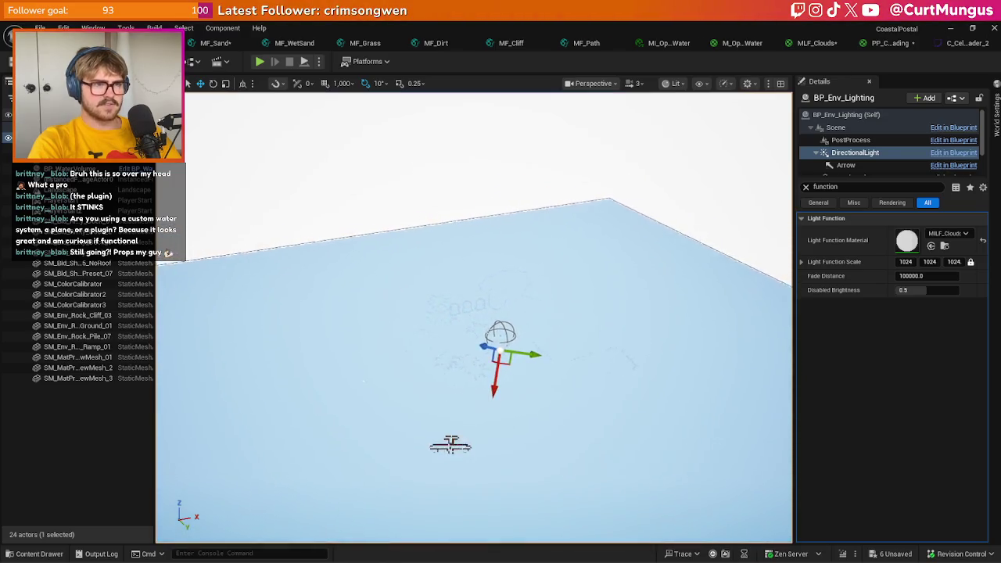
mouse_move(474, 352)
left_mouse_down()
mouse_move(474, 312)
mouse_move(474, 349)
left_mouse_up()
left_click_drag(653, 185, 654, 159)
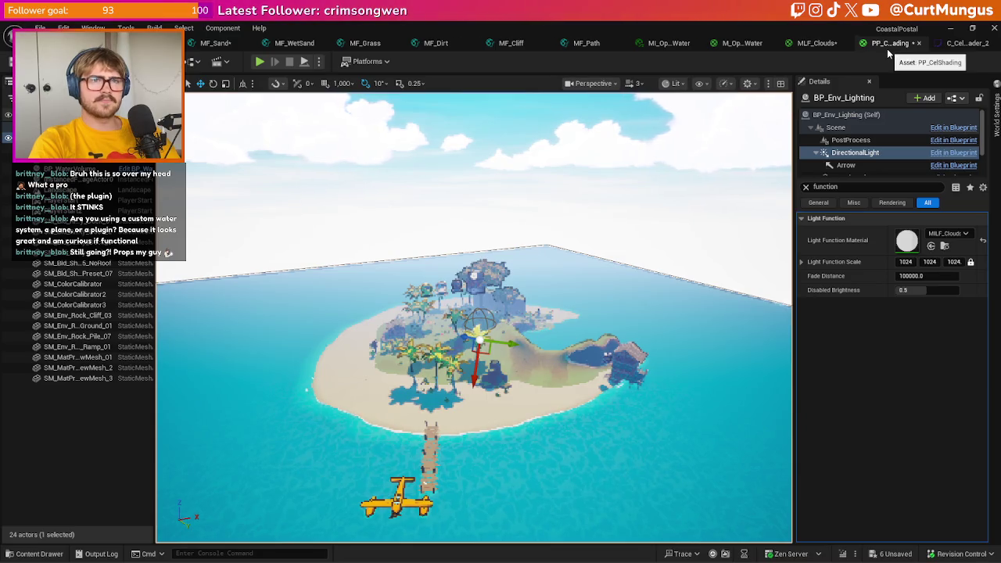
key("ctrl+space")
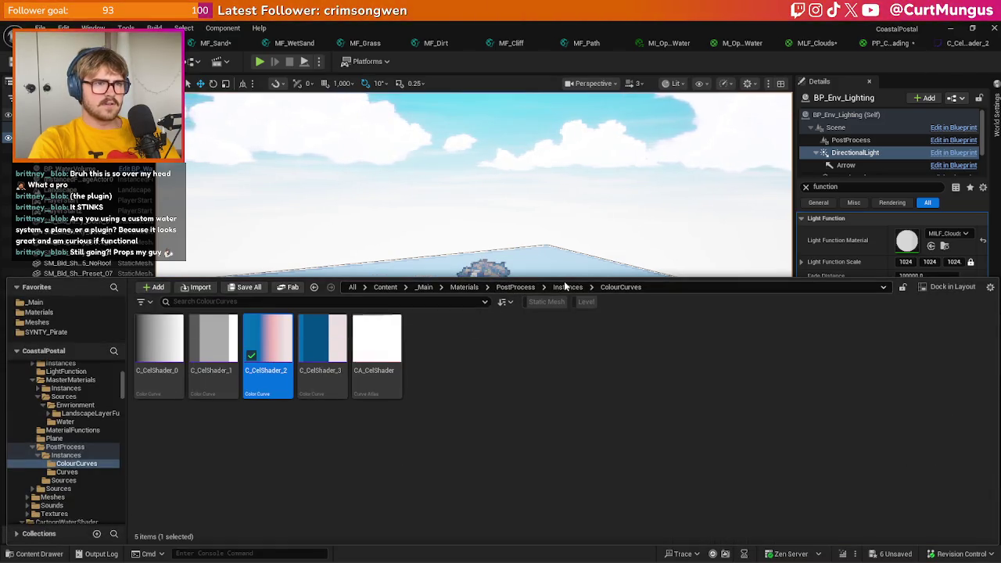
- Open PP_CelShading from PostProcess > Sources, then select PPI_CelShading_Base_Inst in Instances
left_click(515, 287)
double_click(213, 338)
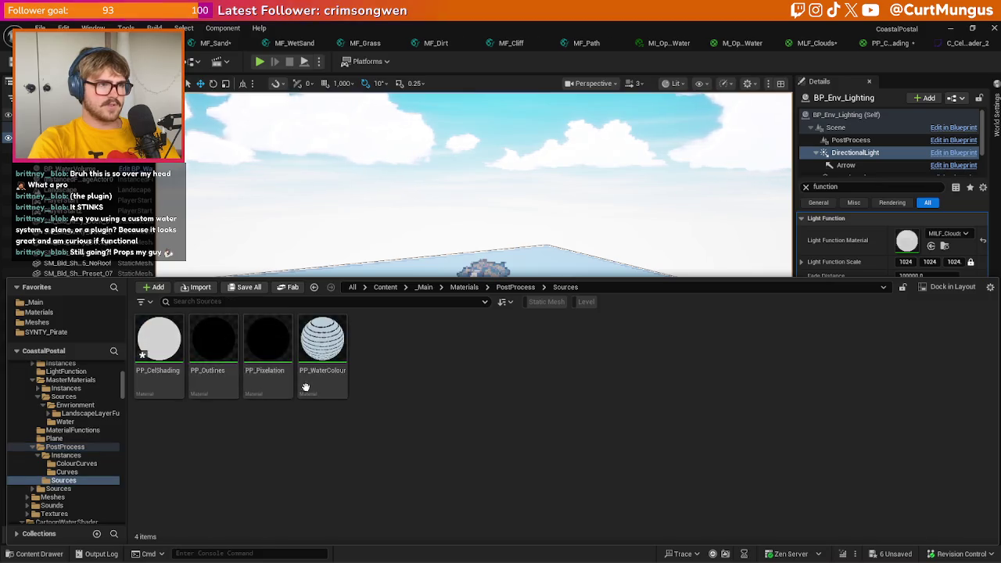
left_click(192, 374)
double_click(158, 344)
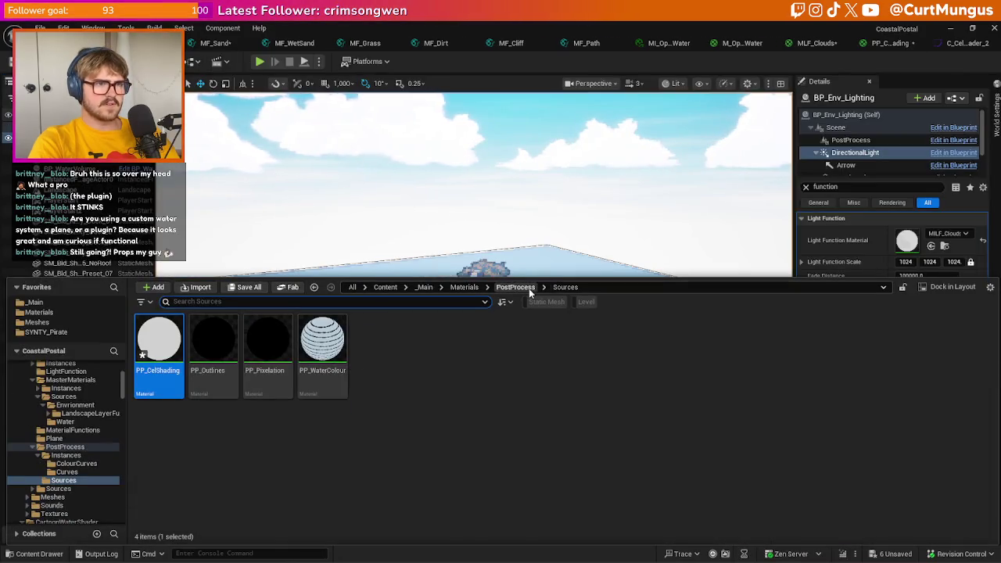
left_click(65, 455)
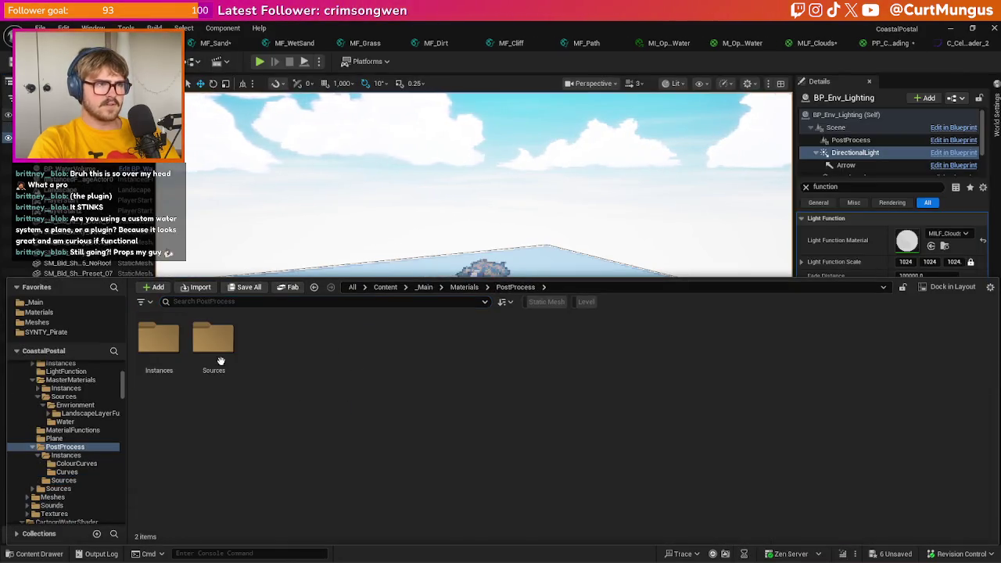
left_click(321, 348)
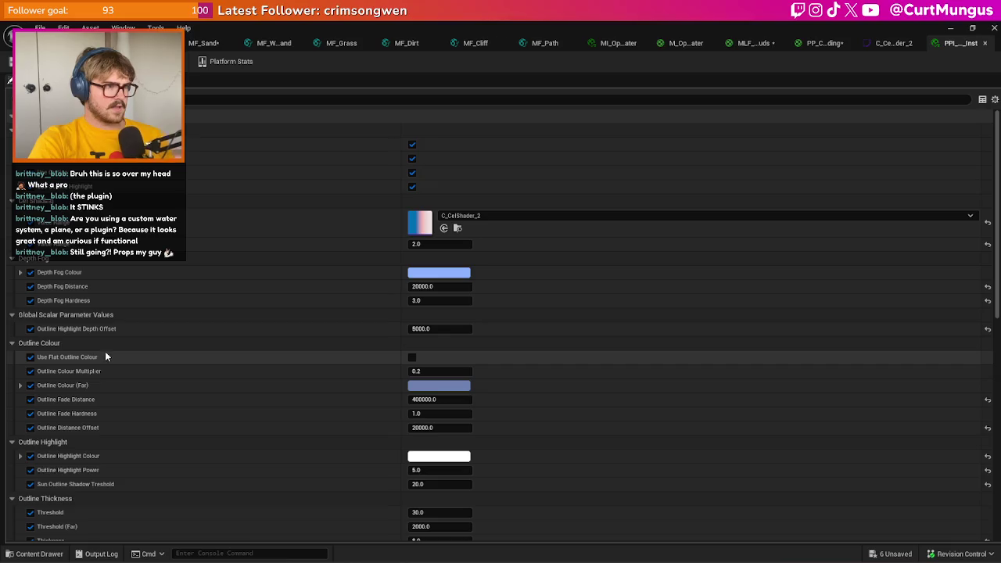
scroll(98, 357, "down", 3)
scroll(98, 357, "down", 1)
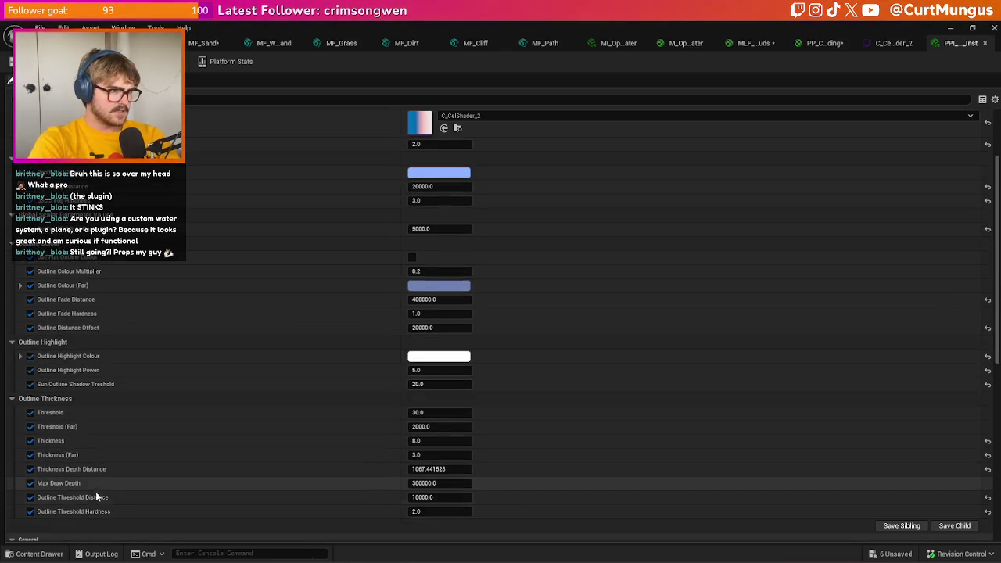
scroll(121, 452, "up", 4)
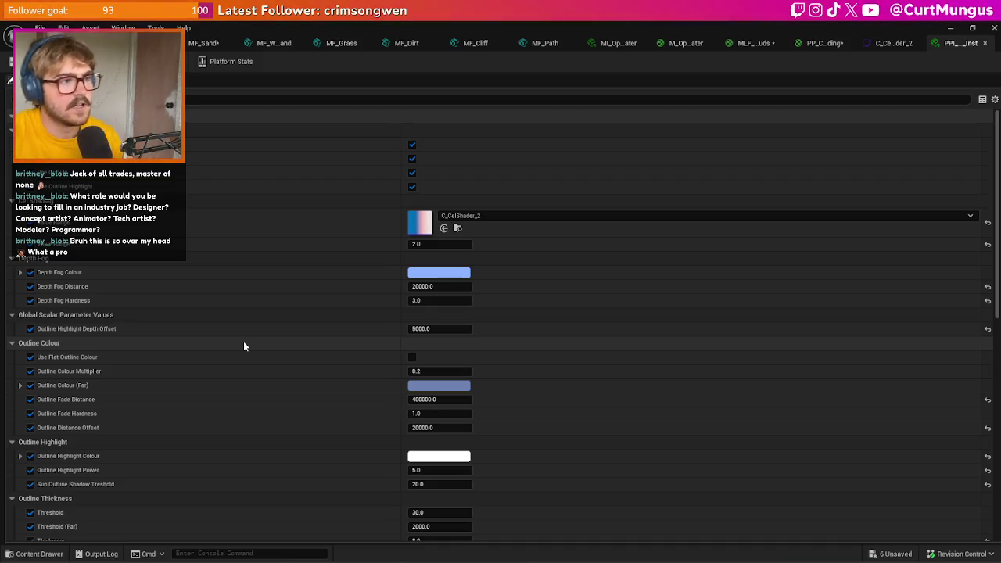
mouse_move(958, 43)
left_mouse_down()
mouse_move(928, 74)
mouse_move(567, 147)
left_mouse_up()
- Raise the instance's Outline Distance Offset to 40000
scroll(624, 281, "down", 5)
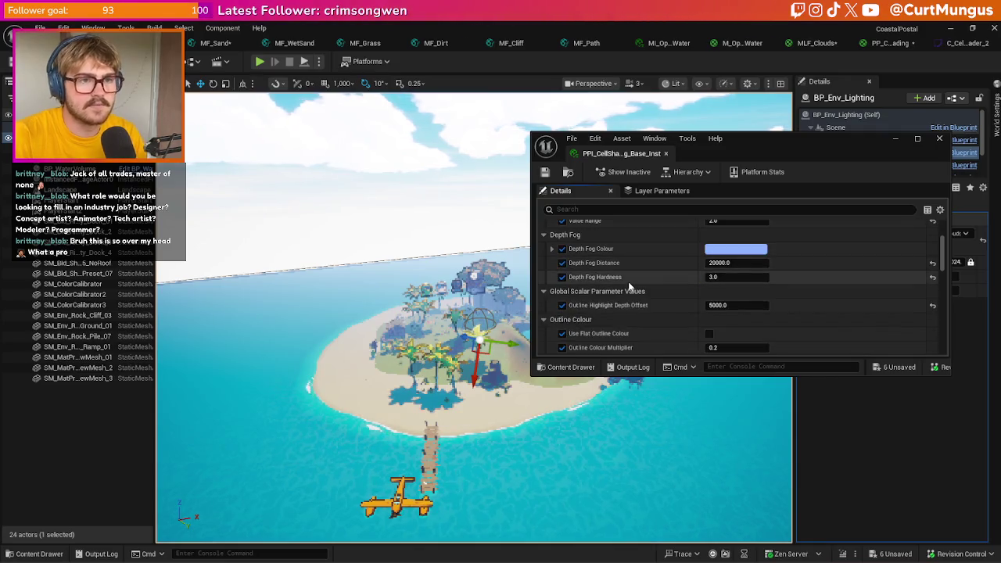
scroll(629, 286, "down", 1)
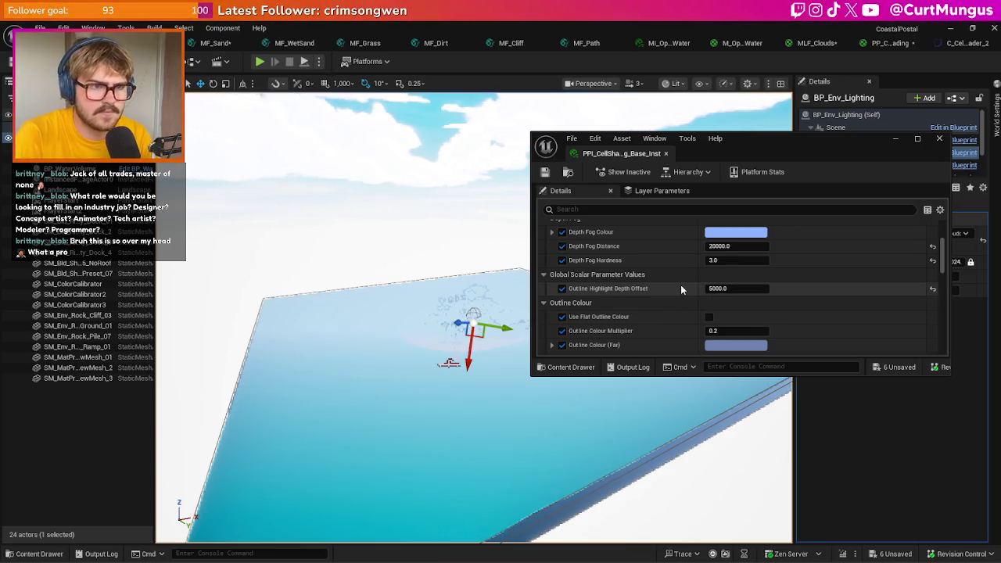
scroll(680, 289, "down", 2)
scroll(680, 289, "down", 2)
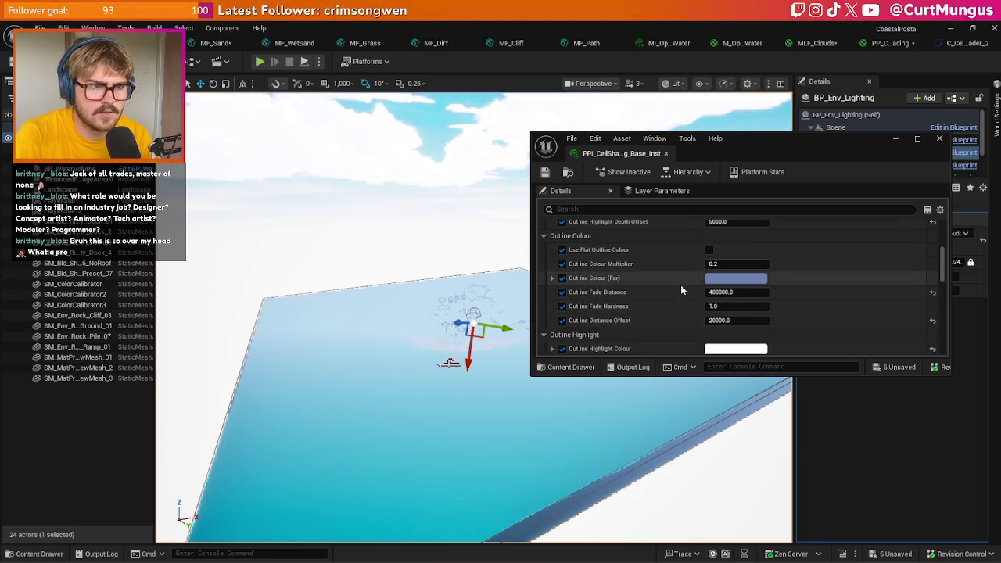
left_click_drag(737, 320, 763, 320)
left_click(733, 320)
type("40000")
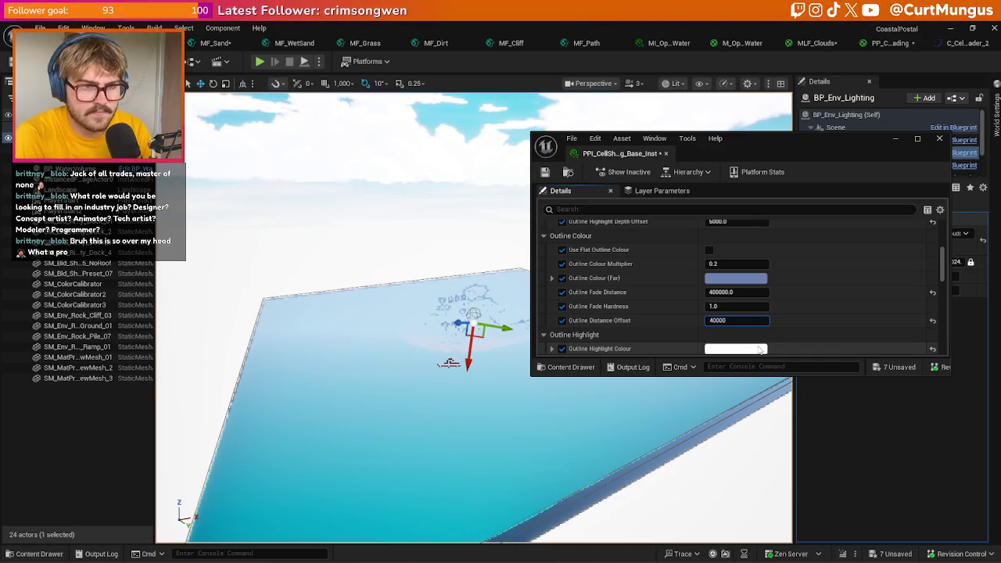
key("Return")
- Try an Outline Distance Offset of 30000, then set it back to 40000
scroll(422, 336, "down", 5)
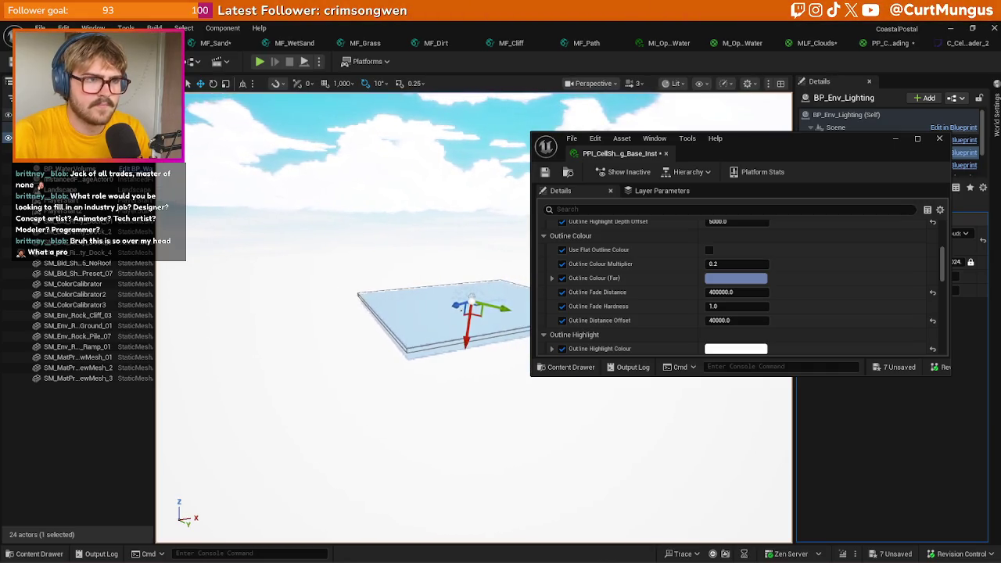
left_click(731, 320)
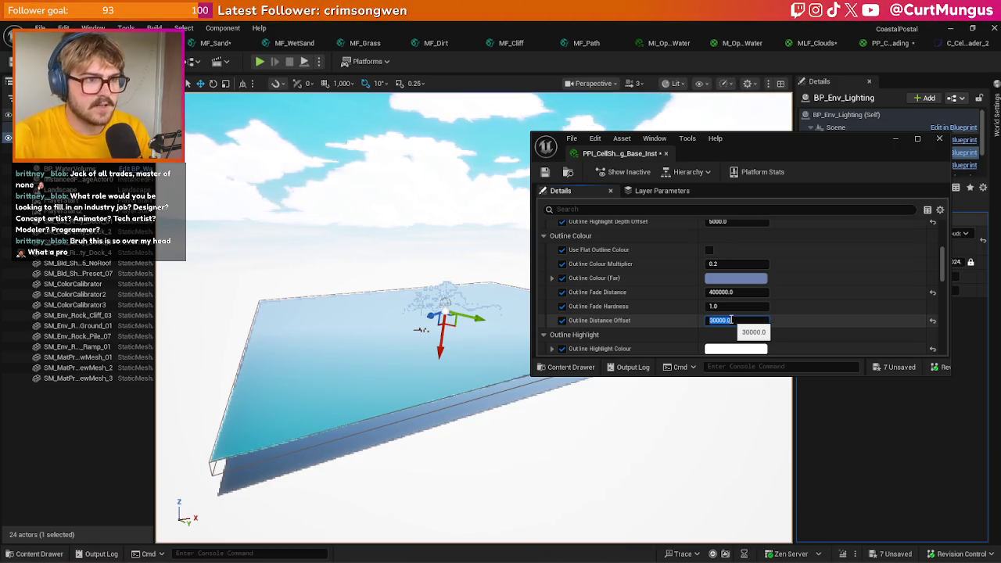
key("Return")
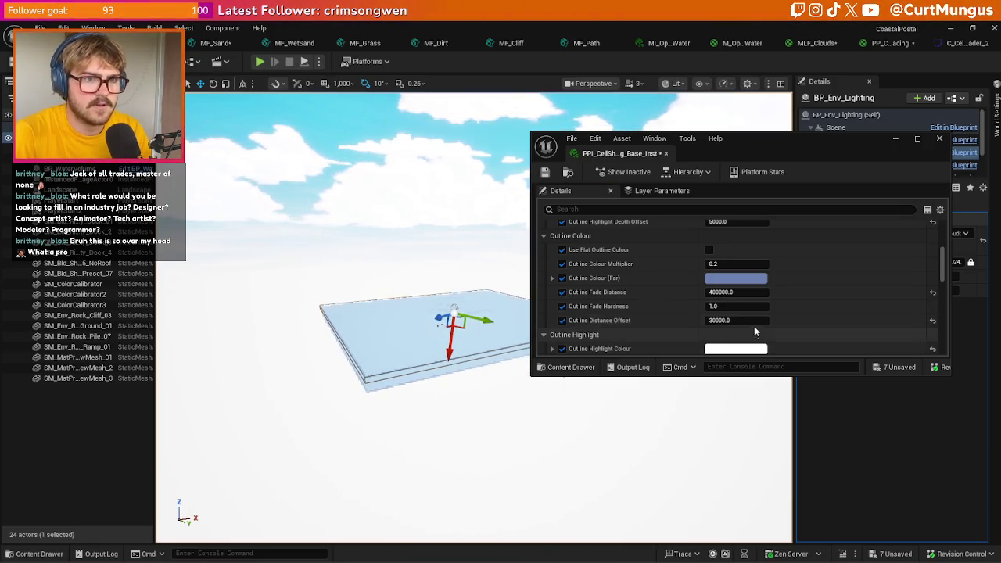
left_click(747, 322)
key("Home")
key("Delete")
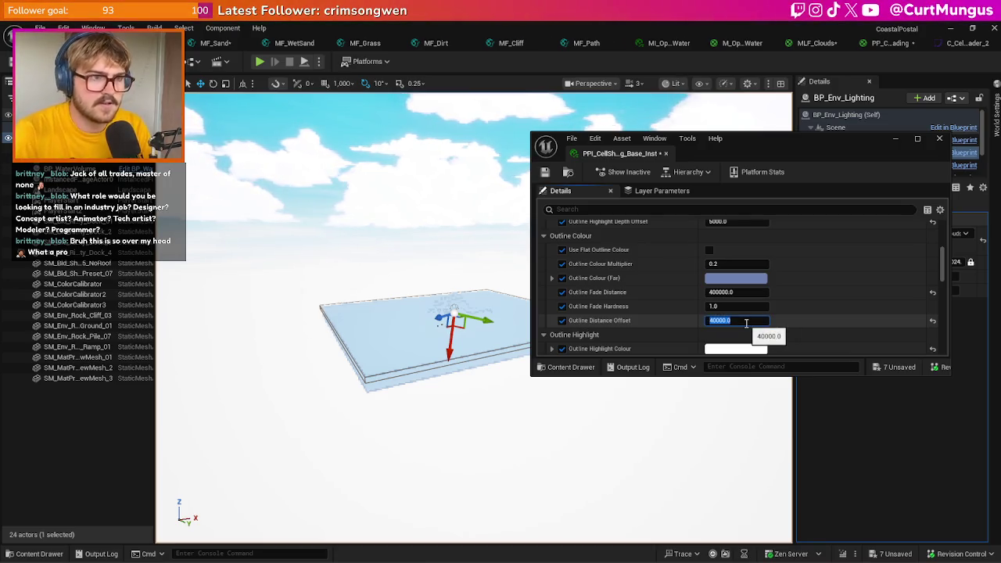
key("Return")
- Maximize and restore the floating material instance window, then close it
scroll(438, 375, "up", 3)
scroll(438, 359, "down", 3)
scroll(438, 337, "down", 5)
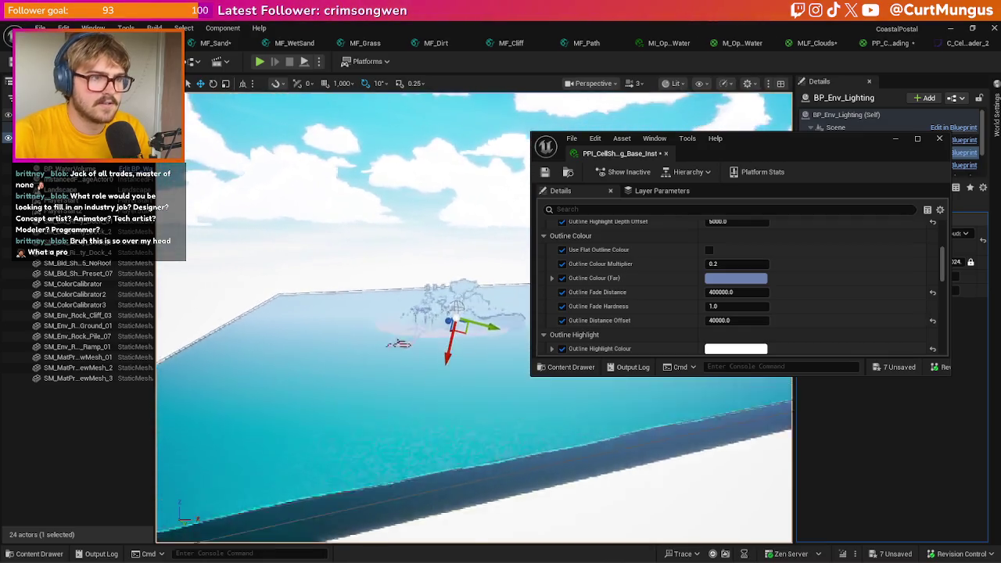
scroll(446, 344, "up", 8)
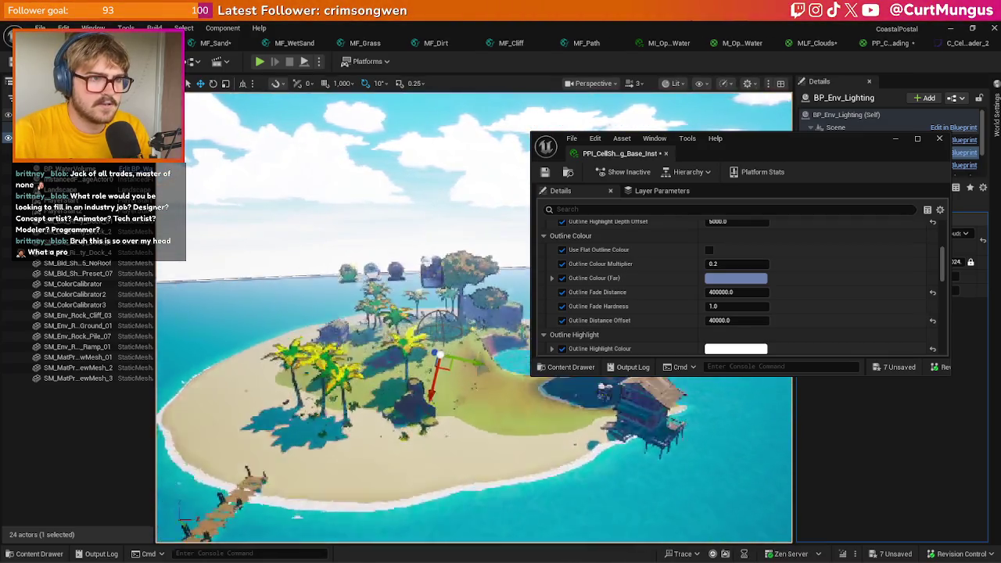
scroll(438, 375, "up", 2)
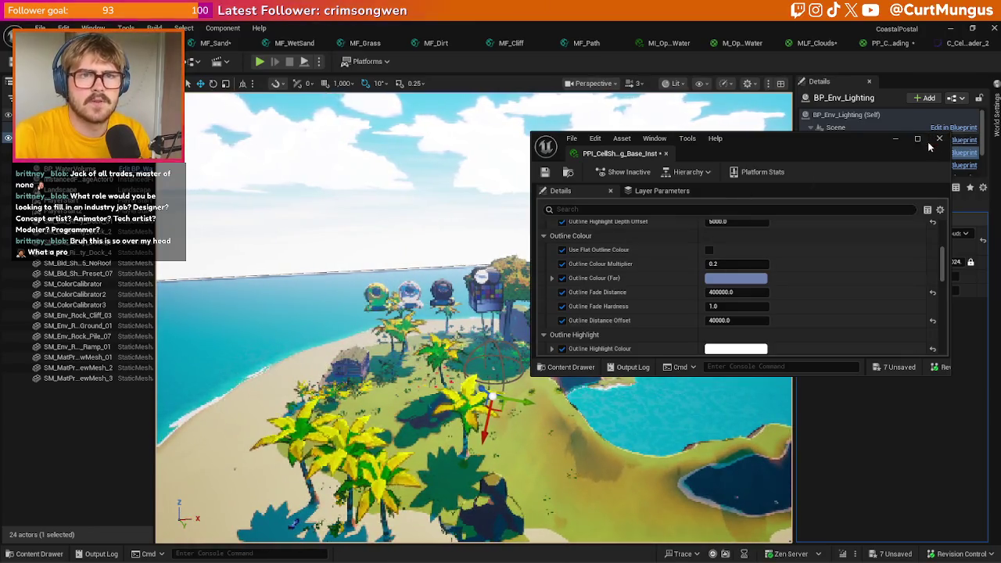
left_click(918, 139)
left_click(972, 29)
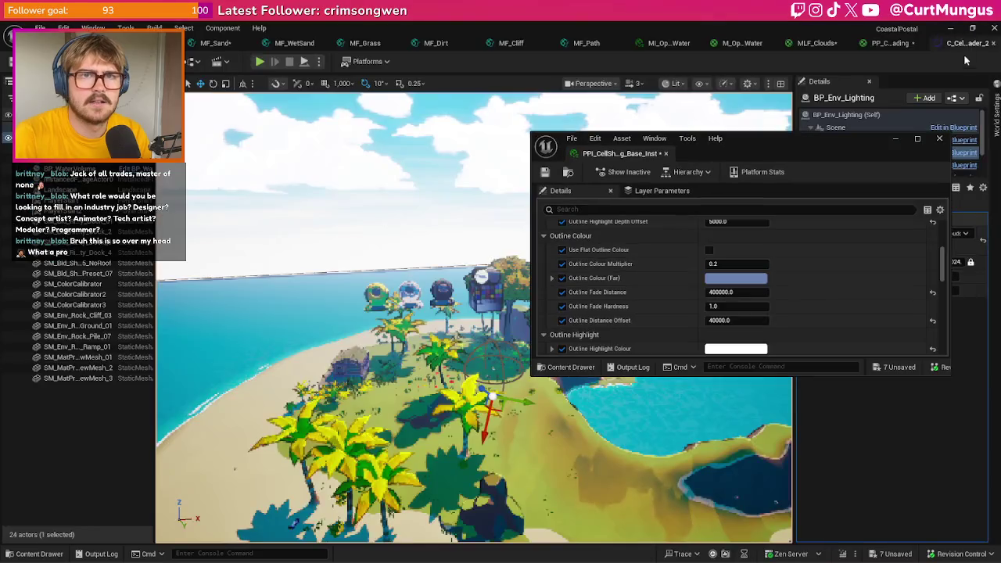
left_click(939, 139)
scroll(469, 329, "down", 10)
- View the island from a lower angle and clear the 'function' Details filter
scroll(474, 317, "up", 8)
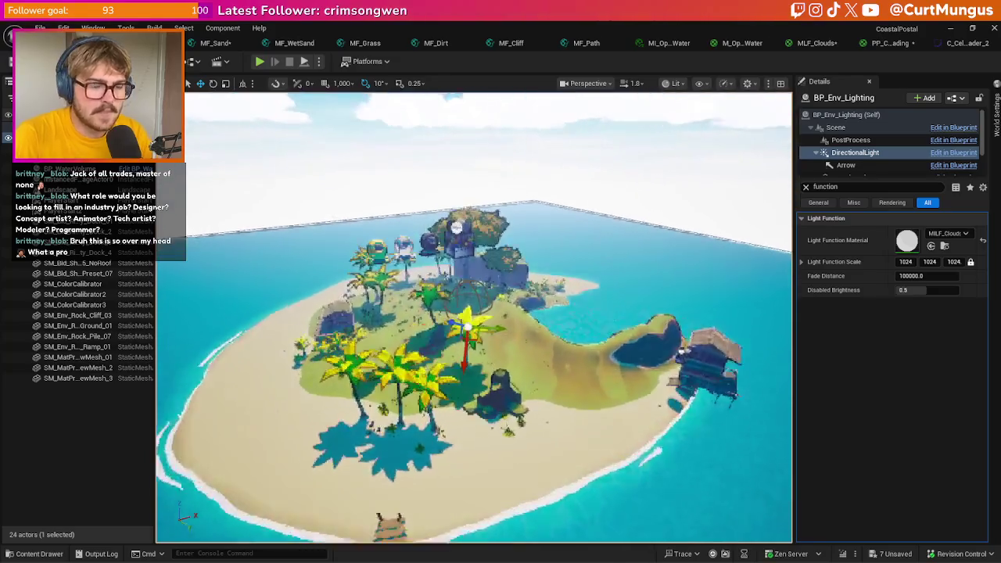
scroll(474, 317, "up", 5)
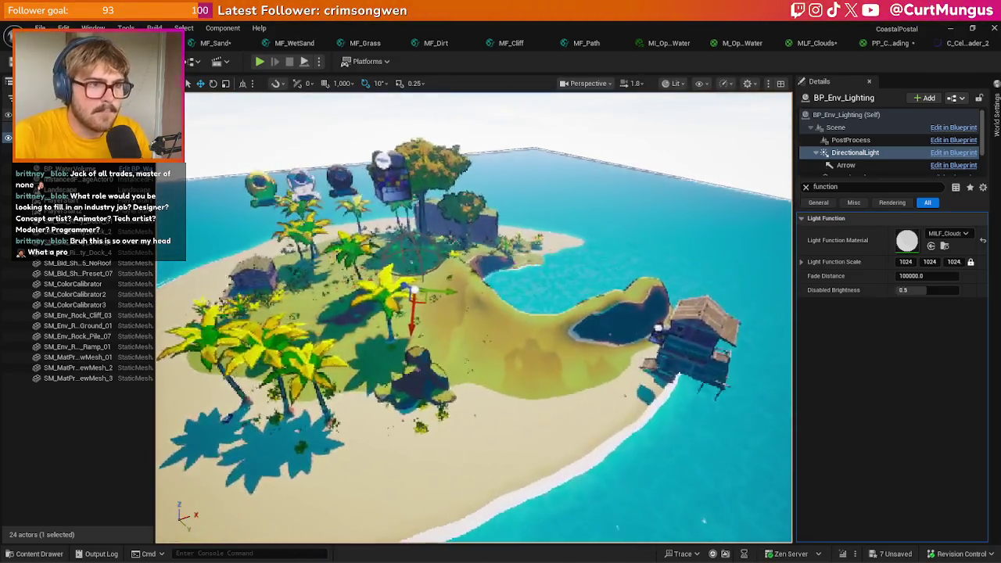
scroll(531, 347, "up", 3)
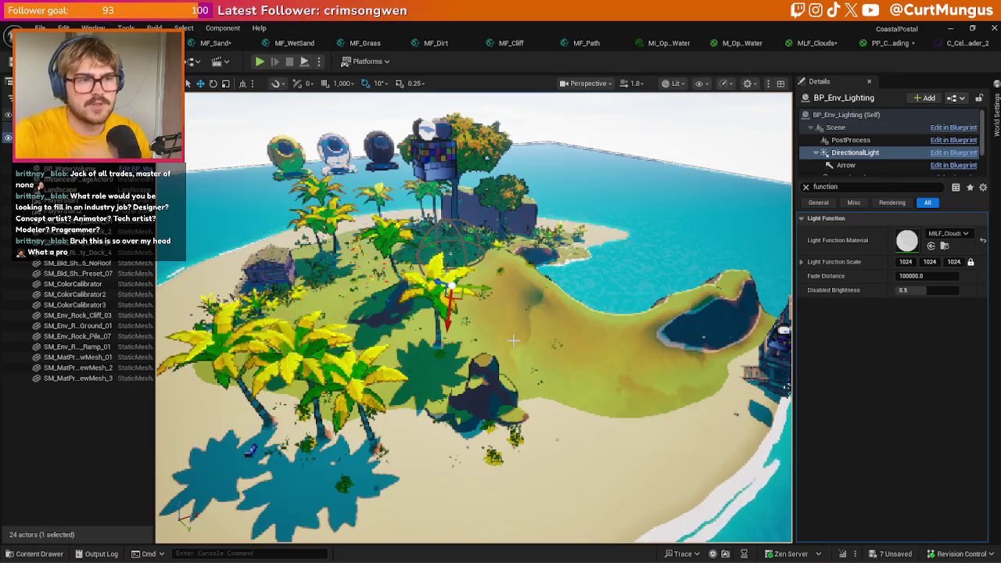
scroll(514, 340, "up", 5)
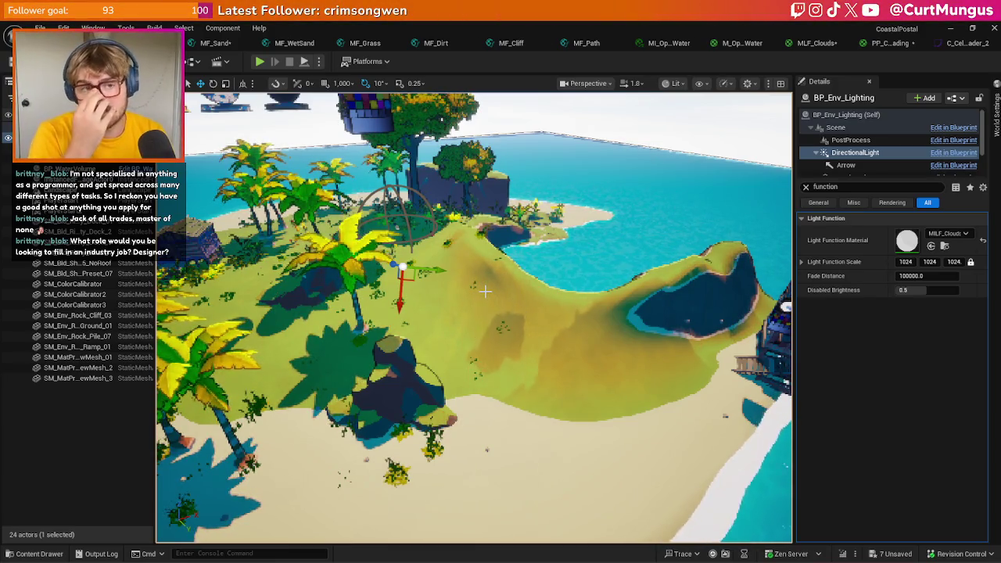
mouse_move(485, 291)
left_mouse_down()
mouse_move(618, 274)
mouse_move(709, 247)
mouse_move(642, 286)
left_mouse_up()
left_click(805, 186)
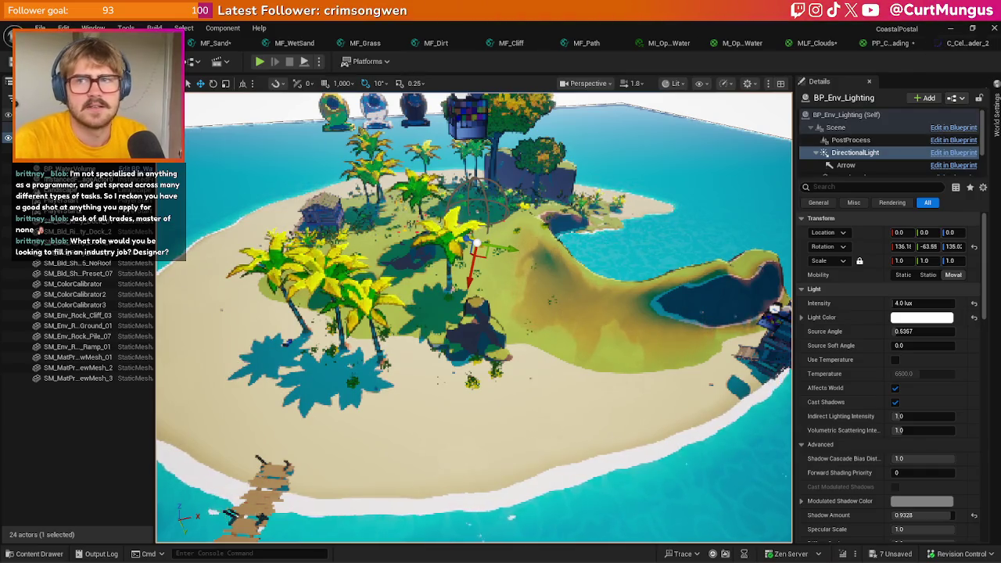
- Close the modified landscape material function tabs, including MF_Path, applying their changes
left_click(818, 43)
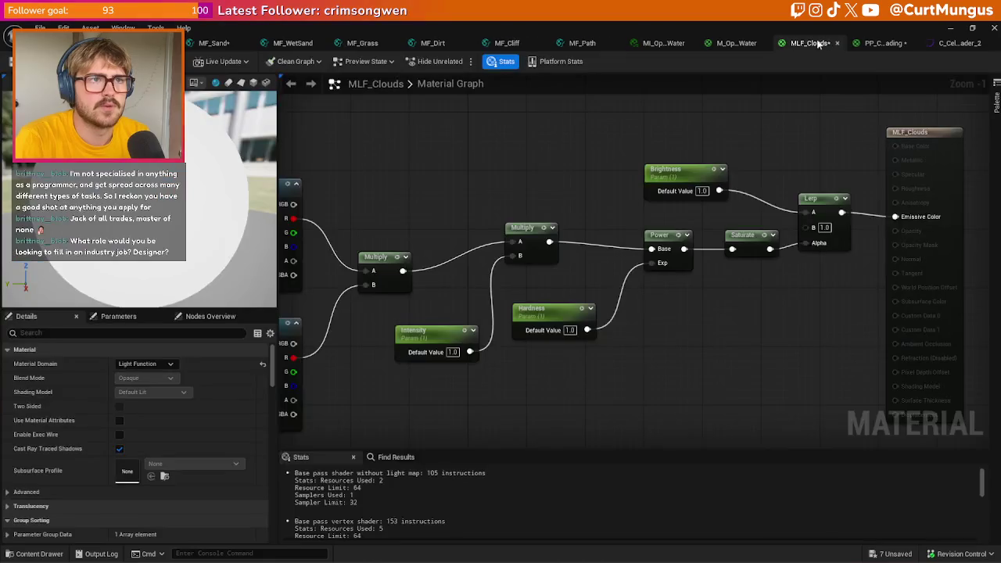
left_click(176, 43)
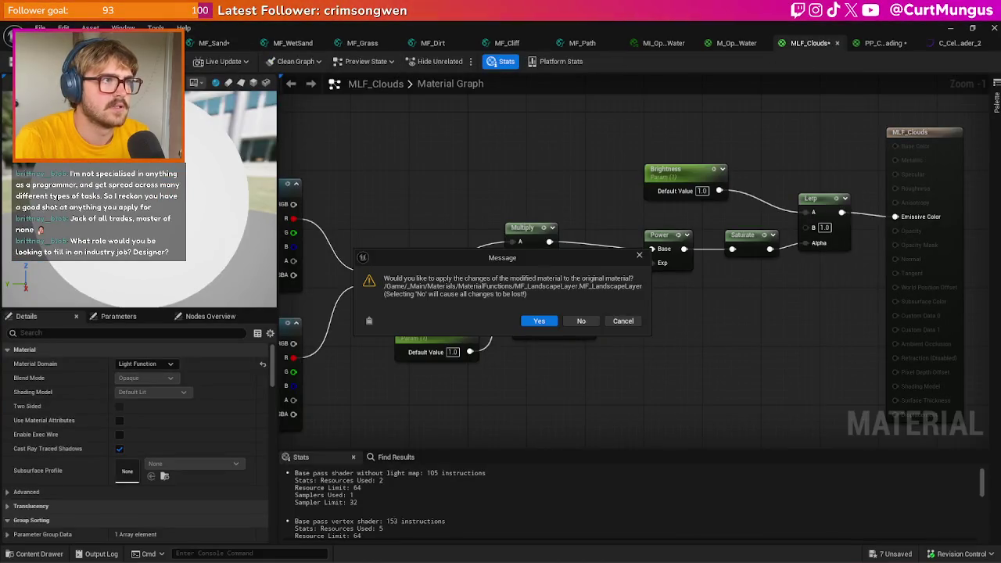
left_click(537, 321)
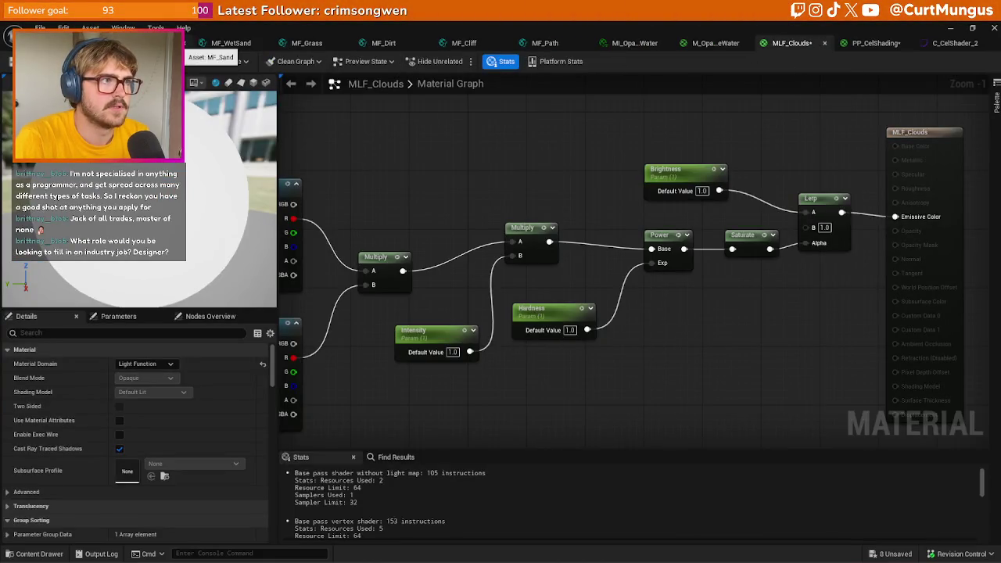
left_click(537, 325)
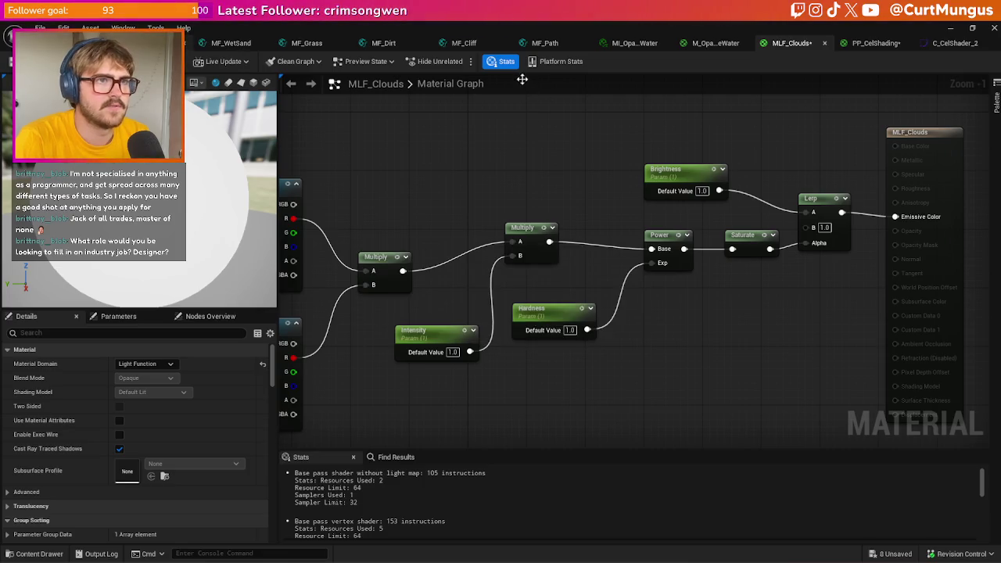
left_click(484, 45)
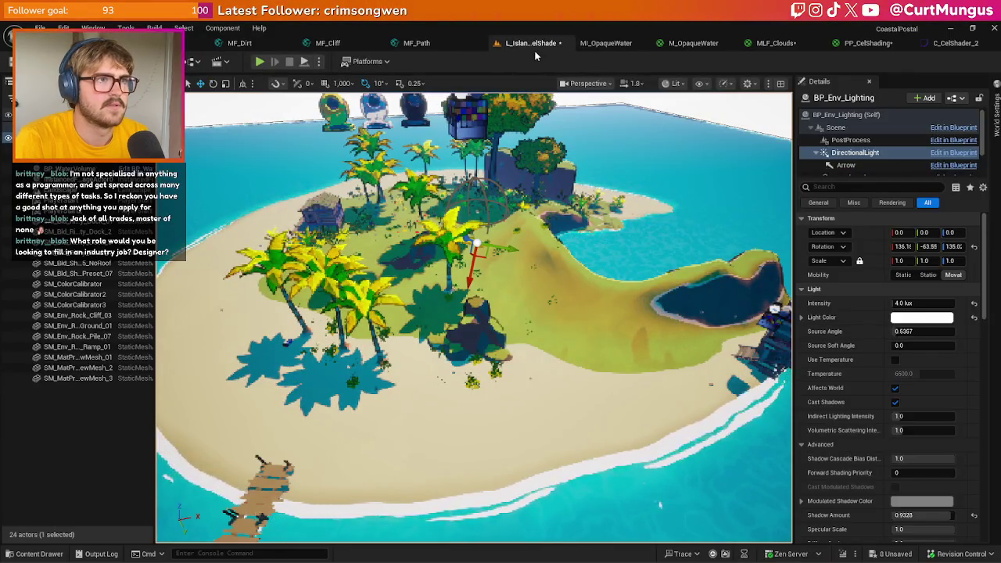
left_click(535, 325)
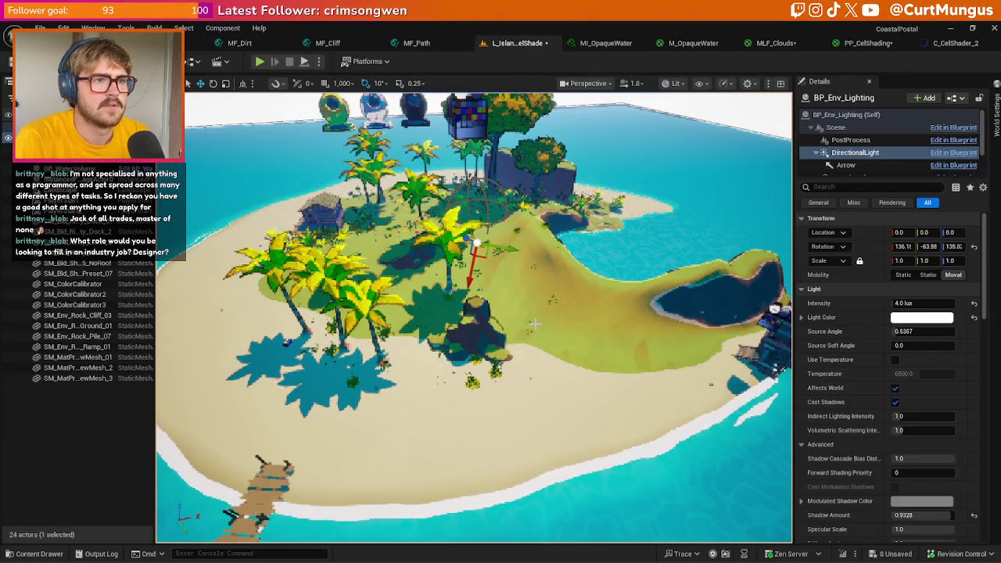
left_click(535, 324)
- Close all tabs left of the level, applying changes to MF_Cliff, MF_Grass and the rest
right_click(506, 44)
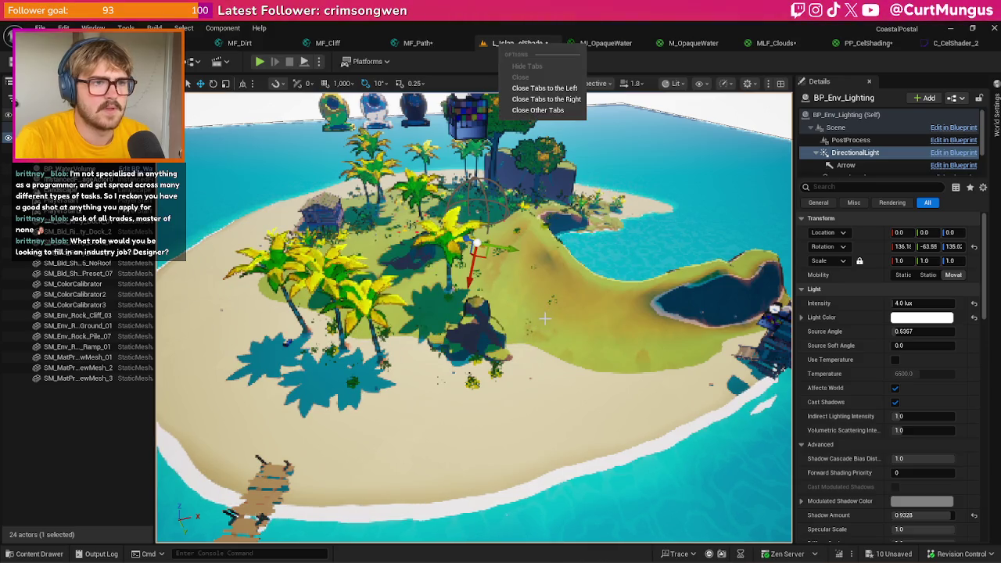
left_click(545, 88)
left_click(535, 325)
left_click(535, 324)
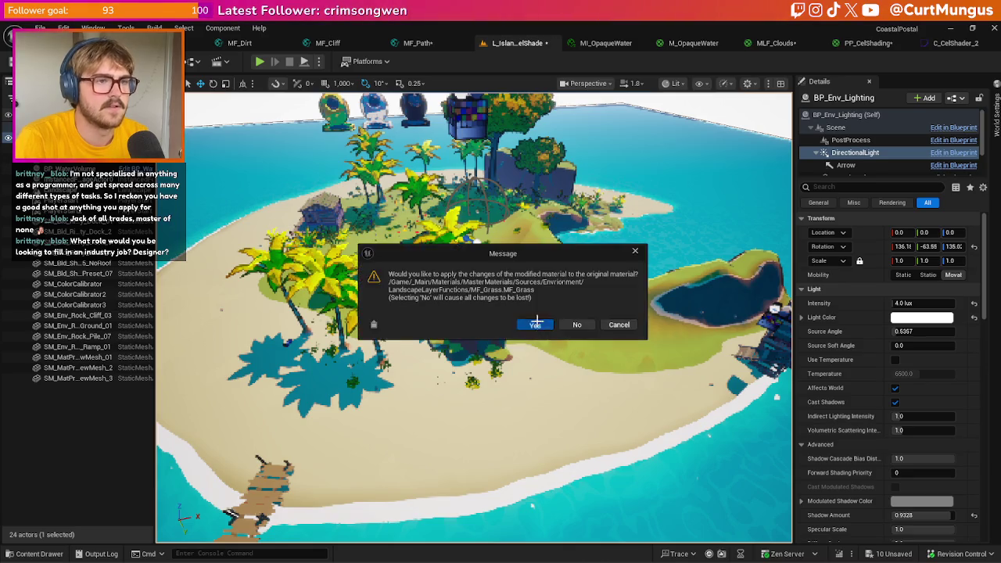
left_click(535, 325)
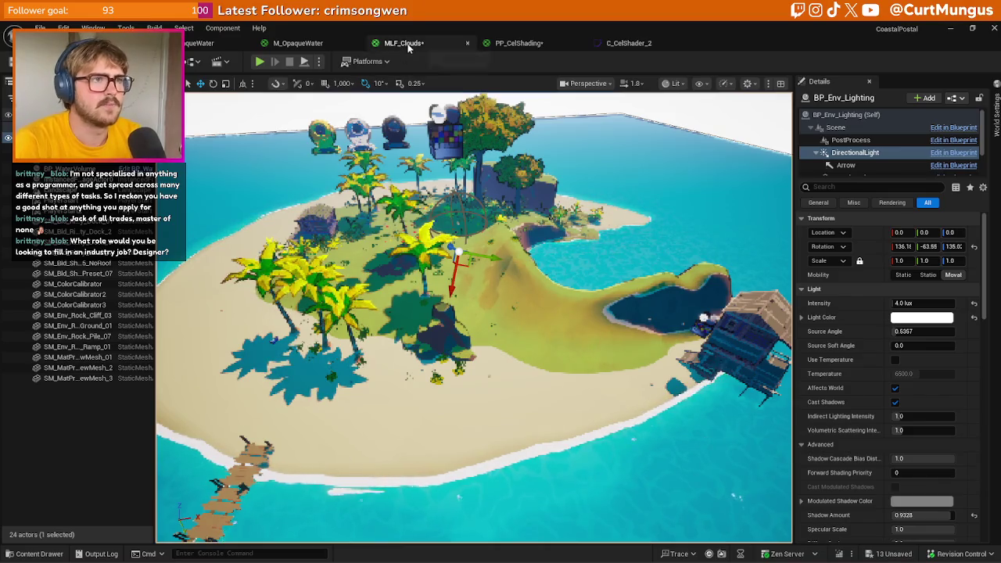
- Glance at the MLF_Clouds material graph, then return to the island viewport
left_click(407, 46)
scroll(530, 192, "down", 3)
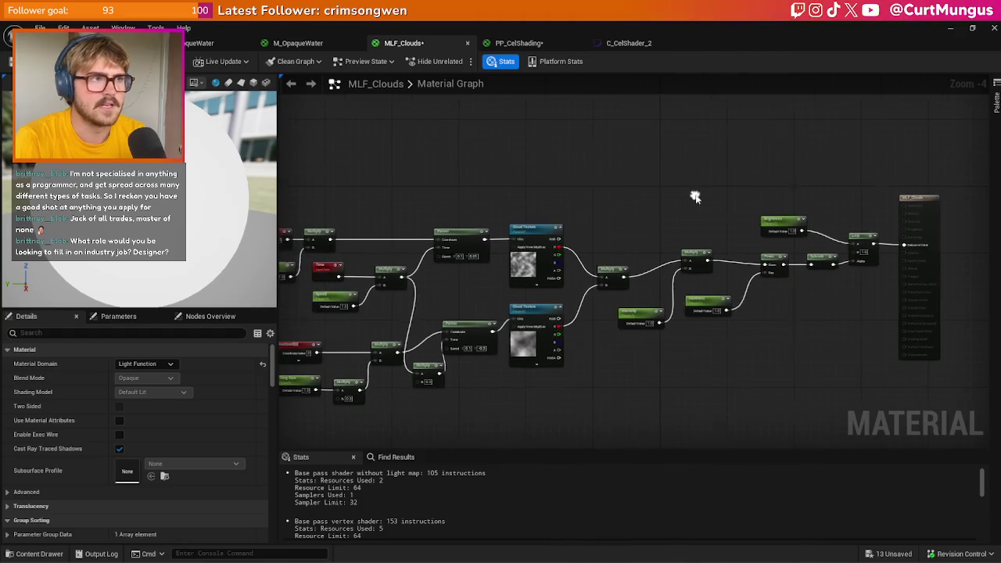
left_click(102, 44)
scroll(491, 235, "up", 3)
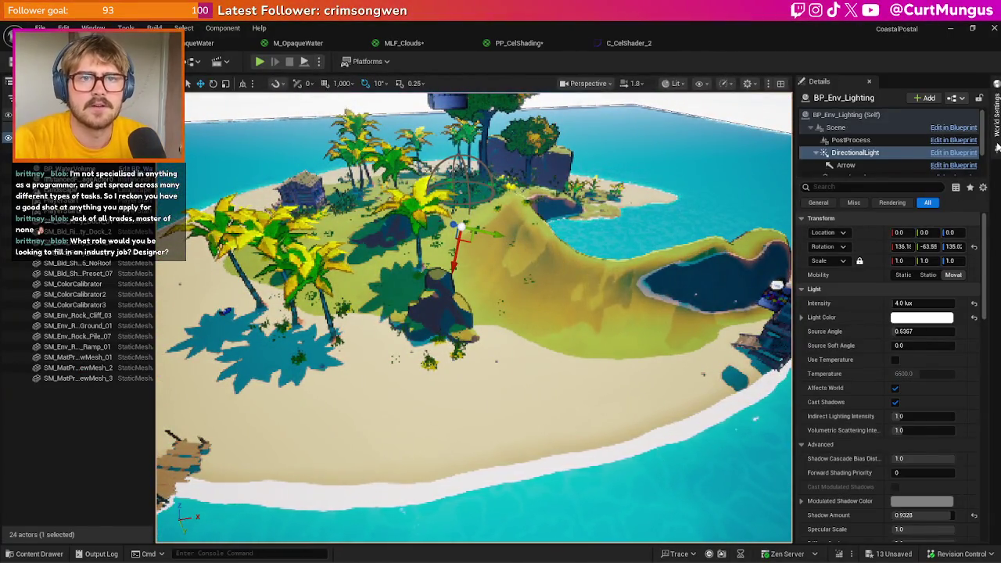
- Filter PostProcess for 'render', set the cel-shading material weight to 0, and inspect the plain island
left_click(864, 137)
left_click(843, 188)
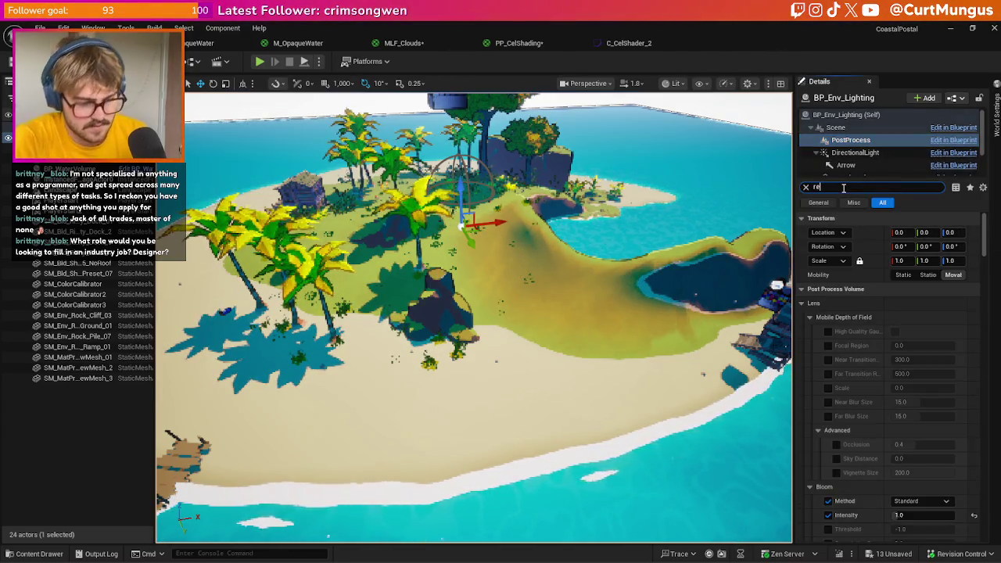
type("render")
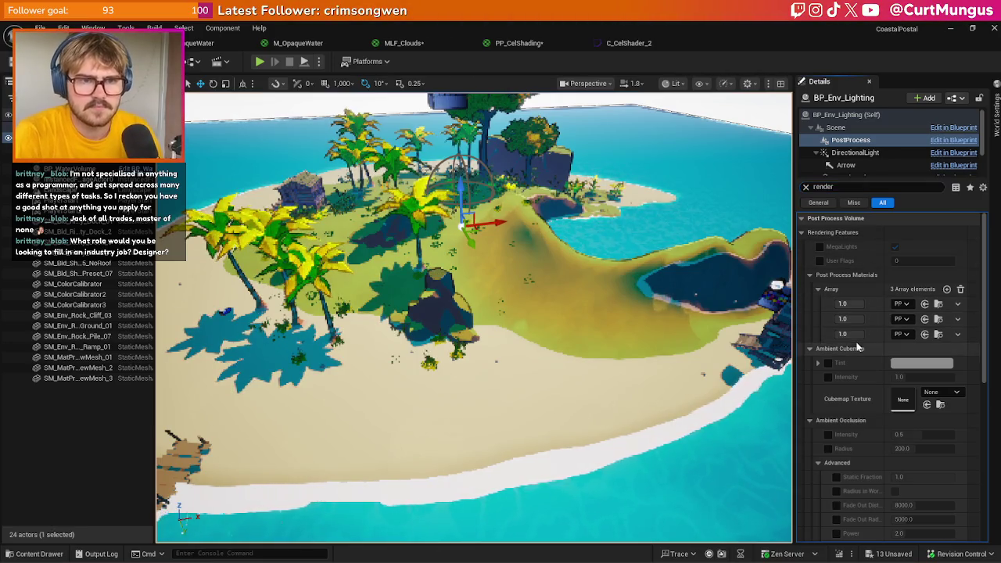
type("0")
key("Return")
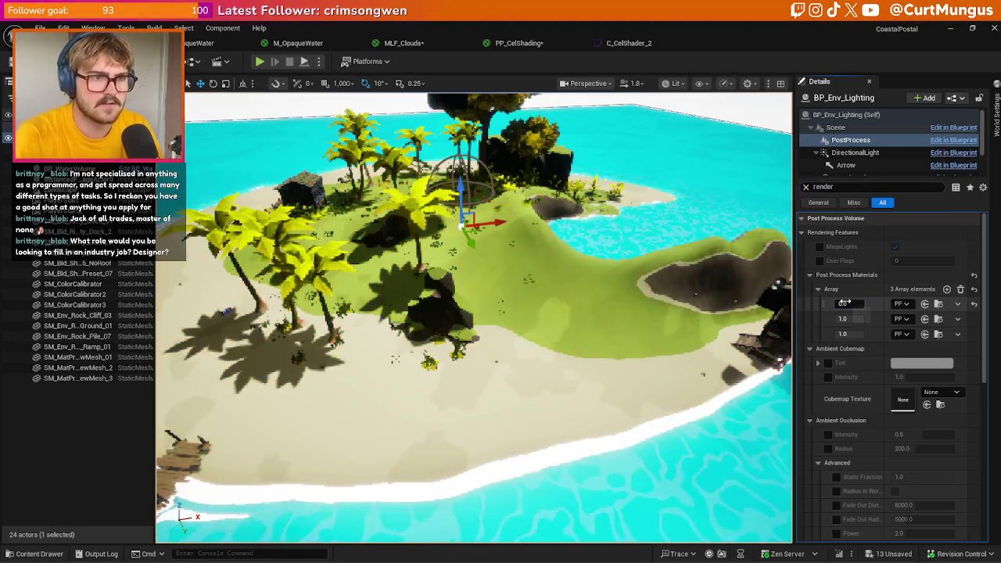
left_click_drag(588, 234, 560, 291)
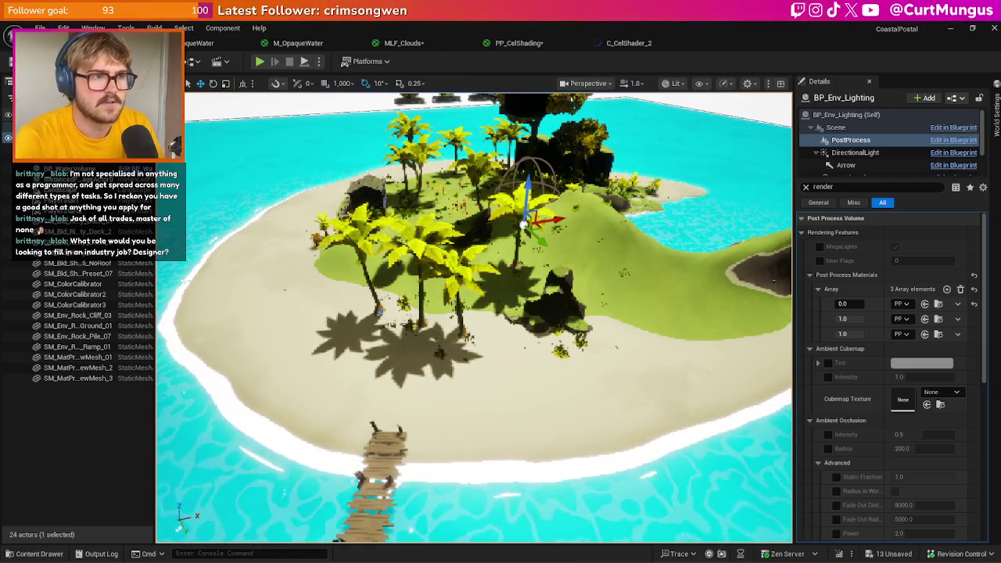
mouse_move(360, 469)
left_mouse_down()
mouse_move(375, 465)
mouse_move(357, 461)
mouse_move(379, 459)
mouse_move(277, 451)
left_mouse_up()
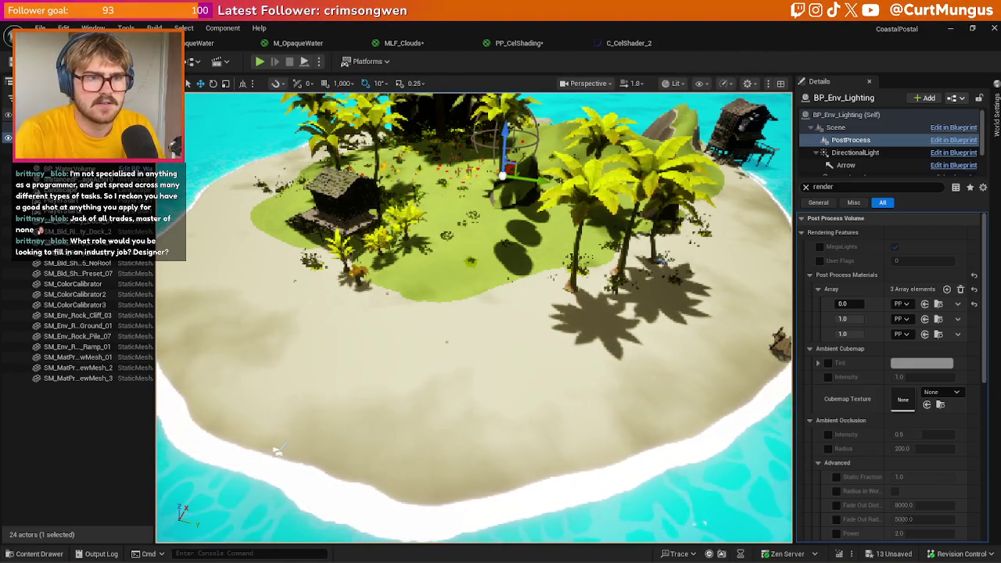
scroll(277, 452, "down", 3)
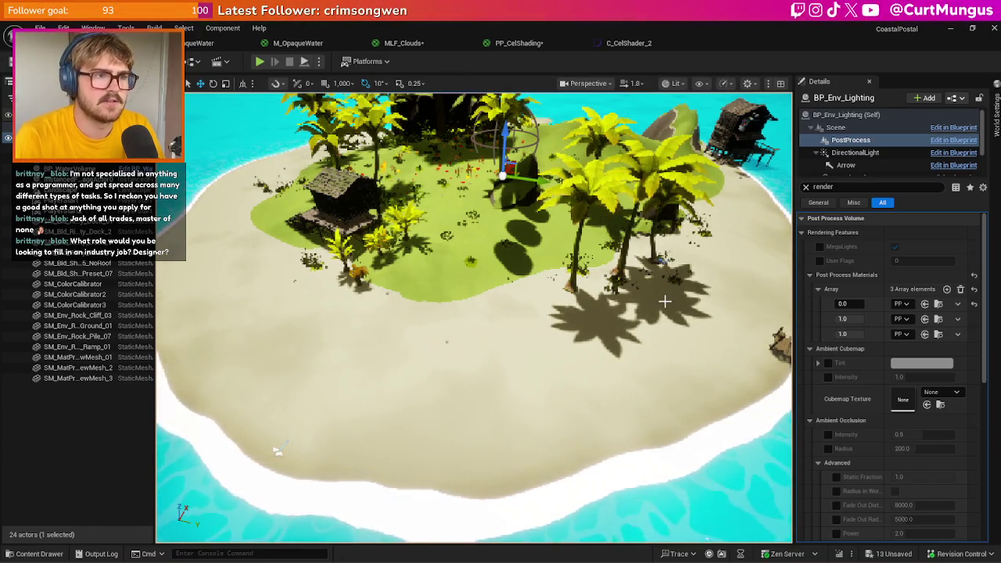
scroll(268, 450, "down", 3)
left_click_drag(643, 297, 618, 250)
scroll(523, 295, "up", 4)
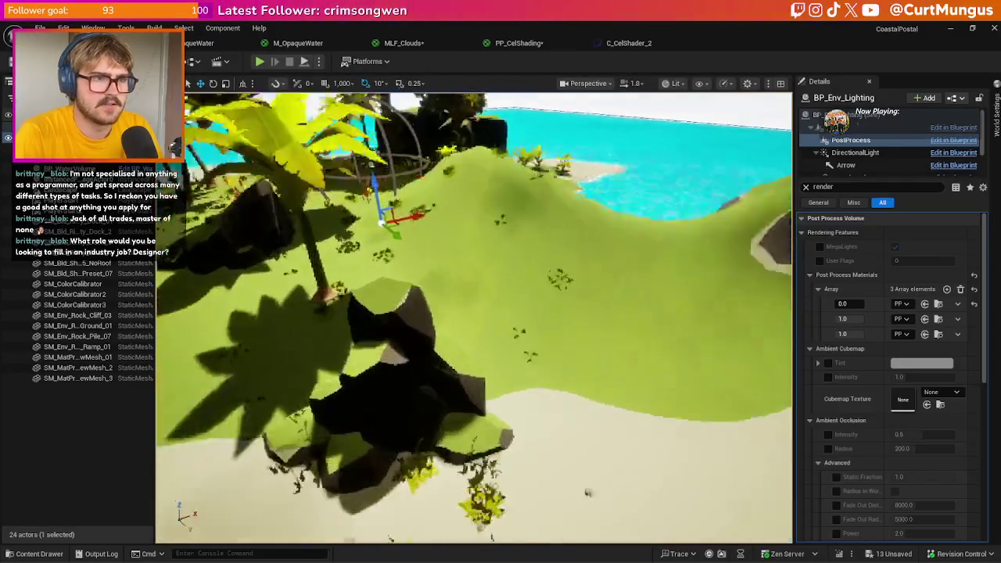
scroll(474, 316, "down", 6)
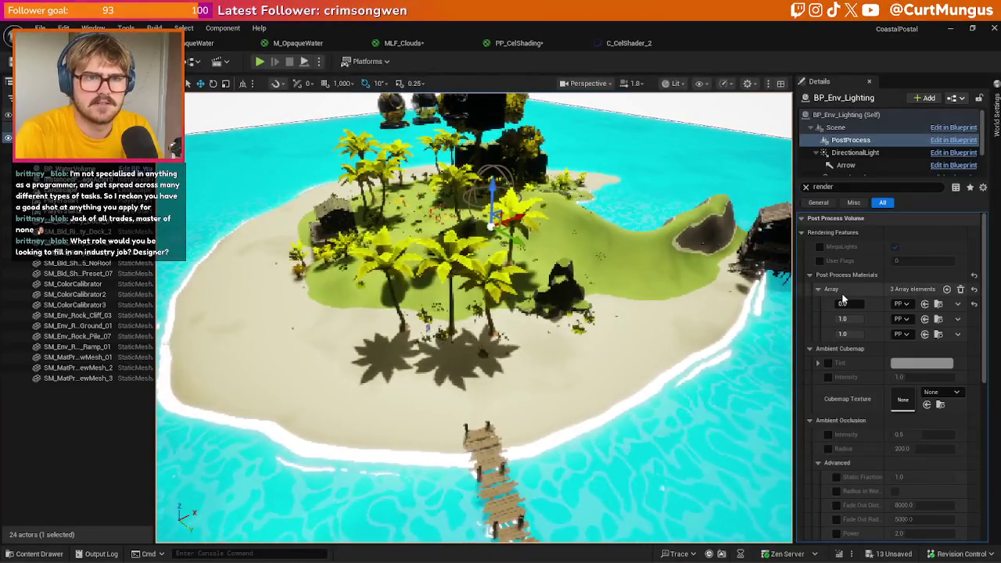
- Try cel-shading blend weights of 1, 0.76 and 0.5, ending back at 1.0
type("1")
key("Return")
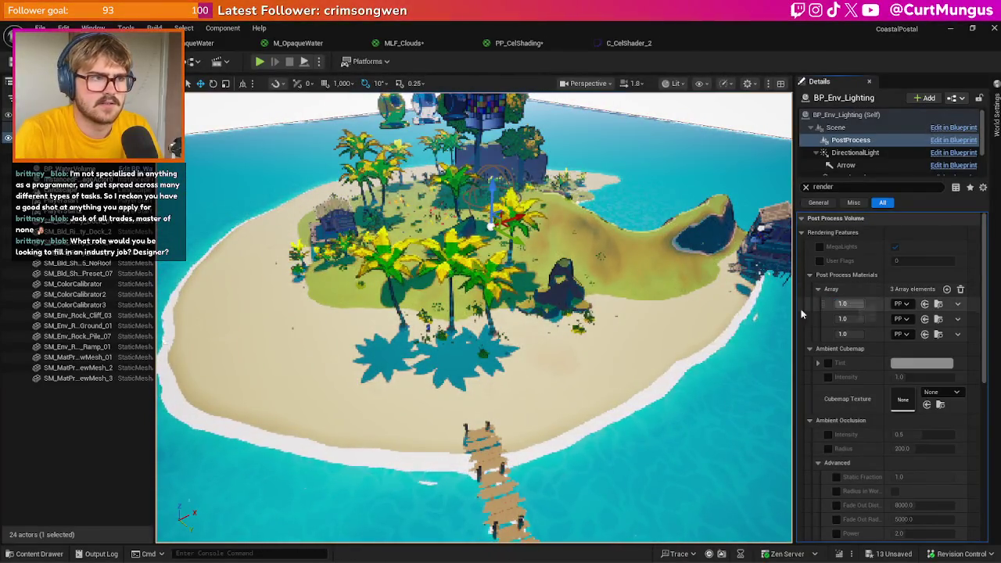
left_click_drag(849, 303, 829, 304)
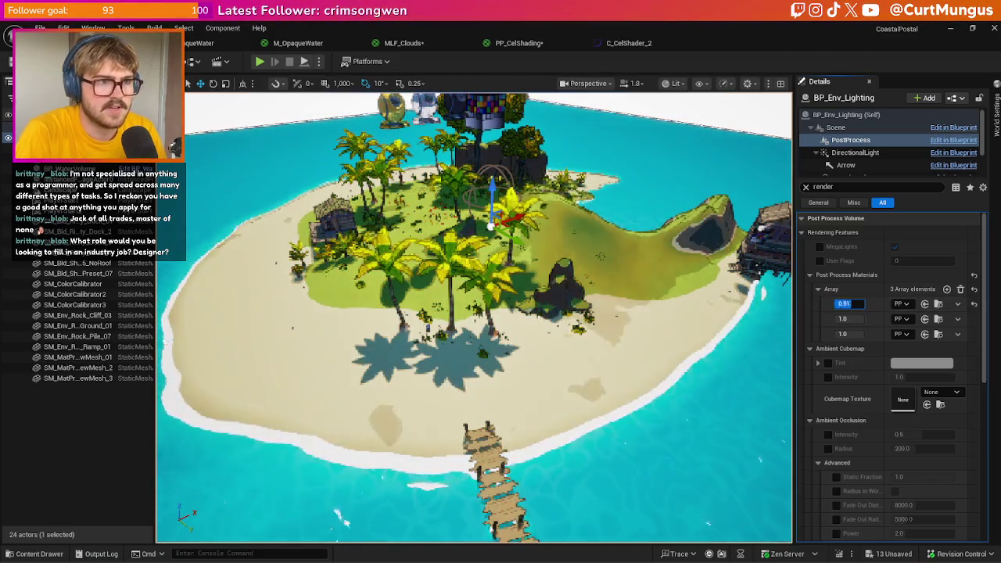
type("0.5")
key("Return")
type("1")
key("Return")
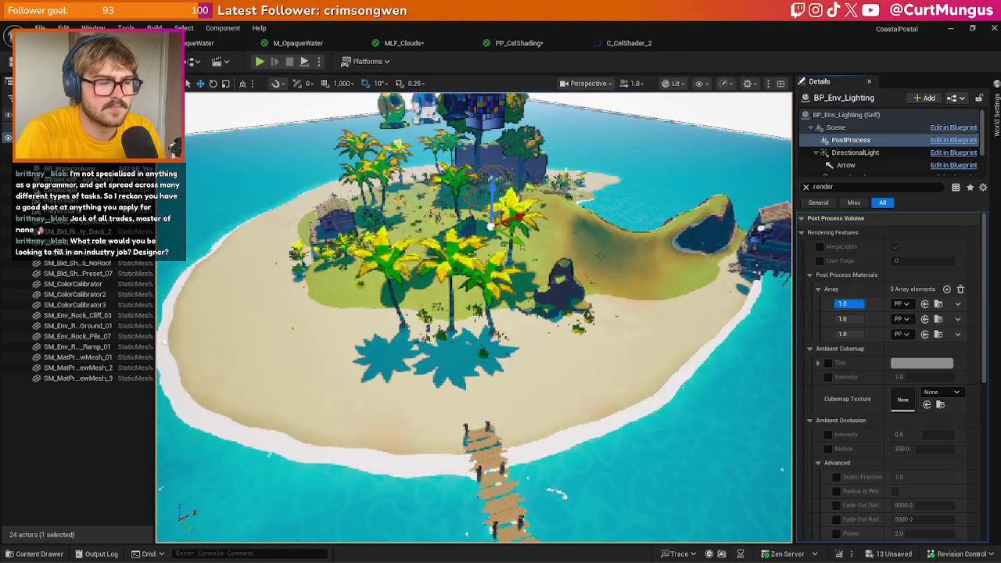
mouse_move(782, 323)
left_mouse_down()
mouse_move(754, 311)
mouse_move(752, 328)
mouse_move(597, 325)
left_mouse_up()
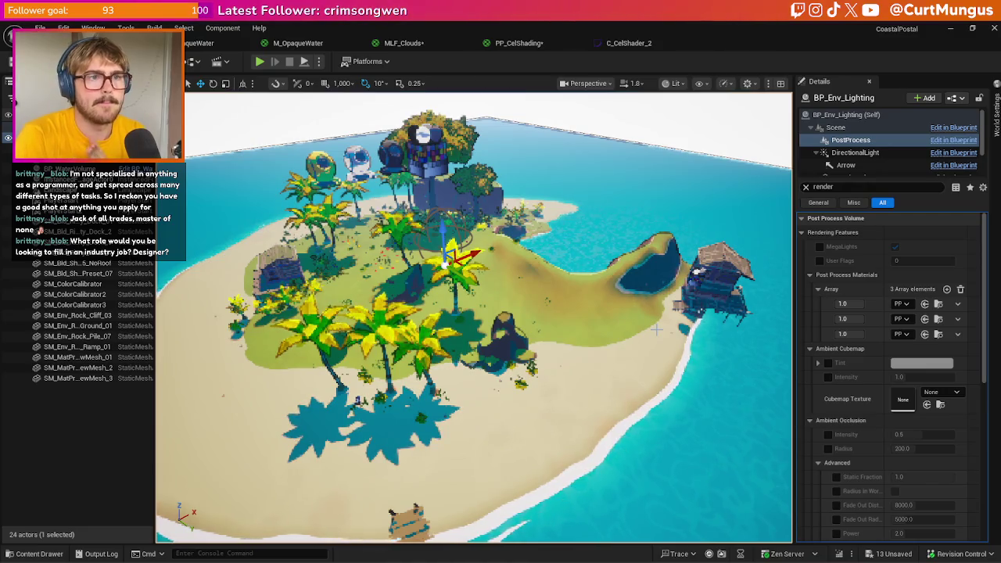
- Connect Scene Luminance to PP_CelShading's Emissive Color and view the greyscale island
left_click(518, 43)
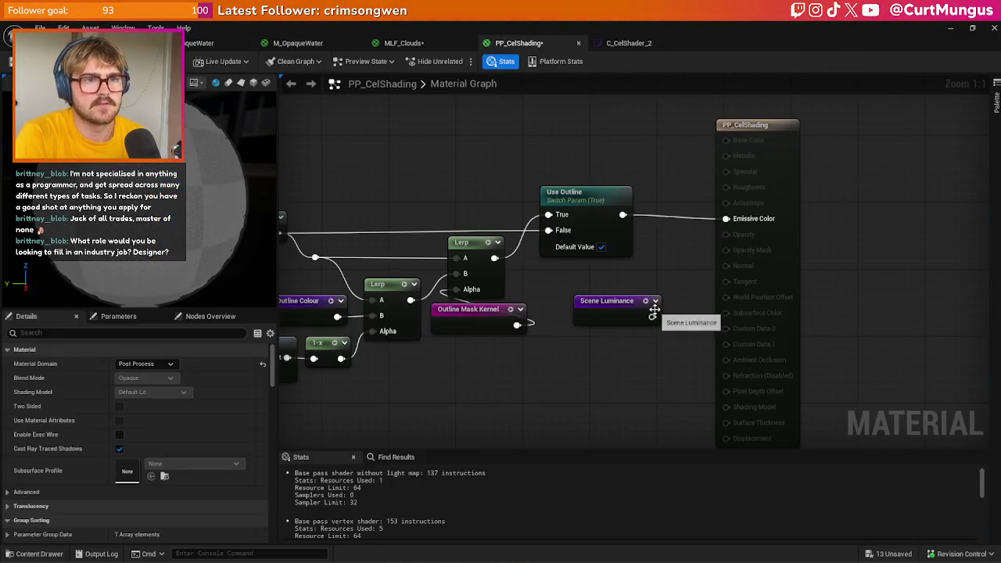
double_click(651, 314)
scroll(431, 157, "down", 4)
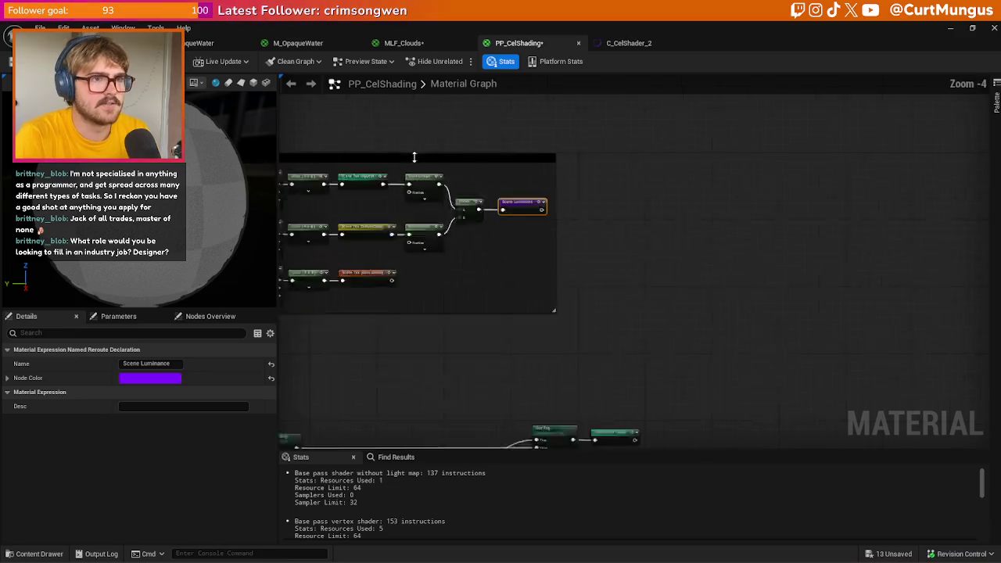
scroll(661, 297, "up", 2)
scroll(662, 259, "down", 4)
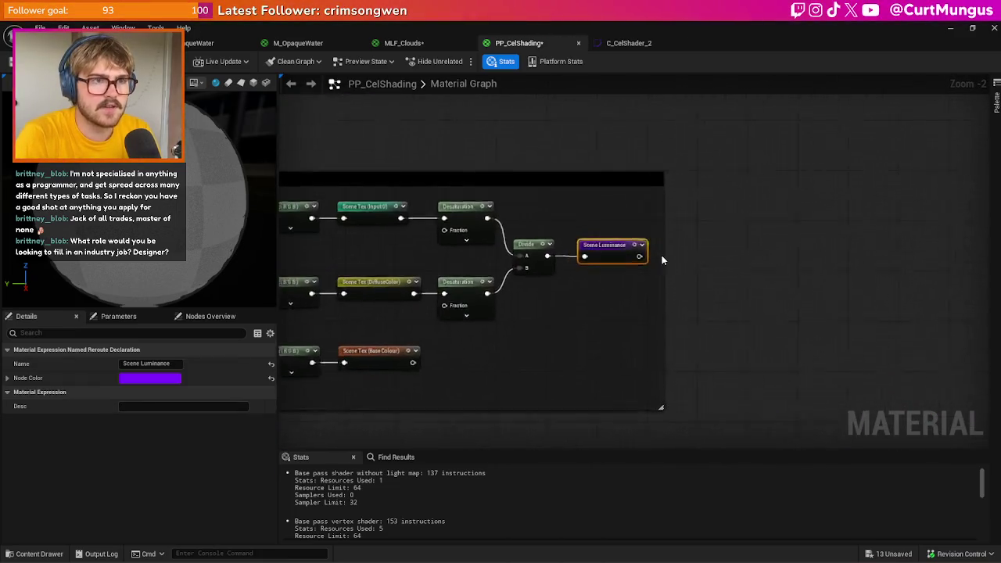
scroll(544, 271, "up", 6)
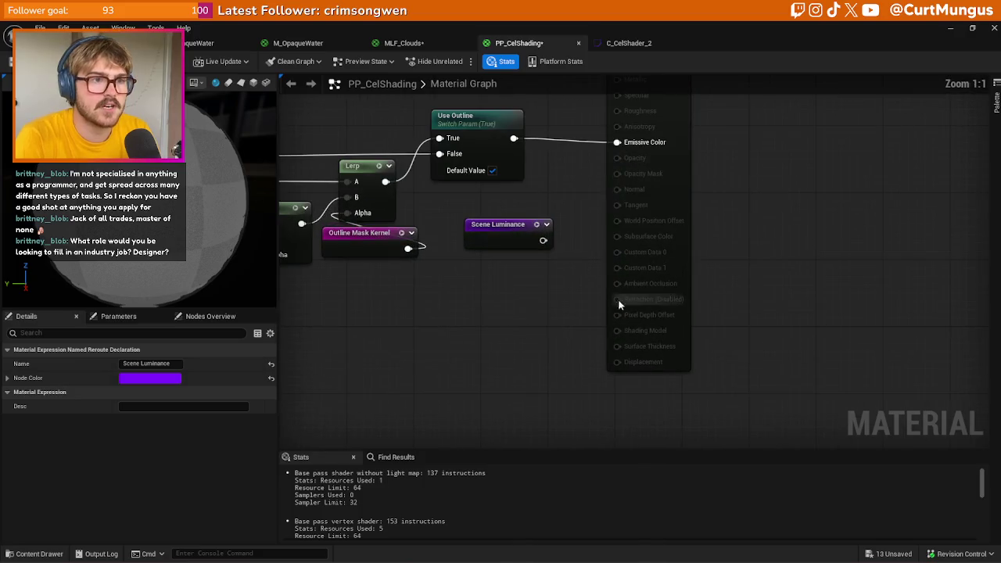
mouse_move(550, 305)
left_mouse_down()
mouse_move(587, 311)
mouse_move(635, 208)
left_mouse_up()
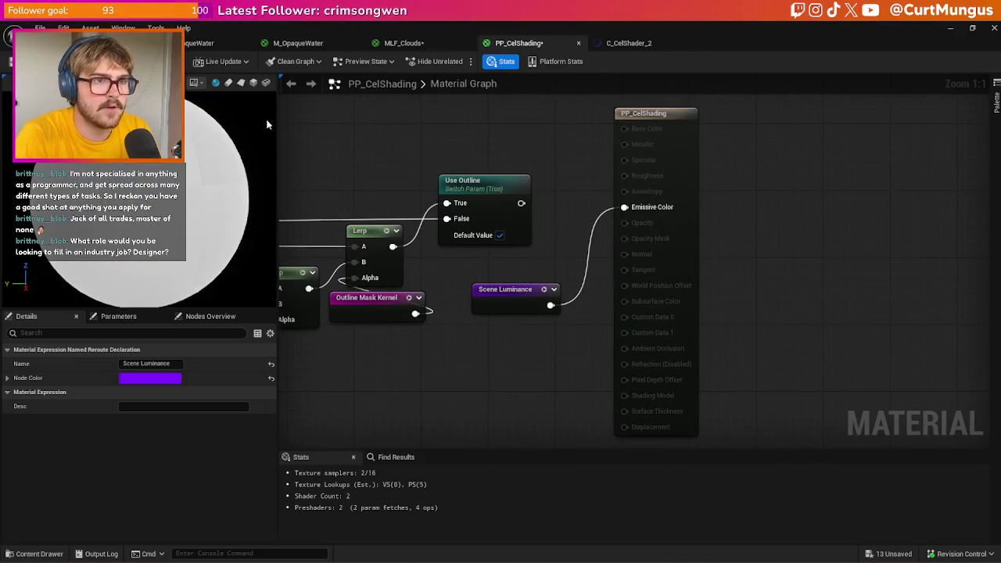
left_click(94, 43)
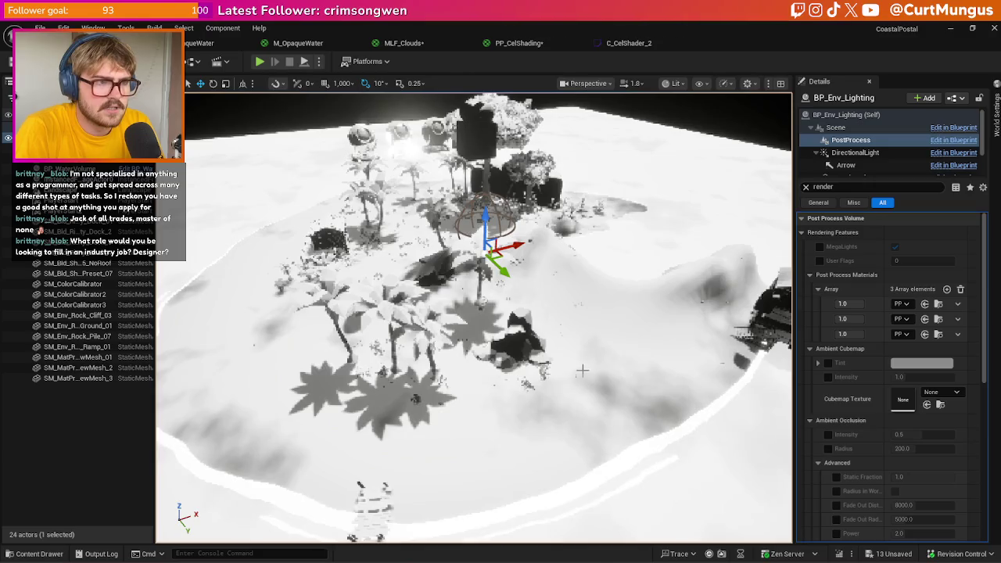
scroll(474, 317, "up", 5)
scroll(474, 317, "down", 5)
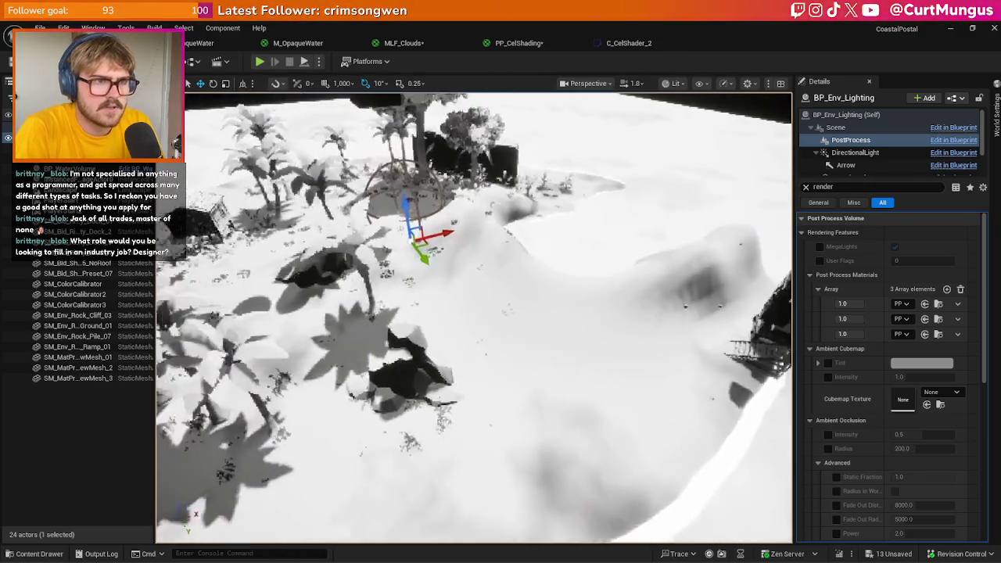
scroll(472, 403, "up", 5)
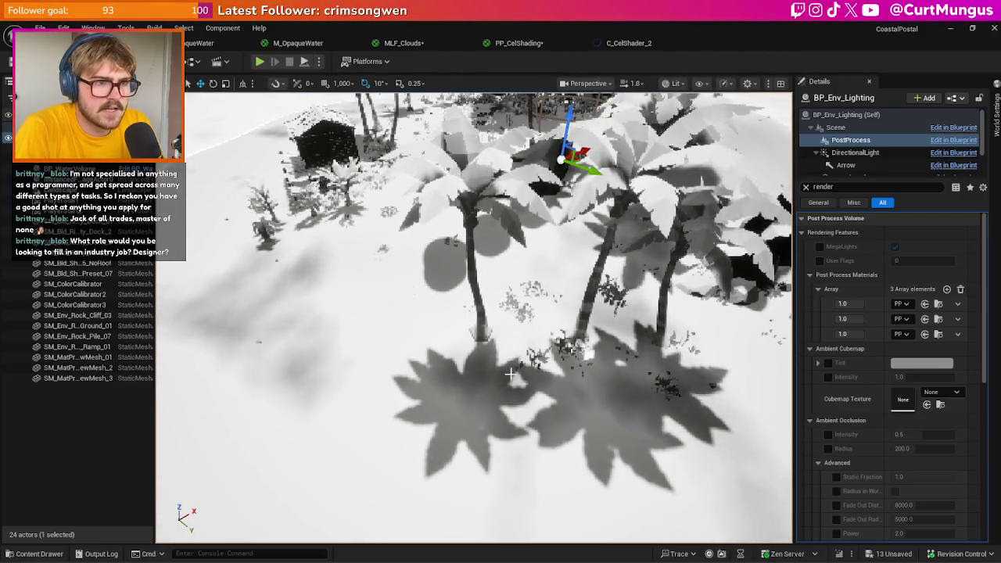
scroll(463, 406, "down", 3)
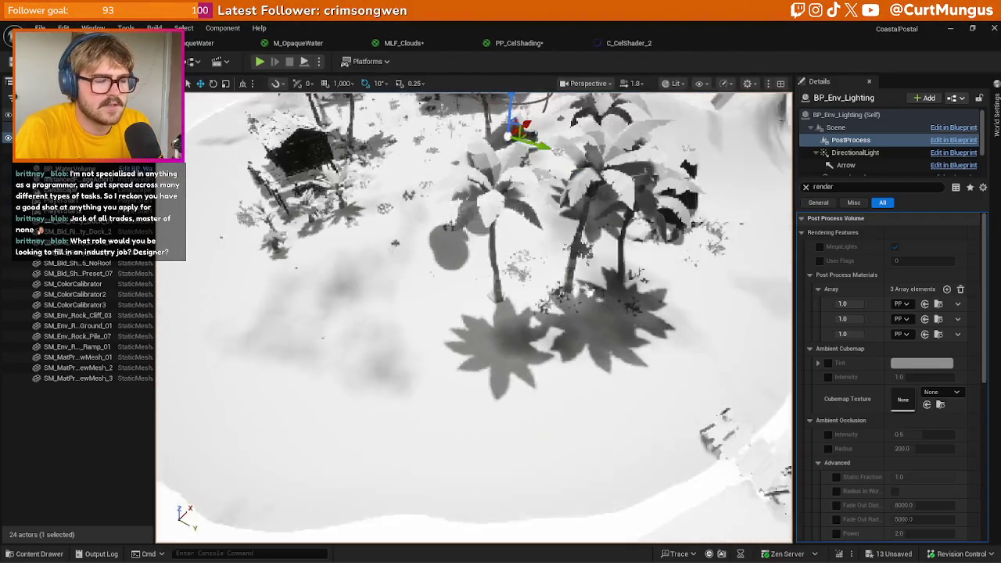
mouse_move(469, 313)
left_mouse_down()
mouse_move(547, 337)
mouse_move(563, 369)
mouse_move(603, 381)
mouse_move(589, 407)
left_mouse_up()
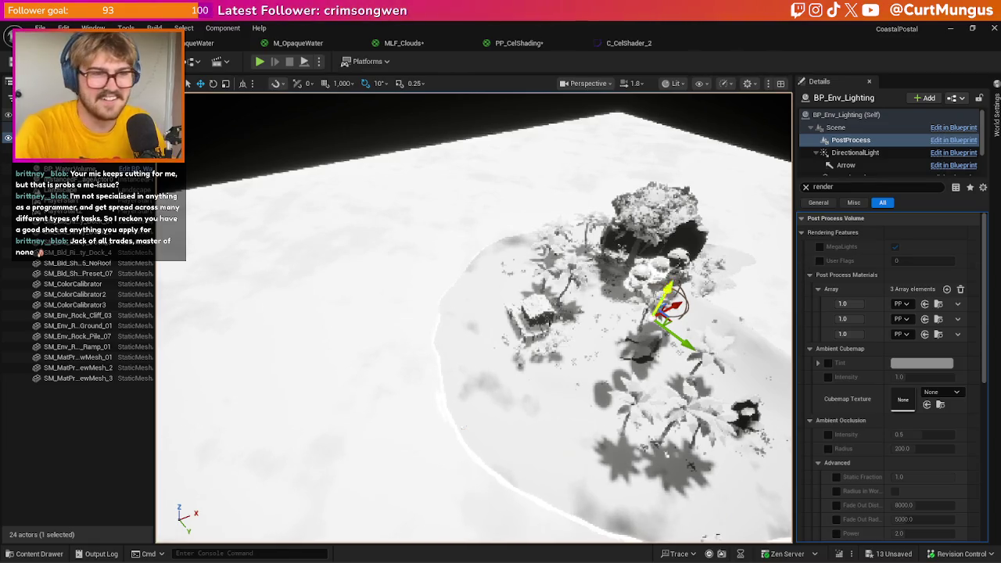
key("w")
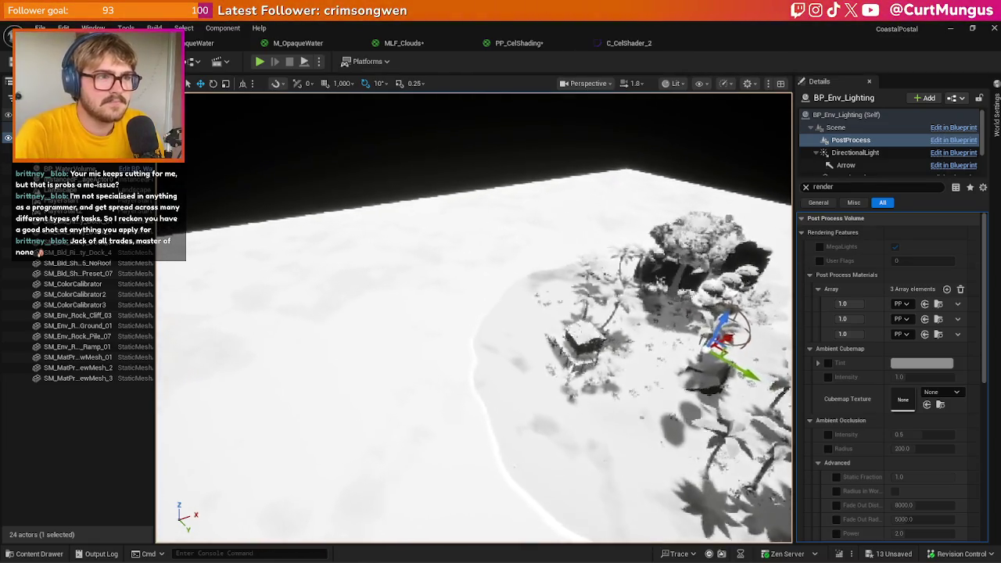
key("s")
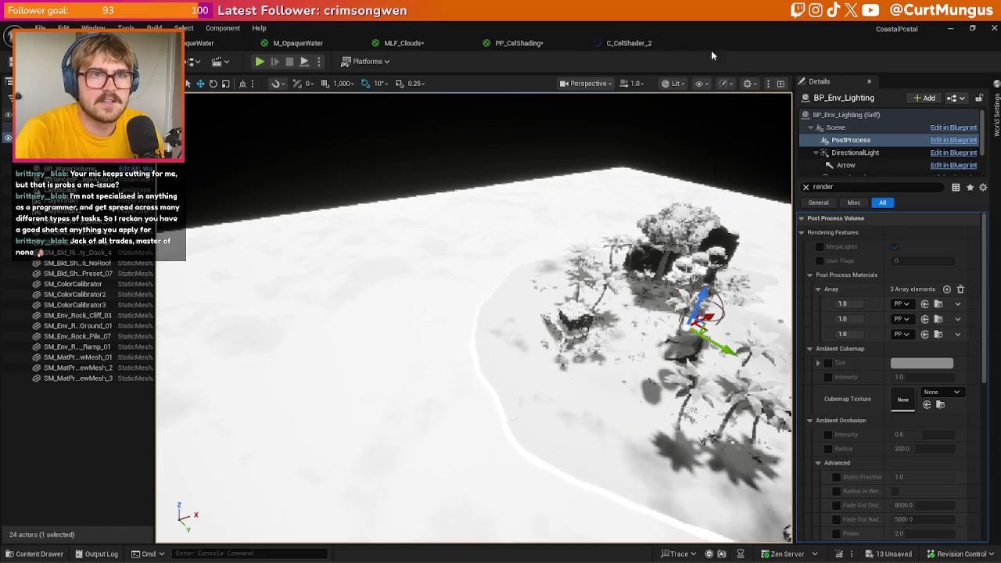
- Wire Use Outline into PP_CelShading's Emissive Color and fly around the full-colour island
left_click(520, 44)
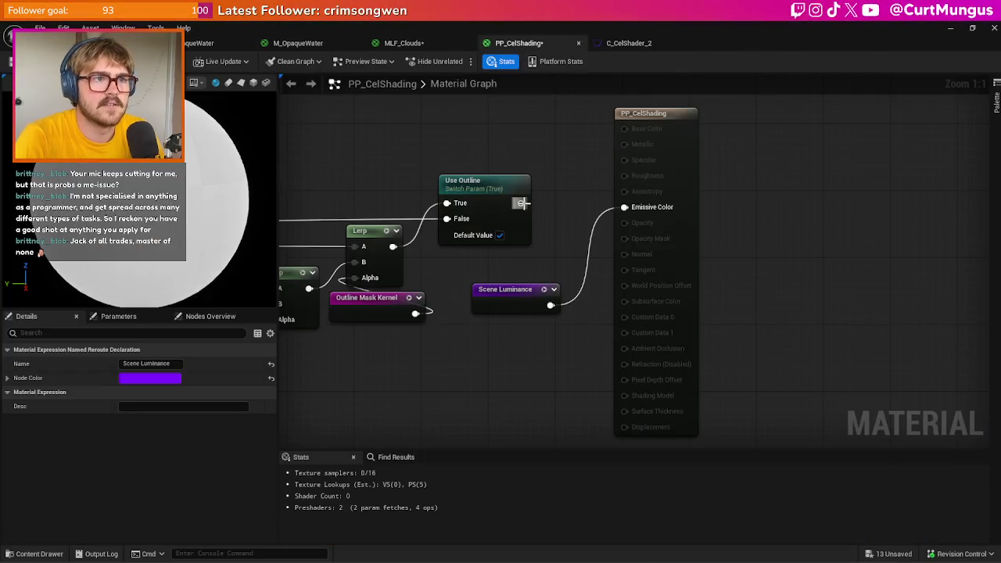
left_click_drag(641, 211, 642, 210)
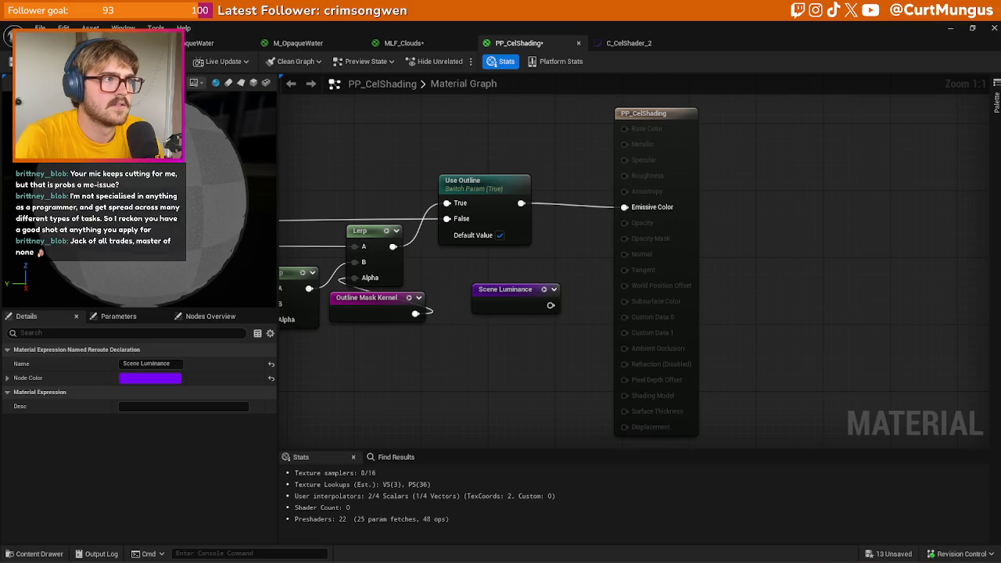
key("ctrl+Tab")
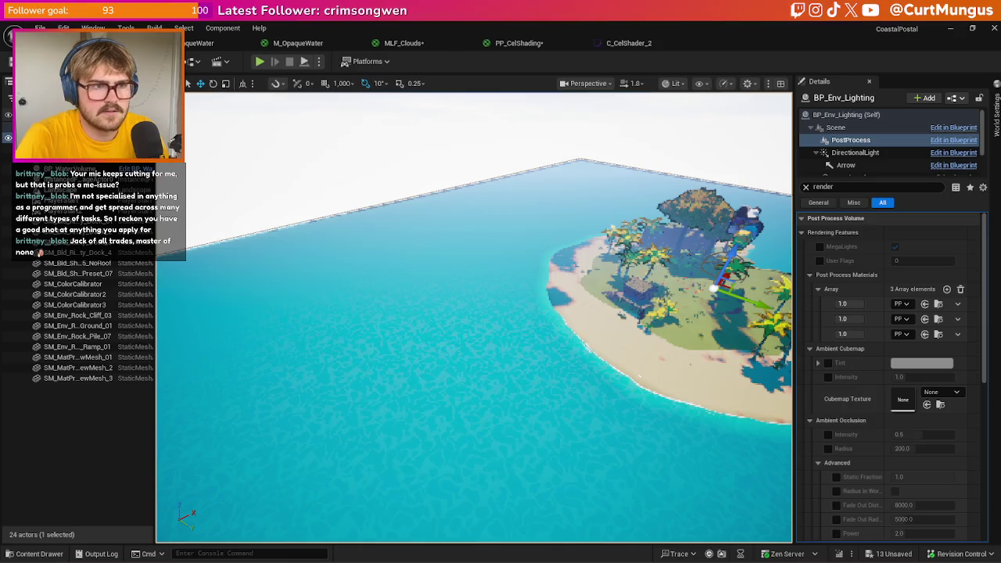
key("w")
key("s")
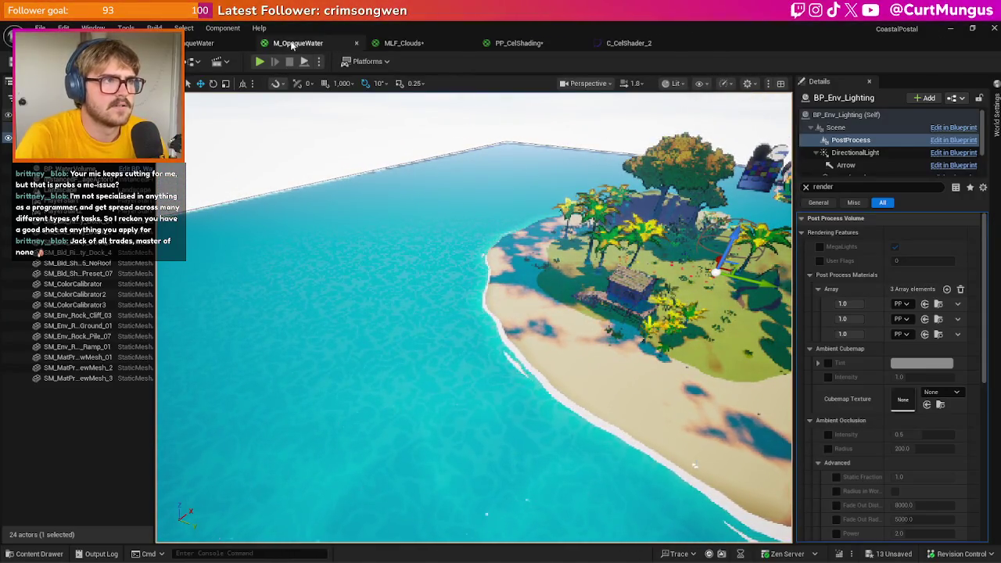
left_click(297, 43)
- Break M_OpaqueWater's Final Colour link into Emissive Color and inspect the fainter water in the level
scroll(479, 215, "down", 5)
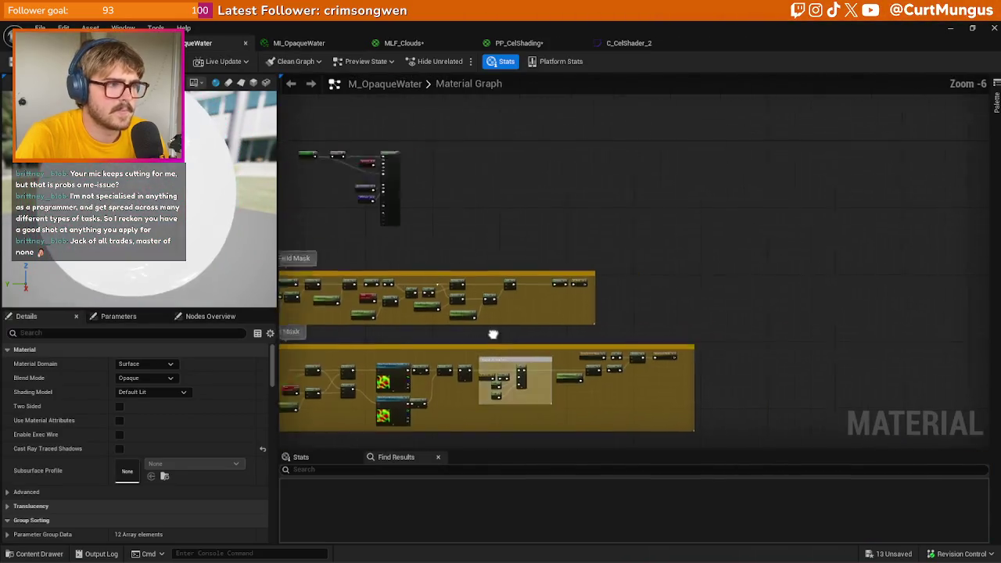
key("Home")
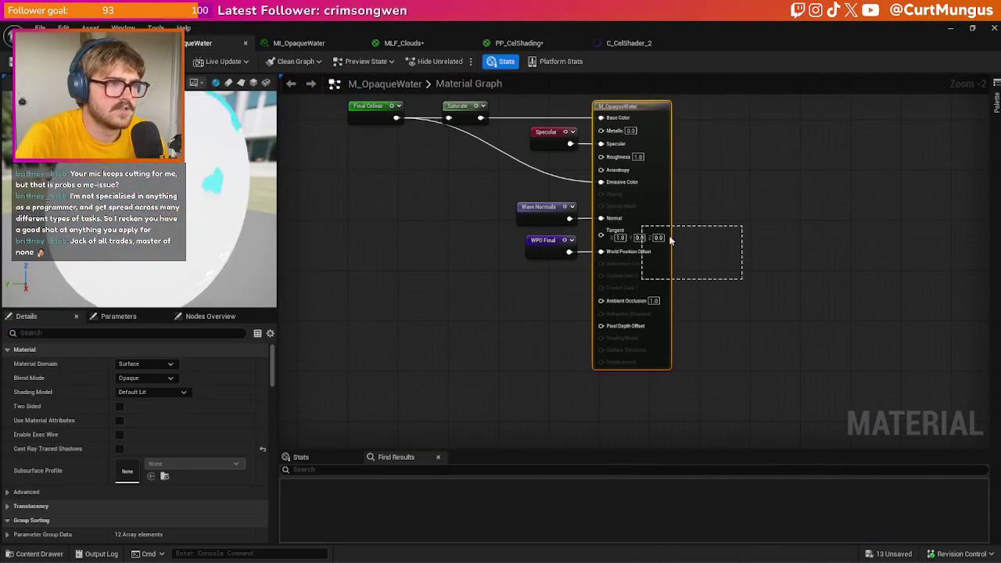
left_click(624, 214, "alt")
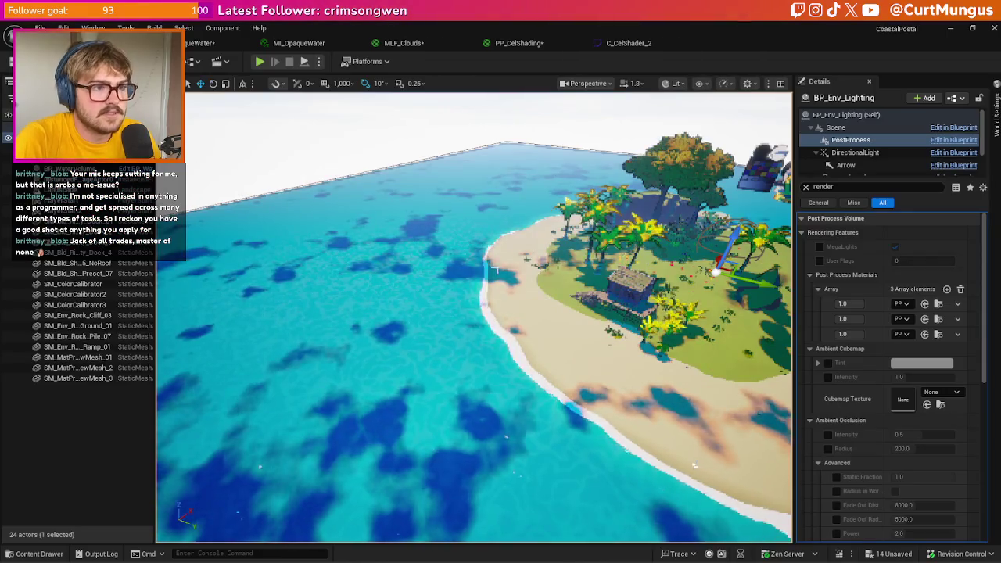
scroll(474, 316, "up", 3)
mouse_move(473, 317)
left_mouse_down()
mouse_move(461, 278)
mouse_move(383, 270)
mouse_move(487, 277)
left_mouse_up()
left_click(299, 43)
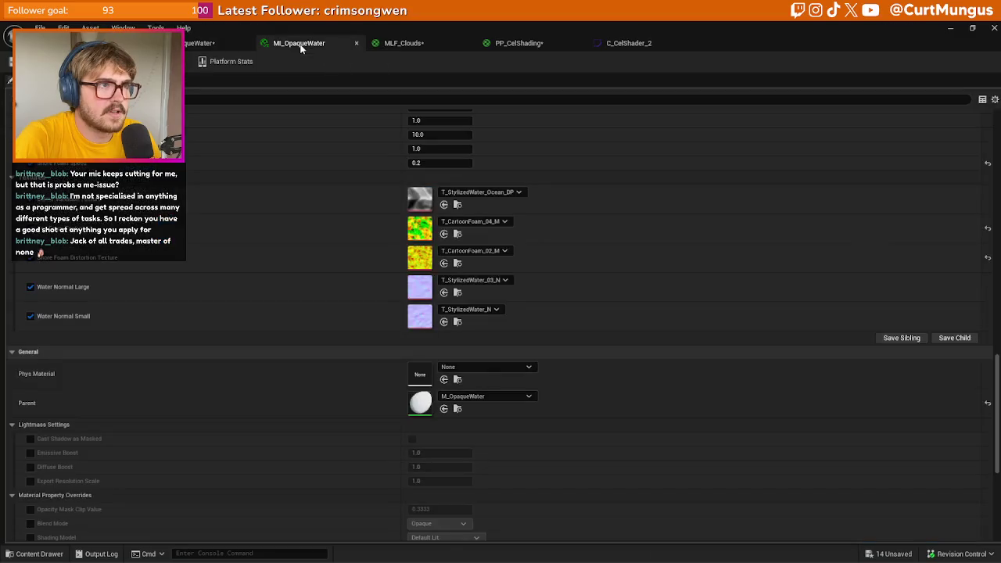
left_click(208, 42)
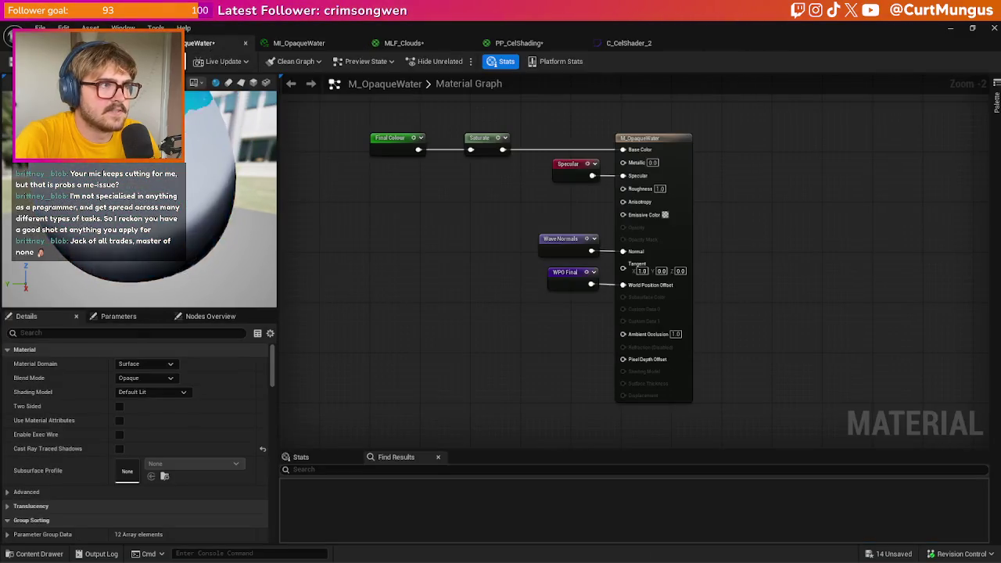
left_click(118, 43)
mouse_move(477, 479)
left_mouse_down()
mouse_move(690, 467)
mouse_move(709, 479)
left_mouse_up()
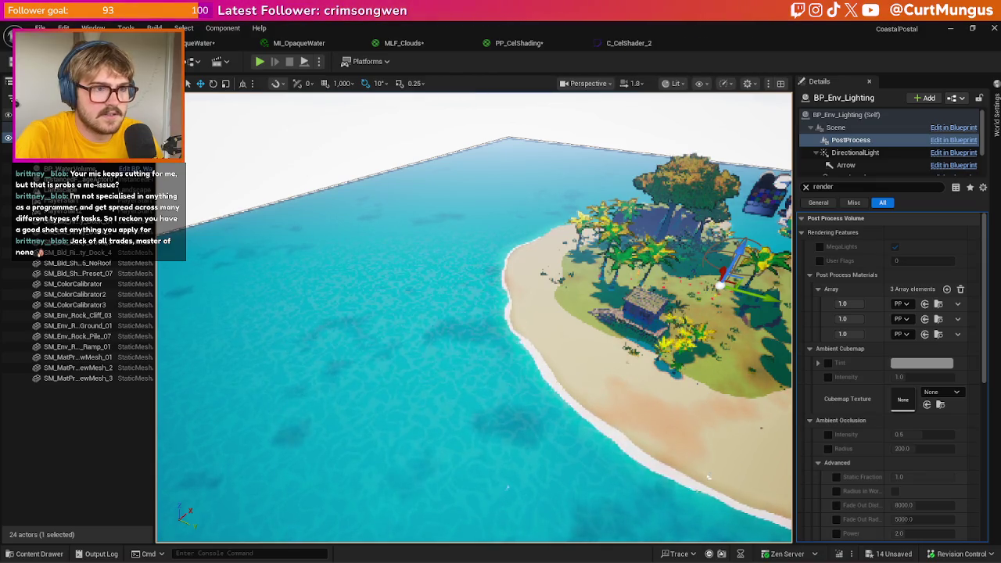
- Review the island from overview and low shoreline angles, then bring up the C_CelShader_2 curve
left_click_drag(708, 477, 708, 524)
mouse_move(516, 392)
left_mouse_down()
mouse_move(515, 367)
mouse_move(515, 393)
left_mouse_up()
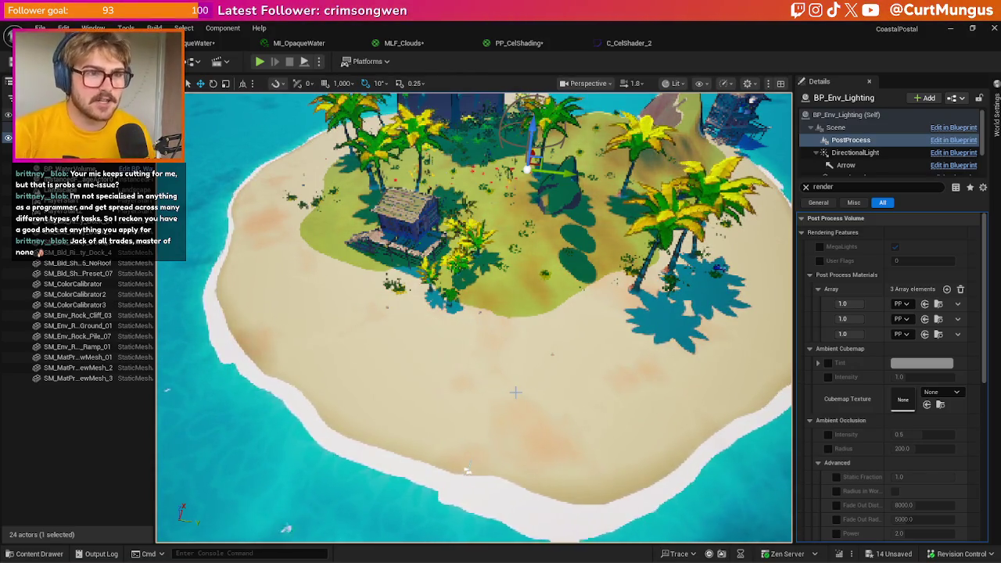
scroll(337, 307, "down", 5)
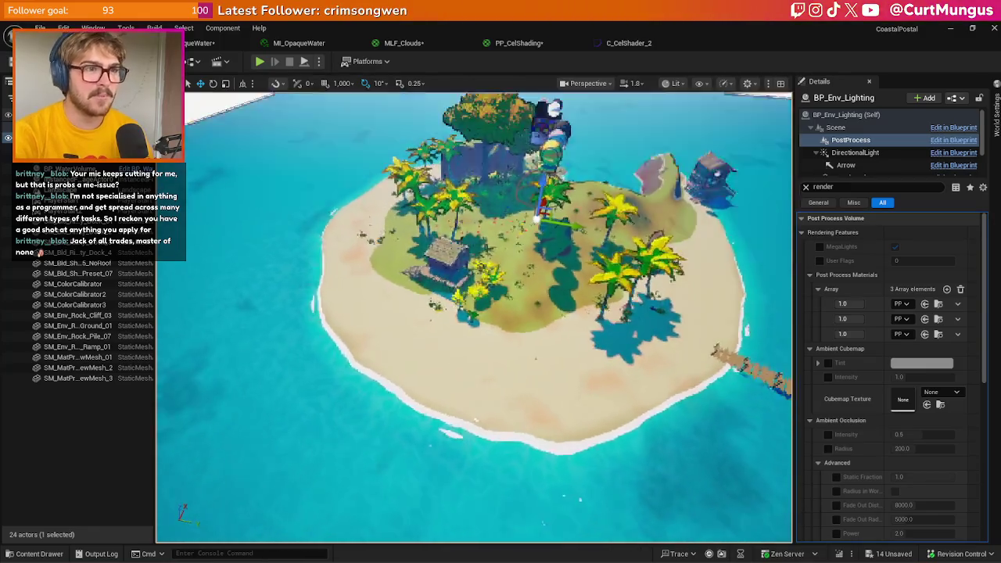
scroll(337, 307, "up", 8)
mouse_move(474, 317)
left_mouse_down()
mouse_move(430, 301)
mouse_move(470, 309)
mouse_move(462, 336)
left_mouse_up()
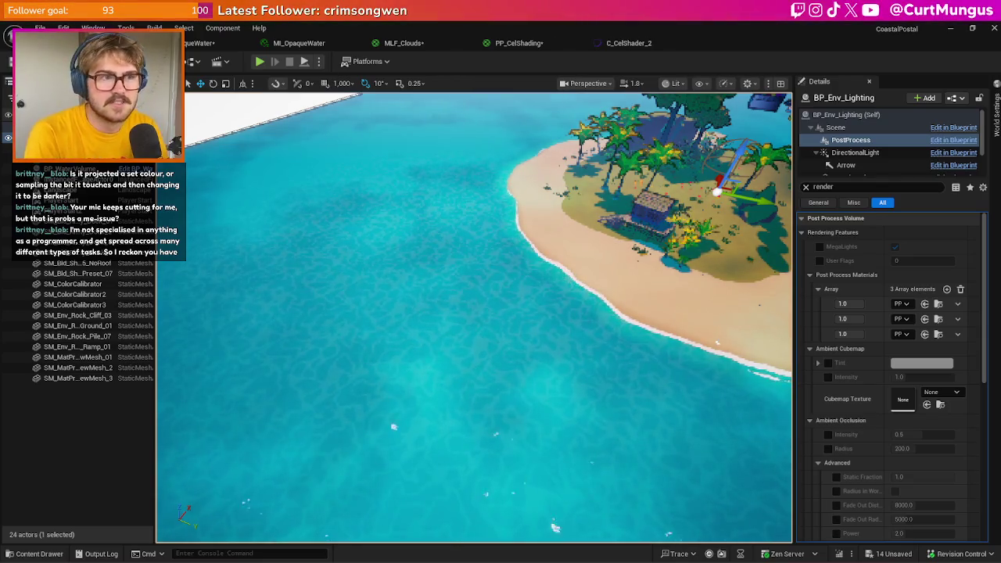
left_click_drag(734, 319, 782, 282)
mouse_move(686, 284)
left_mouse_down()
mouse_move(690, 324)
mouse_move(686, 284)
left_mouse_up()
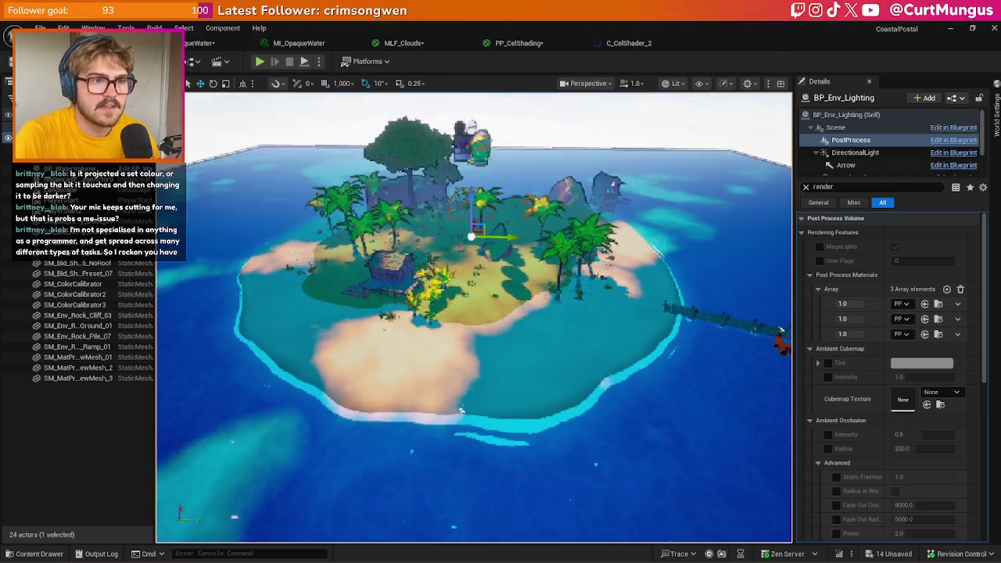
left_click_drag(461, 411, 628, 342)
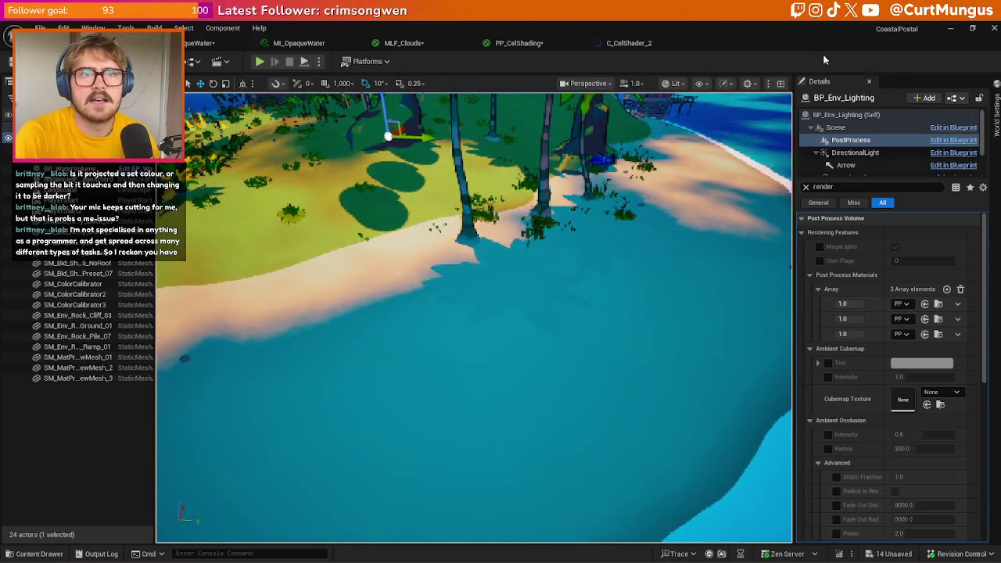
left_click(629, 43)
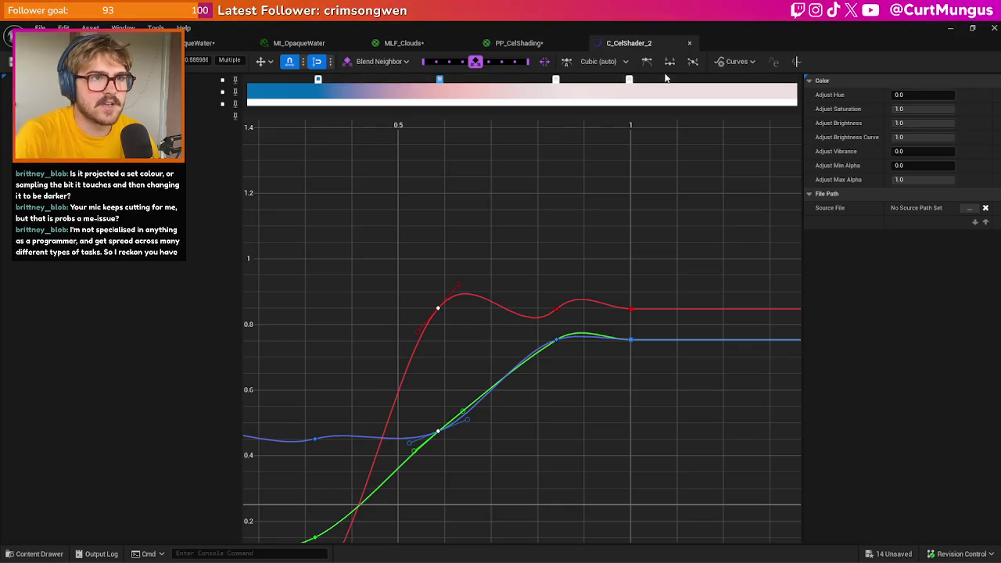
key("f")
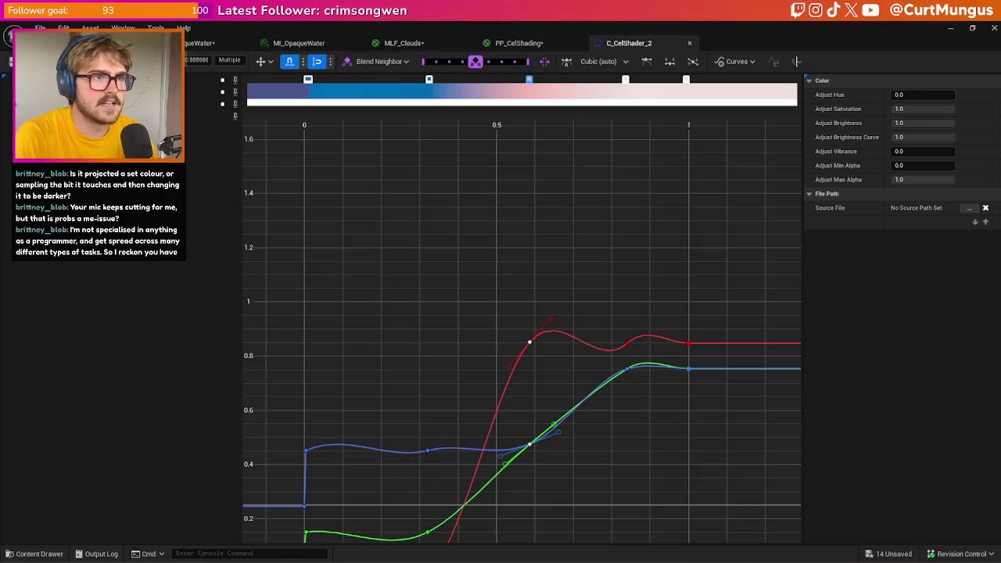
left_click(516, 43)
left_click_drag(551, 305, 625, 207)
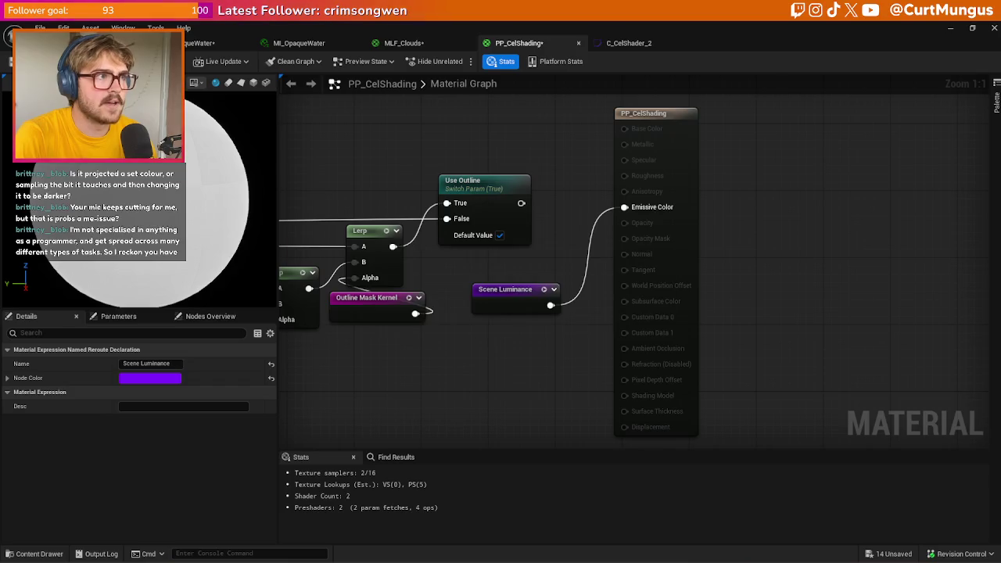
left_click(93, 43)
scroll(457, 404, "down", 10)
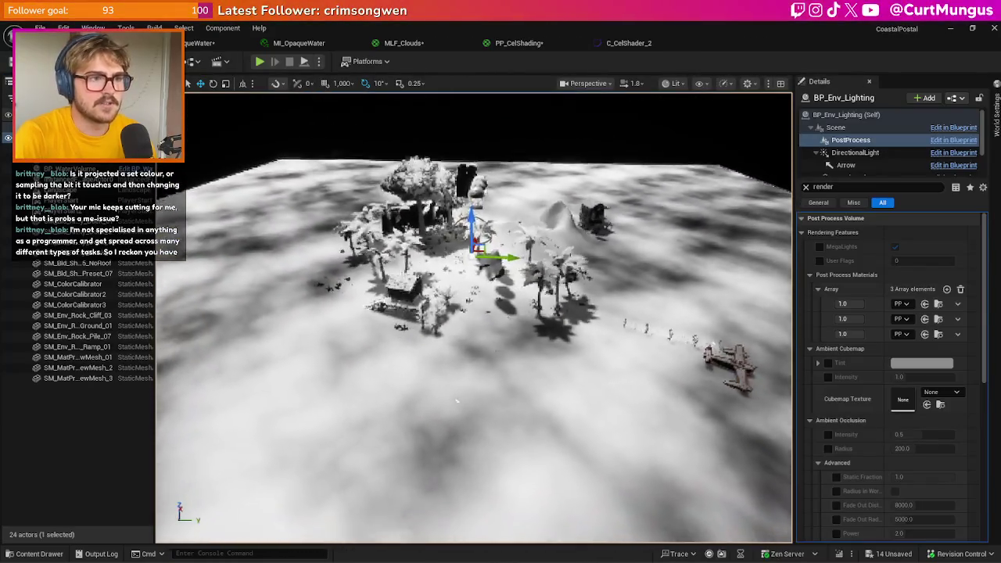
left_click_drag(487, 312, 486, 313)
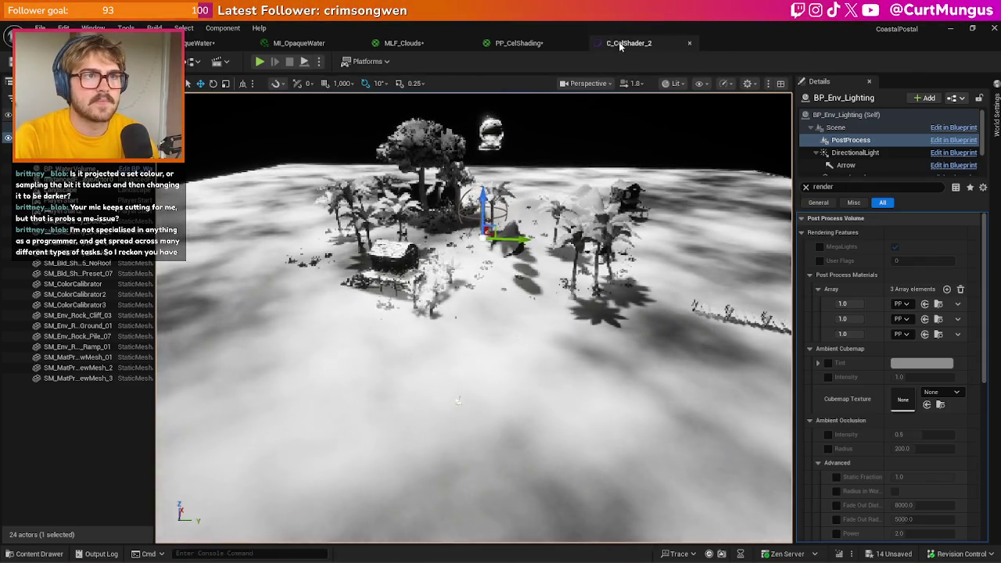
left_click(620, 43)
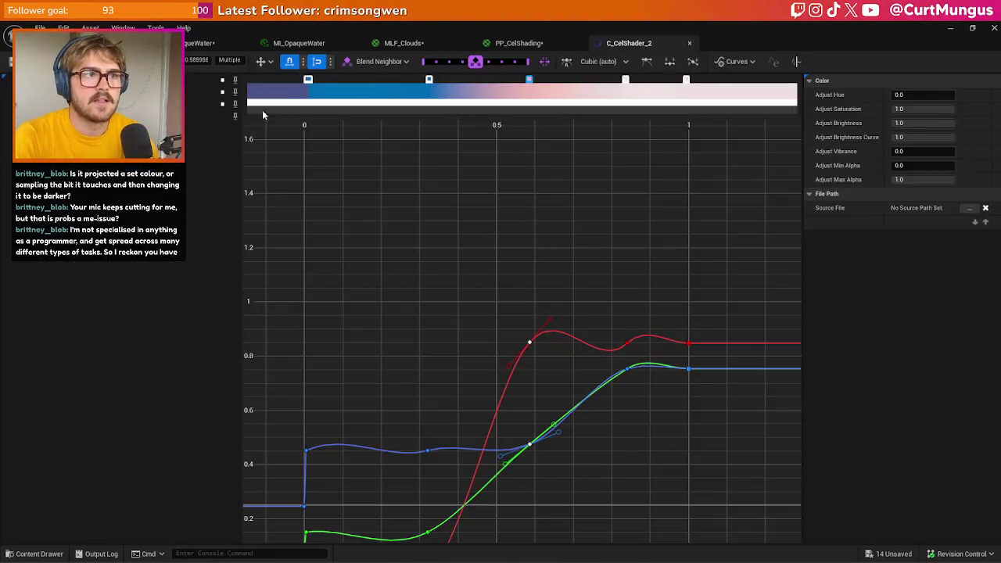
key("ctrl+Tab")
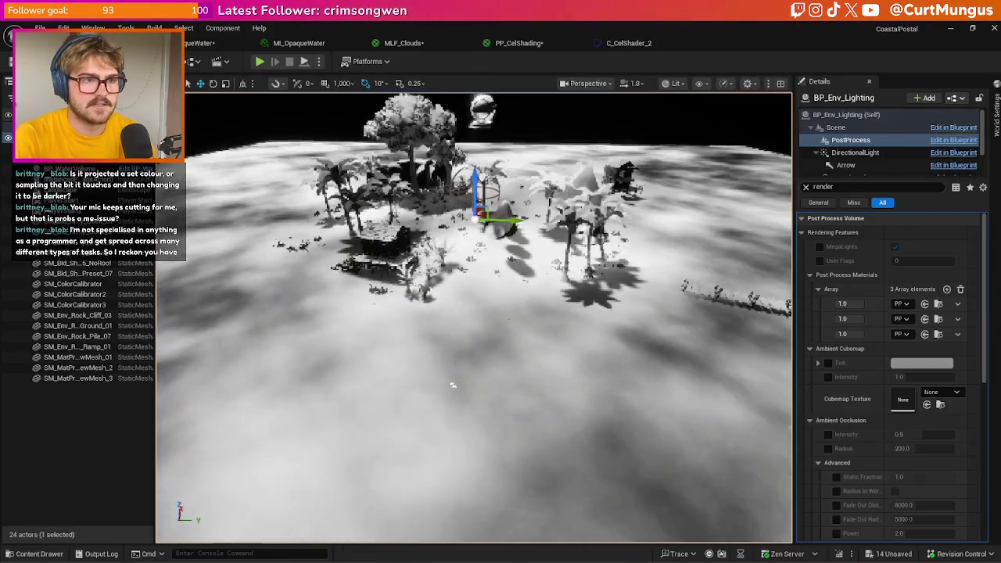
mouse_move(452, 384)
left_mouse_down()
mouse_move(438, 367)
mouse_move(469, 391)
left_mouse_up()
left_click(639, 43)
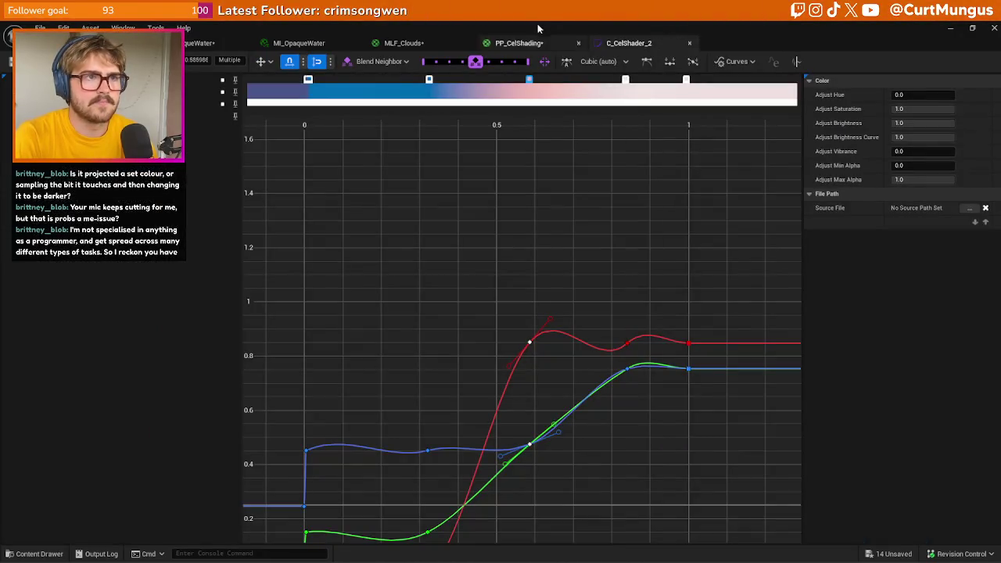
left_click(516, 44)
left_click(70, 43)
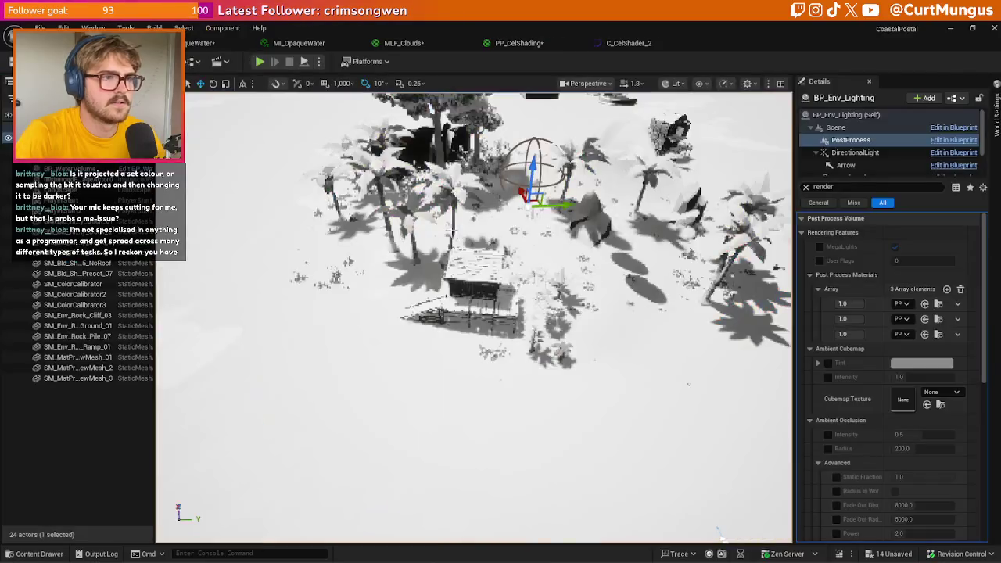
mouse_move(689, 383)
left_mouse_down()
mouse_move(701, 429)
mouse_move(682, 535)
left_mouse_up()
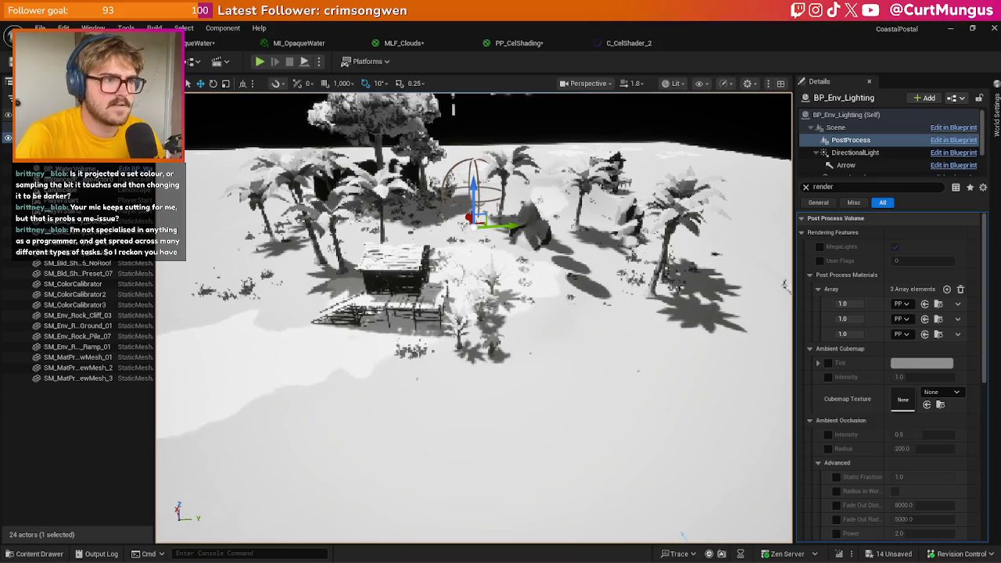
mouse_move(681, 534)
left_mouse_down()
mouse_move(786, 269)
mouse_move(766, 375)
mouse_move(751, 325)
left_mouse_up()
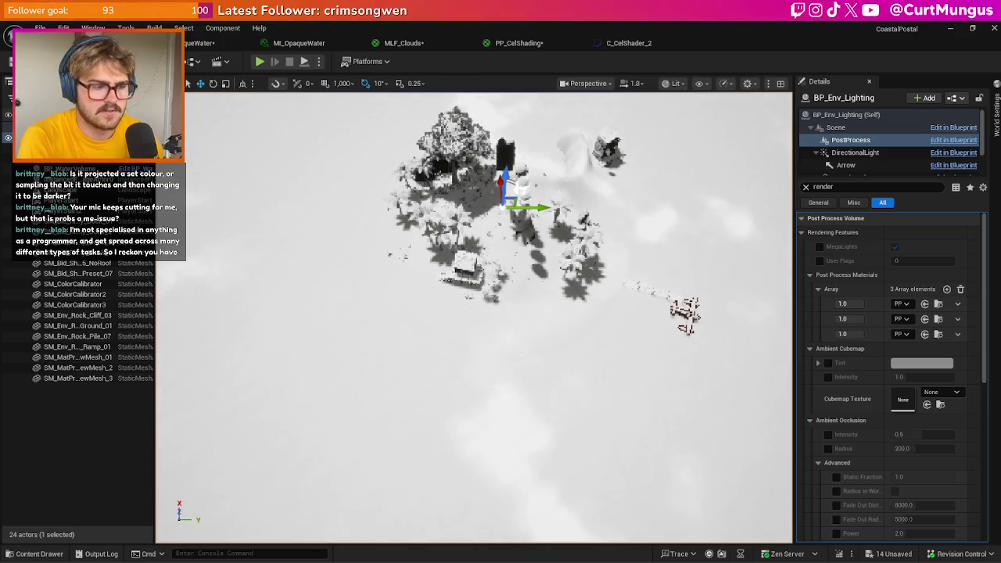
left_click_drag(474, 317, 474, 282)
key("f")
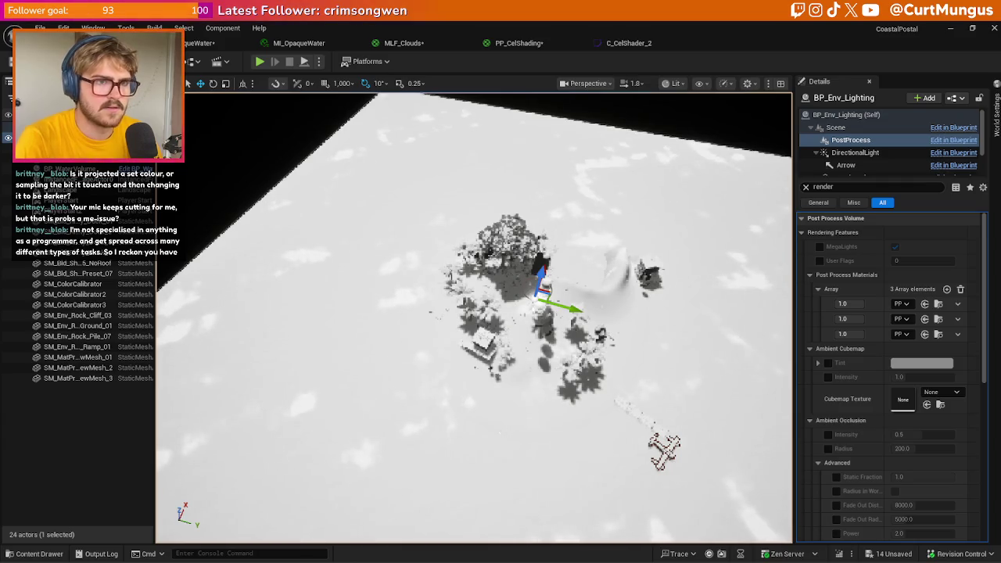
scroll(459, 521, "up", 10)
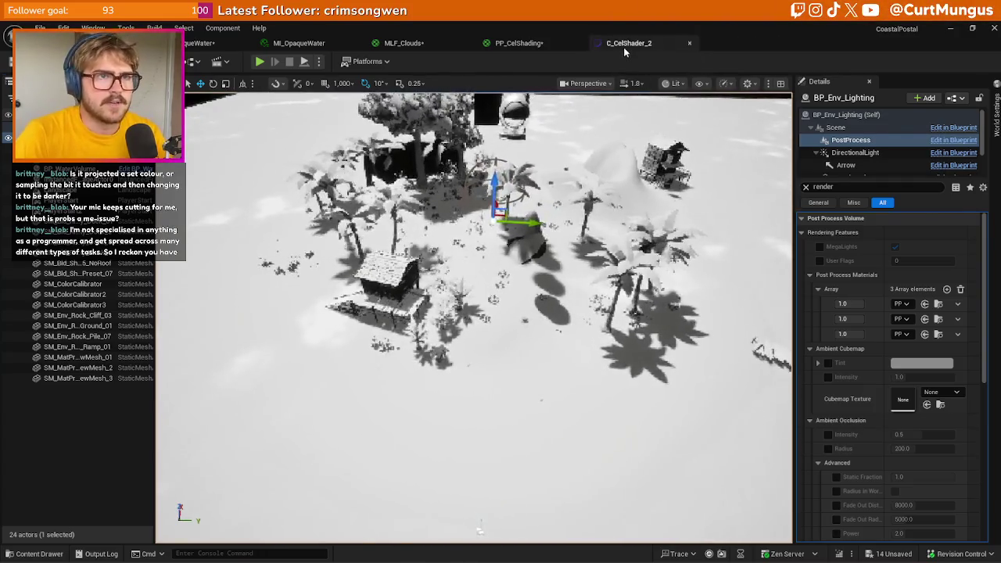
left_click(625, 43)
left_click(515, 43)
- Wire Use Outline into Emissive Color and add a Shadow Pass Switch node
mouse_move(521, 202)
left_mouse_down()
mouse_move(602, 235)
mouse_move(624, 207)
left_mouse_up()
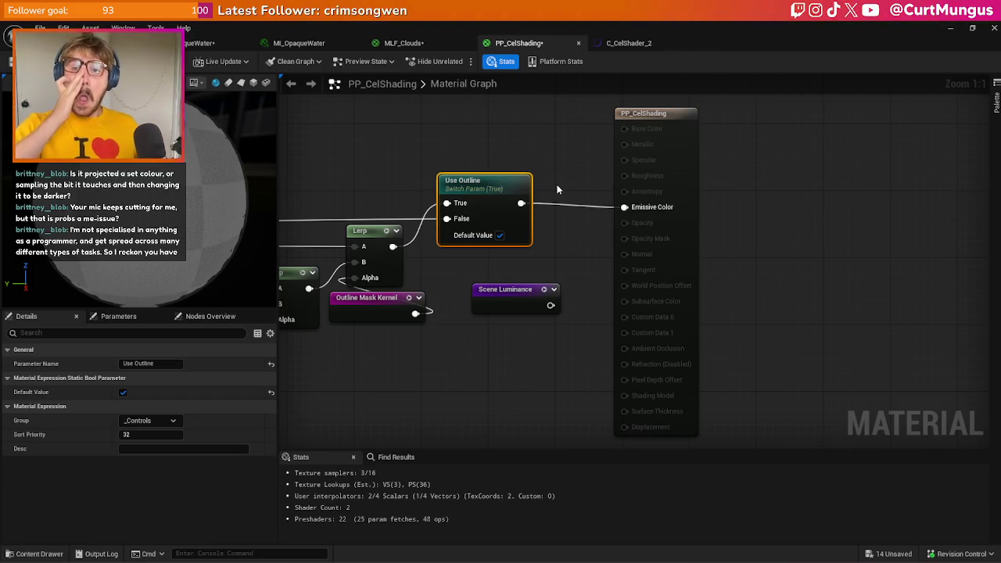
left_click(481, 358)
right_click(484, 319)
type("syhado")
key("BackSpace")
key("BackSpace")
key("BackSpace")
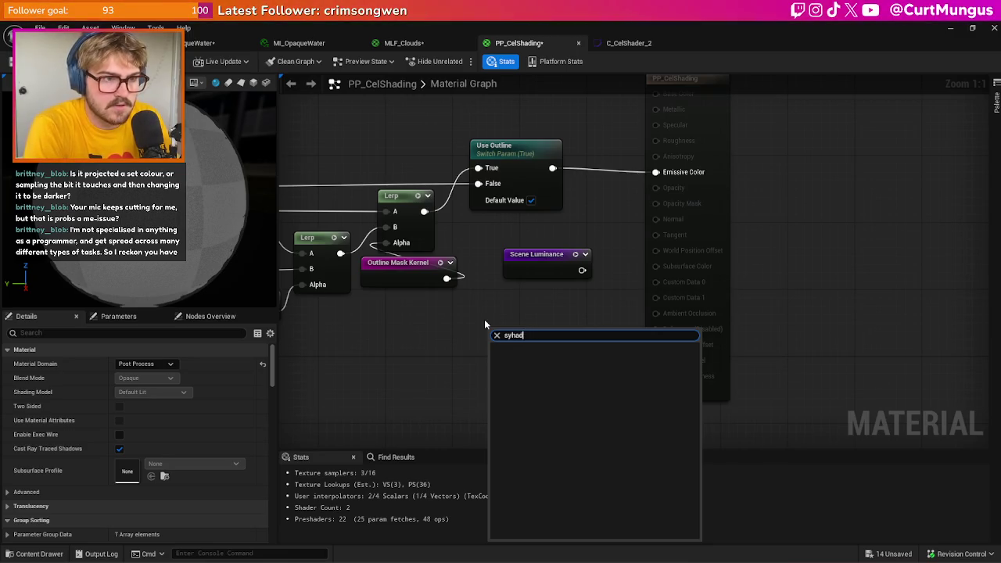
type("hadow")
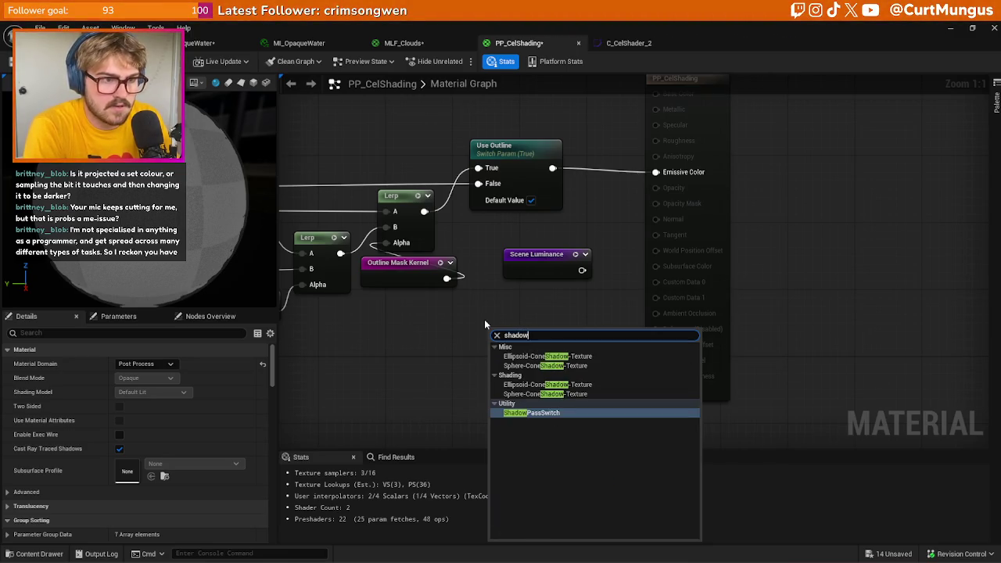
key("Return")
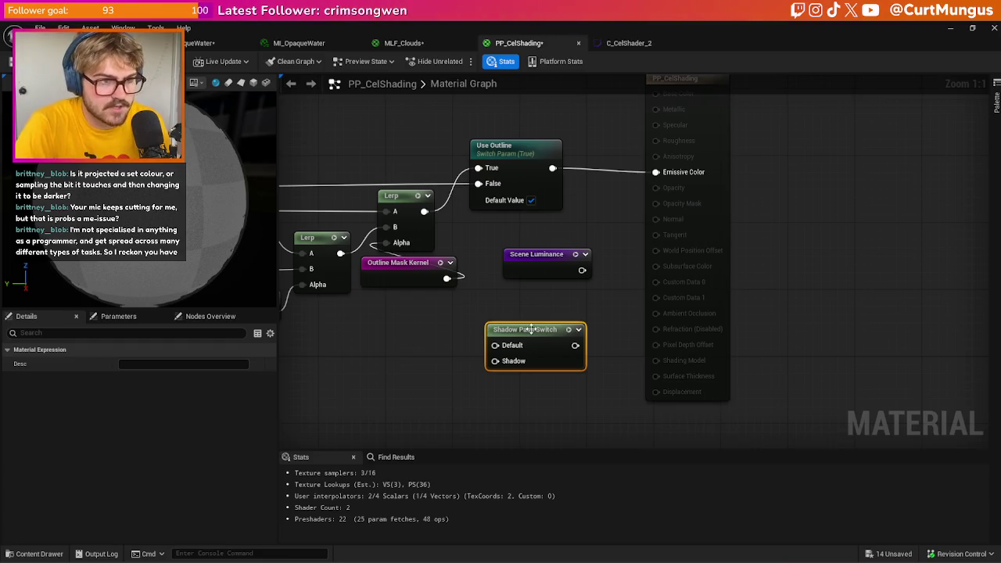
- Rearrange the result and Shadow Pass Switch nodes and wire the switch into Emissive Color
scroll(550, 315, "down", 1)
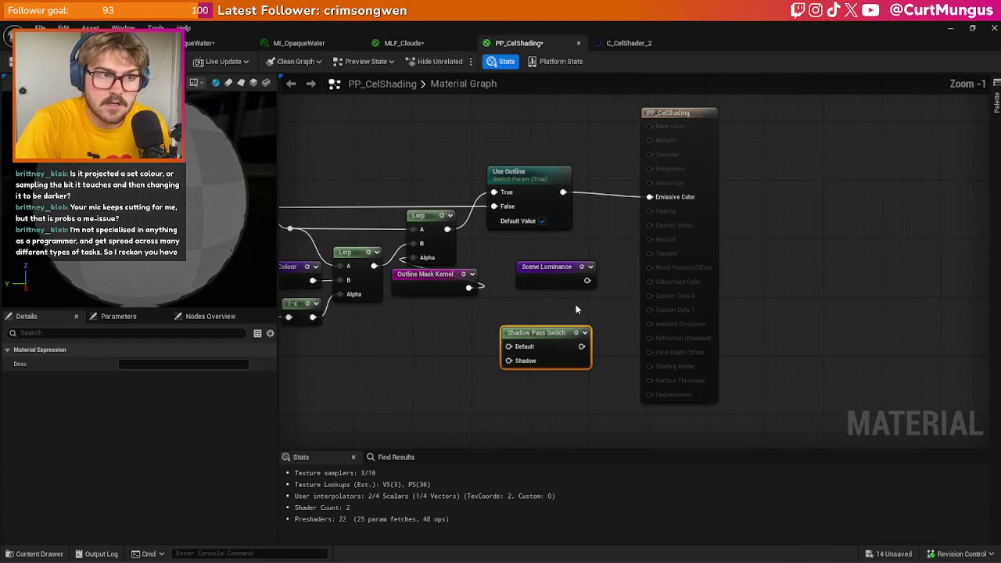
left_click_drag(703, 252, 854, 244)
left_click(689, 305)
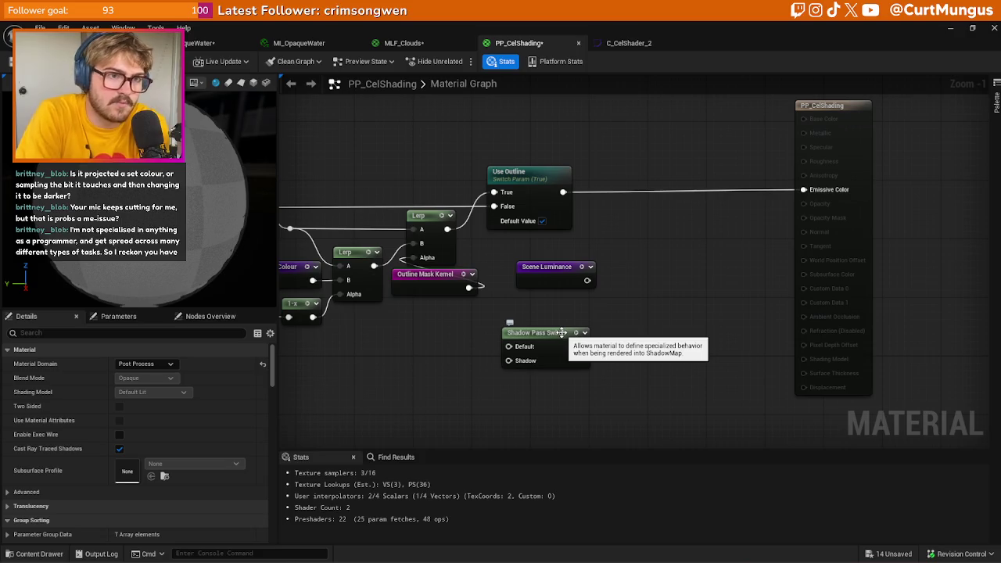
left_click_drag(561, 332, 700, 245)
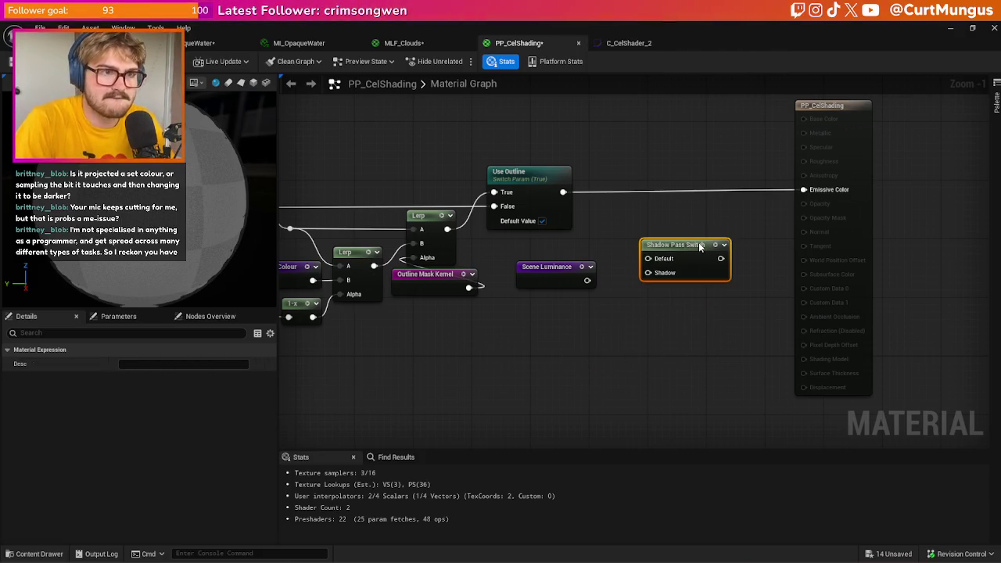
left_click_drag(808, 191, 805, 190)
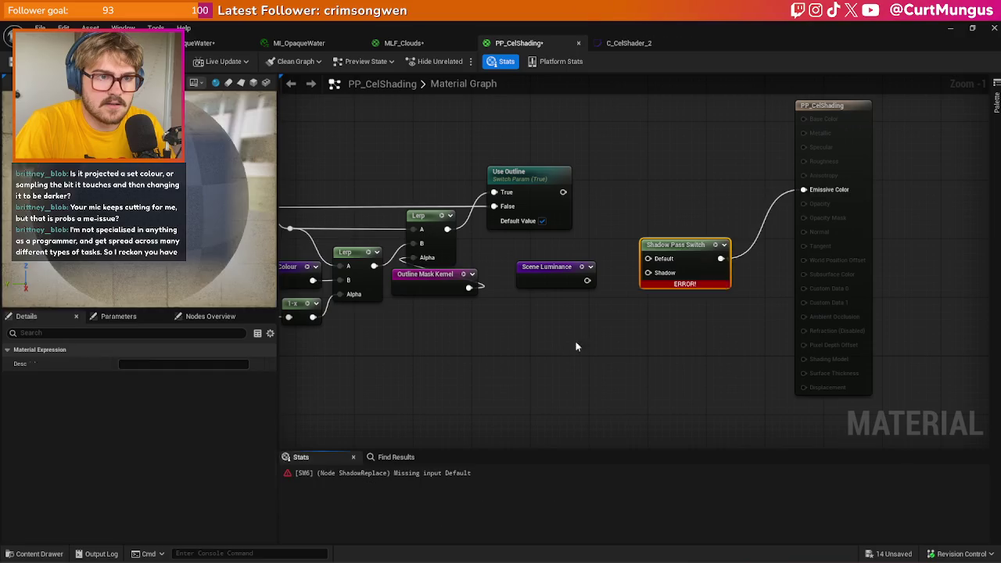
left_click(566, 341)
- Add two Constant3Vector nodes feeding the switch's Default and Shadow inputs
left_click(534, 329)
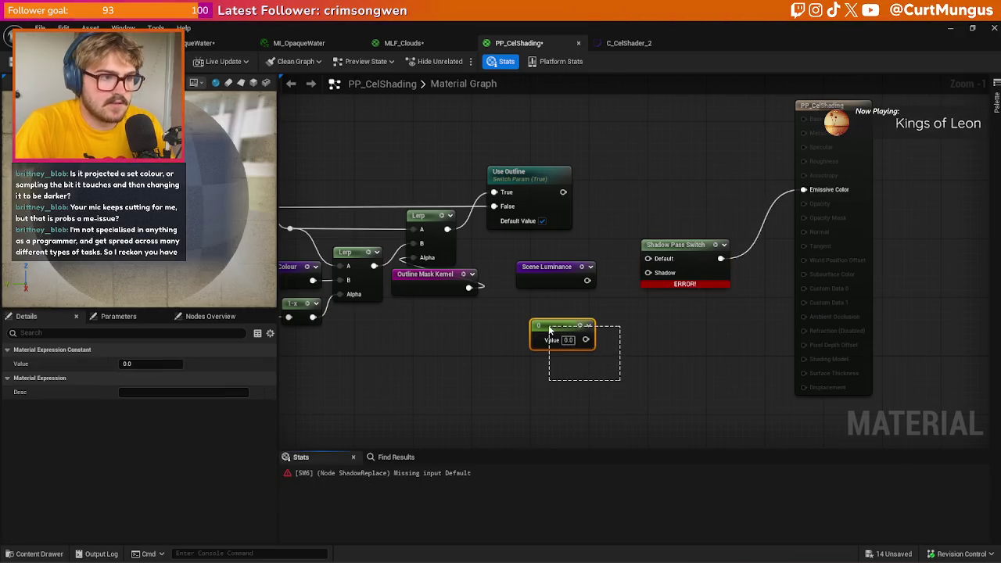
key("Delete")
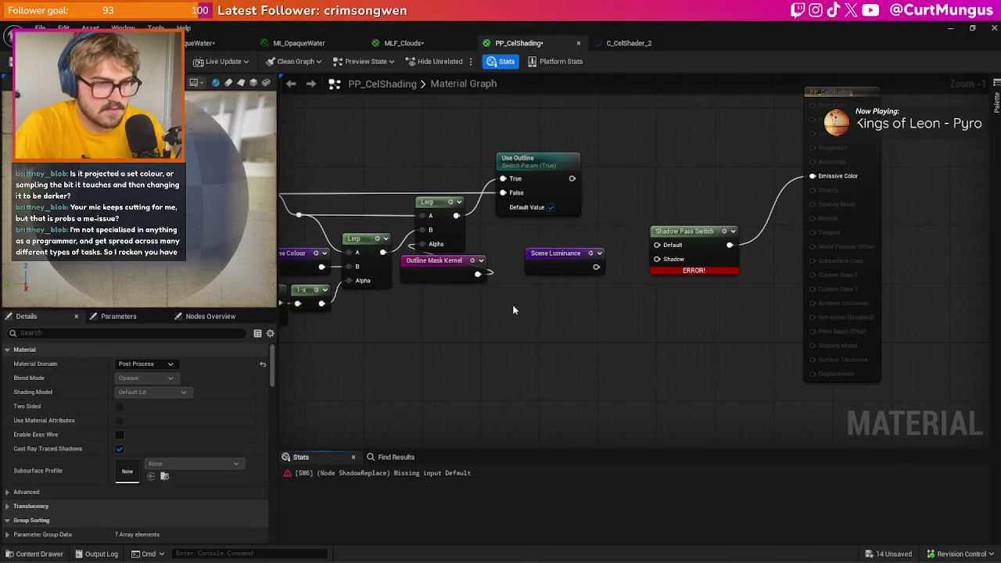
left_click(513, 305)
key("ctrl+d")
left_click_drag(603, 317, 657, 252)
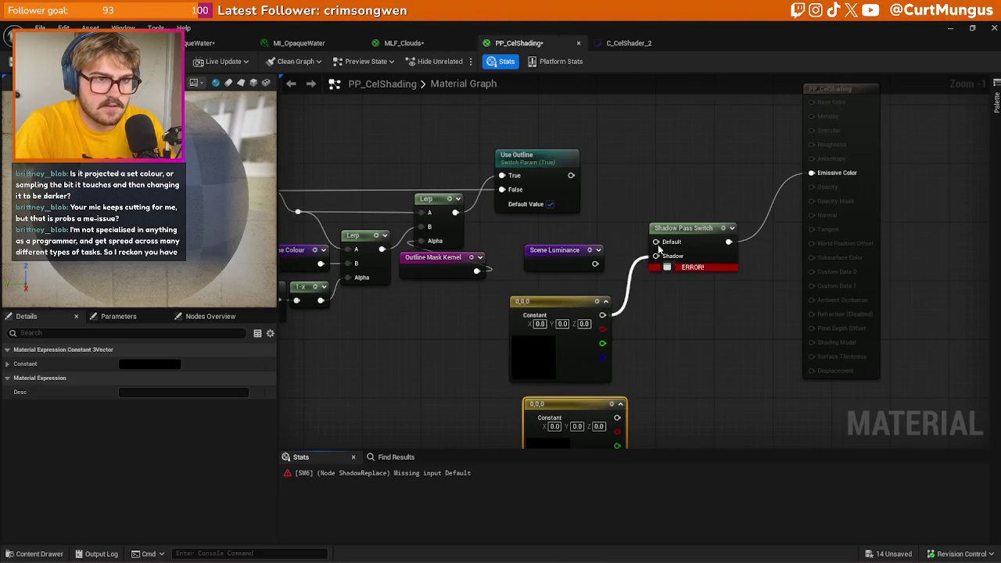
left_click_drag(599, 380, 647, 225)
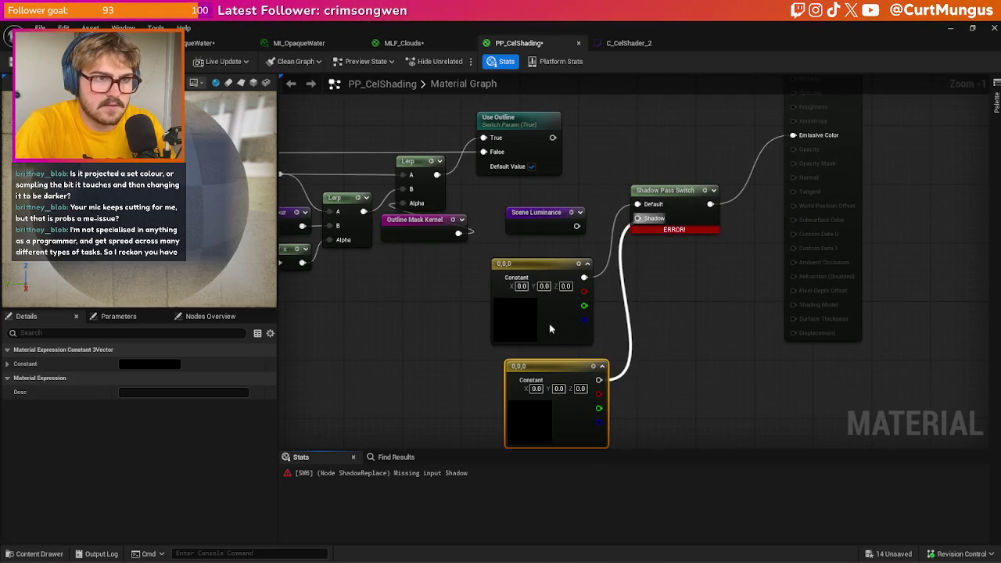
- Colour the Default constant pink-red and the Shadow constant green
left_click(554, 322)
left_click(156, 365)
left_click(276, 334)
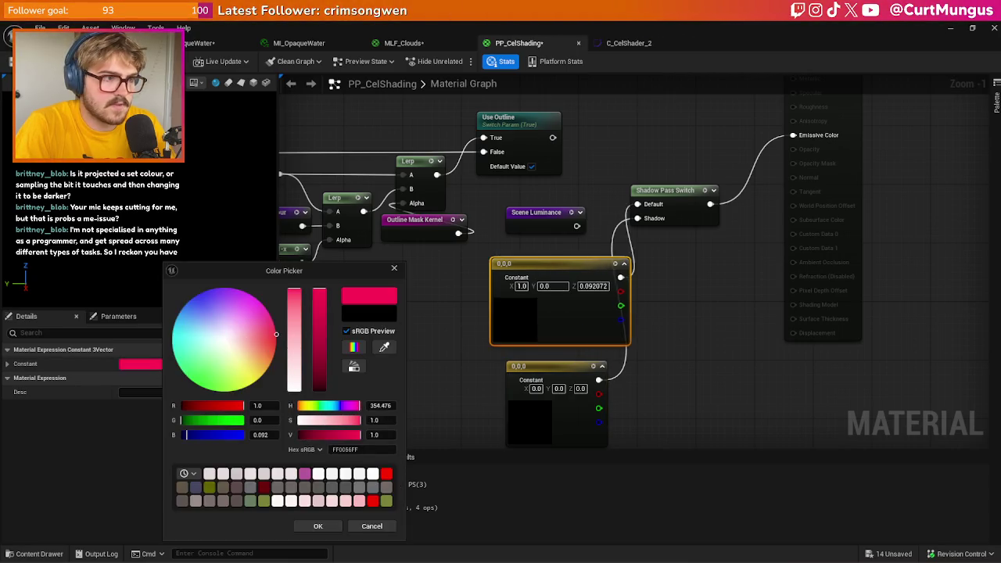
left_click_drag(276, 335, 276, 335)
left_click(318, 525)
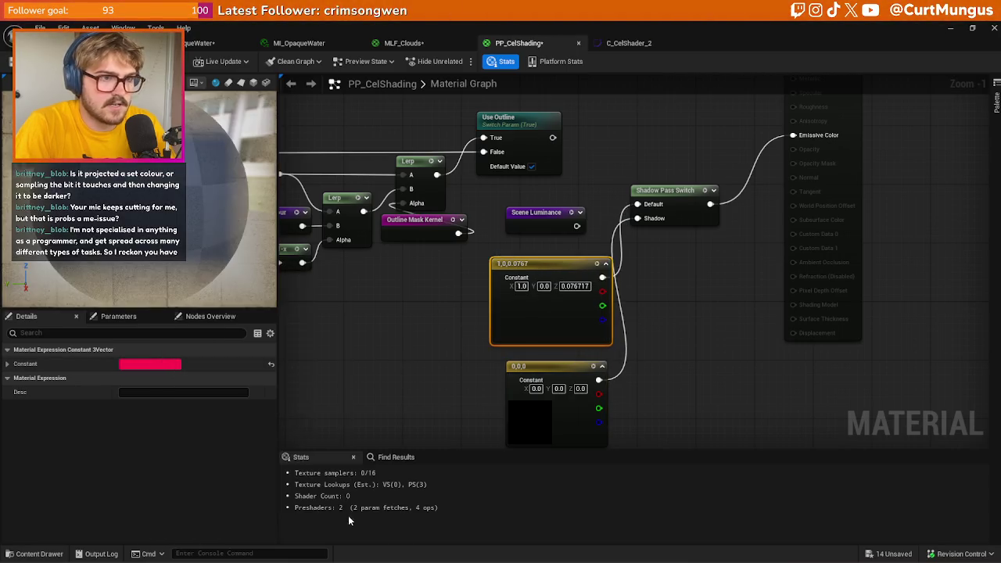
left_click(526, 418)
left_click(145, 365)
left_click(168, 375)
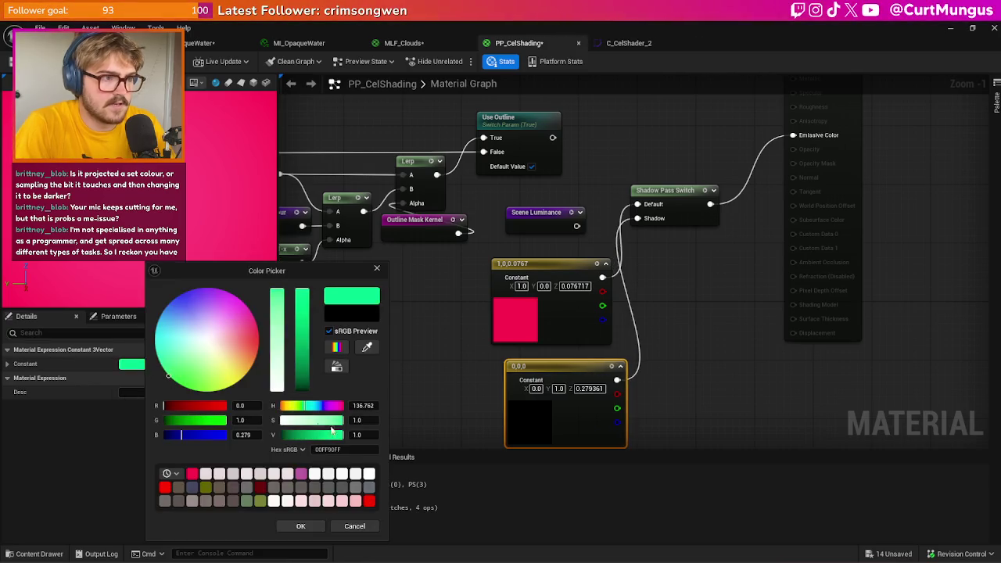
left_click(304, 526)
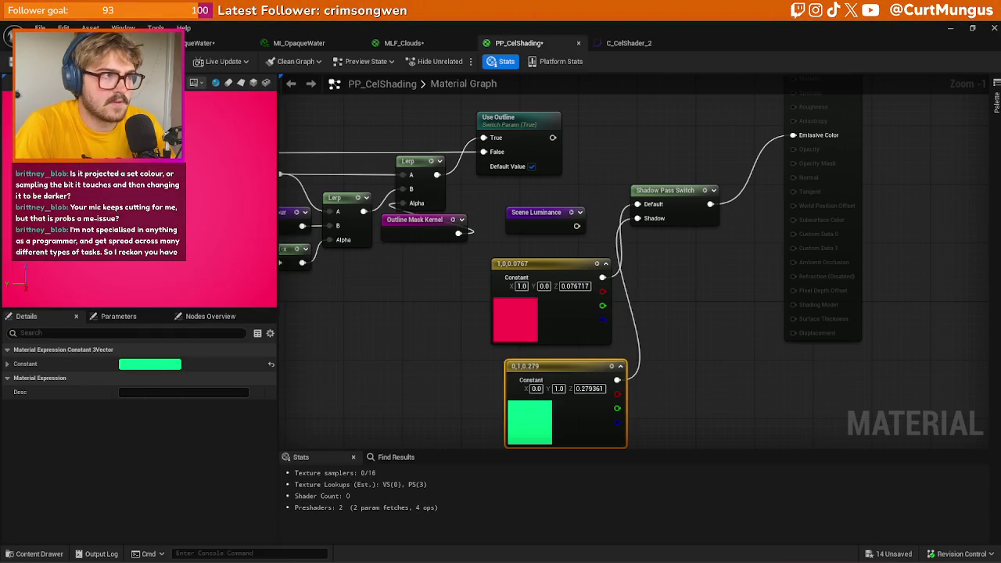
- Preview the test colours in the level, then delete both constants and the Shadow Pass Switch
left_click(78, 43)
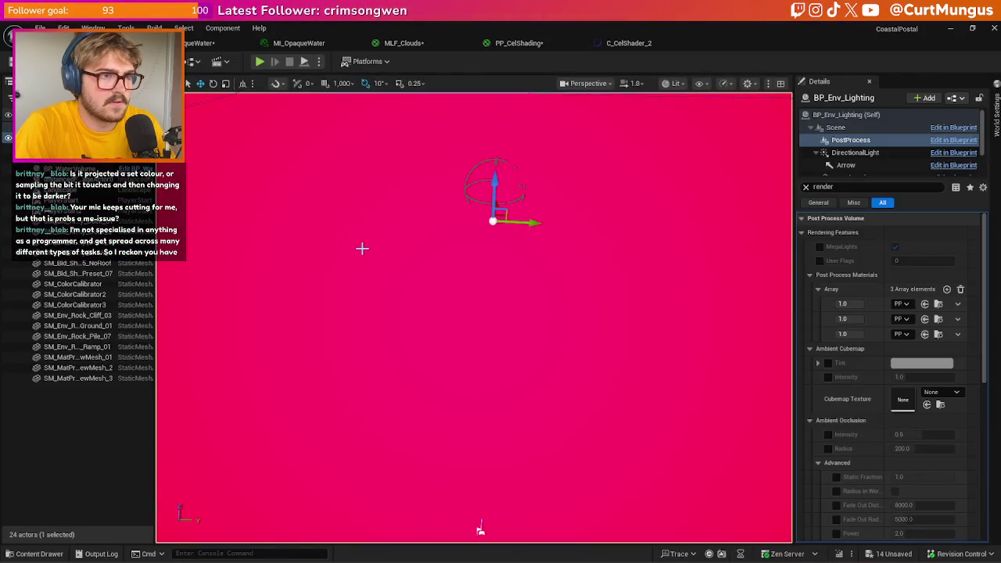
left_click(513, 43)
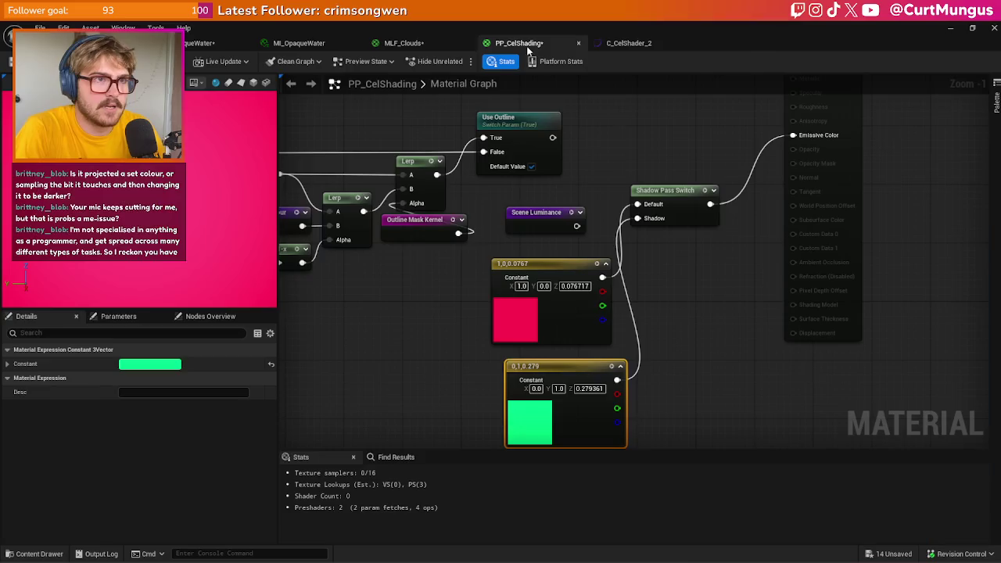
left_click_drag(538, 394, 530, 387)
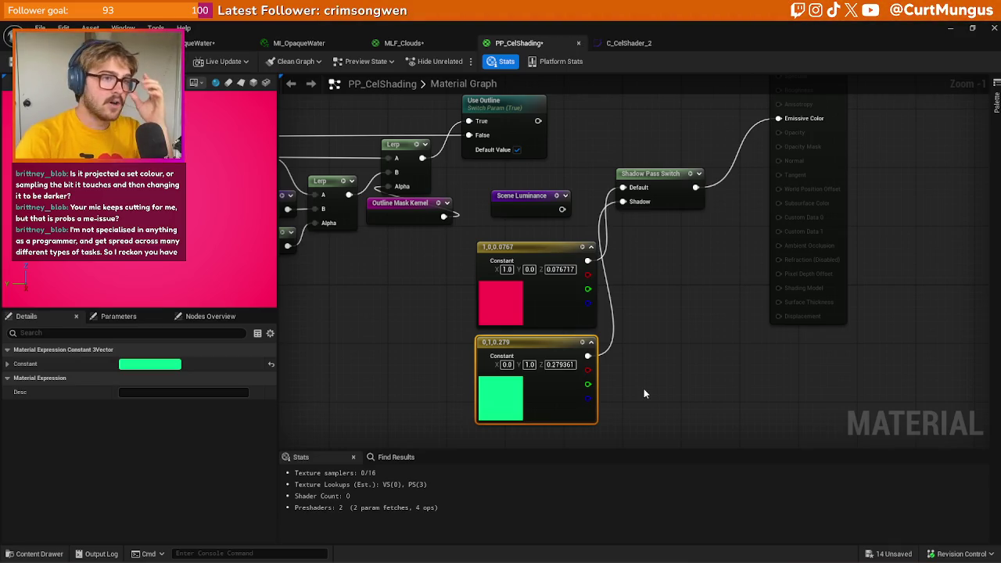
left_click_drag(540, 313, 456, 311)
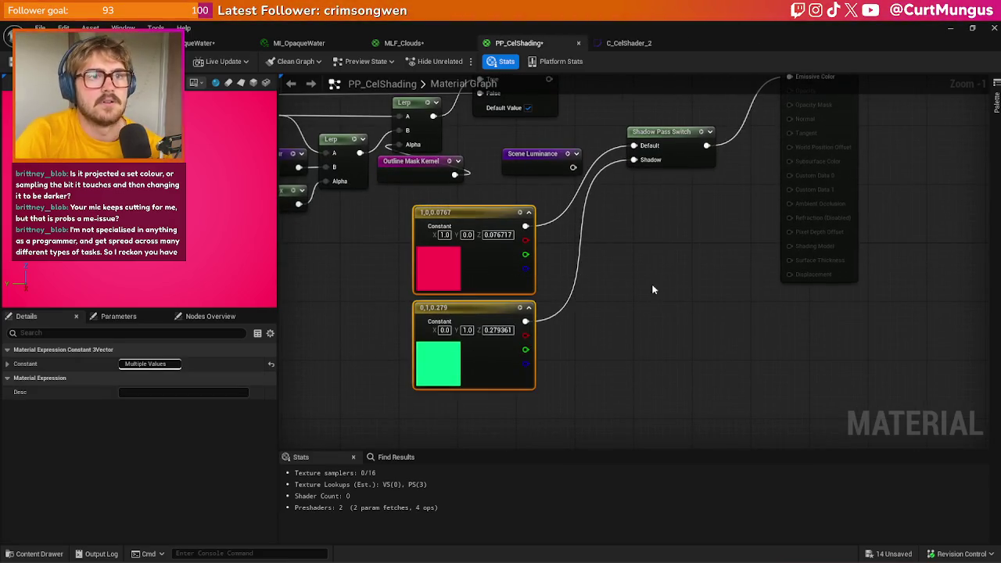
key("Delete")
left_click_drag(658, 300, 643, 244)
key("Delete")
- Reconnect Use Outline to Emissive Color and return to the level viewport
left_click_drag(497, 204, 664, 208)
key("ctrl+z")
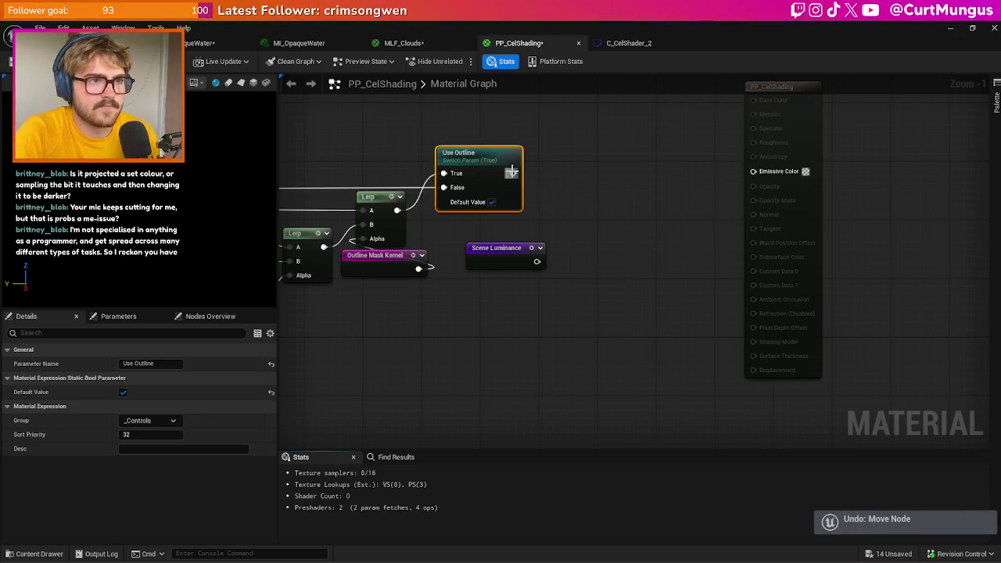
left_click_drag(757, 187, 757, 187)
left_click(608, 252)
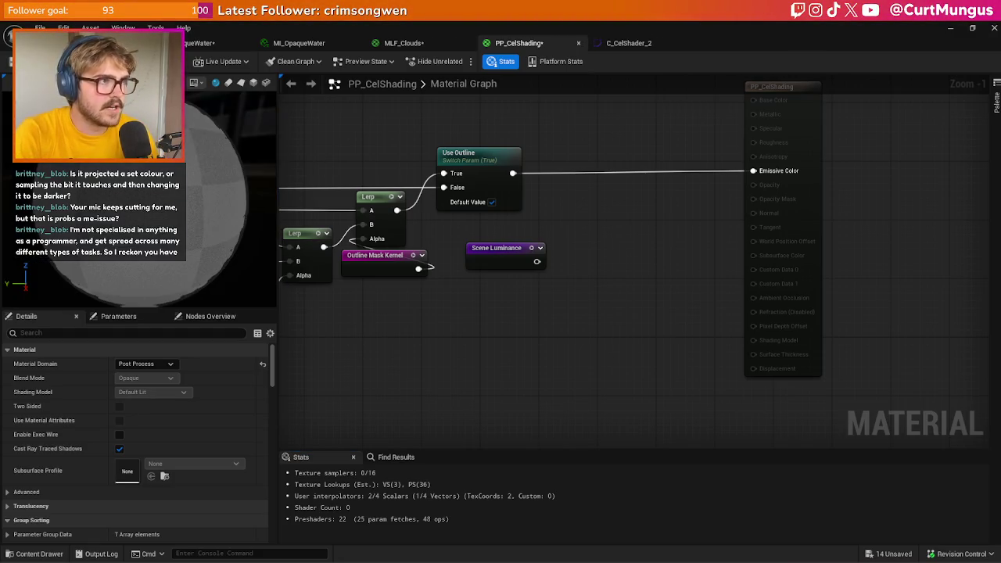
key("ctrl+Tab")
scroll(510, 289, "down", 2)
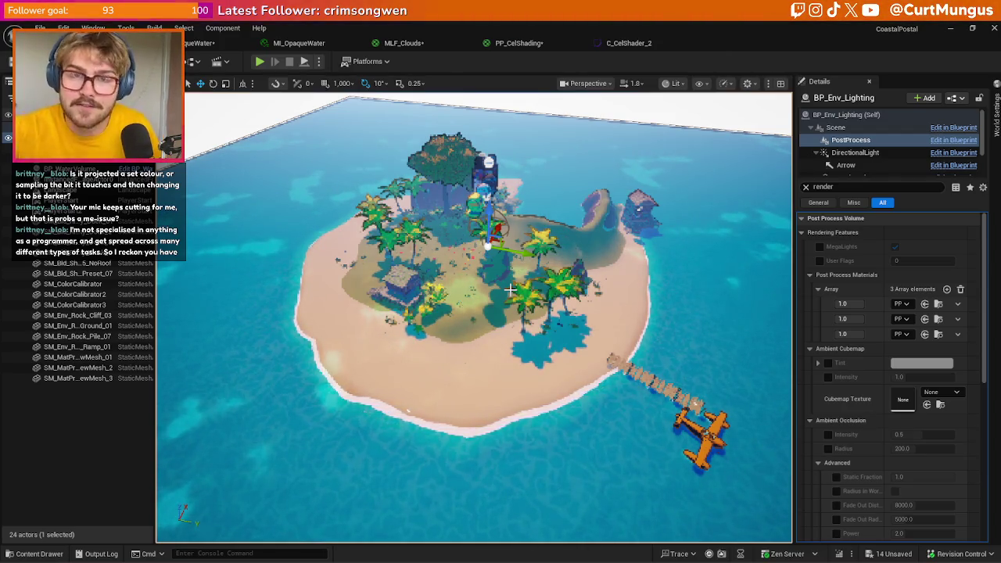
- Swing the camera around the island's left shore, then open the MLF_Clouds material graph
mouse_move(509, 290)
left_mouse_down()
mouse_move(391, 305)
mouse_move(403, 301)
left_mouse_up()
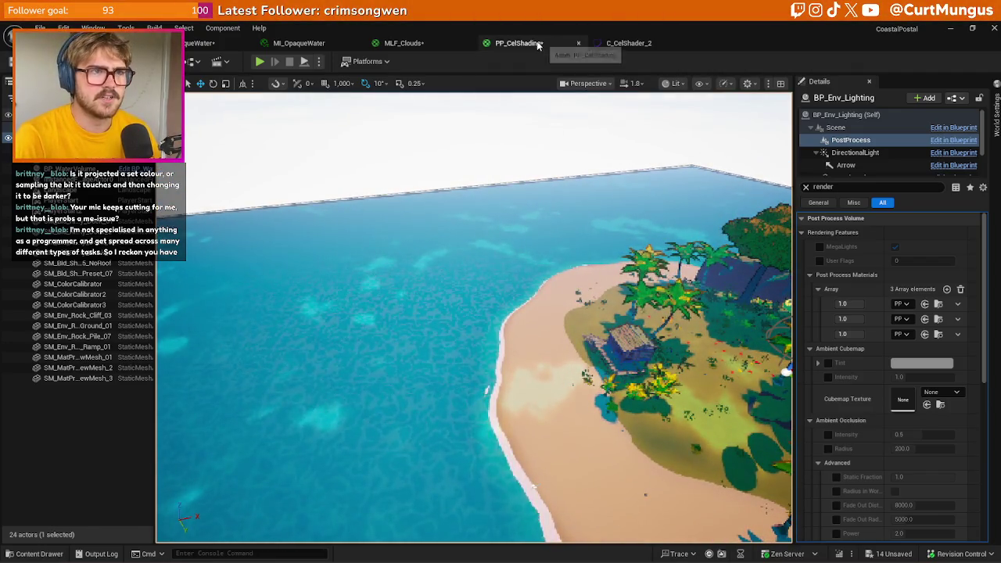
left_click_drag(485, 298, 454, 301)
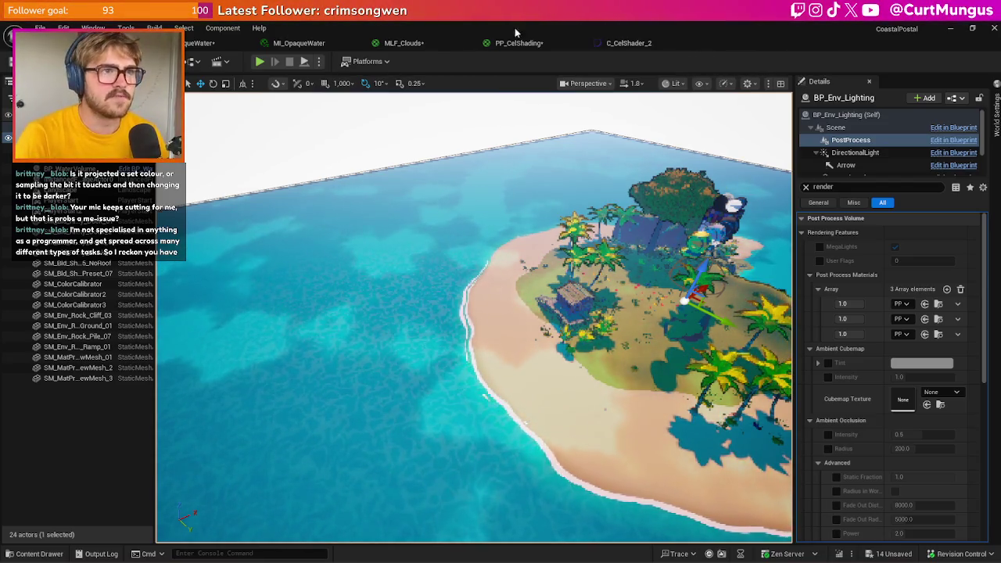
left_click(418, 44)
- Rename the cloud material's Intensity parameter to Frequency
scroll(581, 226, "up", 4)
double_click(598, 271)
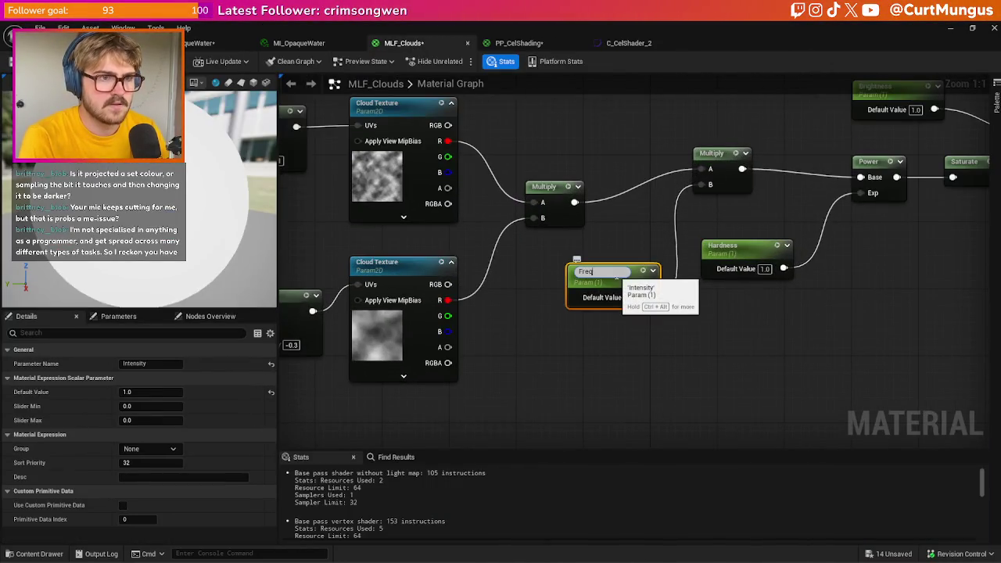
type("uency")
key("Return")
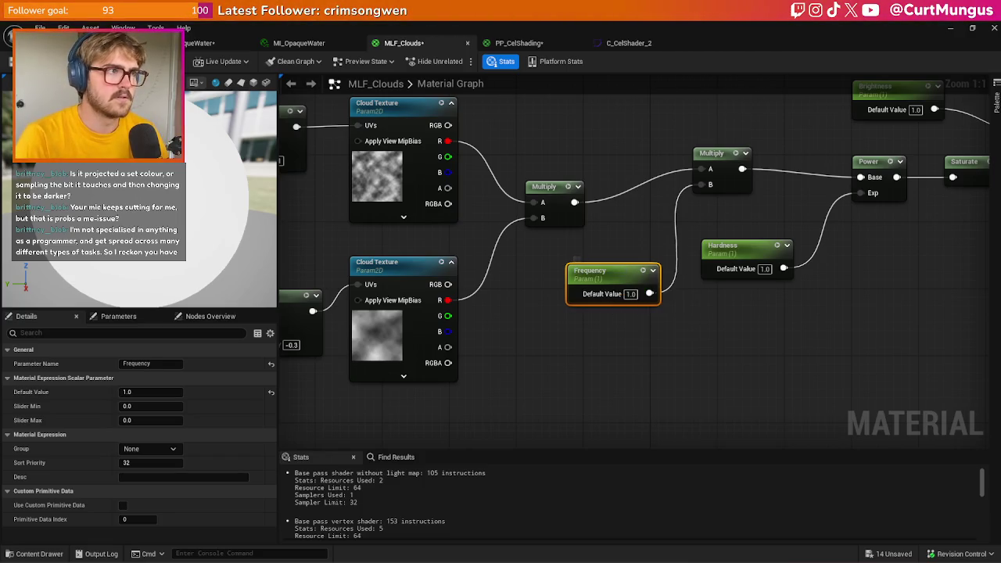
- Check the island in the level view, then bring up the C_CelShader_2 curve
left_click(125, 43)
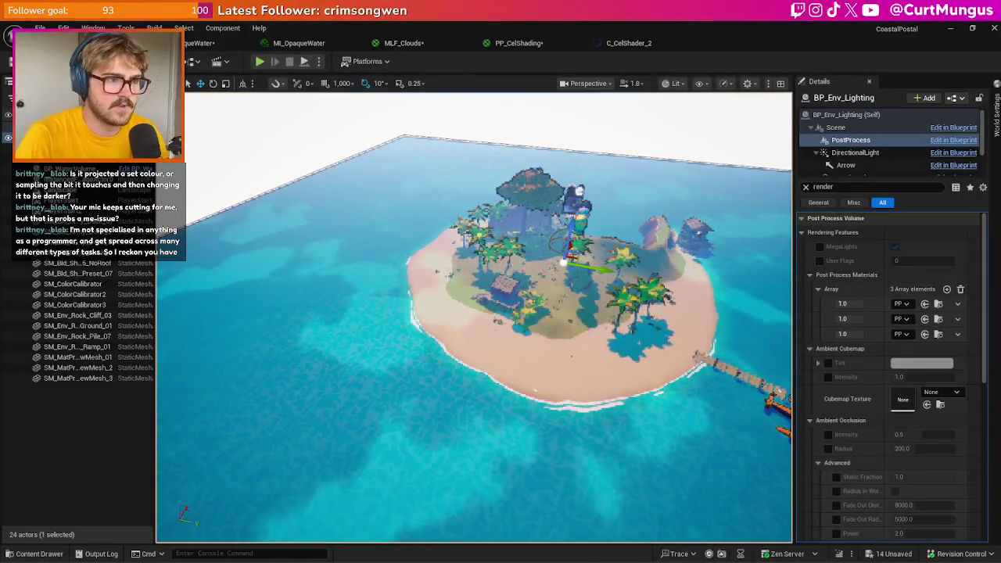
scroll(474, 317, "up", 5)
scroll(474, 317, "up", 3)
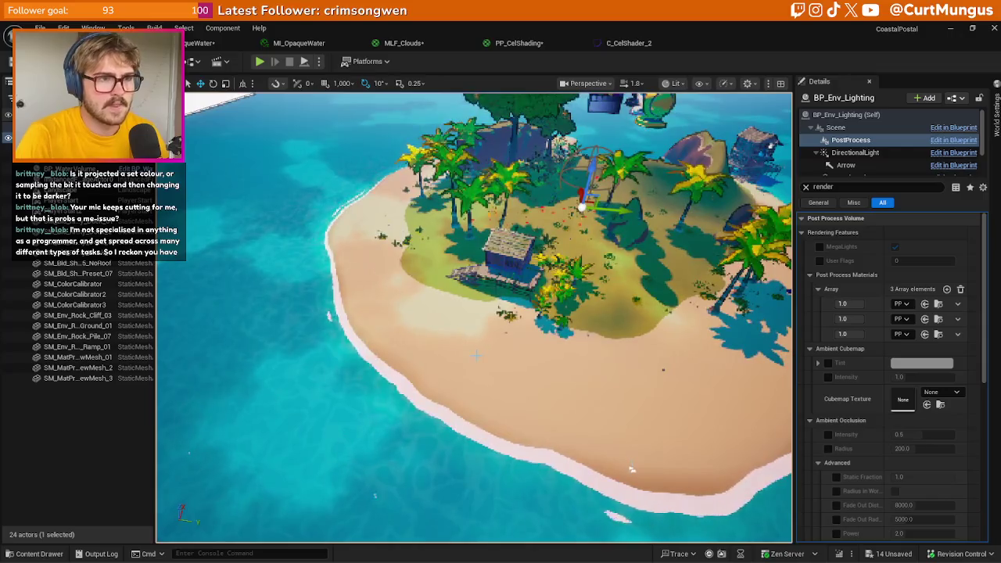
left_click(624, 42)
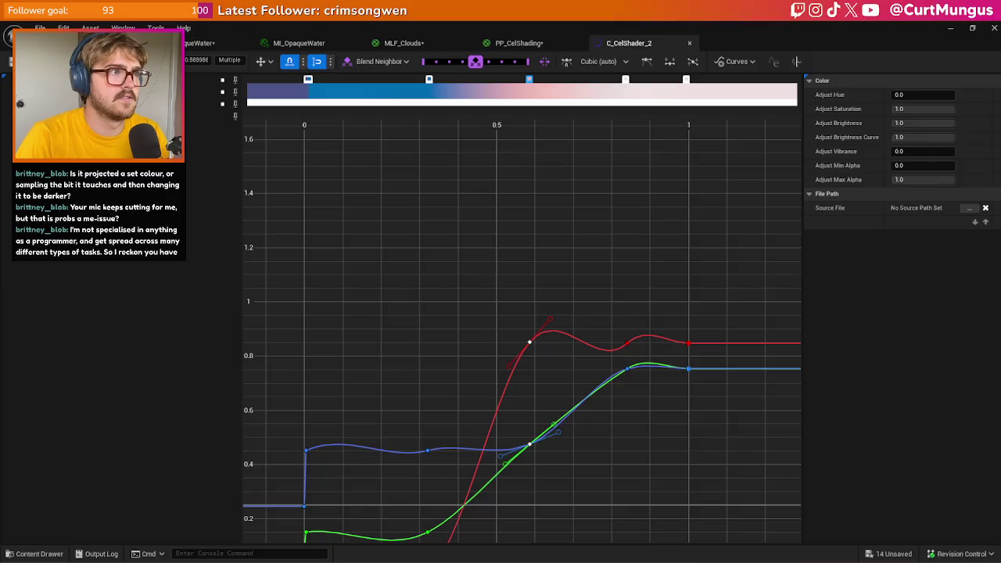
- Drag the C_CelShader_2 gradient's second stop further left
left_click(94, 43)
scroll(474, 317, "up", 10)
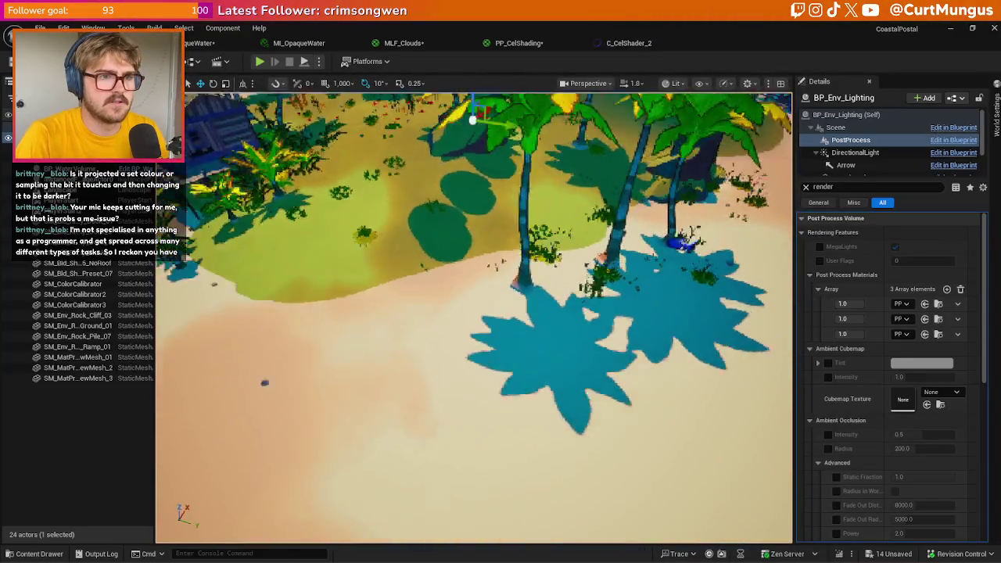
scroll(474, 317, "down", 6)
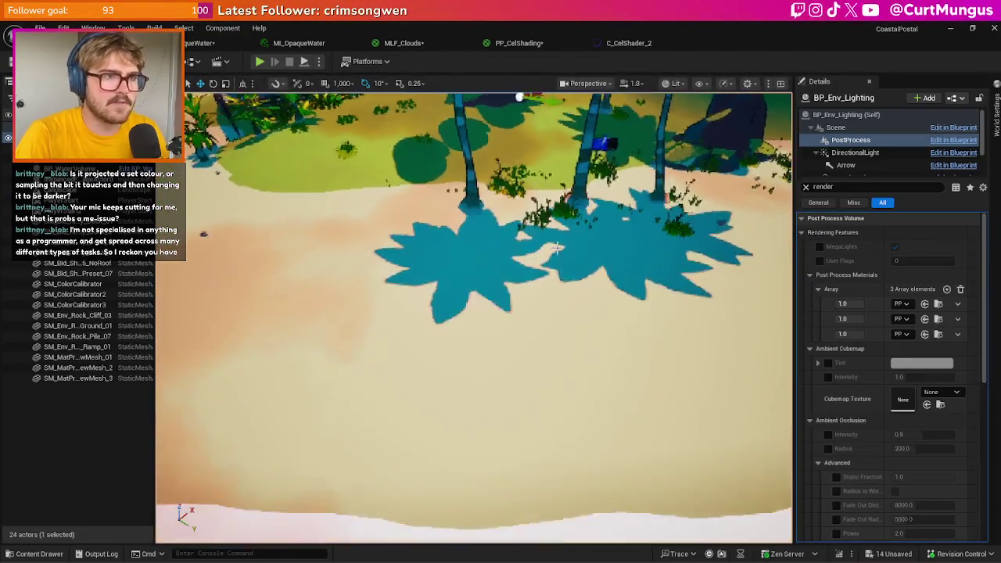
left_click(626, 43)
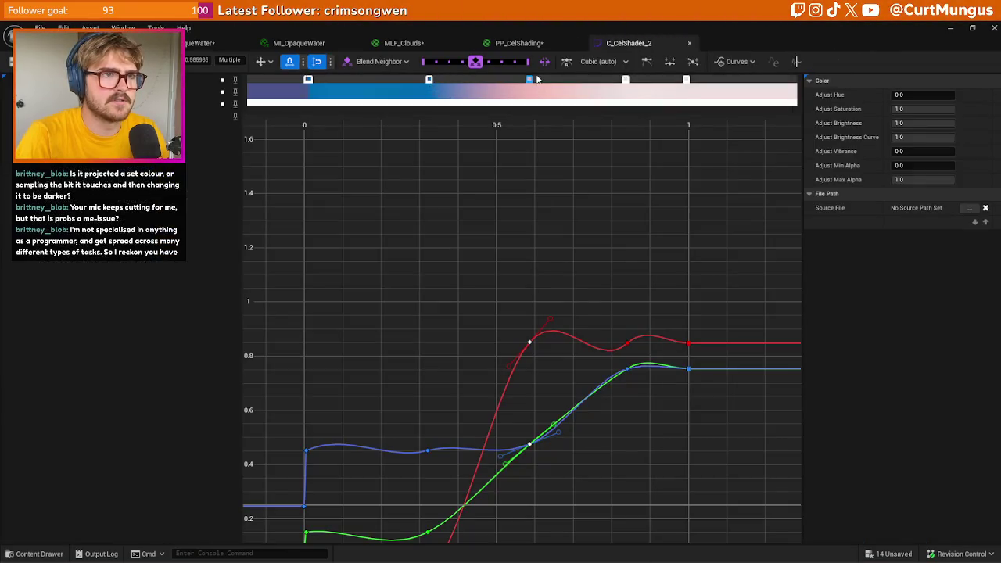
left_click_drag(530, 81, 464, 82)
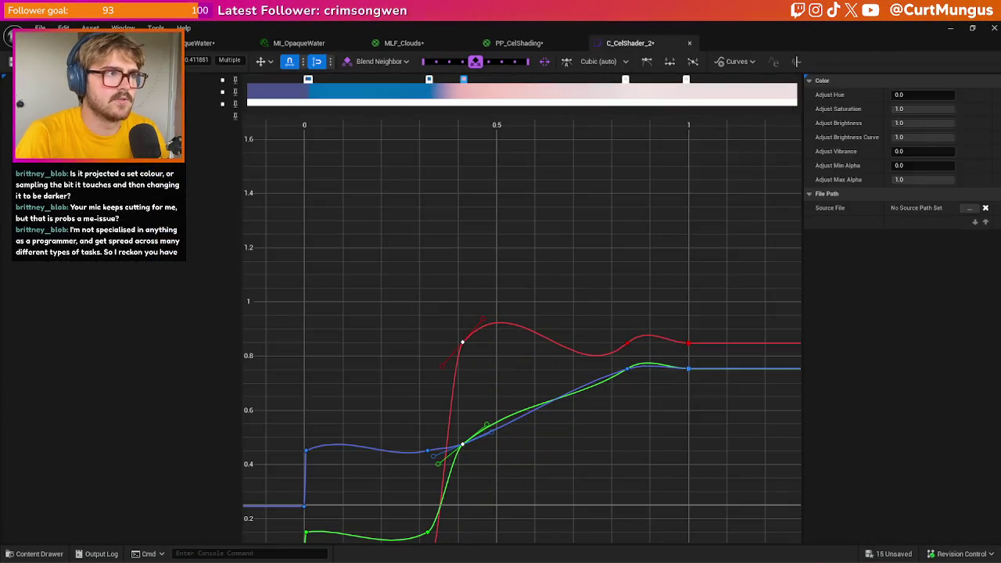
- Preview the change on the chrome test sphere and a wide island overview
left_click(86, 43)
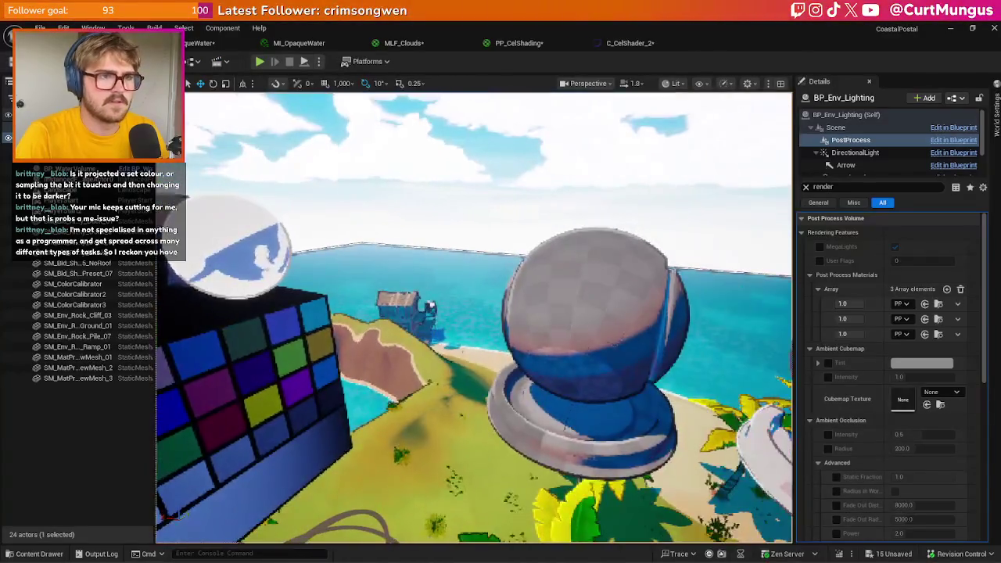
key("w")
scroll(411, 349, "down", 3)
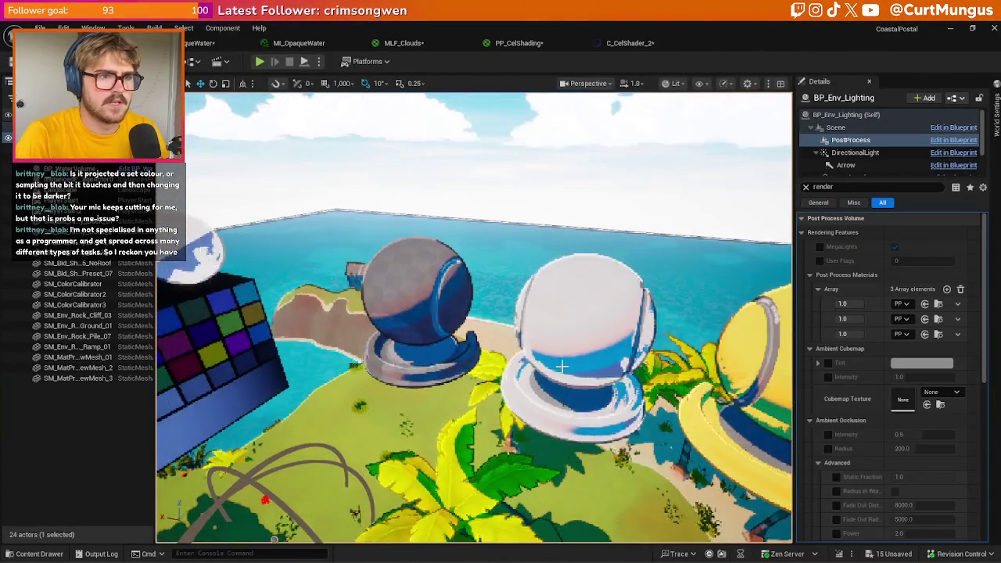
scroll(579, 339, "up", 2)
scroll(578, 339, "down", 5)
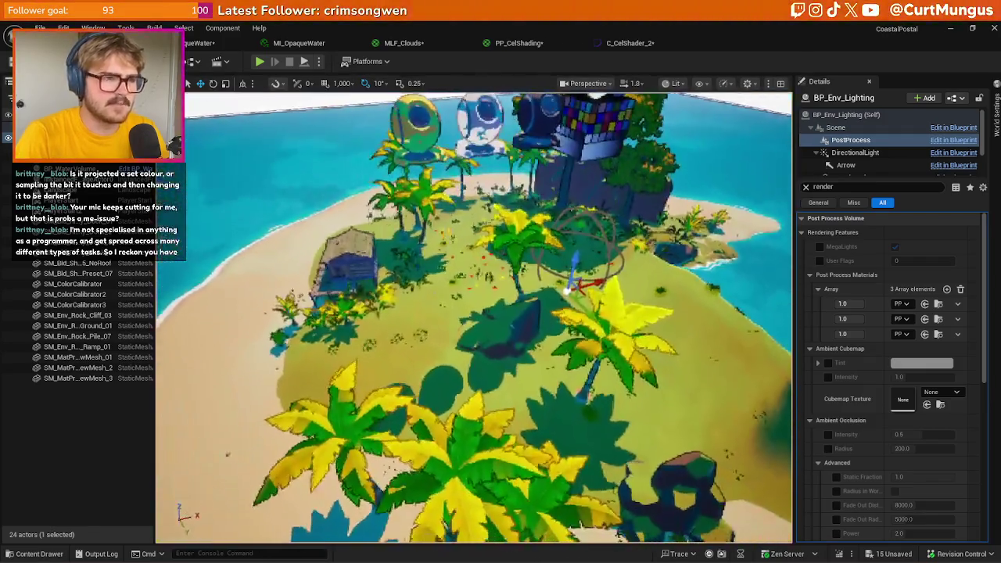
left_click_drag(579, 338, 672, 398)
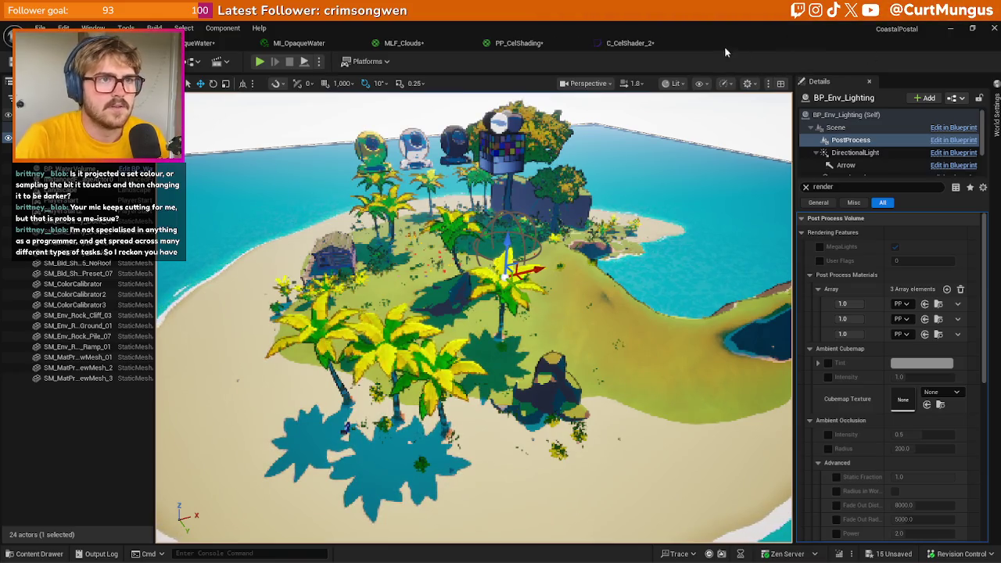
- Shift a light C_CelShader_2 gradient stop to the left
left_click(630, 43)
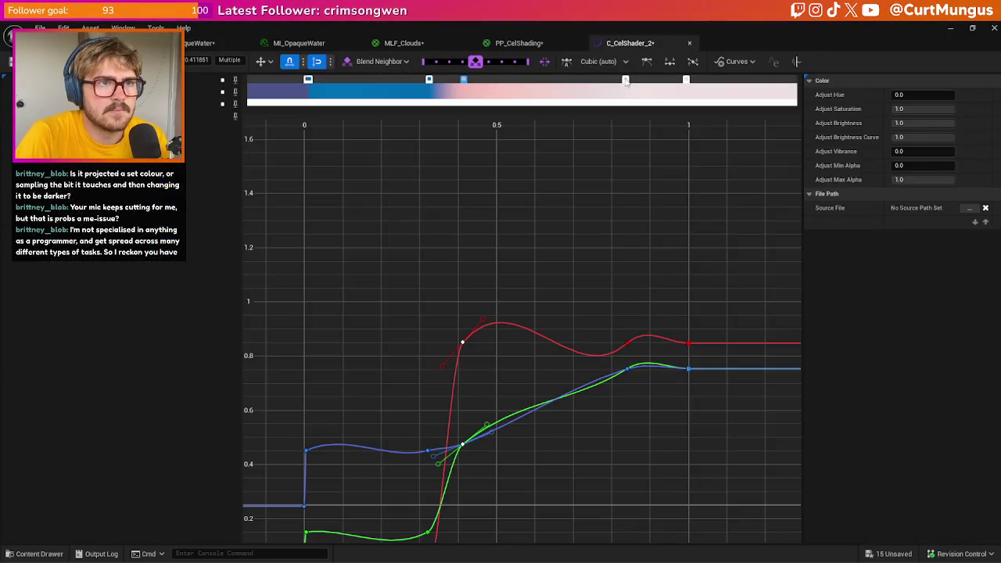
left_click_drag(625, 81, 590, 82)
right_click(577, 81)
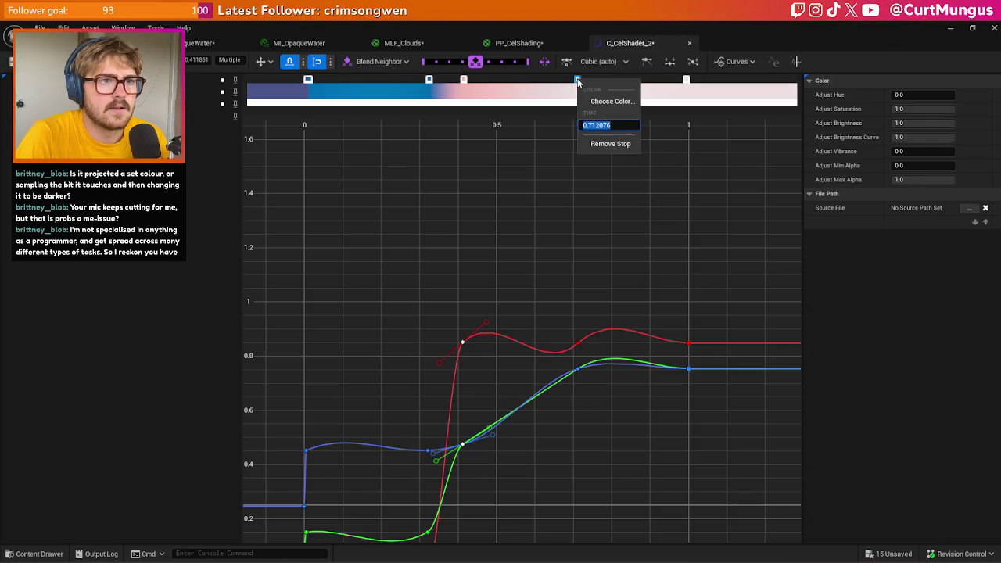
left_click(558, 135)
left_click_drag(579, 88, 580, 81)
- Darken that stop's colour to value 0.635 and review the island
double_click(578, 80)
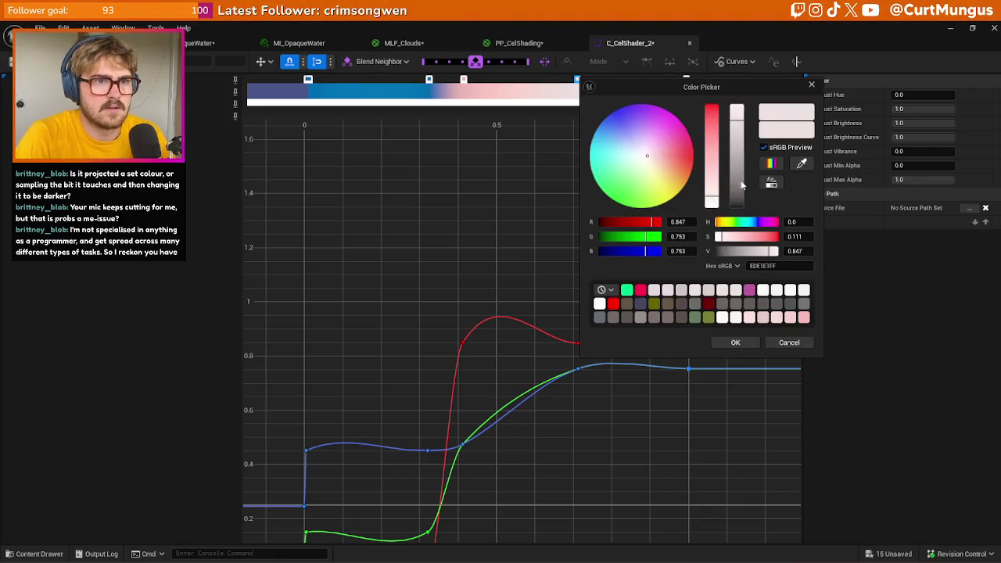
left_click(736, 142)
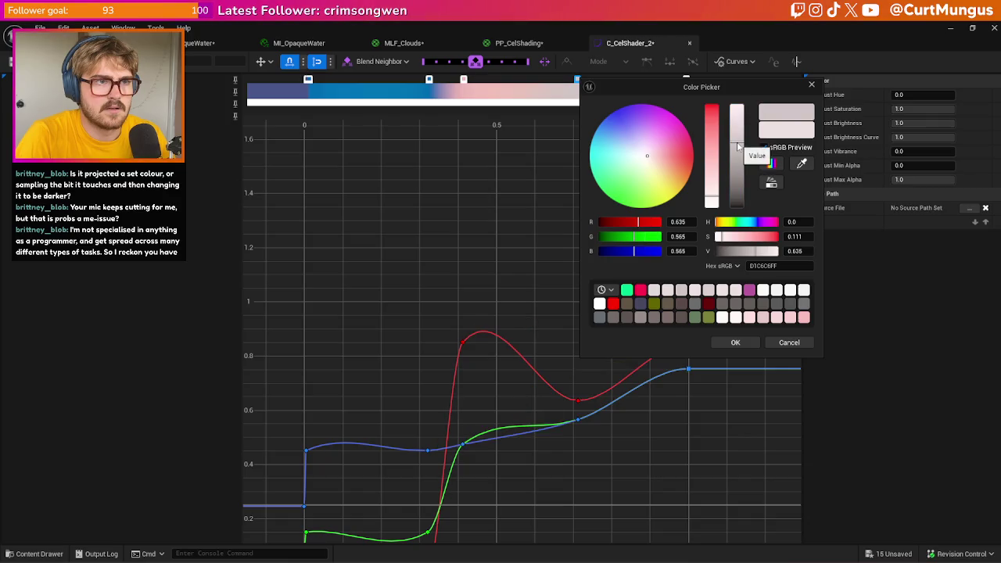
left_click(751, 343)
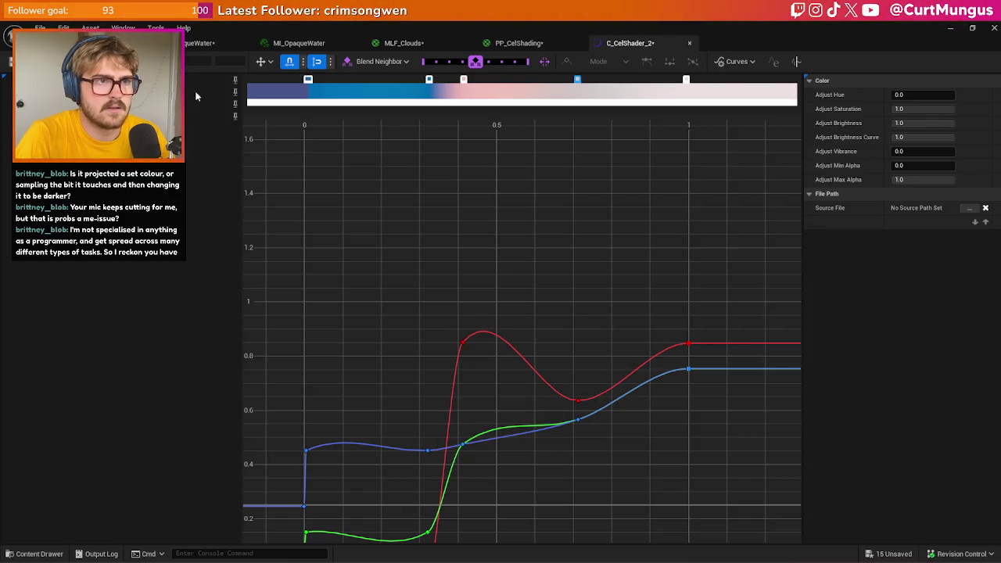
left_click(149, 43)
left_click_drag(474, 329, 529, 269)
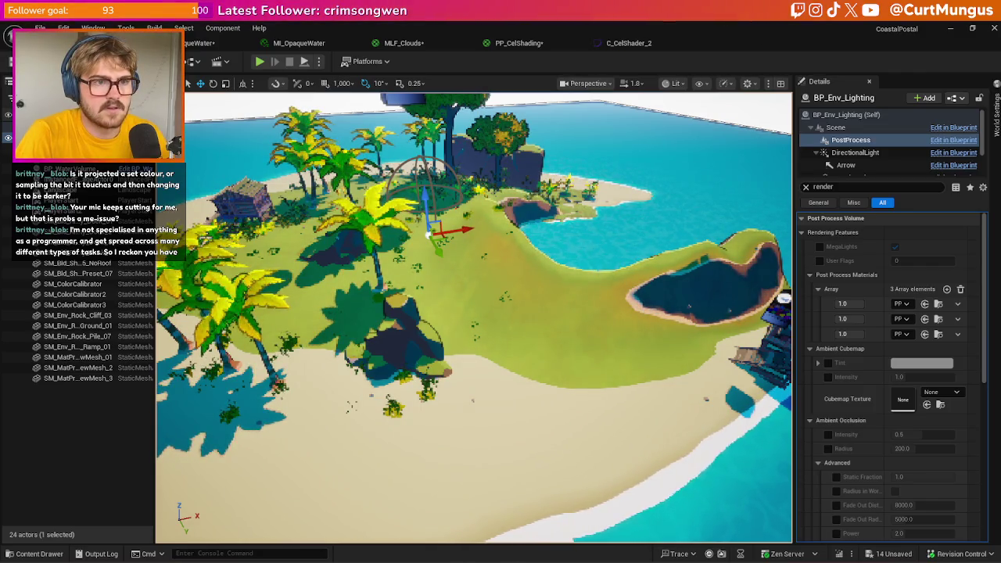
left_click_drag(675, 340, 674, 375)
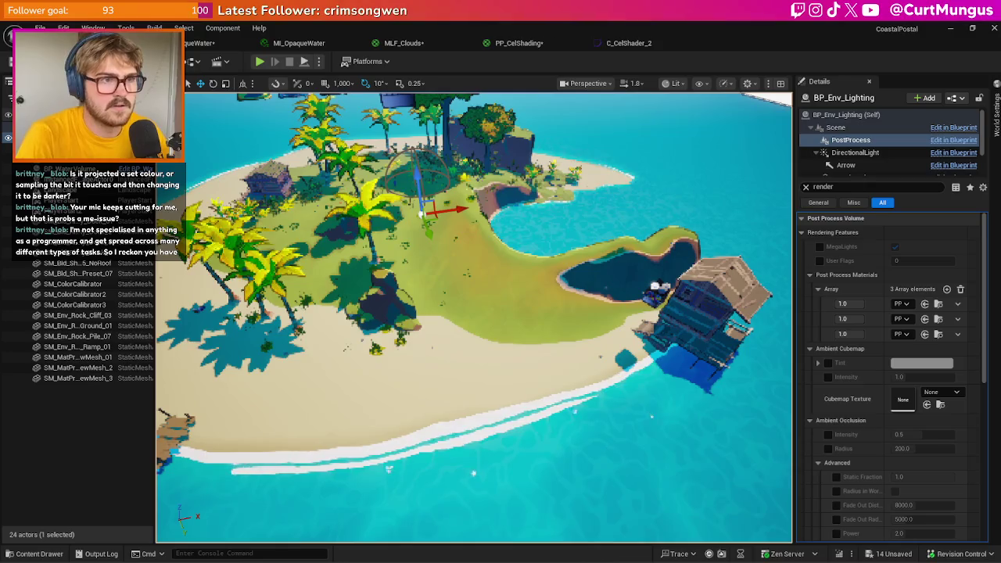
mouse_move(674, 375)
left_mouse_down()
mouse_move(678, 329)
mouse_move(677, 369)
mouse_move(618, 368)
mouse_move(625, 414)
left_mouse_up()
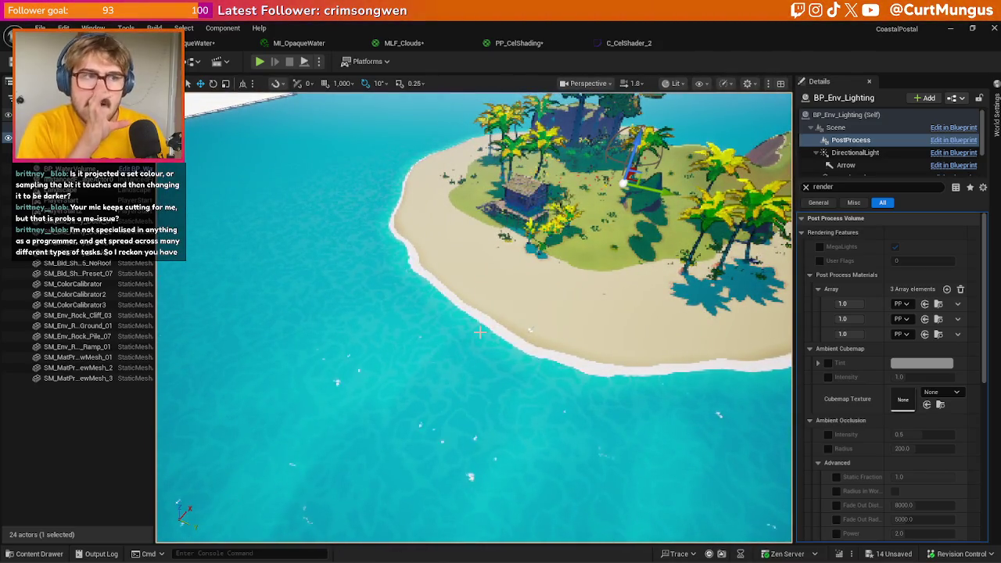
mouse_move(479, 332)
left_mouse_down()
mouse_move(480, 356)
mouse_move(446, 364)
left_mouse_up()
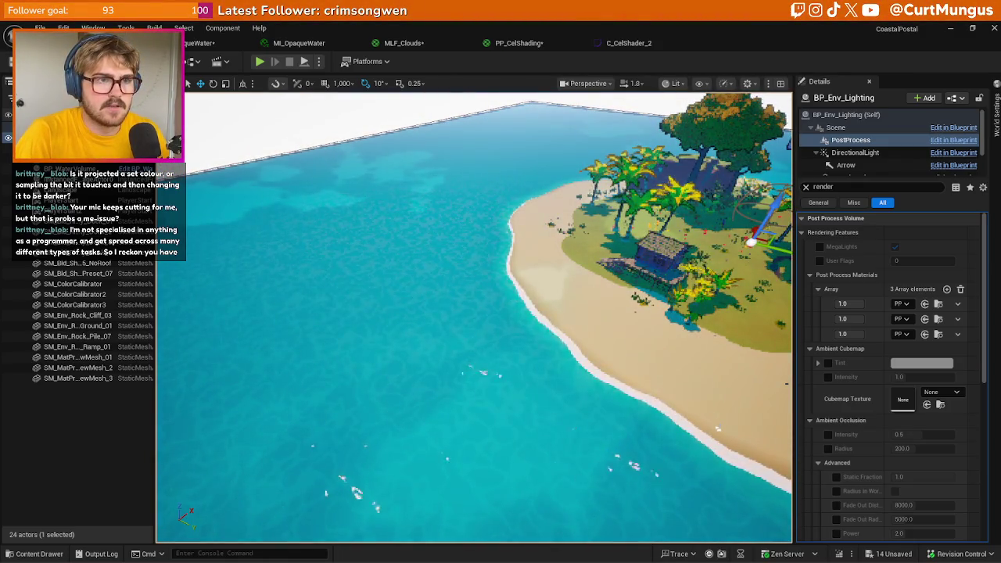
mouse_move(470, 352)
left_mouse_down()
mouse_move(547, 356)
mouse_move(547, 367)
mouse_move(555, 328)
mouse_move(550, 375)
mouse_move(537, 338)
left_mouse_up()
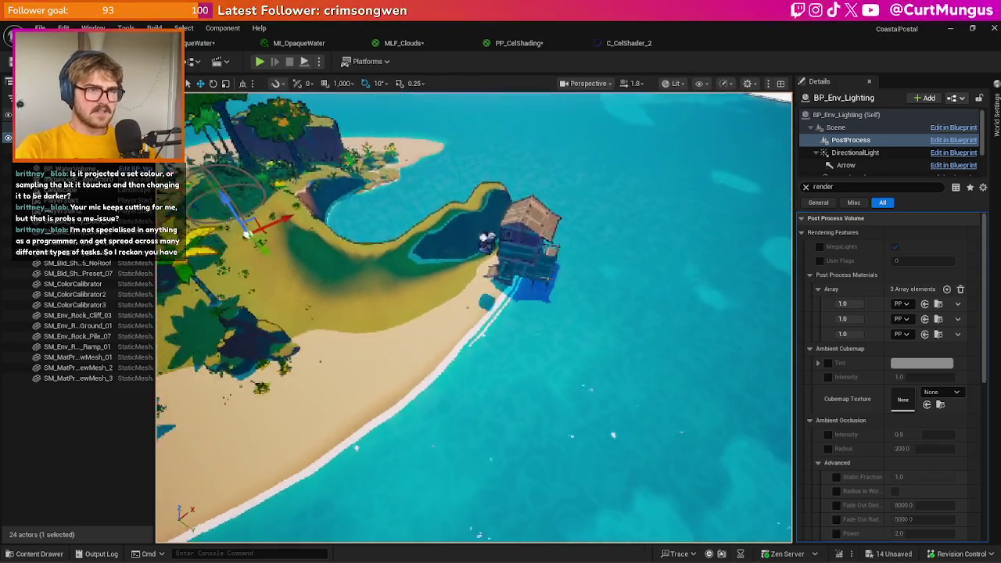
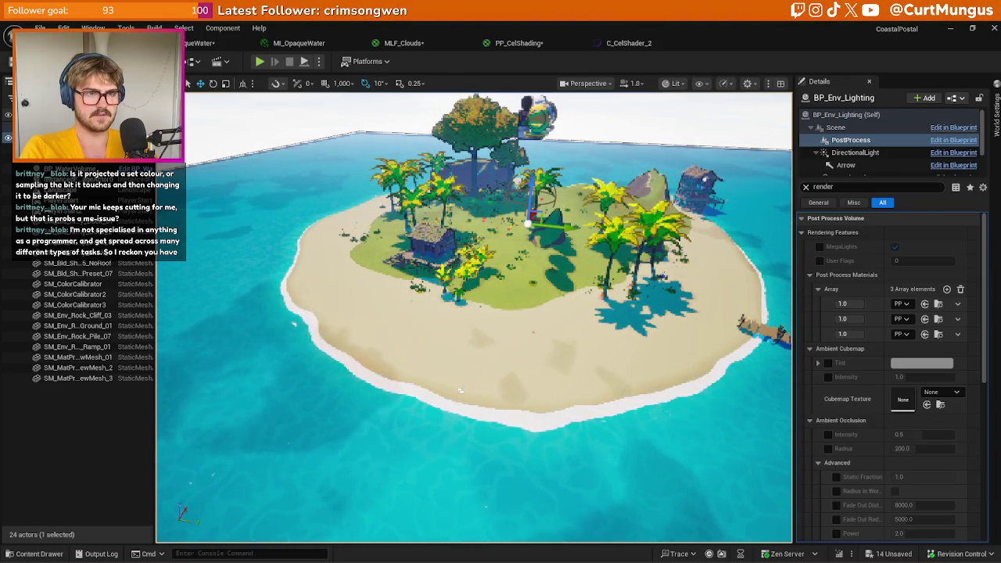
- Fly the viewport in over the island toward the hut and palms, looking down at the sand
mouse_move(649, 308)
left_mouse_down()
mouse_move(637, 281)
mouse_move(656, 274)
mouse_move(649, 258)
mouse_move(622, 270)
left_mouse_up()
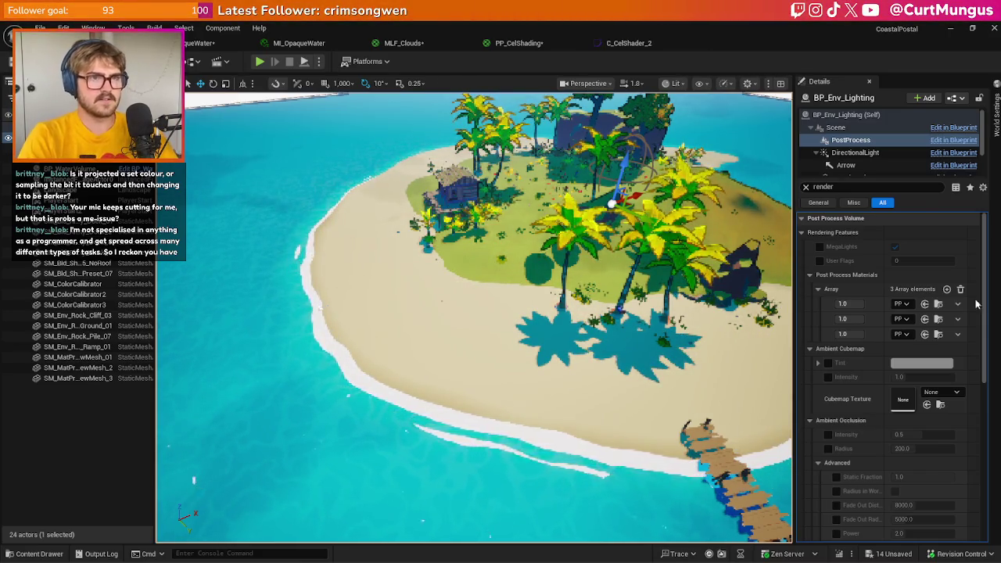
scroll(474, 317, "up", 3)
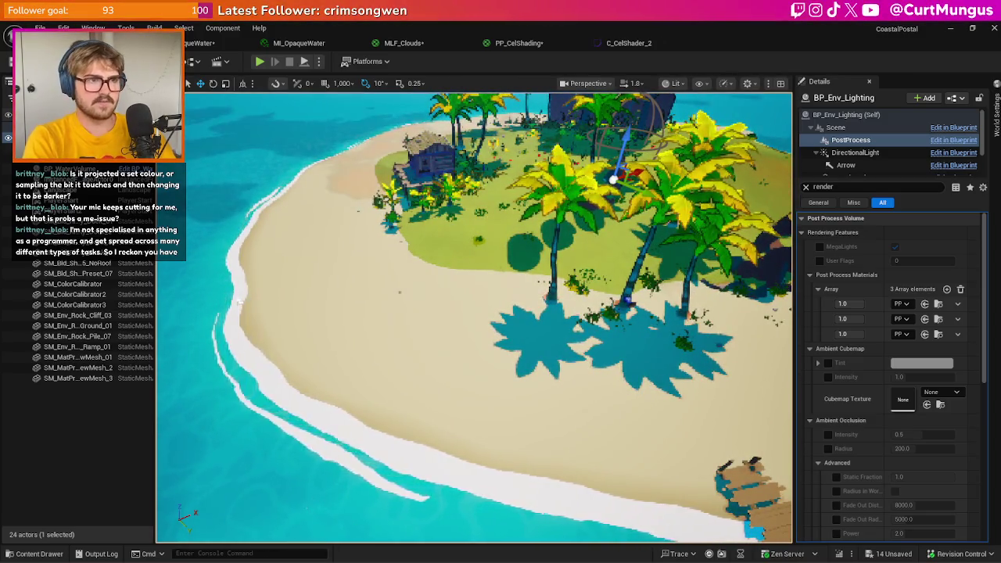
left_click_drag(426, 254, 426, 195)
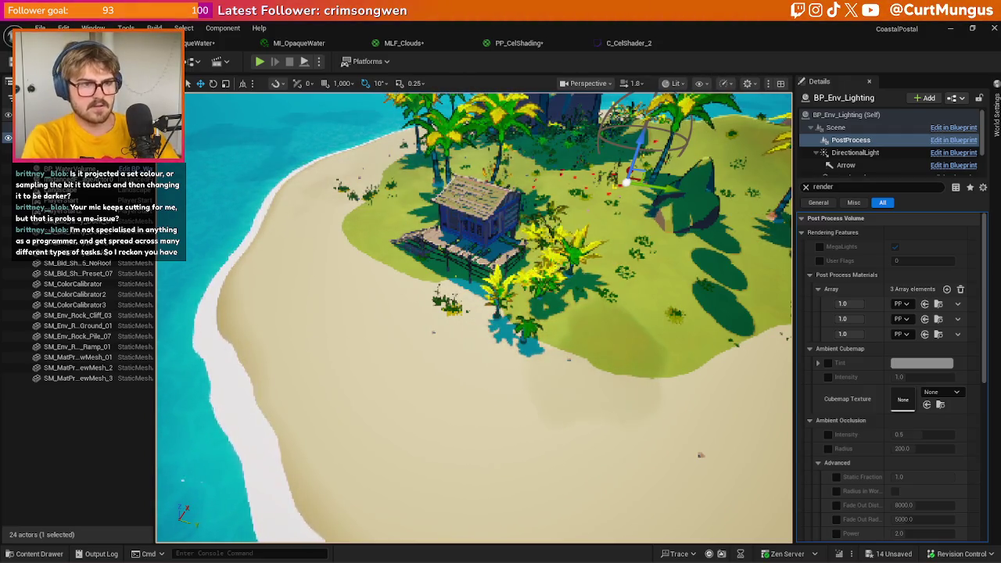
mouse_move(469, 313)
left_mouse_down()
mouse_move(313, 313)
mouse_move(266, 298)
left_mouse_up()
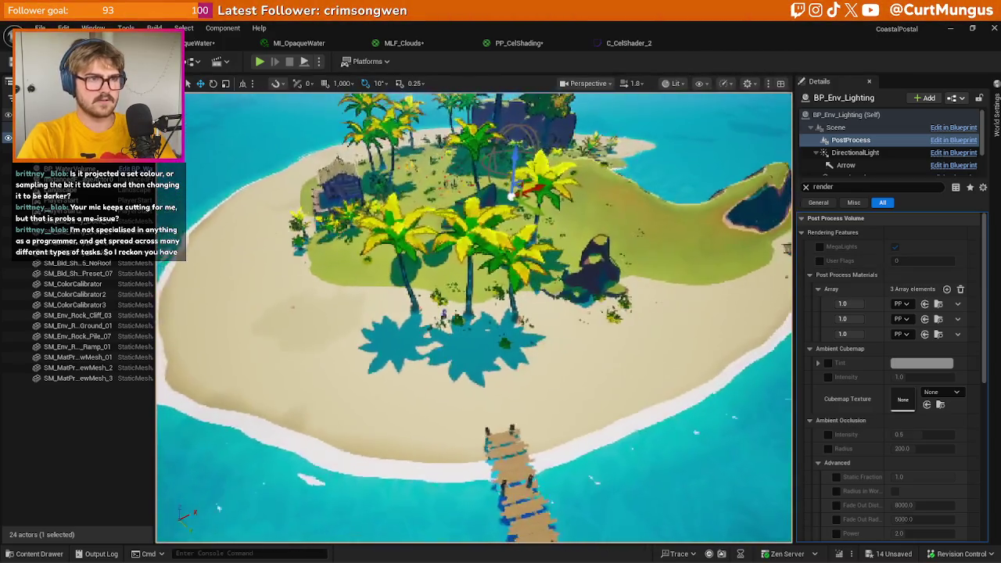
left_click_drag(333, 513, 338, 512)
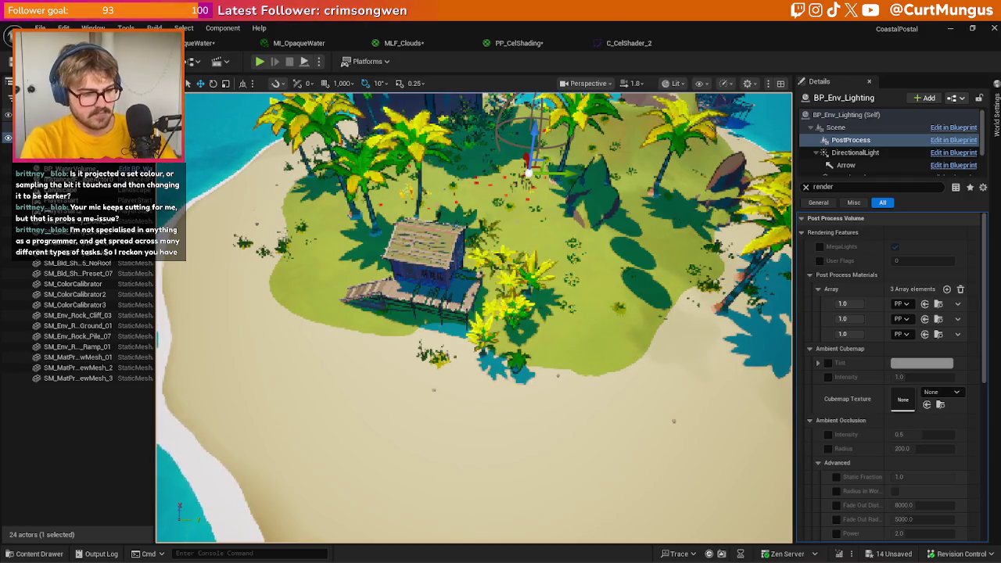
left_click_drag(655, 360, 655, 360)
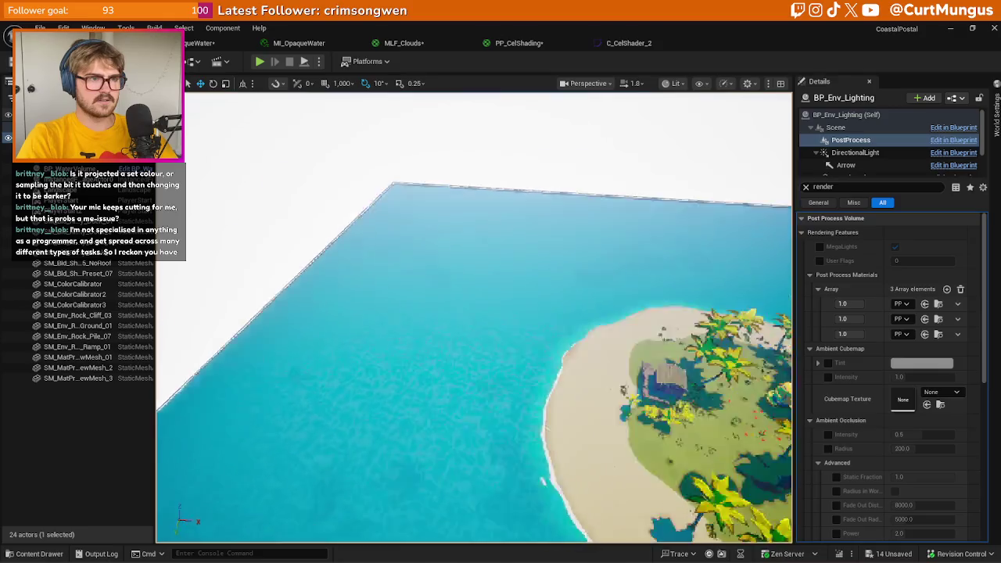
scroll(436, 245, "up", 10)
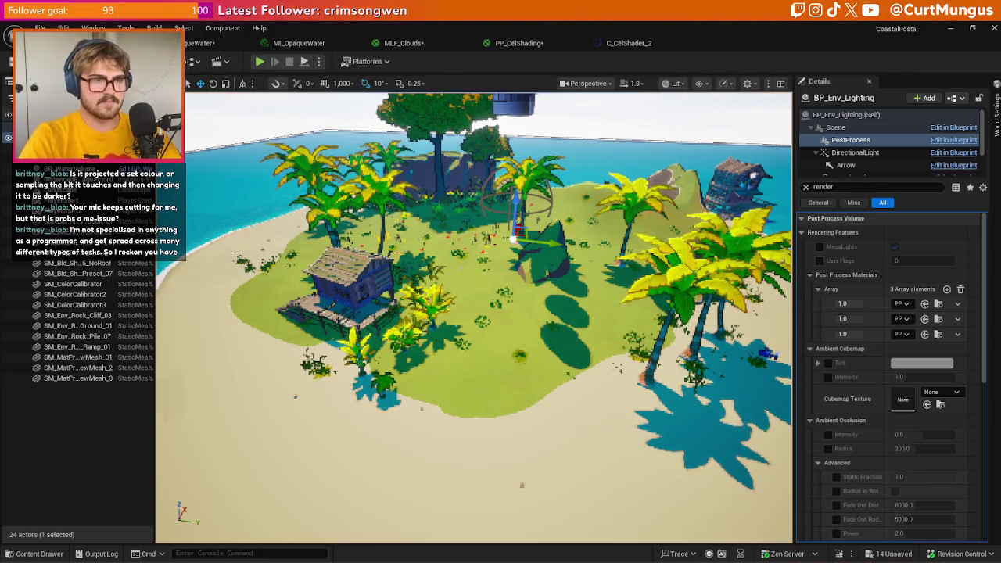
- Start Play In Editor and walk the character up the beach toward the vegetation
right_click(489, 400)
key("Escape")
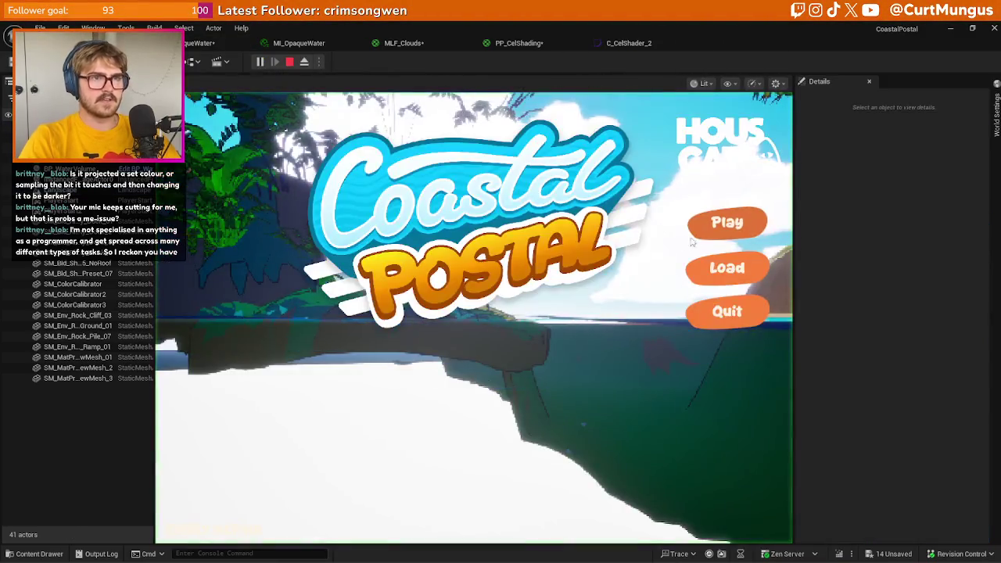
key("w")
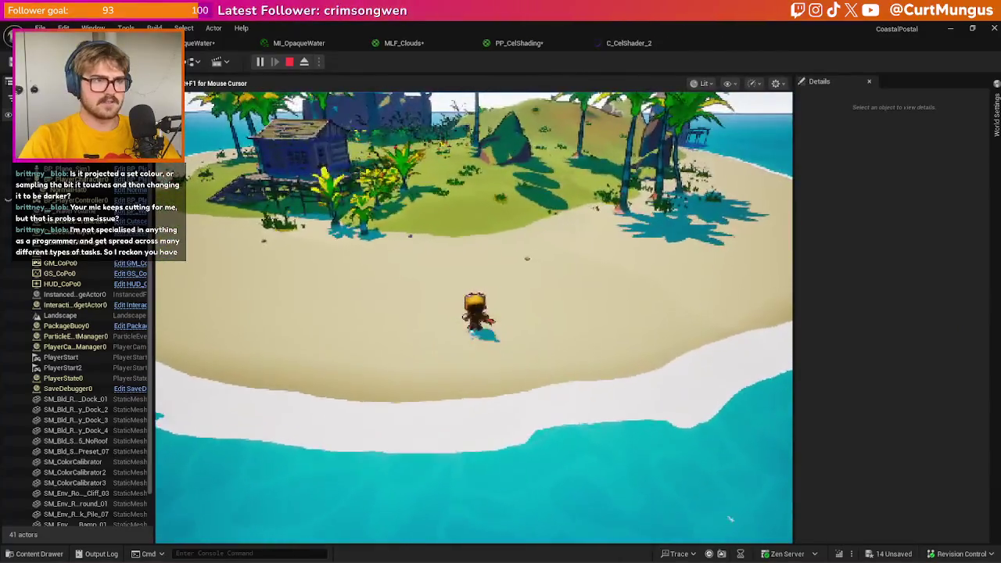
key("w")
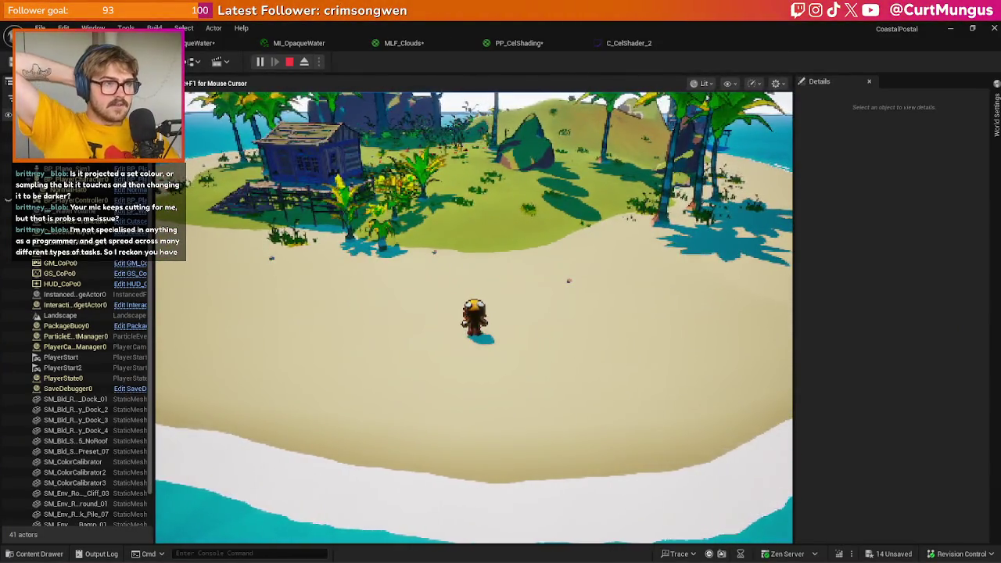
key("w")
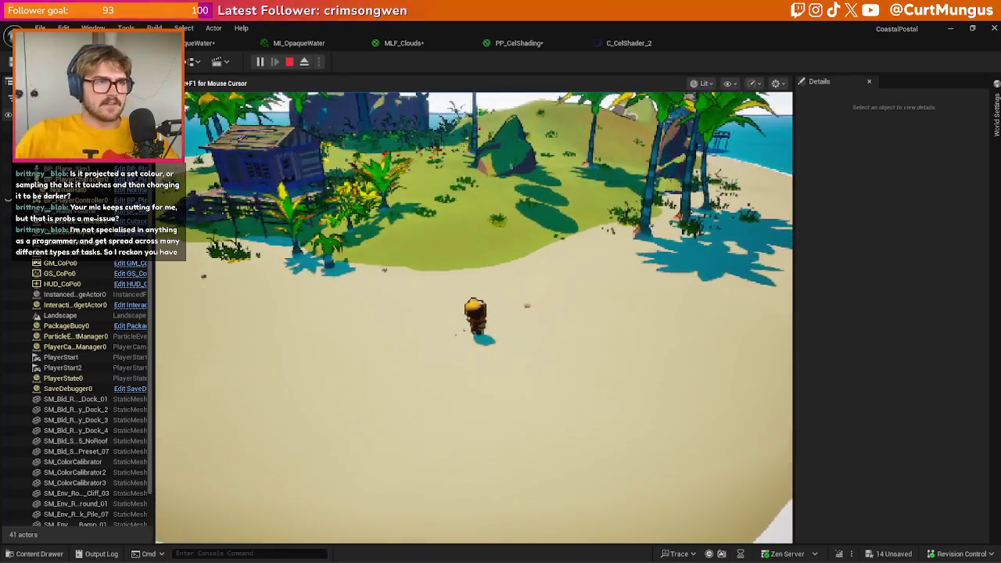
key("w")
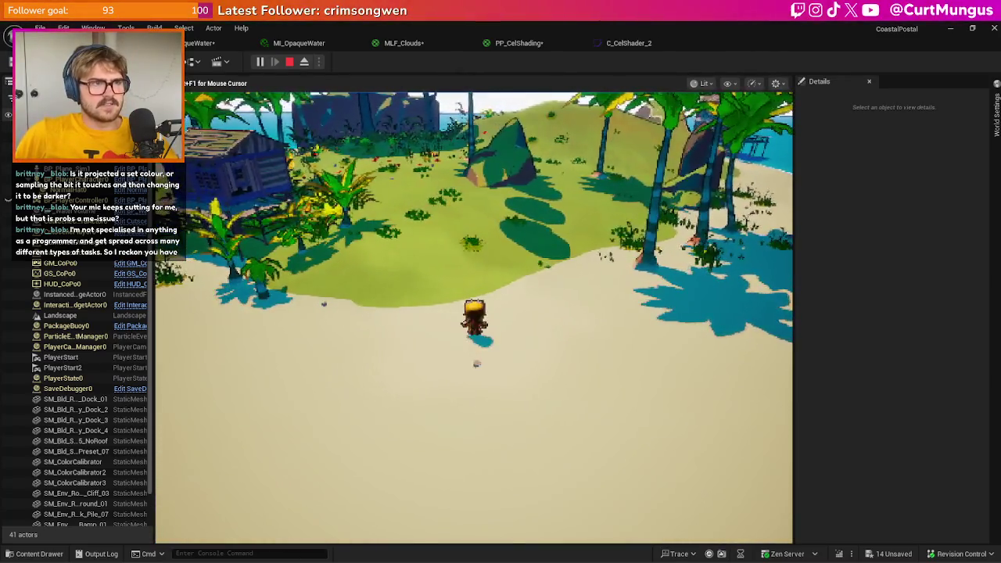
key("w")
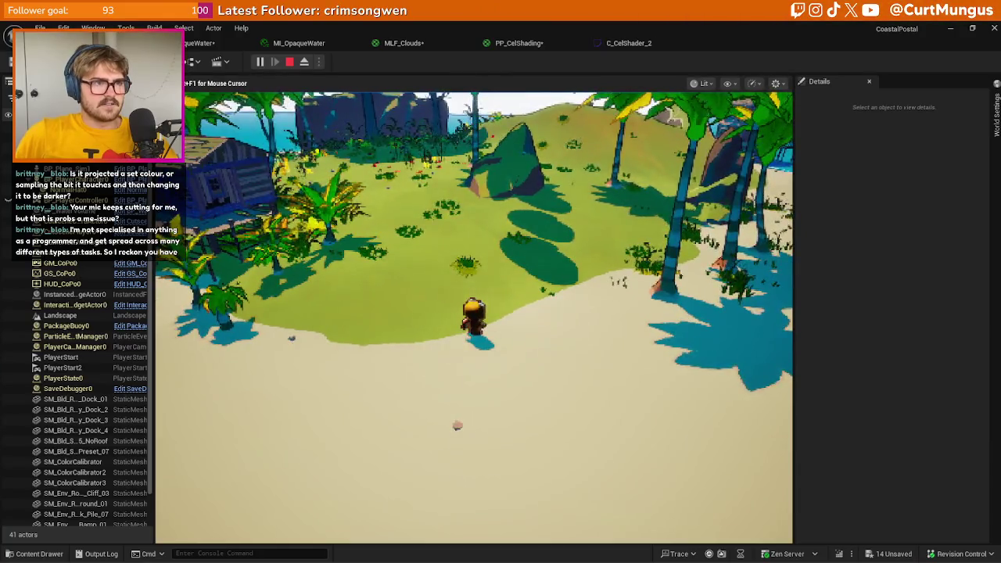
- Walk left toward the hut, back to the shoreline, then up the beach, and stop playing
key("a")
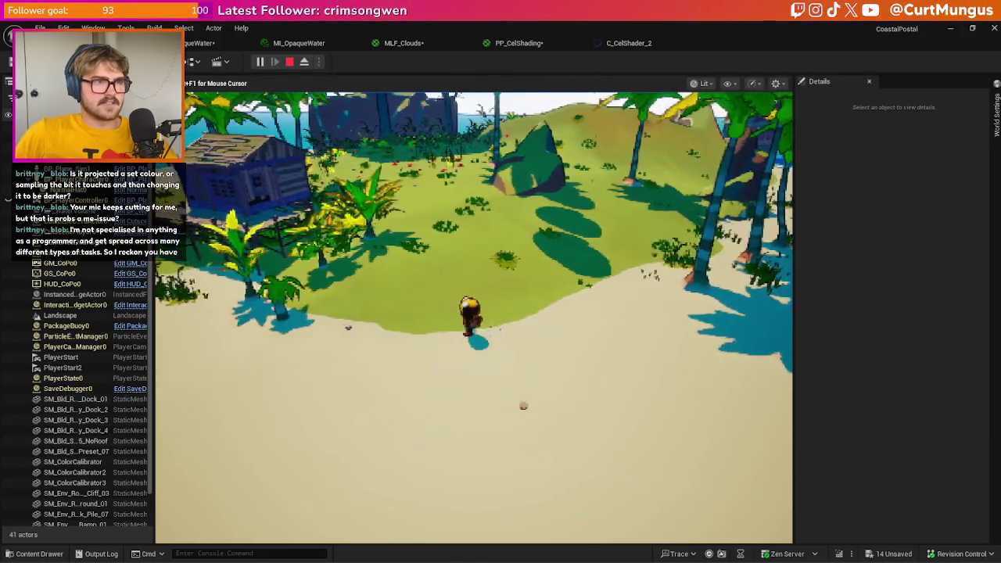
key("a")
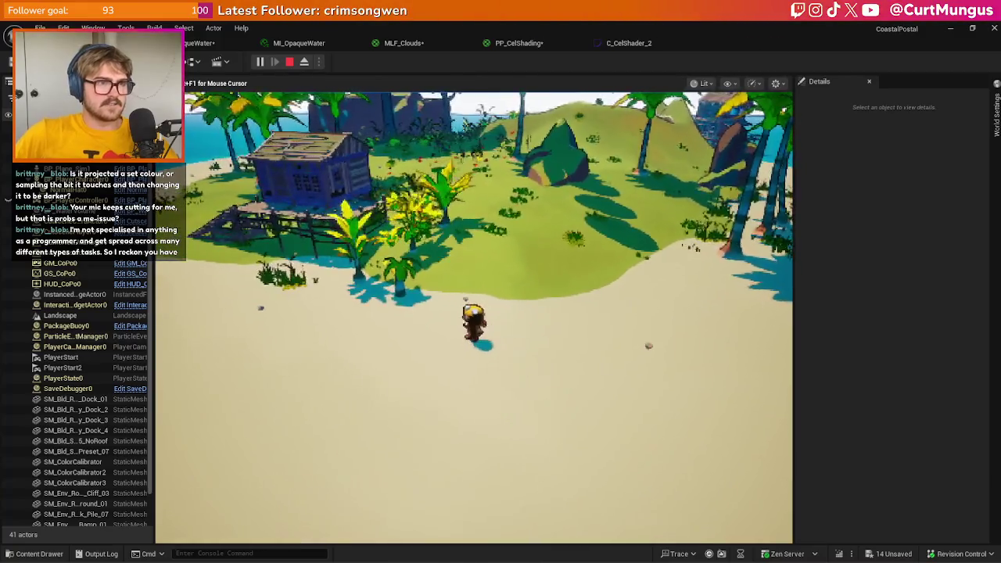
key("s")
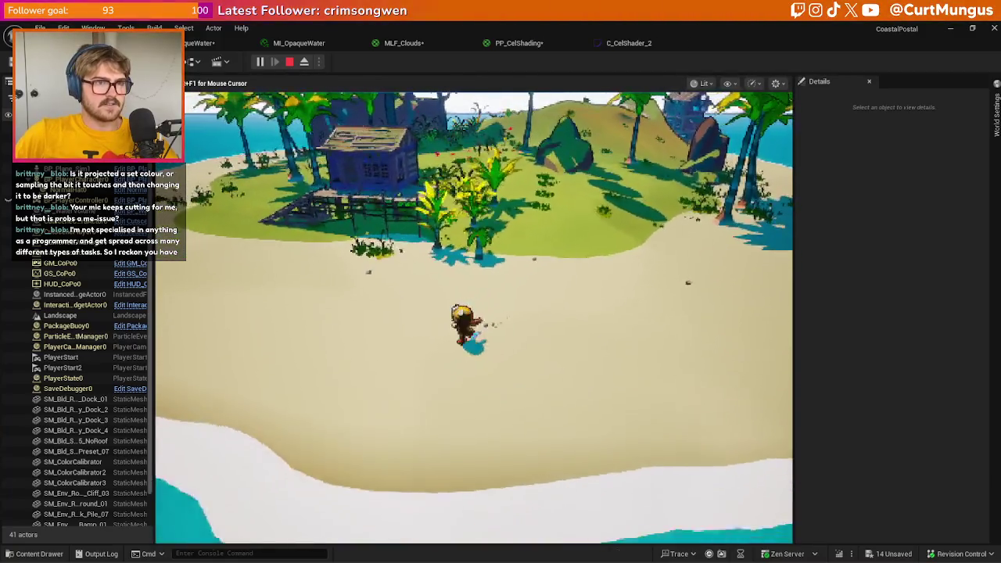
key("w")
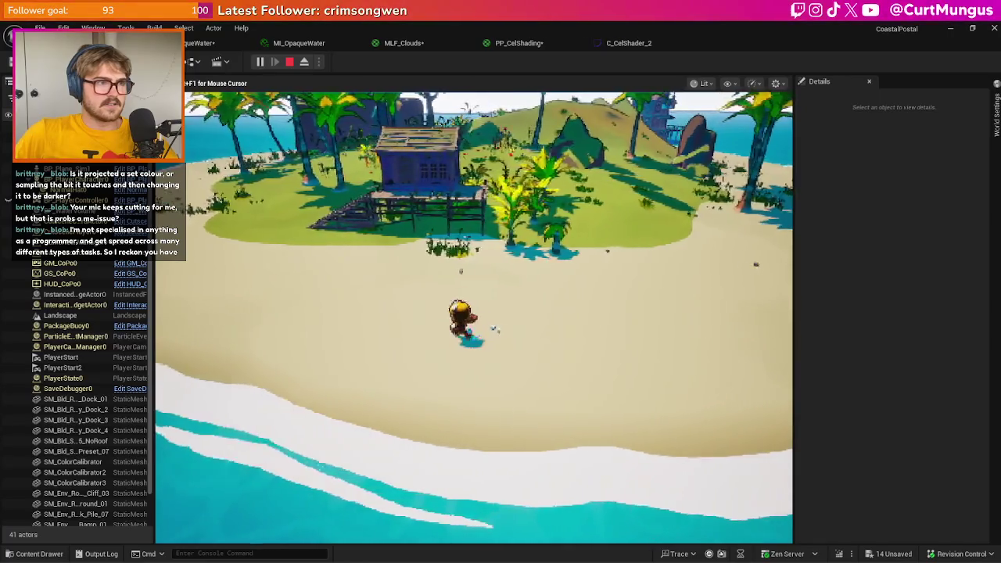
key("w")
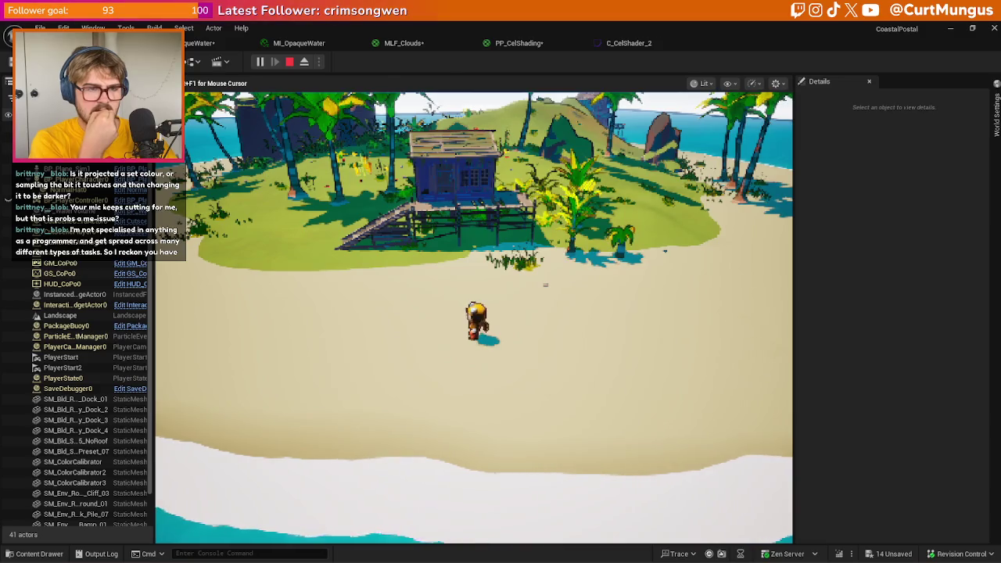
key("Escape")
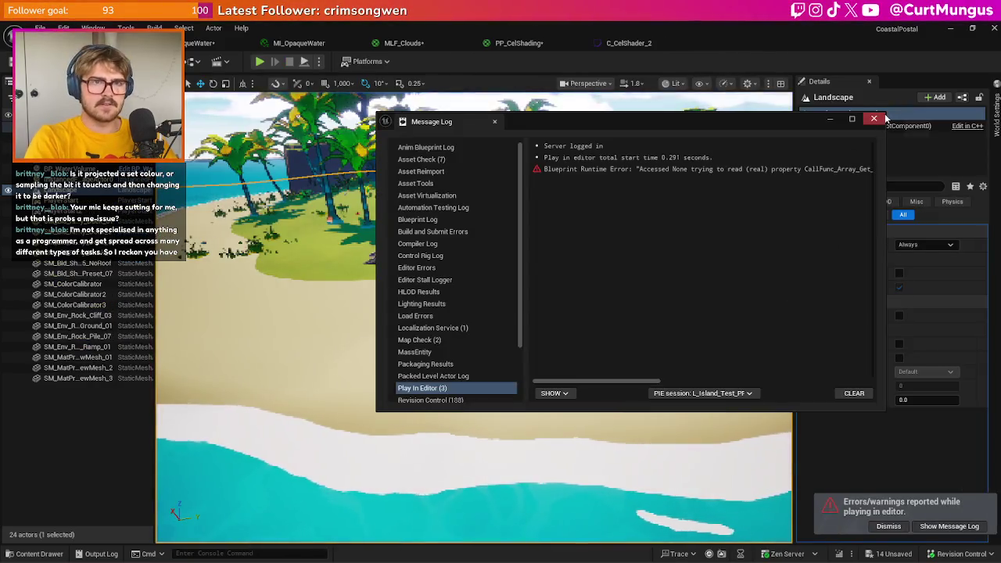
- Close the error log, replay with Alt+P walking up and side to side along the beach, then stop
left_click(874, 118)
left_click_drag(671, 415, 671, 415)
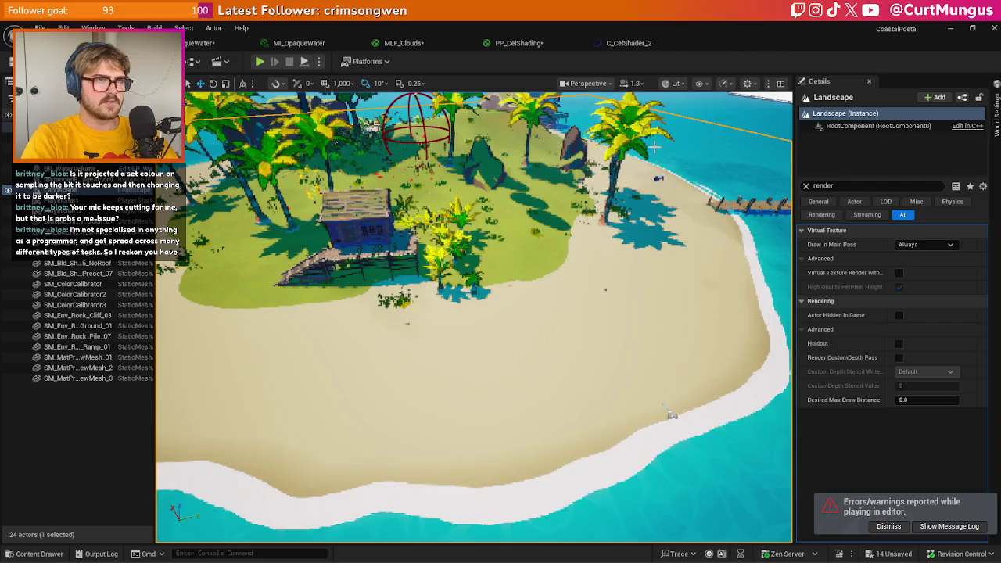
key("alt+p")
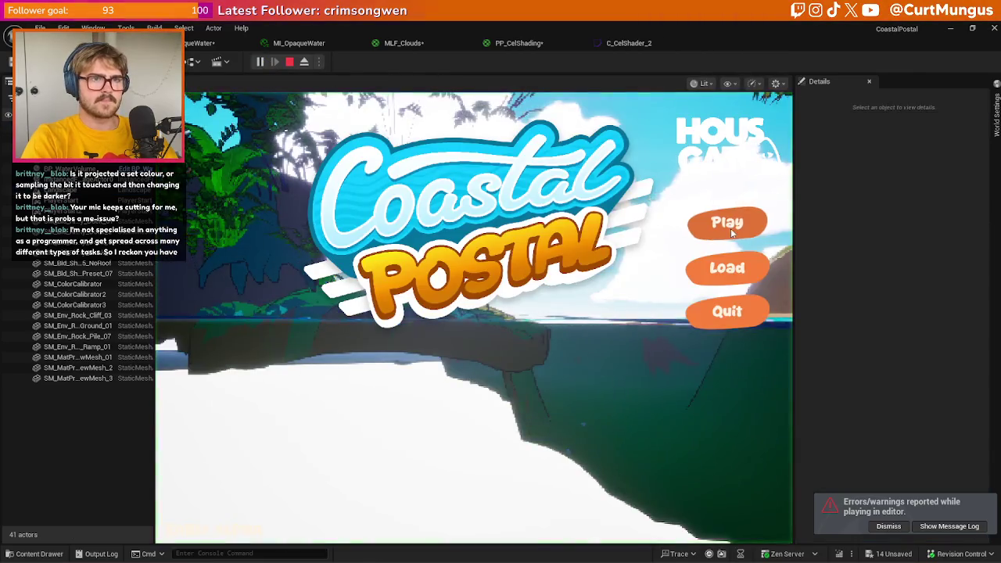
key("w")
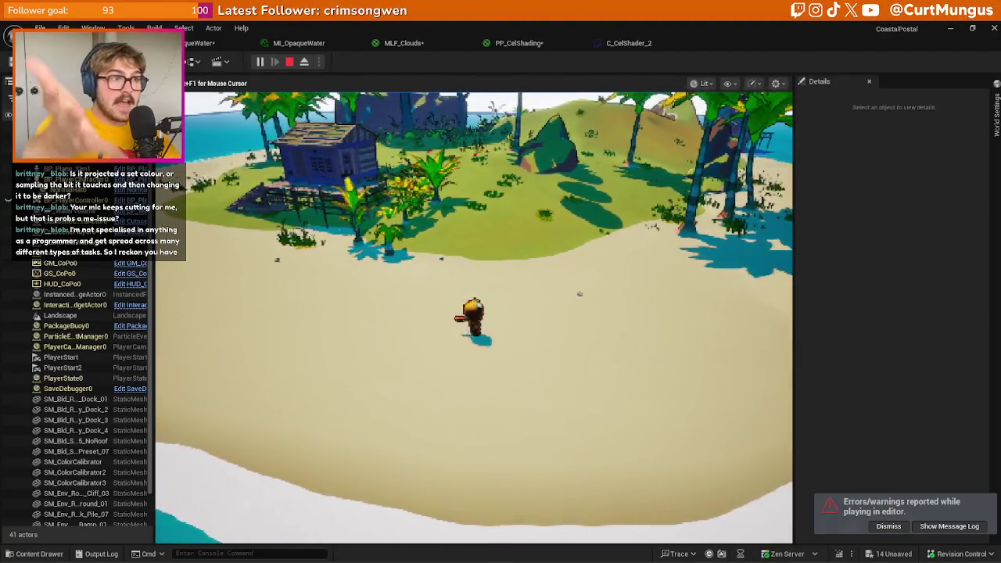
key("d")
key("a")
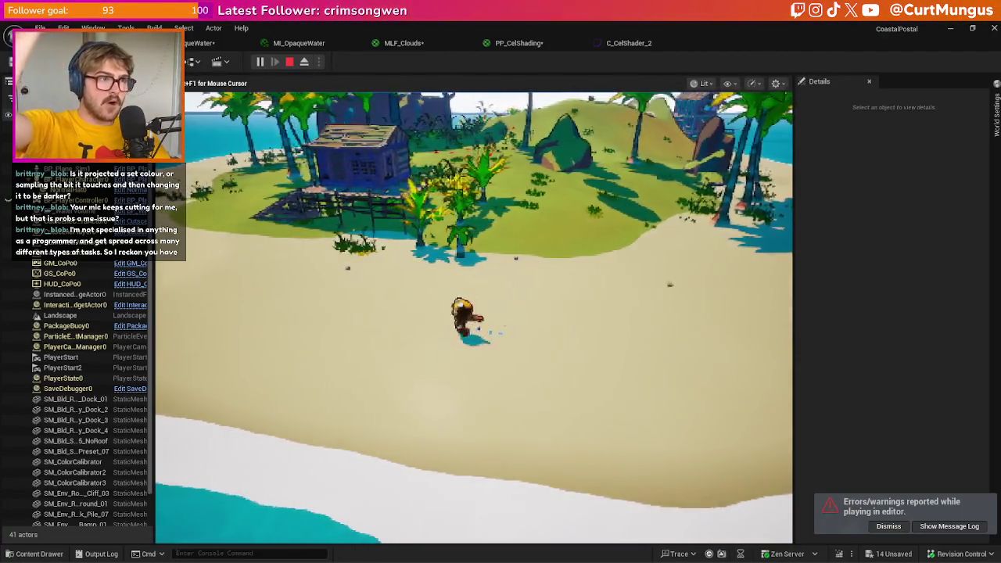
key("d")
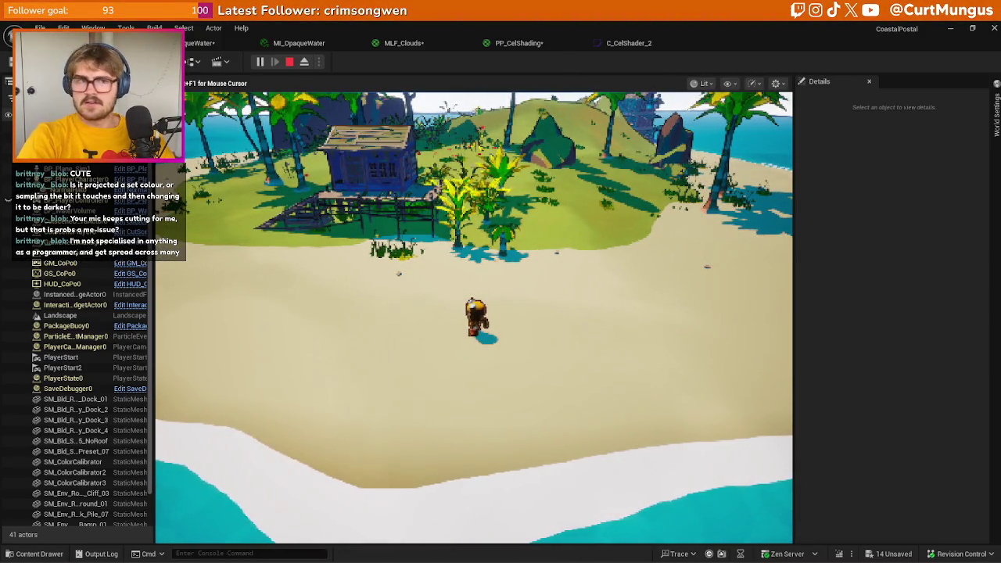
key("Escape")
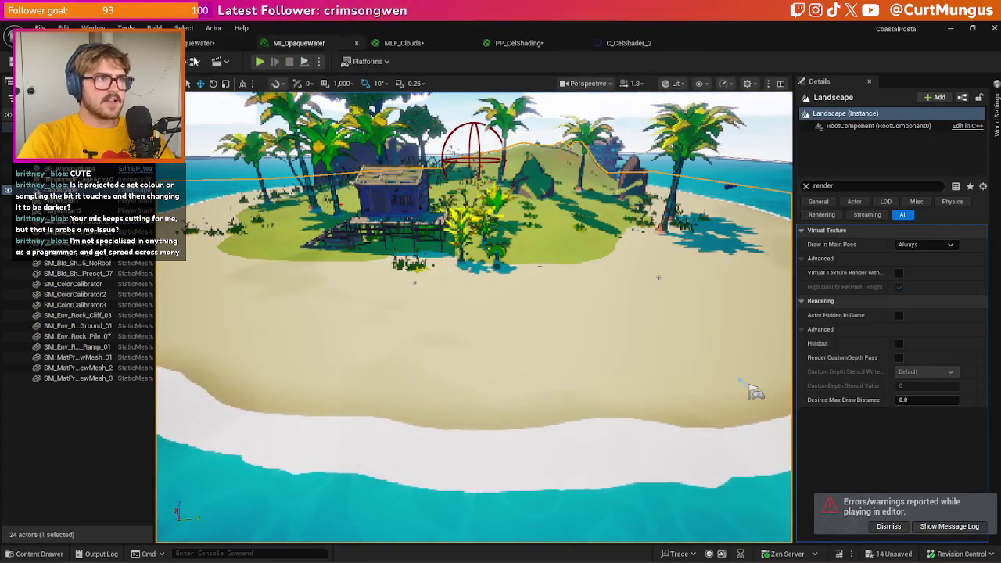
- In the MLF_Clouds graph, change the lower Multiply node's B input from 0.3 to 0.1
left_click(404, 43)
left_click(519, 272)
scroll(519, 272, "down", 2)
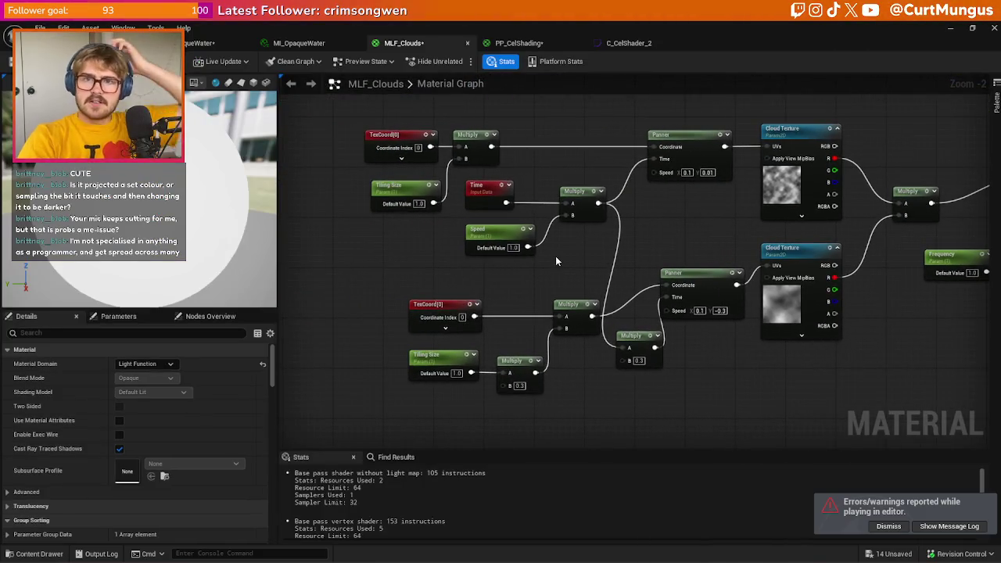
left_click_drag(557, 261, 551, 265)
mouse_move(474, 415)
left_mouse_down()
mouse_move(452, 403)
mouse_move(540, 364)
left_mouse_up()
left_click(546, 361)
left_click(407, 176)
left_click(528, 388)
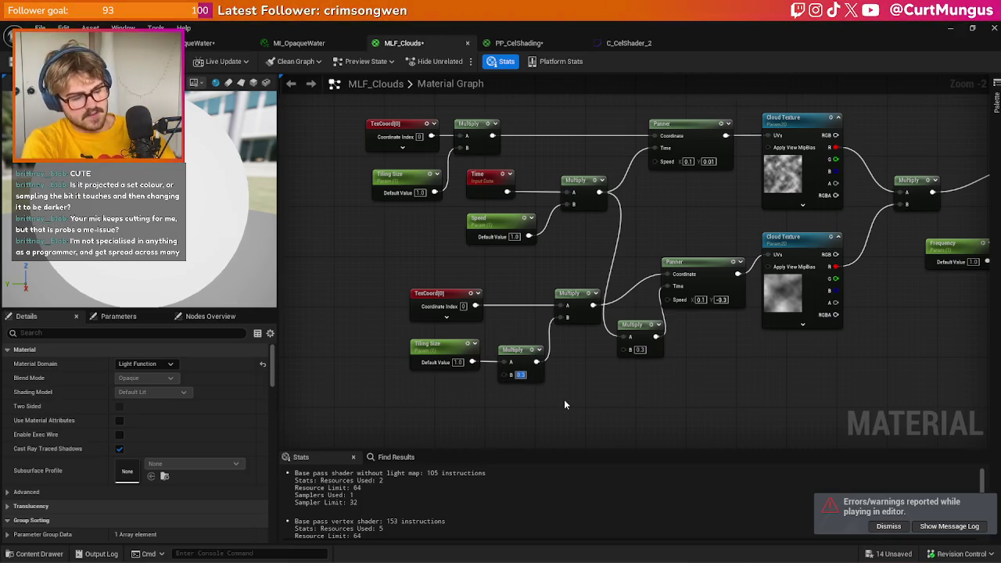
key("Return")
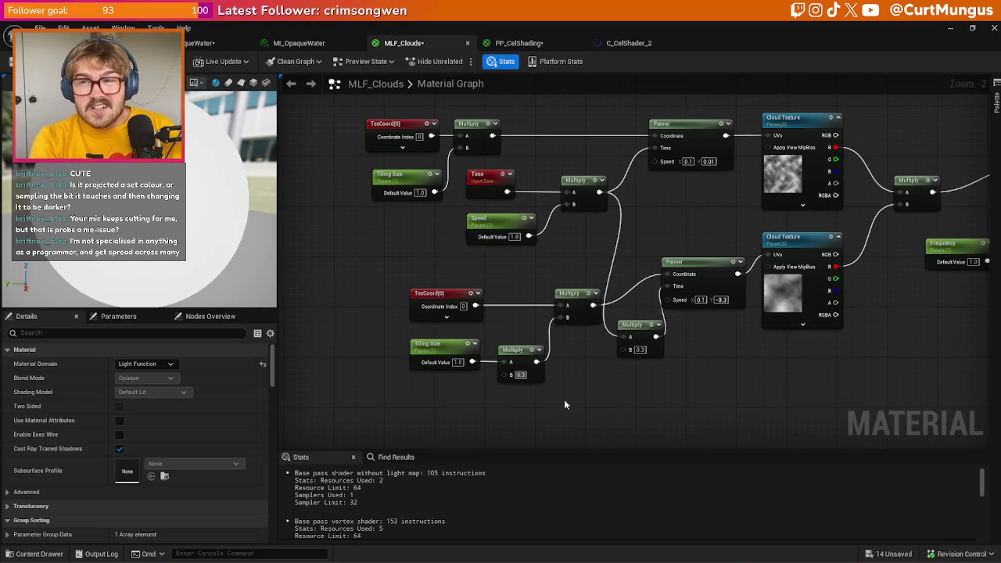
type("0.1")
key("Return")
mouse_move(538, 277)
left_mouse_down()
mouse_move(517, 277)
mouse_move(505, 301)
mouse_move(471, 301)
mouse_move(406, 352)
mouse_move(288, 524)
left_mouse_up()
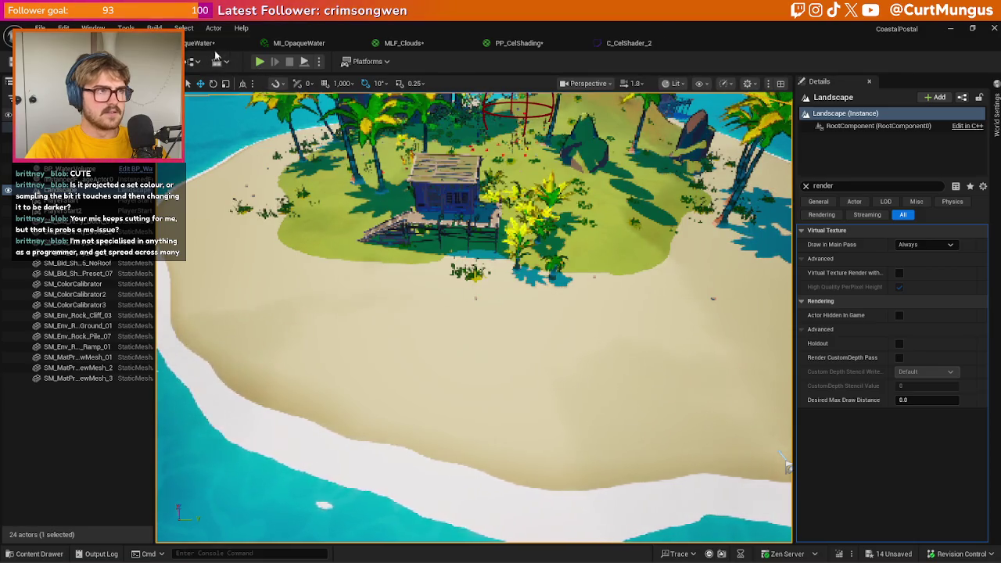
- Return to the MLF_Clouds graph and show its material preview on a flat plane
left_click(201, 45)
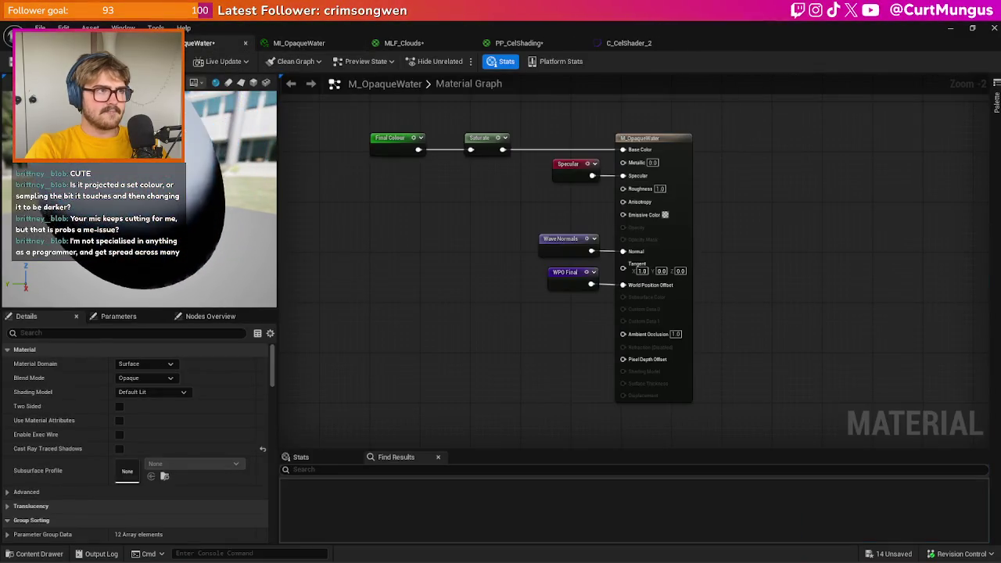
left_click(117, 43)
scroll(786, 466, "down", 5)
left_click(404, 43)
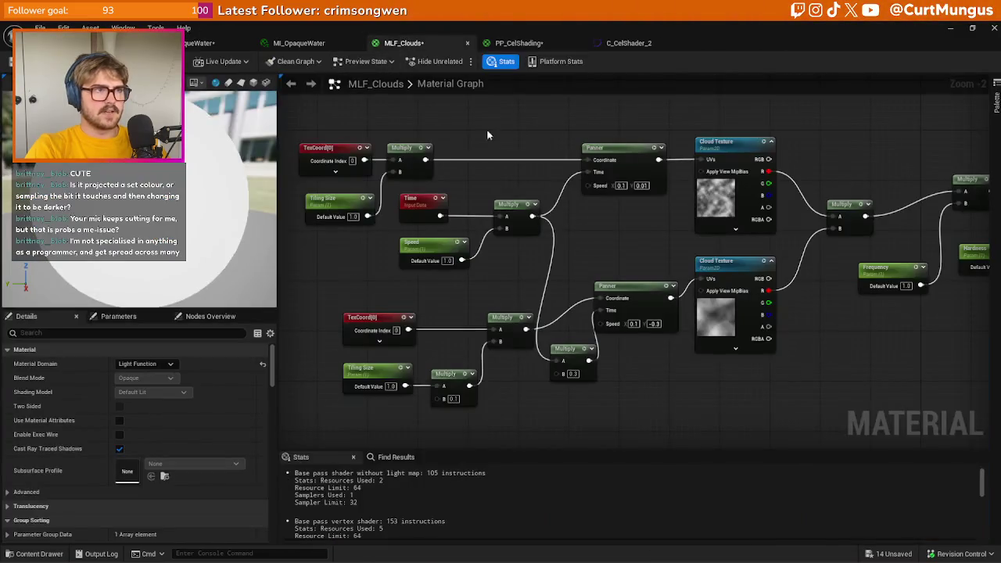
left_click(241, 83)
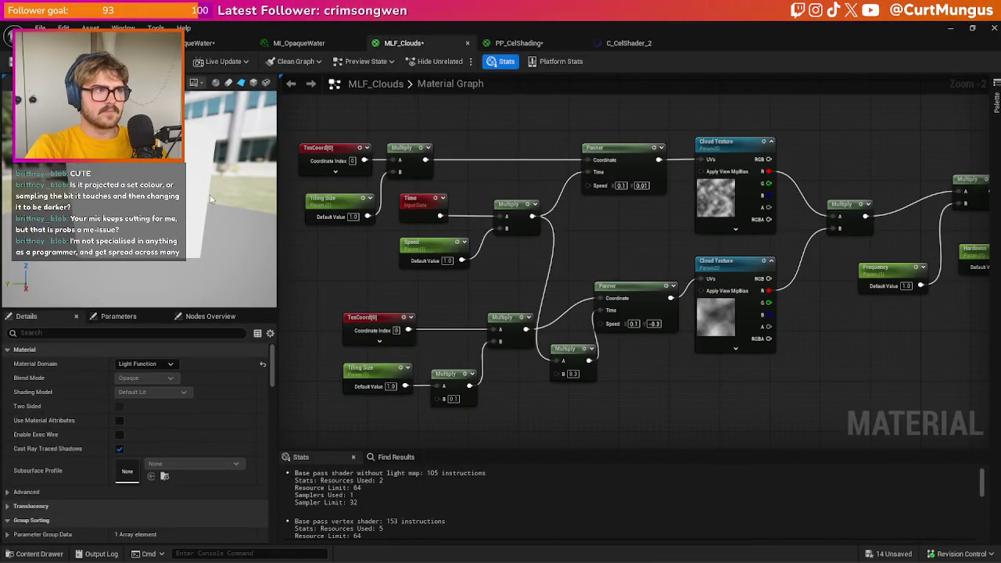
- Preview the lower Cloud Texture node alone, then the Multiply combining both cloud textures
left_click_drag(843, 366, 603, 372)
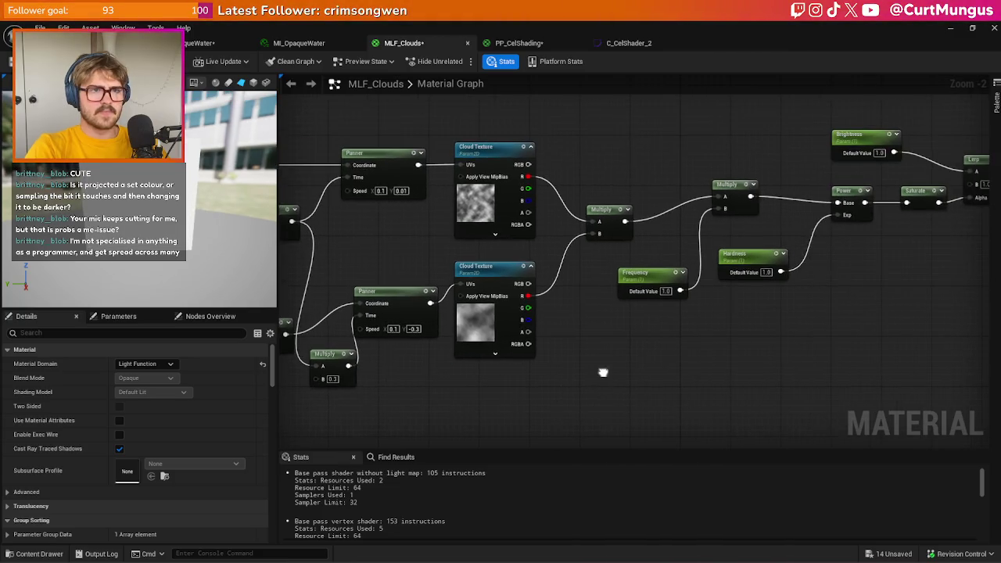
left_click_drag(572, 280, 727, 300)
right_click(679, 290)
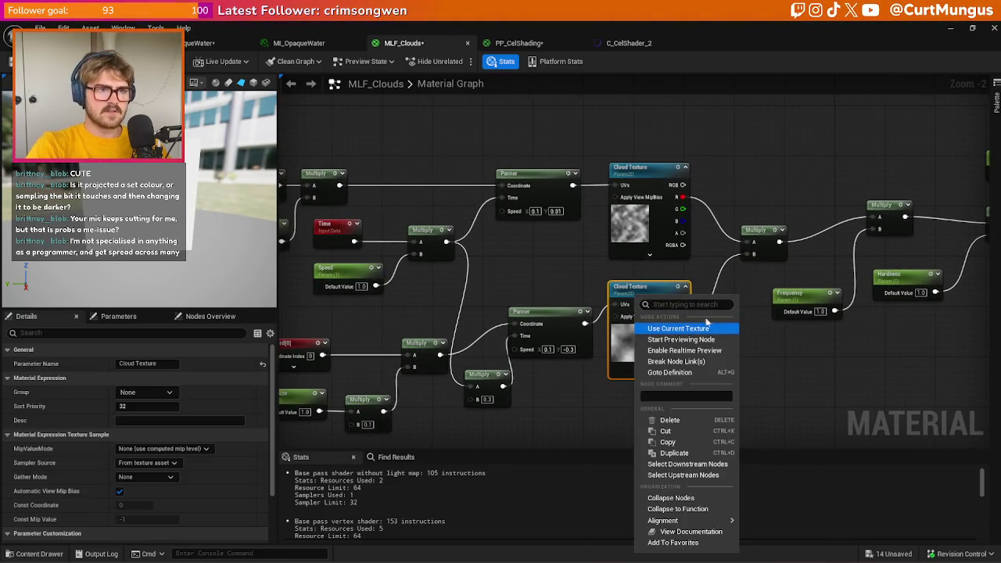
key("Escape")
left_click(679, 289)
key("space")
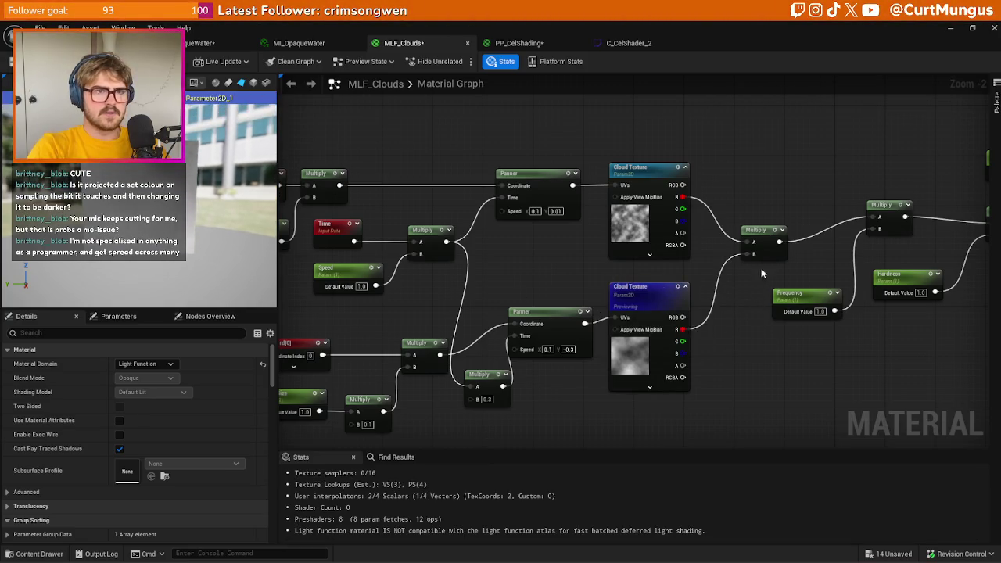
left_click(777, 233)
key("space")
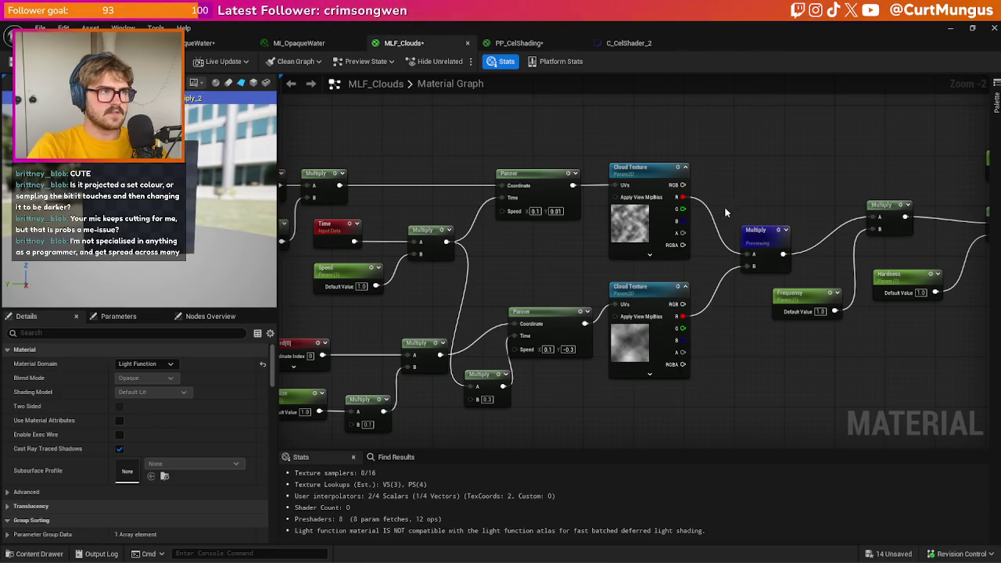
- Try 0.03 for the lower Multiply's B, undo back to 0.3, then enter 0.1
left_click_drag(536, 264, 645, 223)
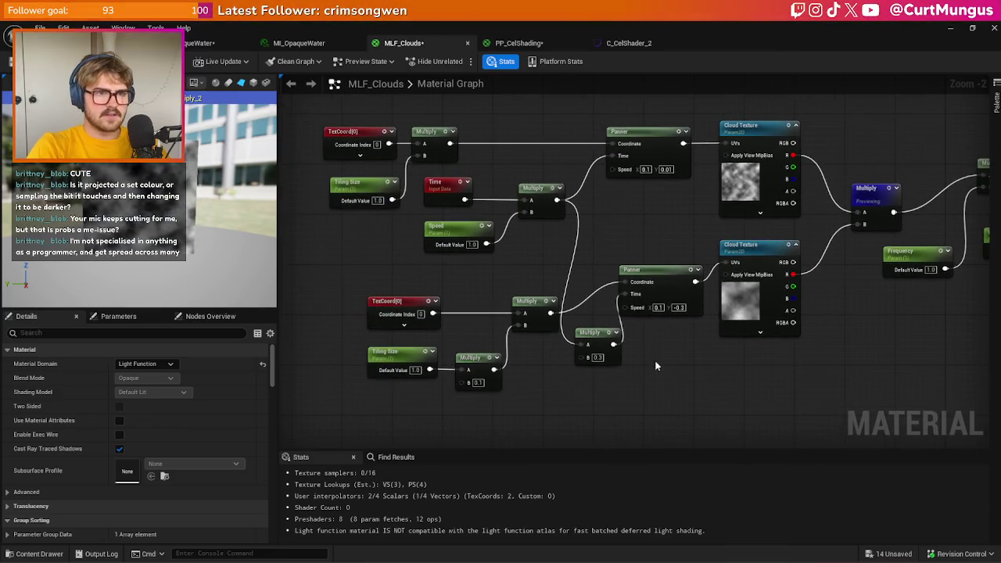
left_click(598, 358)
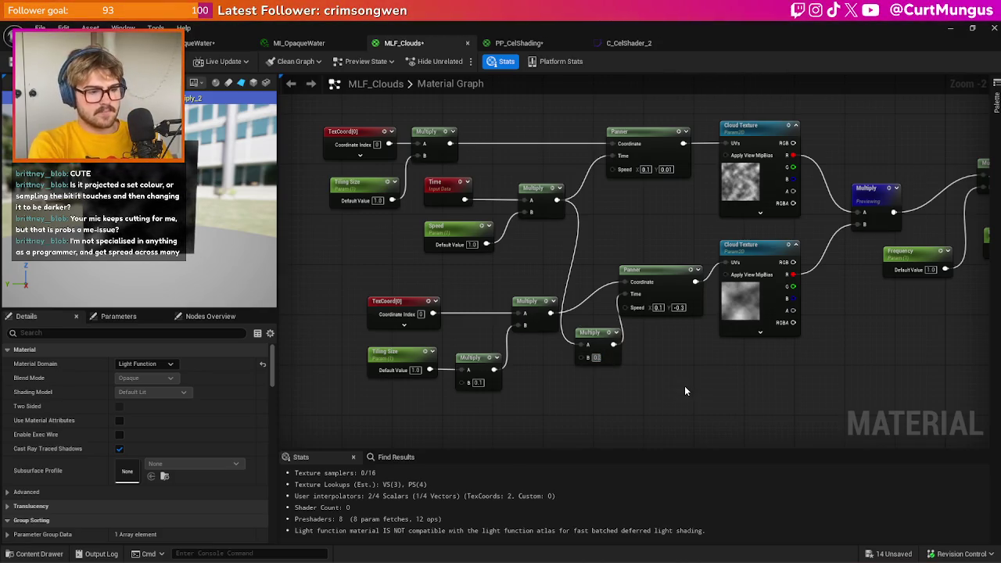
type("0.03")
key("Return")
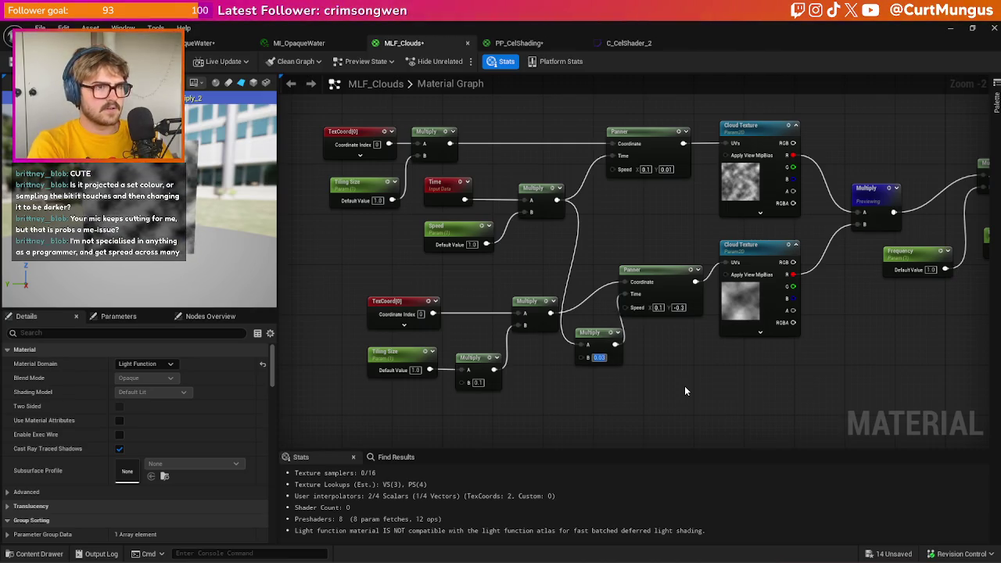
left_click(686, 391)
key("ctrl+z")
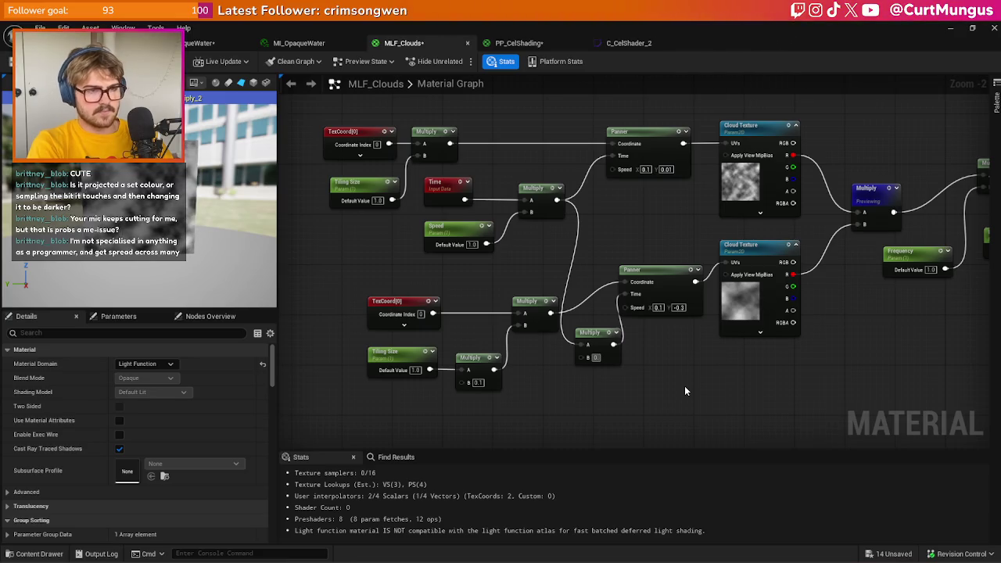
key("ctrl+z")
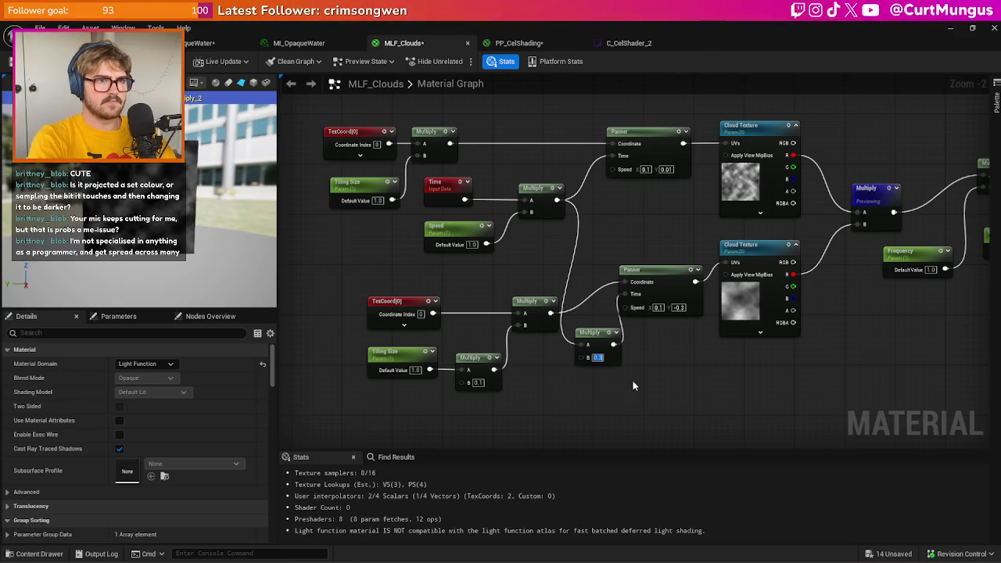
type("0.1")
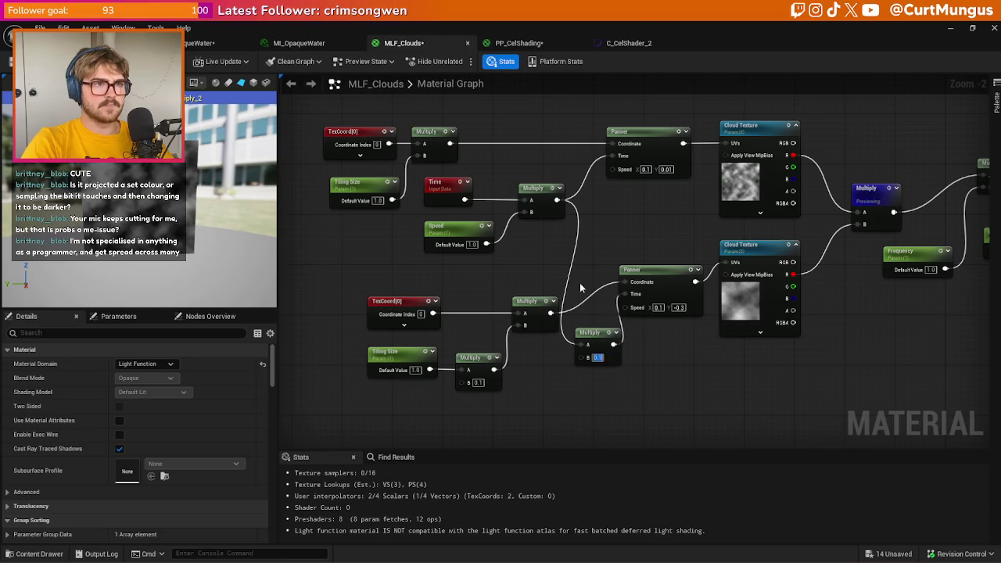
- Delete the two lower tiling Multiply nodes and preview the upper Cloud Texture alone
mouse_move(623, 377)
left_mouse_down()
mouse_move(506, 354)
mouse_move(516, 360)
left_mouse_up()
left_click(555, 375)
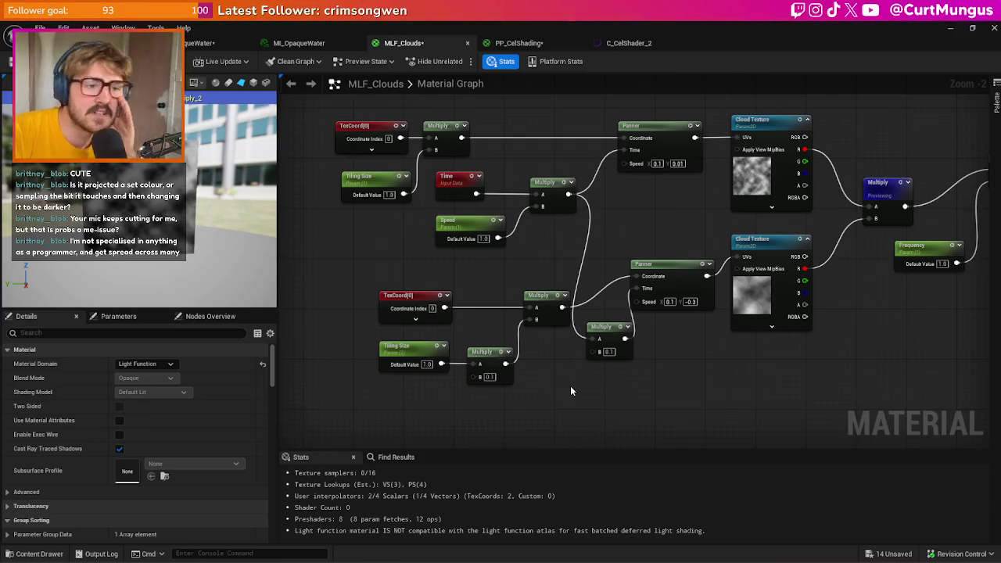
left_click_drag(665, 387, 471, 313)
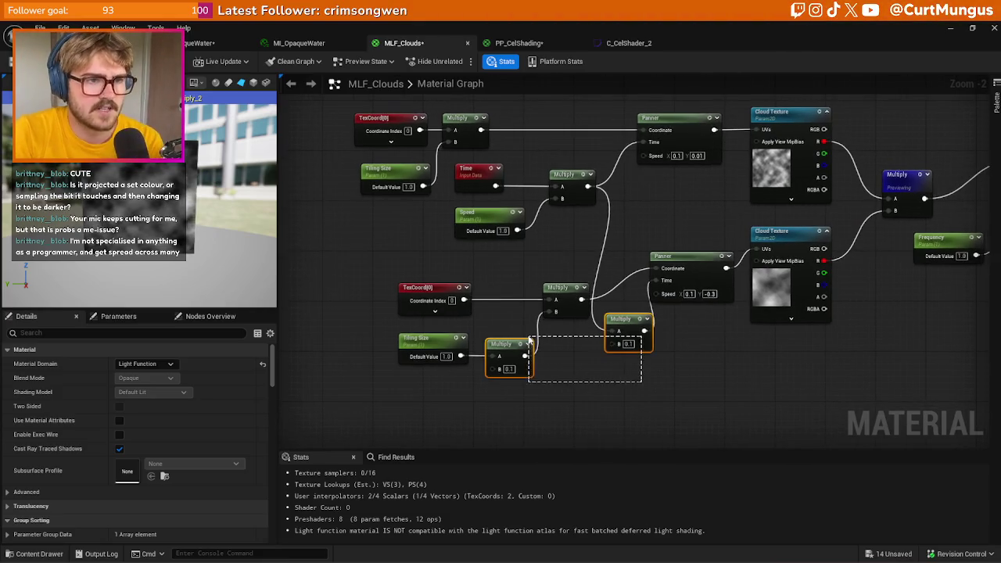
key("Delete")
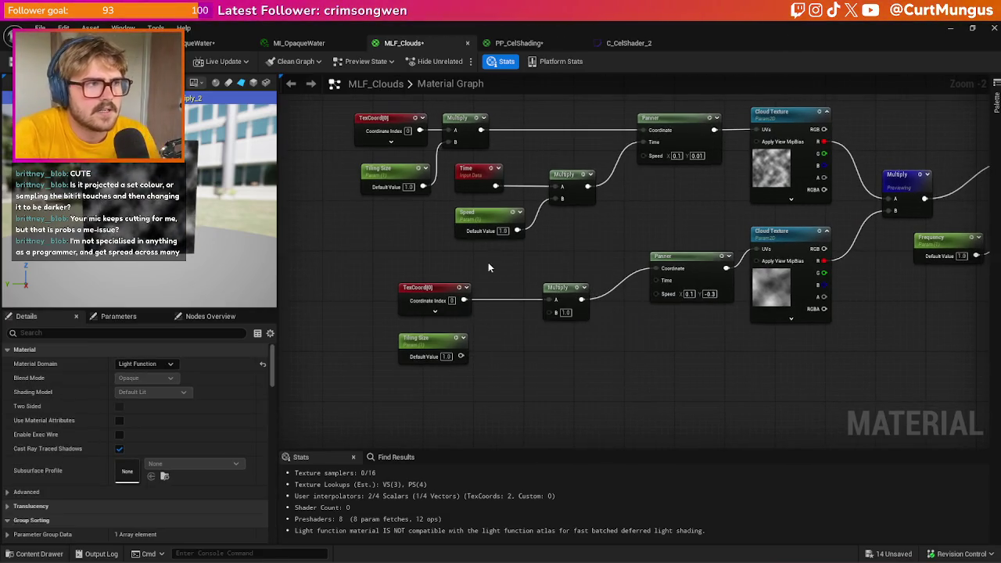
left_click_drag(598, 251, 494, 289)
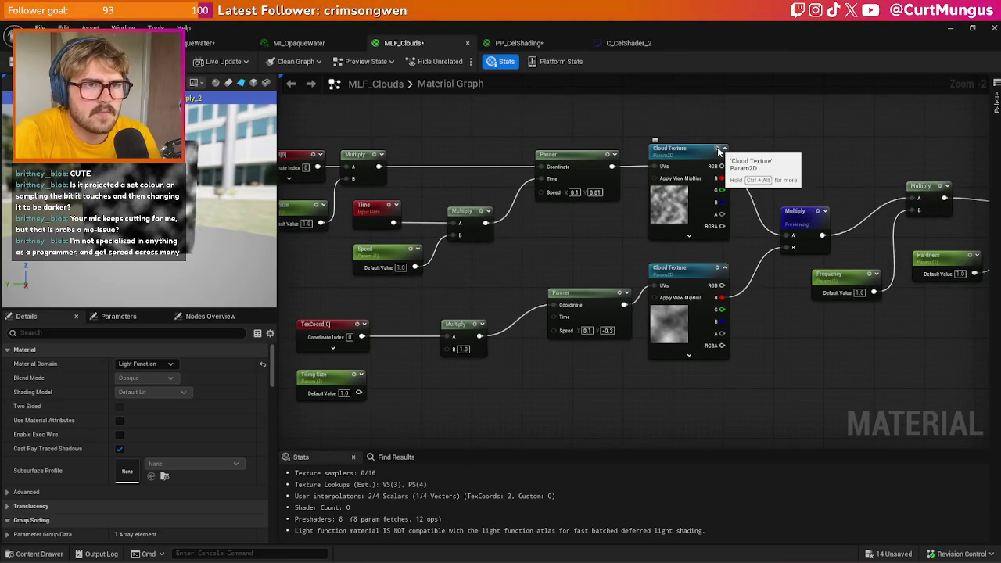
left_click(719, 152)
key("space")
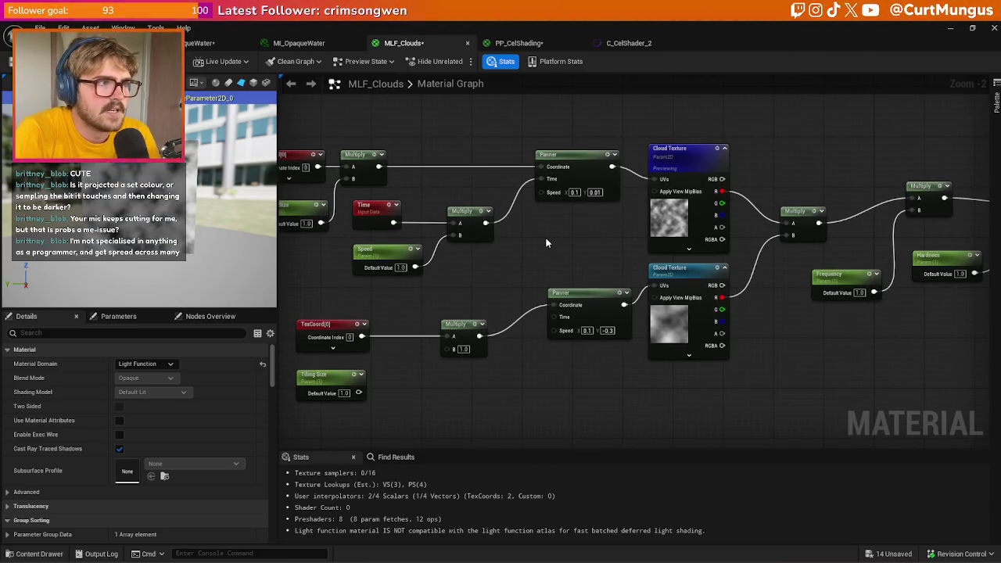
- Insert a Multiply with B 0.5 between Speed and the Time multiply to halve the upper cloud speed
left_click_drag(546, 243, 599, 235)
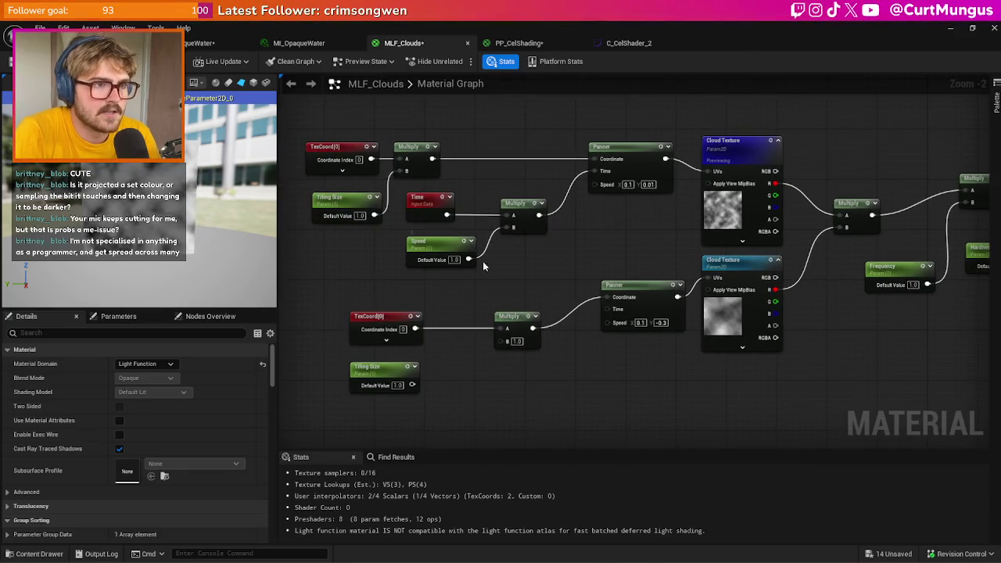
left_click_drag(484, 267, 520, 258)
left_click(401, 257)
left_click(542, 333)
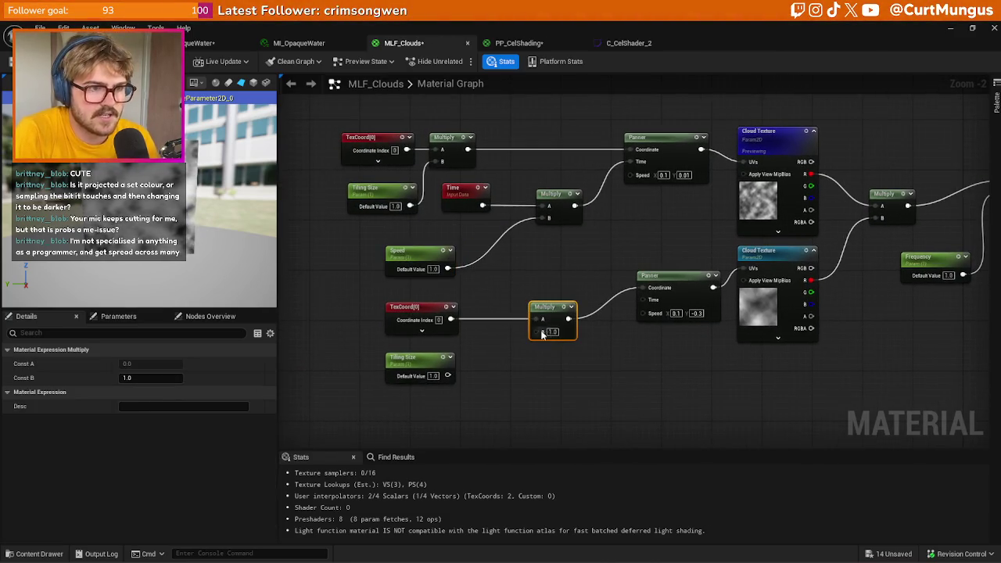
key("ctrl+c")
key("ctrl+v")
left_click_drag(511, 249, 549, 219)
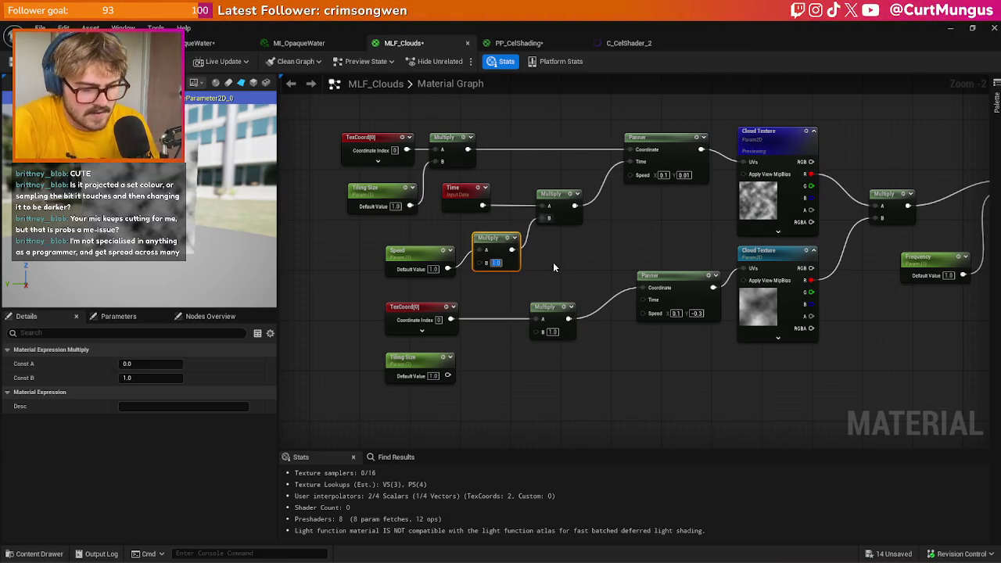
type("0.5")
key("Return")
left_click_drag(509, 256, 499, 267)
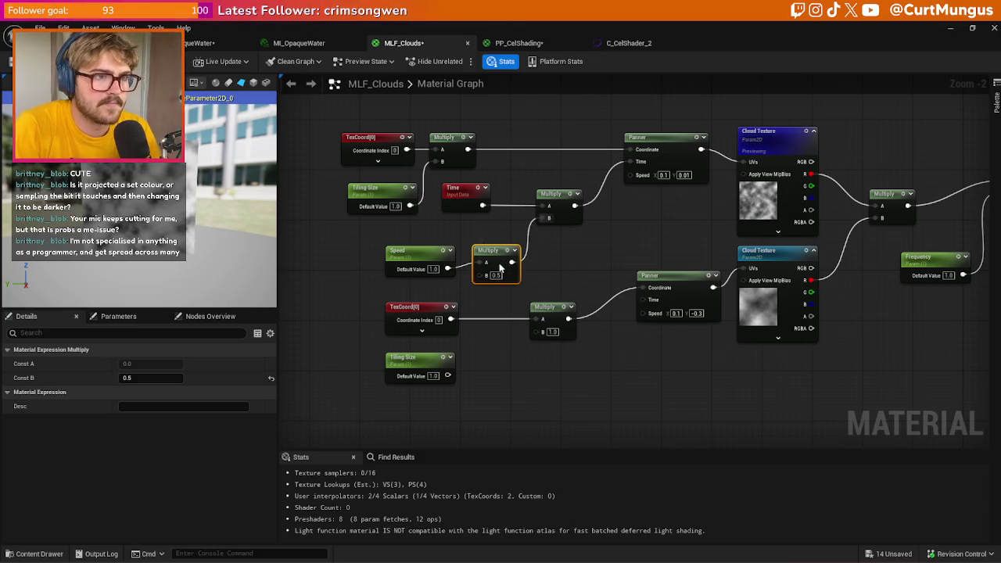
- Duplicate the Speed parameter node and place the copy lower in the graph
left_click(431, 234)
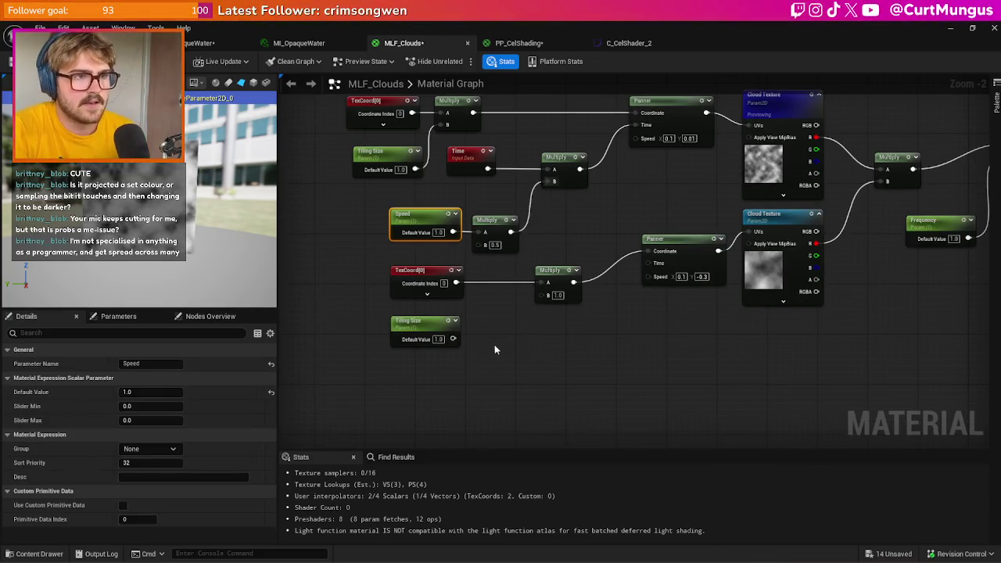
key("ctrl+c")
key("ctrl+v")
left_click_drag(521, 382, 547, 363)
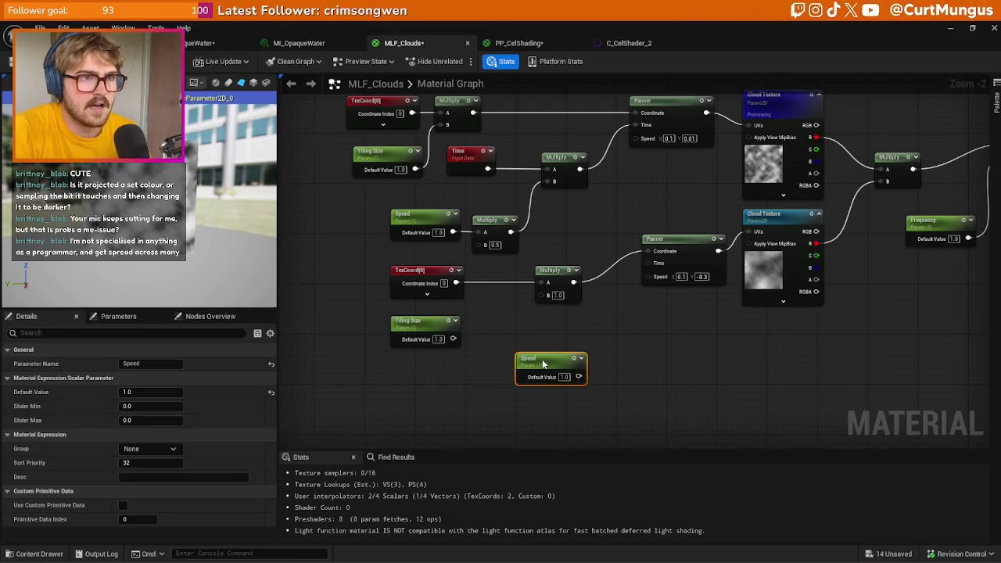
- Wire a new Time Multiply into the lower Panner's Time and set its Speed Y to -0.03
left_click_drag(560, 190, 560, 189)
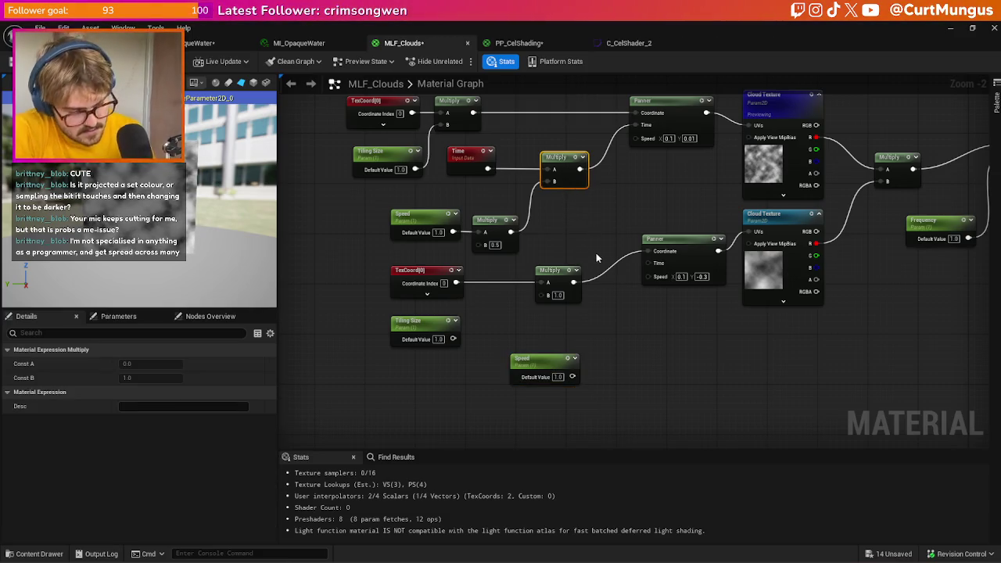
key("ctrl+c")
key("ctrl+v")
mouse_move(596, 327)
left_mouse_down()
mouse_move(611, 333)
mouse_move(649, 262)
left_mouse_up()
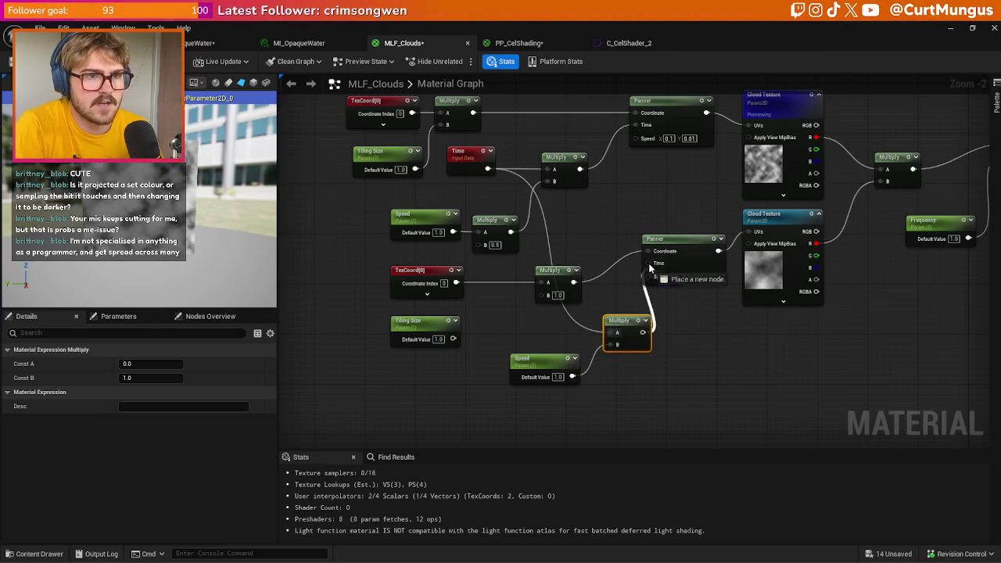
left_click_drag(626, 322, 614, 315)
left_click_drag(528, 341, 561, 347)
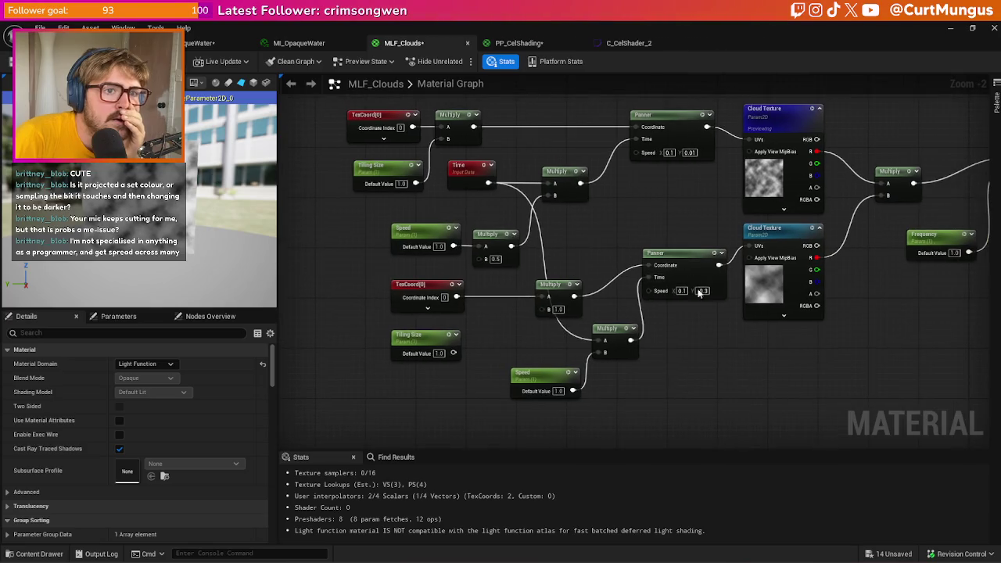
left_click(705, 291)
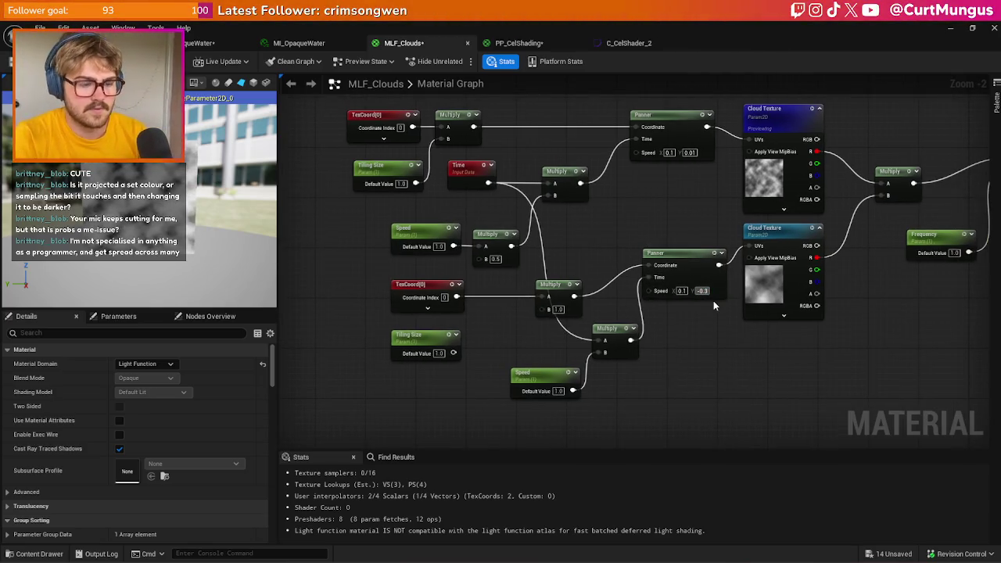
type("-0.03")
key("Return")
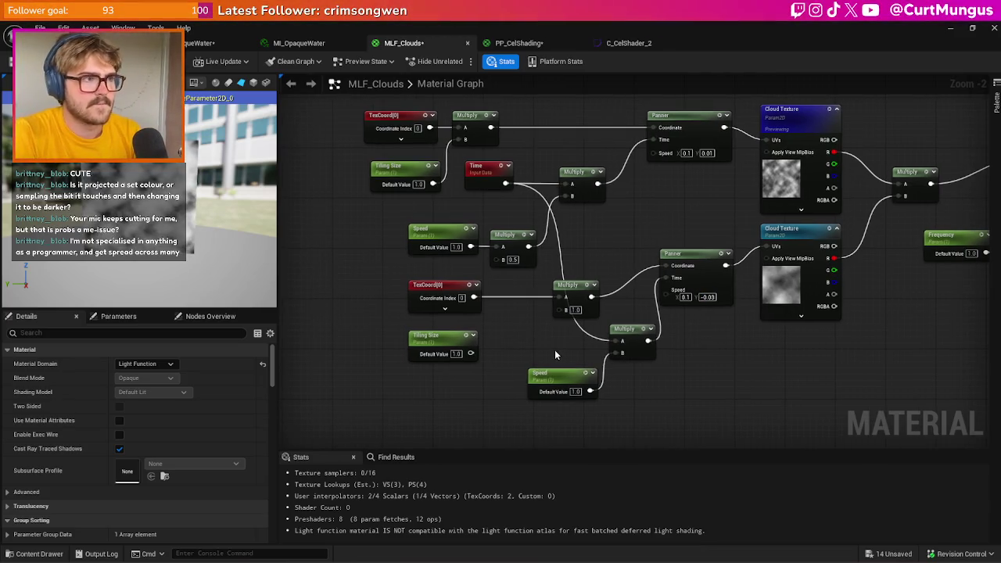
- Add a Multiply node fed by the lower Tiling Size into input A, removing the stray extra one
left_click(501, 324)
left_click_drag(523, 330, 510, 322)
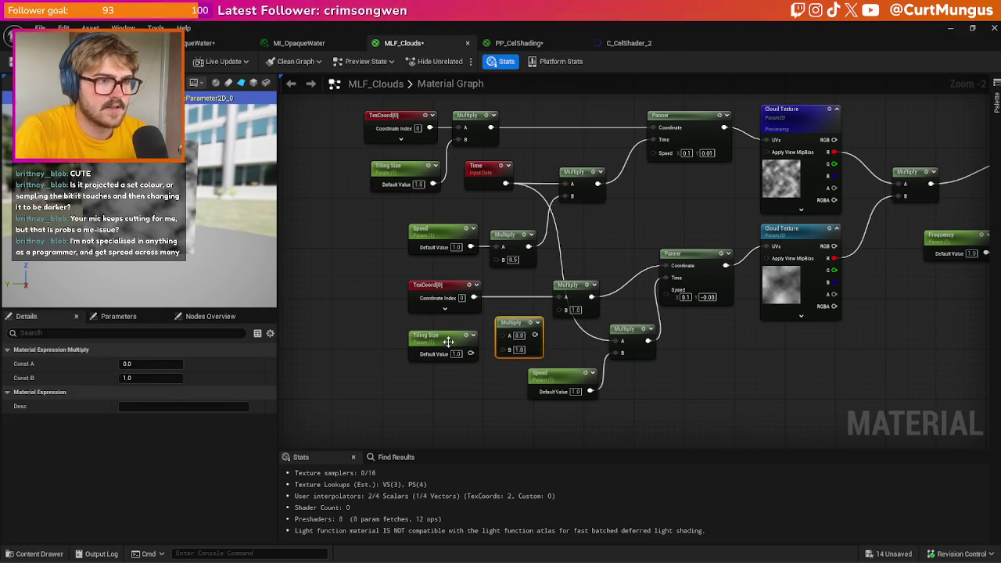
left_click_drag(448, 342, 435, 342)
left_click(466, 389)
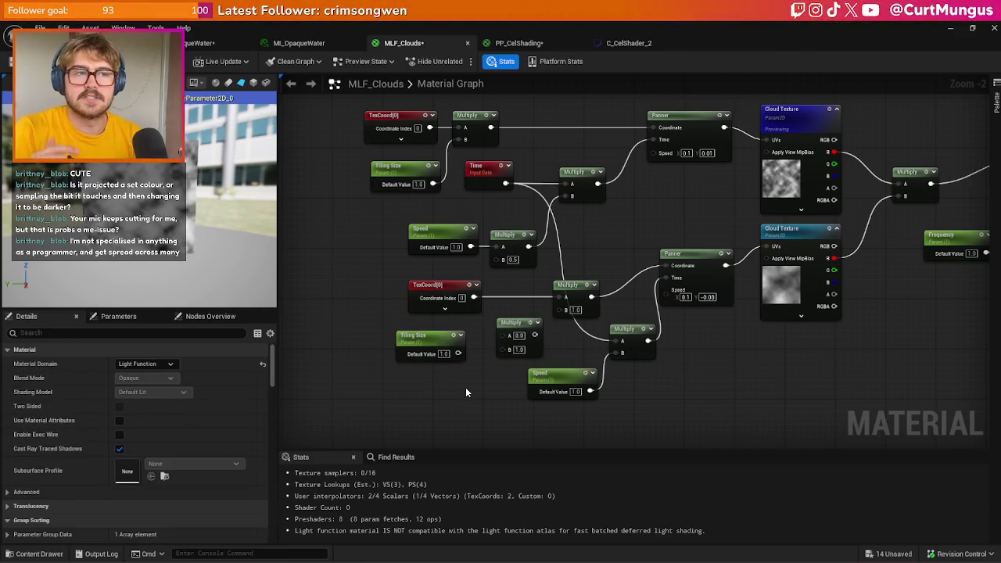
left_click(466, 389)
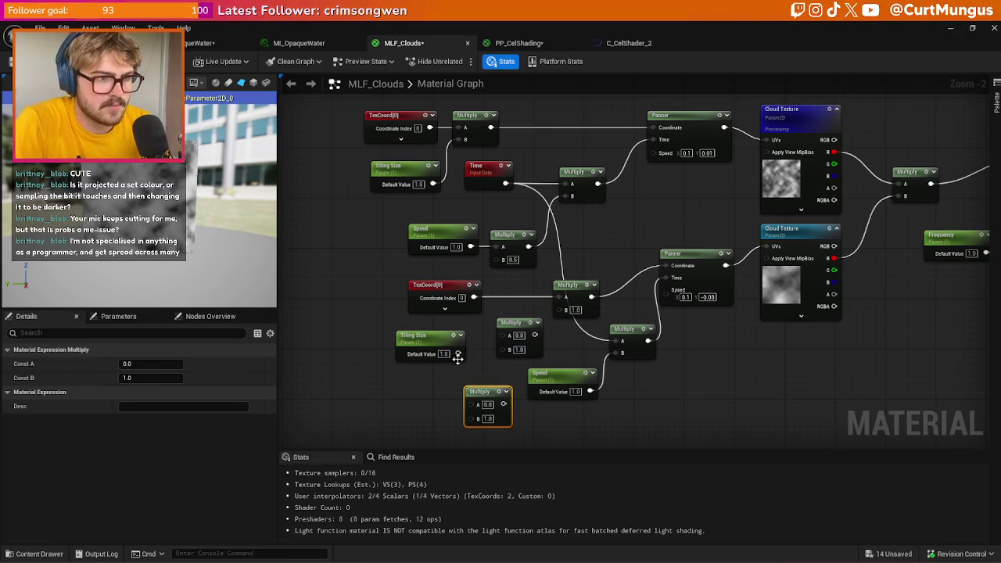
left_click(430, 344)
mouse_move(457, 354)
left_mouse_down()
mouse_move(462, 405)
mouse_move(477, 404)
mouse_move(509, 367)
mouse_move(510, 346)
mouse_move(556, 326)
mouse_move(563, 312)
left_mouse_up()
left_click(484, 410)
key("Delete")
left_click_drag(486, 395, 502, 323)
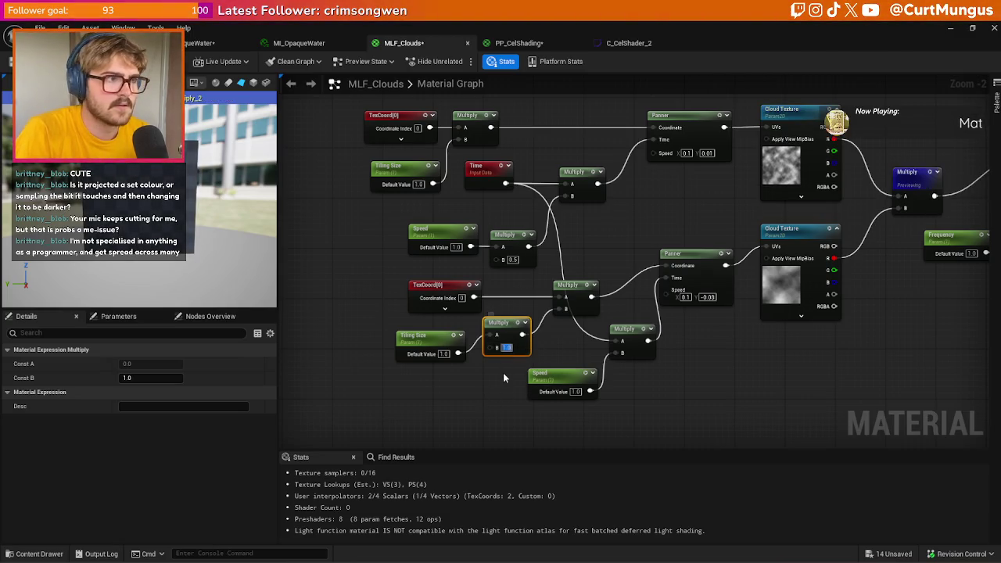
- Replace the multiplier value, trying 0.01 and settling on 0.05, then deselect the node
key("BackSpace")
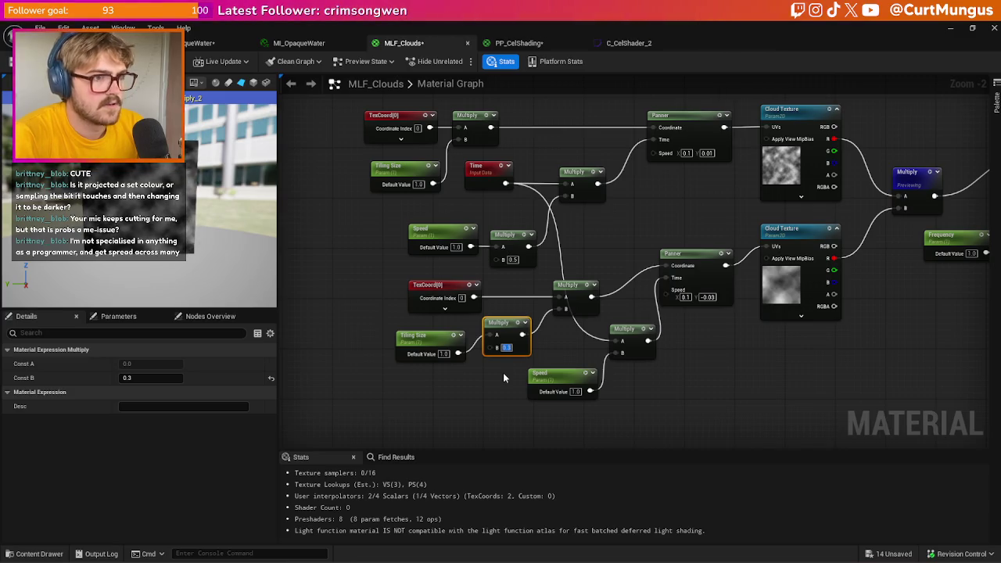
key("BackSpace")
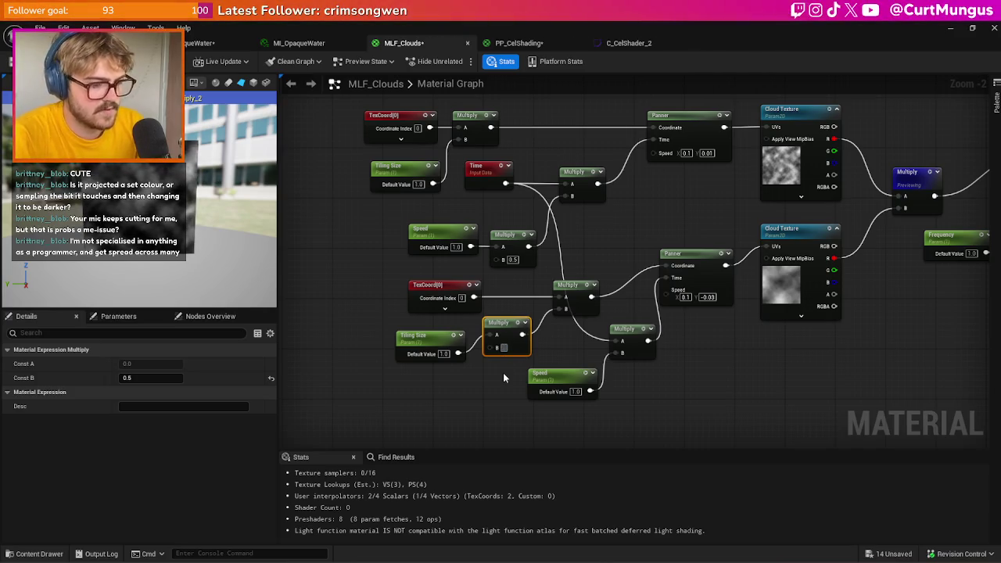
type("0.01")
key("Return")
type("0.05")
key("Return")
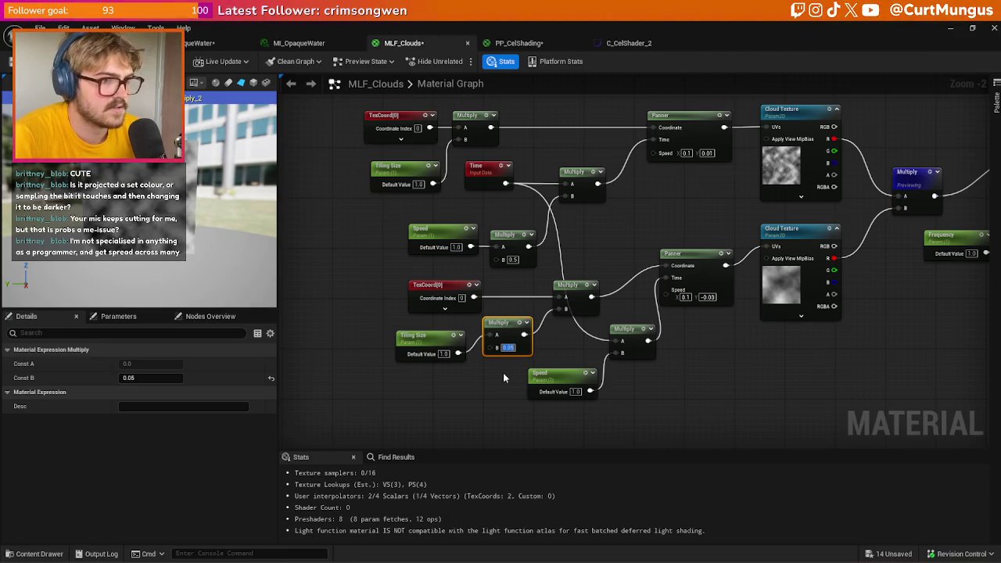
left_click(572, 351)
left_click_drag(607, 404, 583, 382)
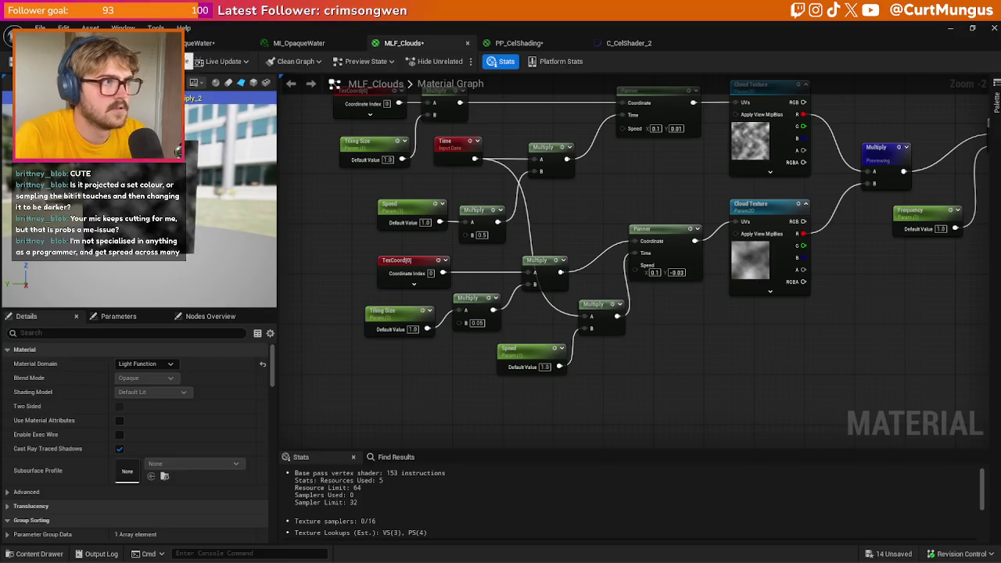
left_click(102, 43)
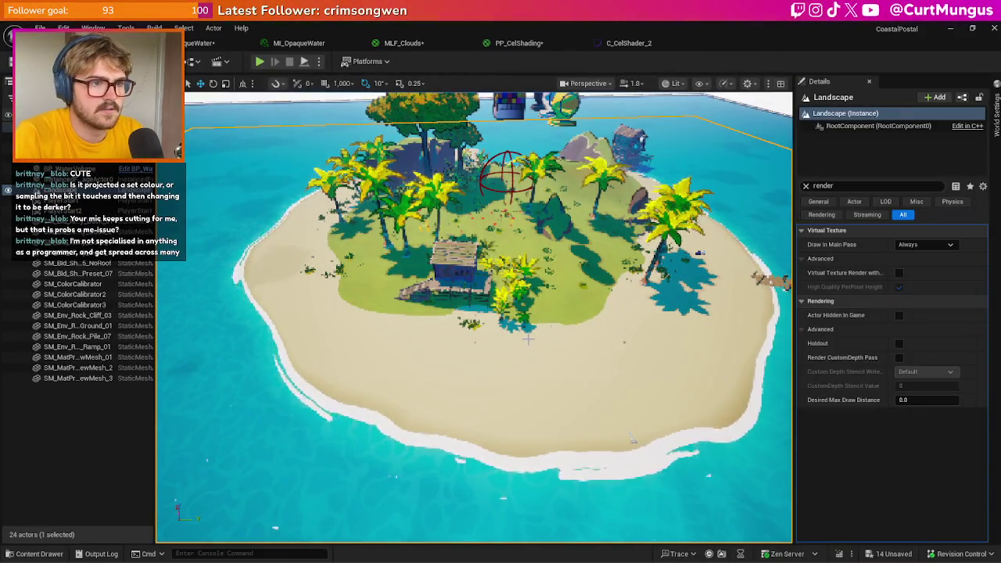
scroll(509, 301, "up", 3)
mouse_move(532, 334)
left_mouse_down()
mouse_move(391, 337)
mouse_move(391, 290)
mouse_move(526, 337)
left_mouse_up()
scroll(474, 318, "up", 2)
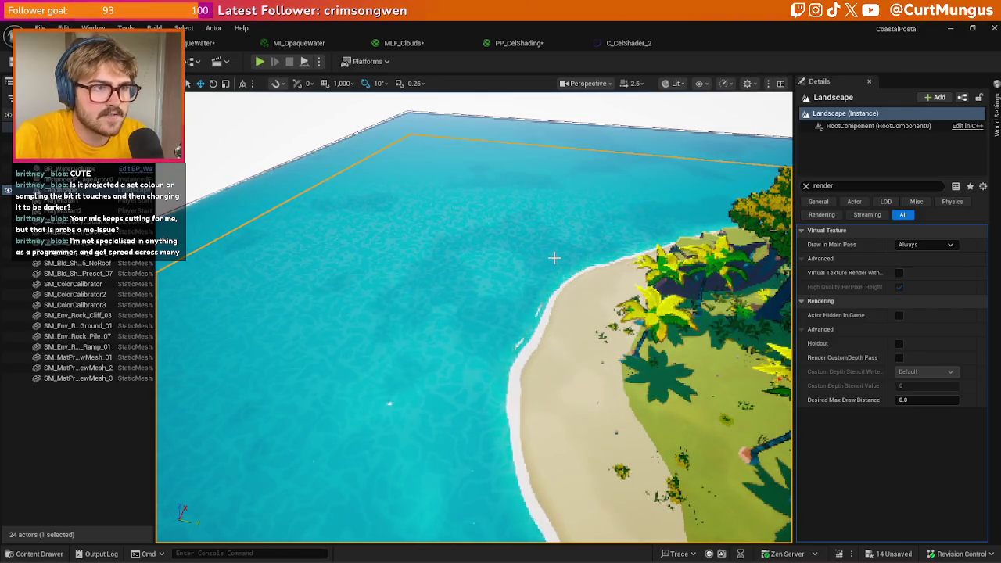
left_click_drag(529, 228, 548, 215)
scroll(437, 353, "down", 5)
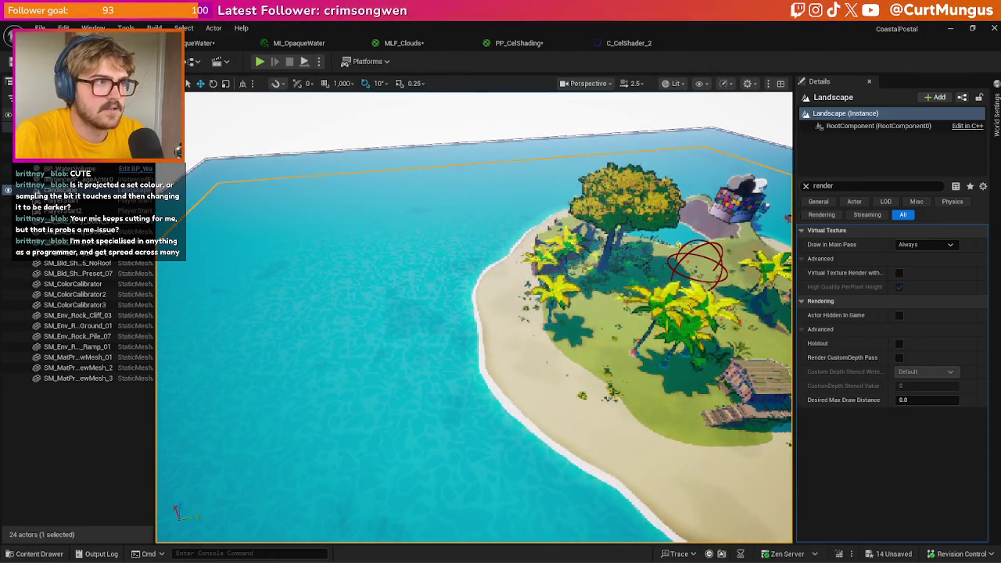
left_click(404, 43)
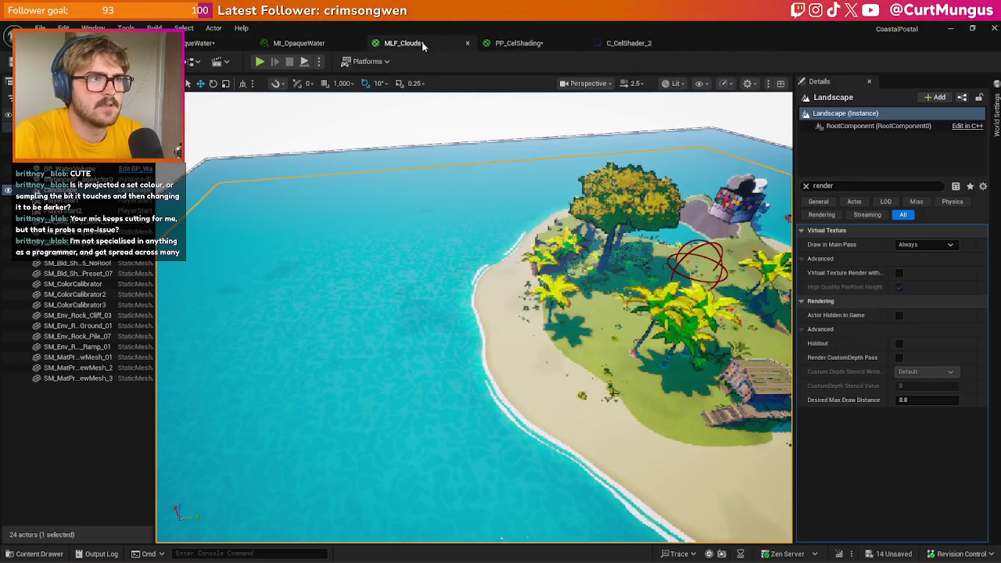
scroll(528, 385, "up", 1)
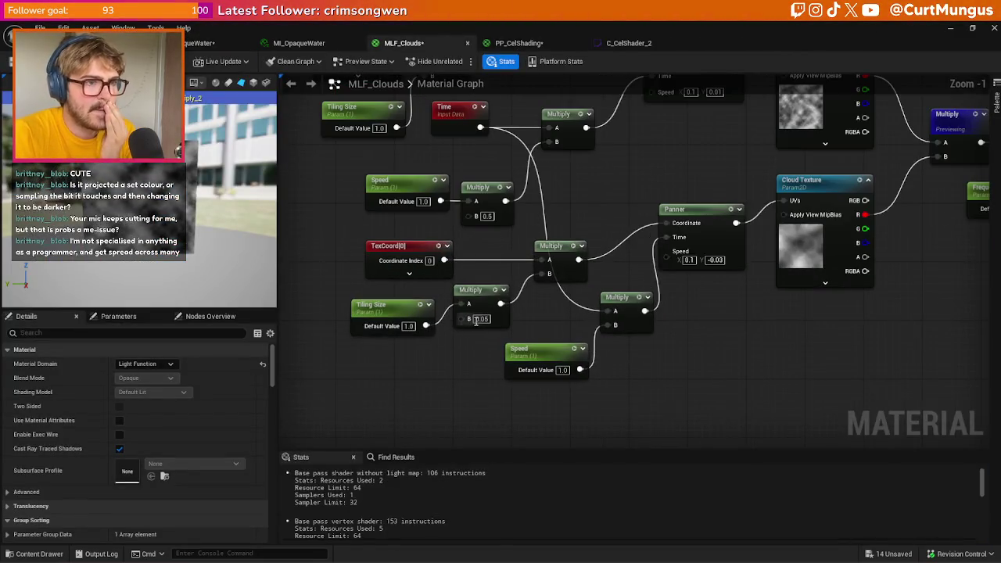
- Try the lower tiling multiplier at 0 then 0.1, and check the framed landscape in the level view
type("0")
key("Return")
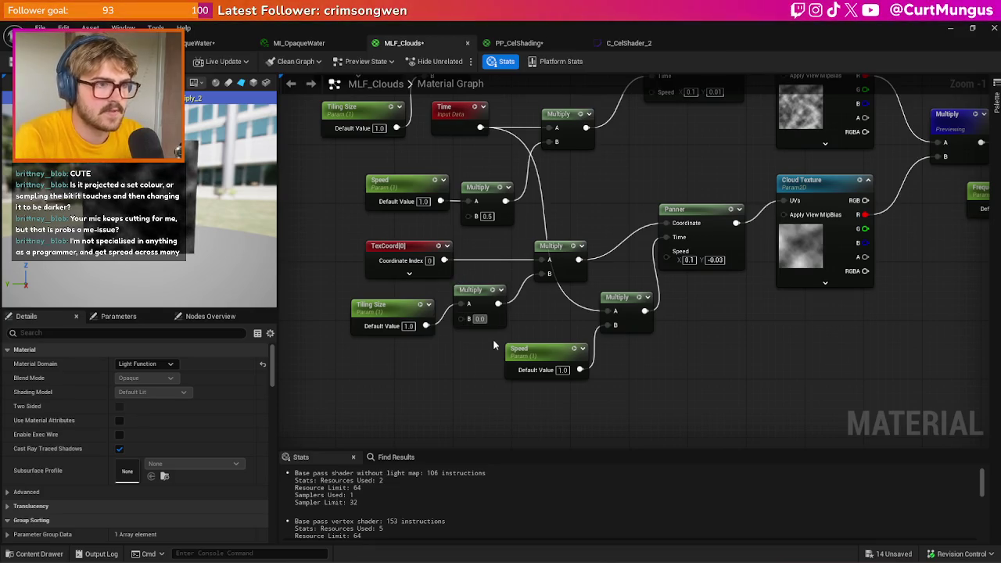
type("0.1")
key("Return")
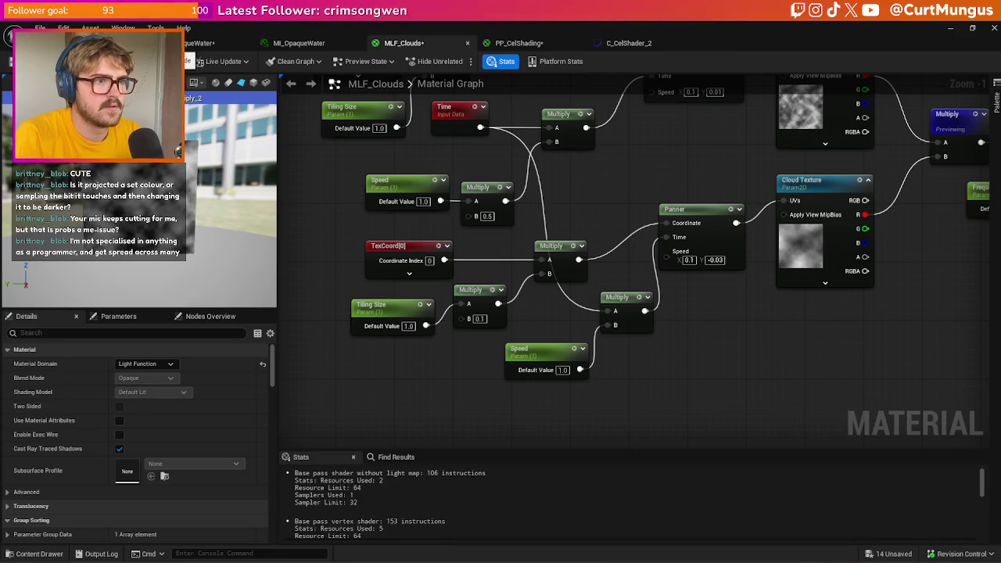
left_click(109, 43)
key("f")
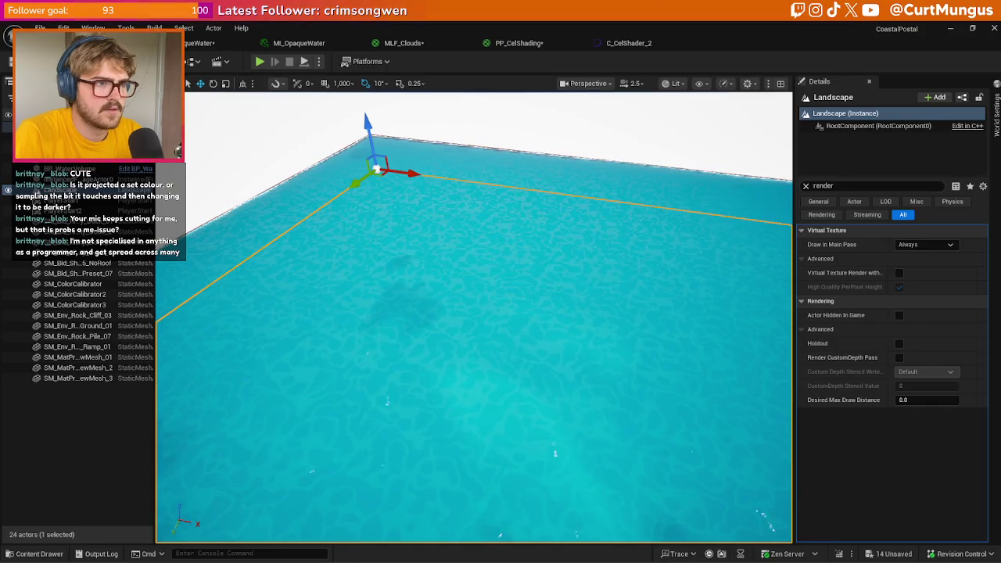
- Back in MLF_Clouds set the multiplier to 0.3, then frame the whole island in the level view
left_click(298, 43)
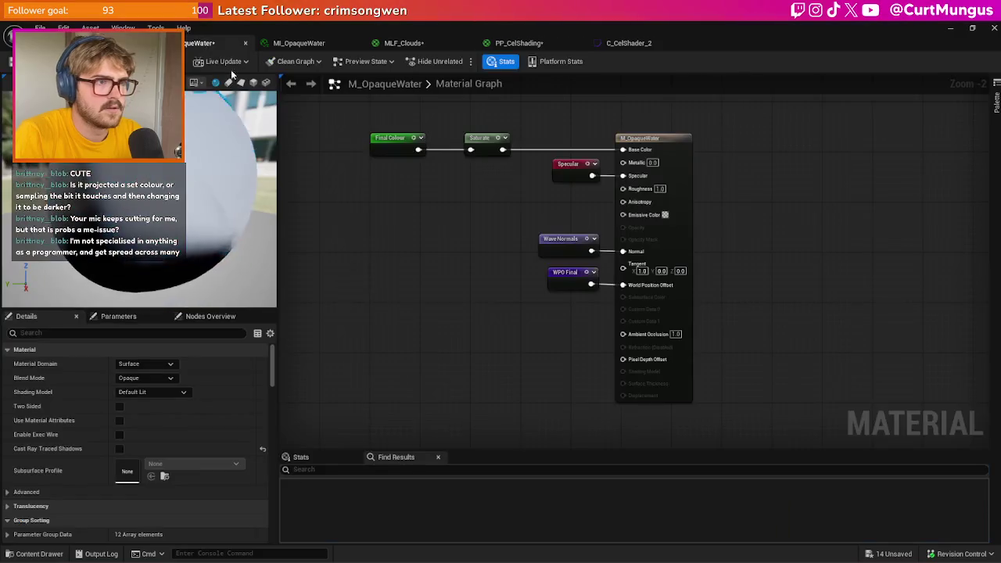
left_click(519, 43)
left_click(399, 43)
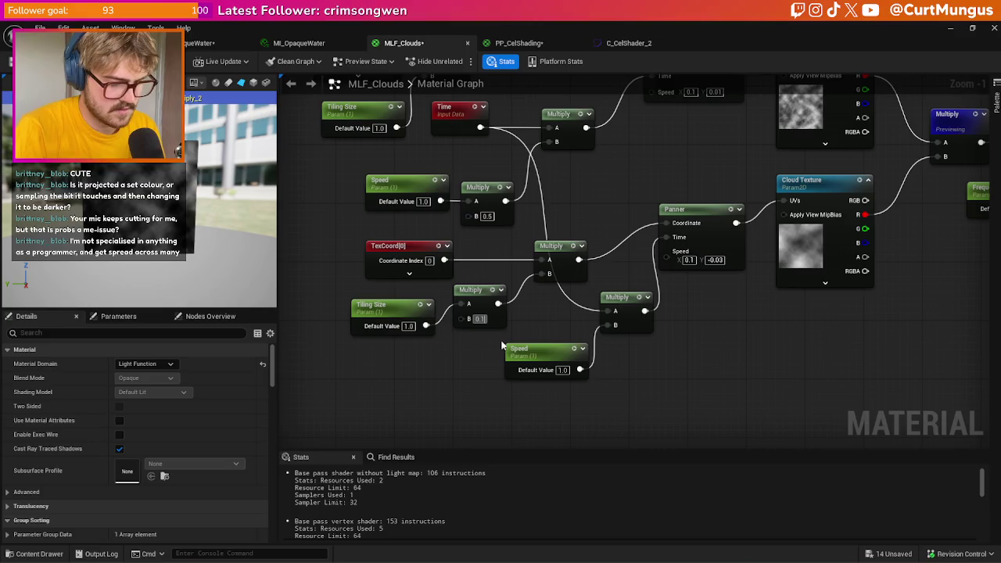
type("0.3")
key("Return")
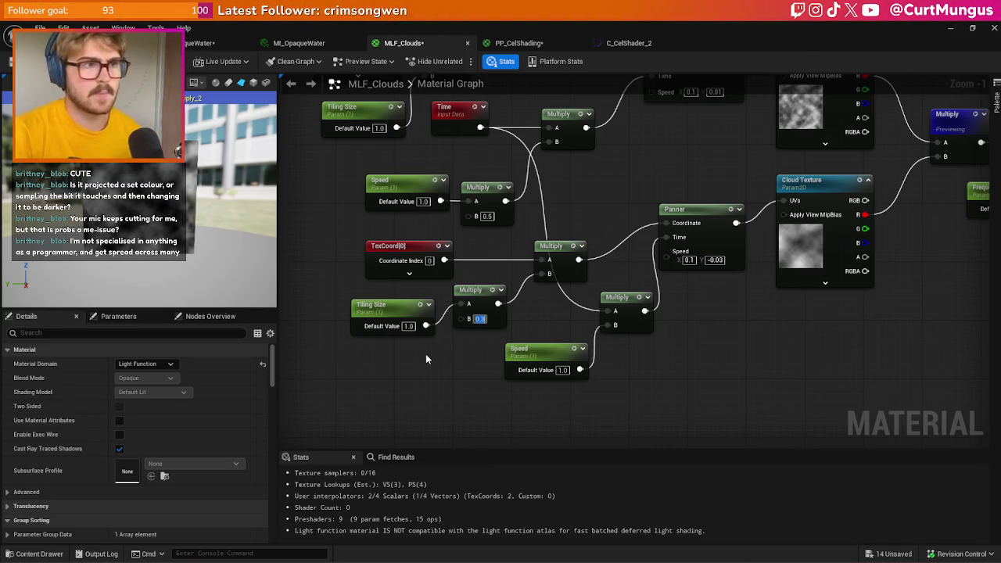
left_click(109, 43)
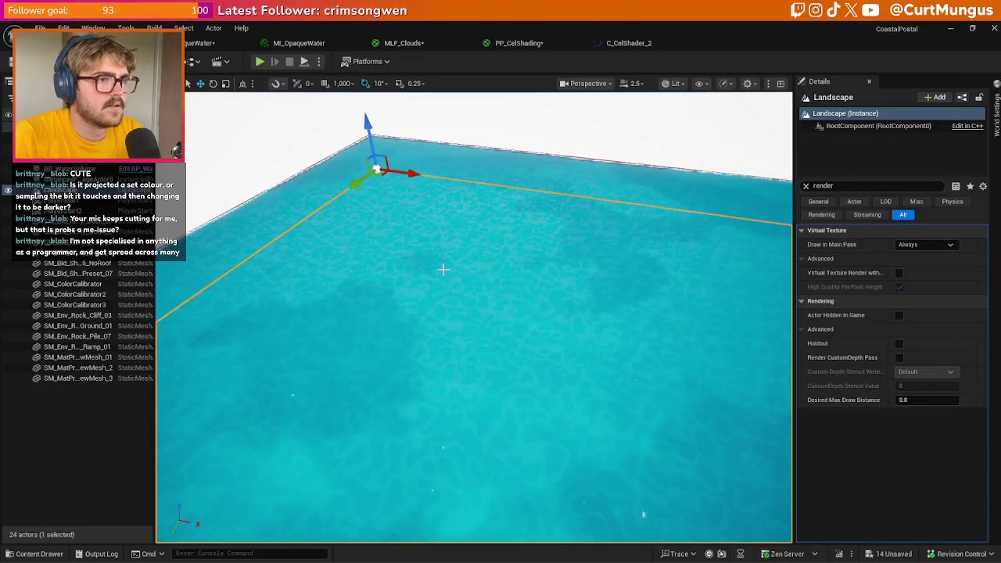
key("f")
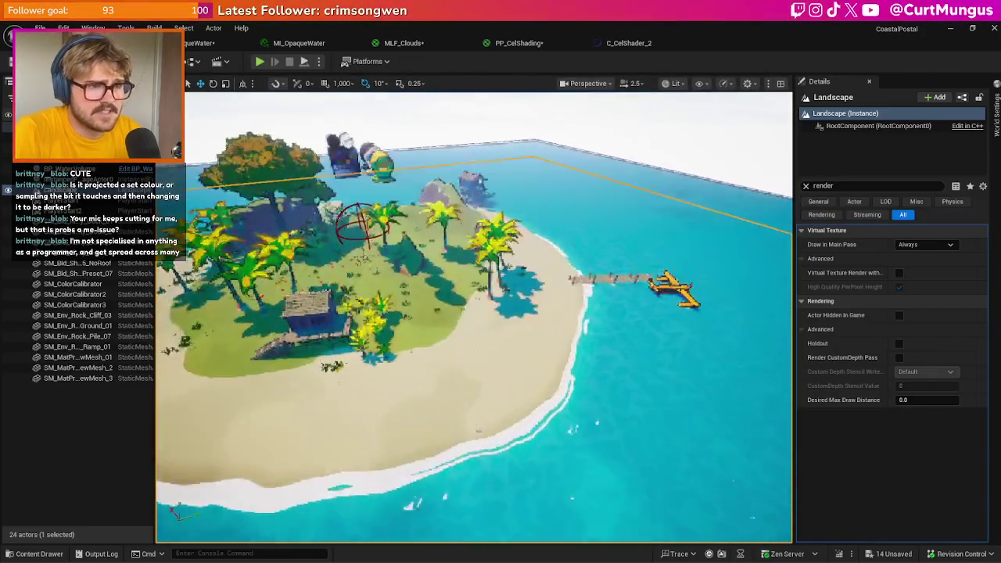
- Play from the title menu, walk up and left along the beach, stop, and close the error log
left_click(258, 61)
left_click(743, 225)
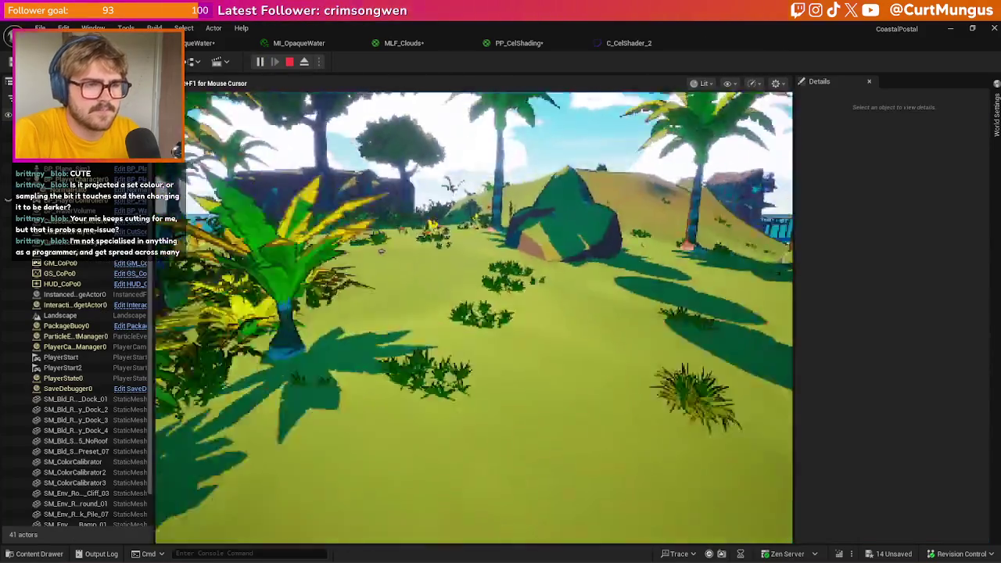
key("w")
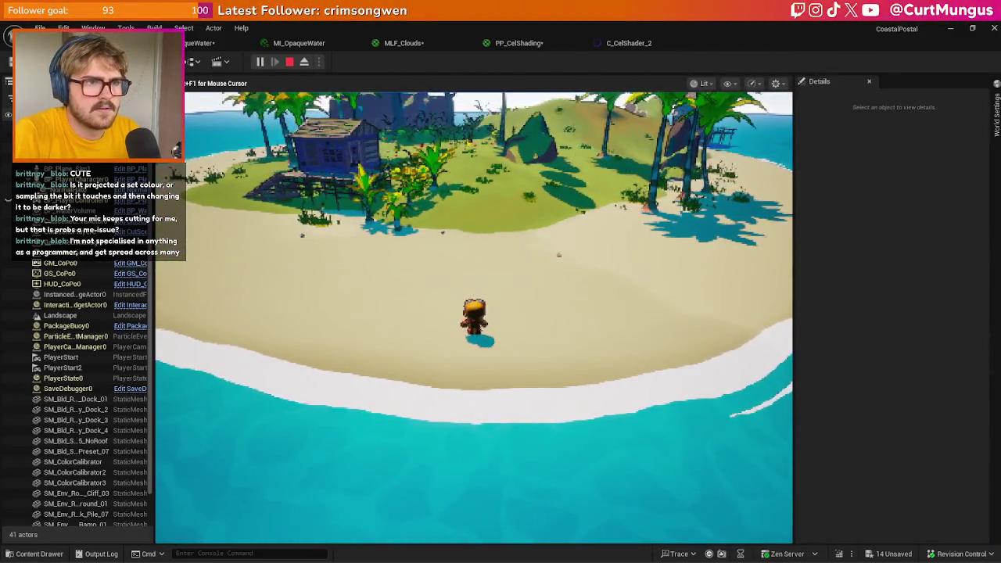
key("a")
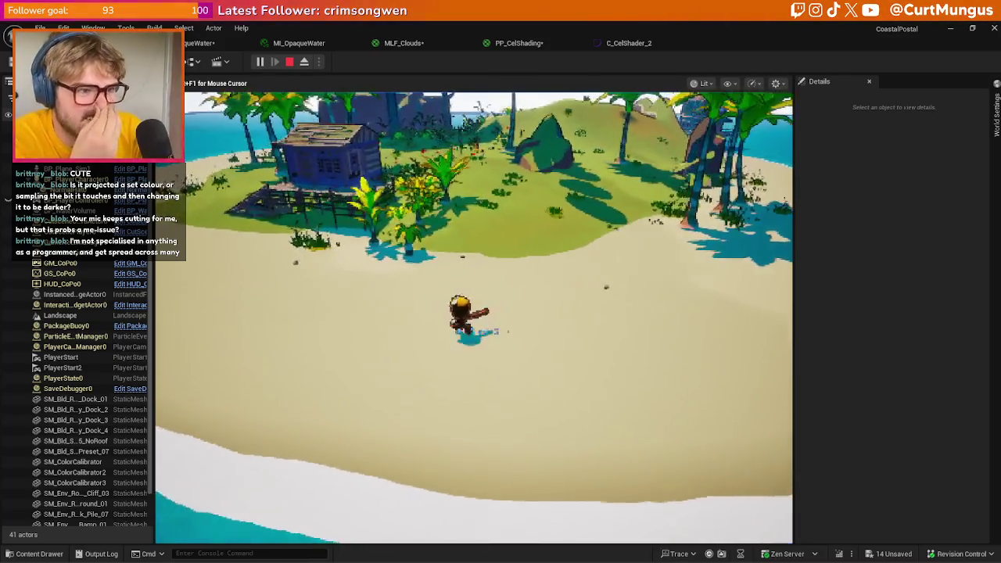
key("a")
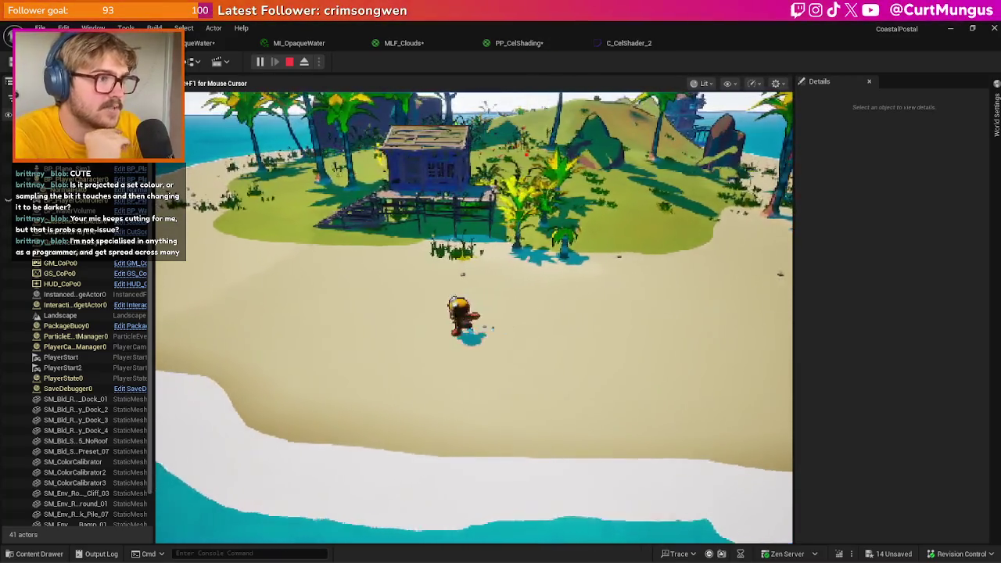
key("a")
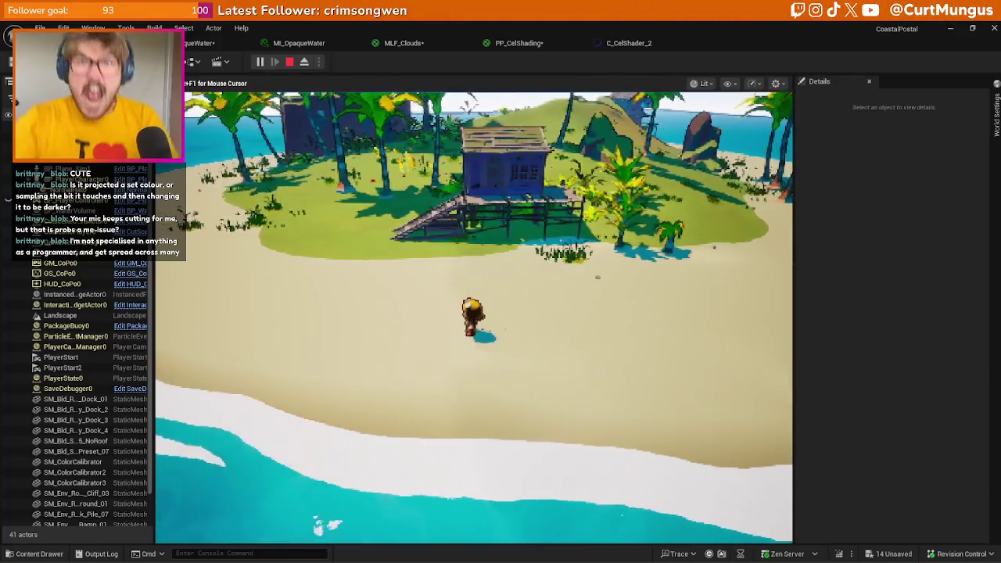
key("a")
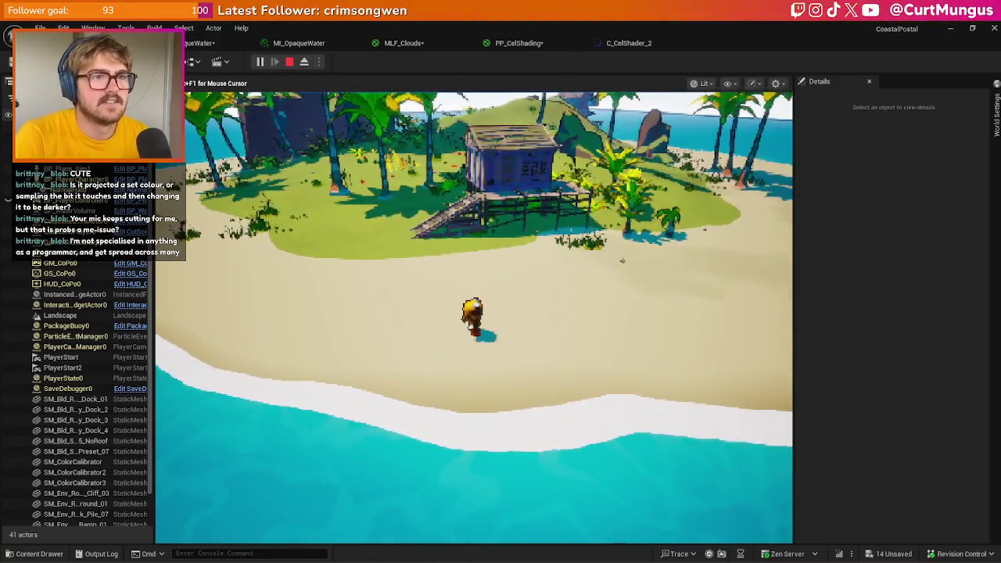
key("Escape")
left_click(876, 120)
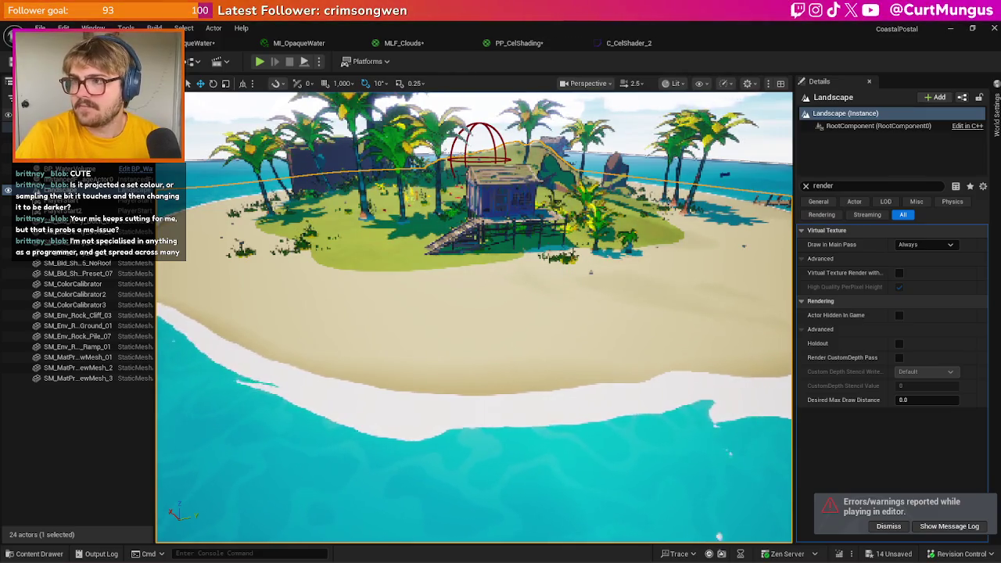
- Move the MILF_Clouds window, dismiss its Cloud Texture picker unchanged, close the window, and return over the island
left_click_drag(839, 155, 787, 147)
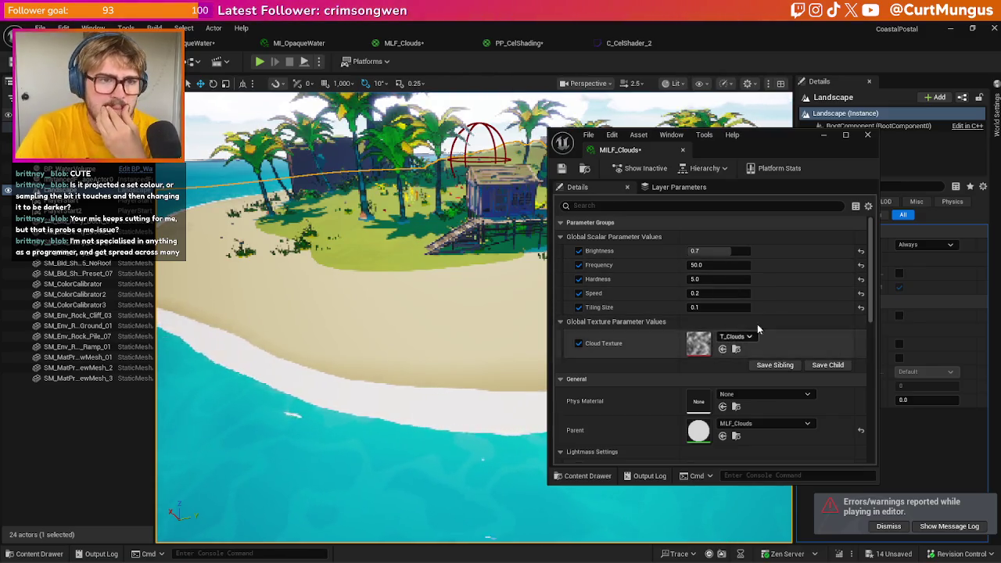
left_click(735, 336)
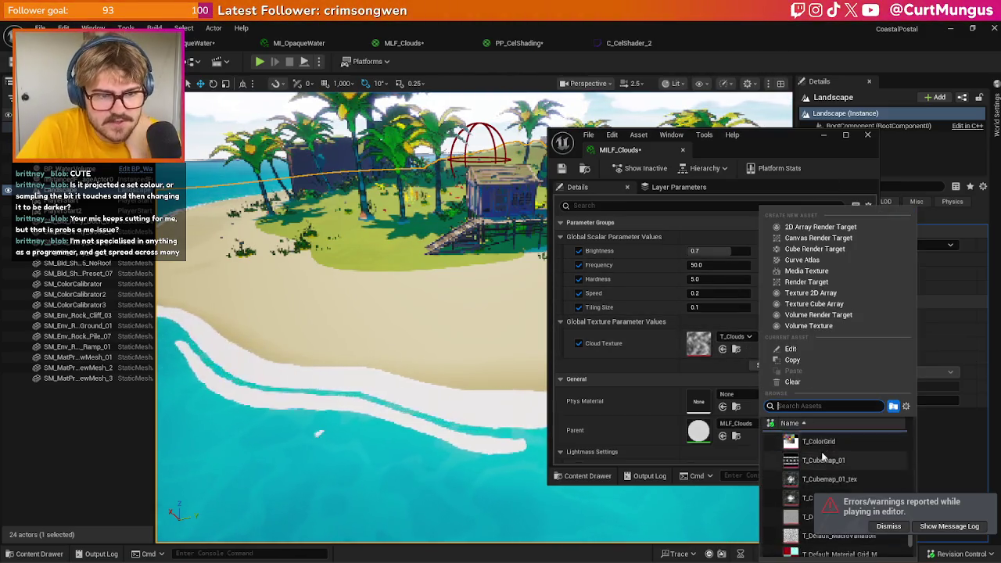
left_click(834, 179)
left_click(867, 134)
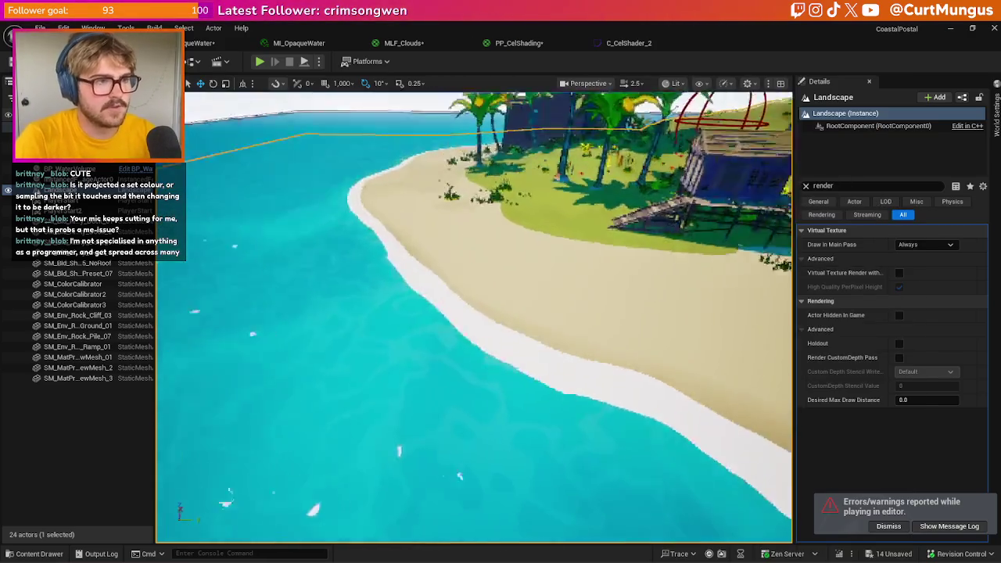
left_click_drag(471, 239, 471, 240)
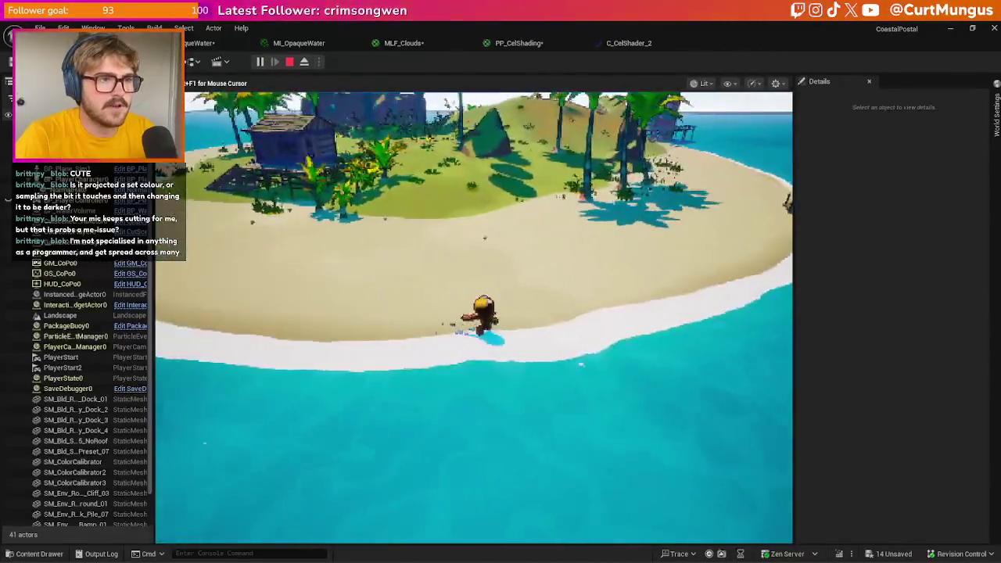
- Walk the character up the beach and out along the wooden dock to the seaplane
key("w")
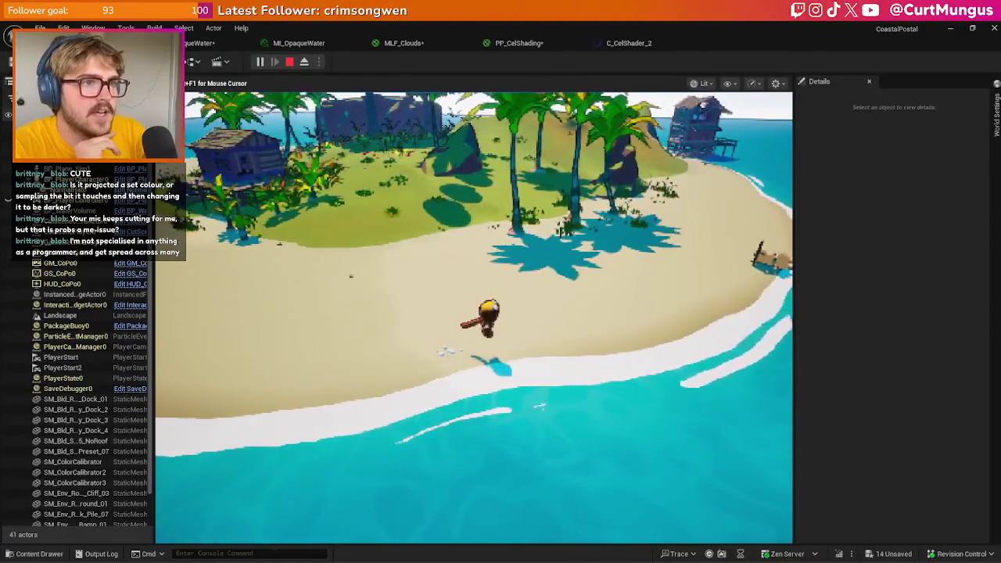
key("w")
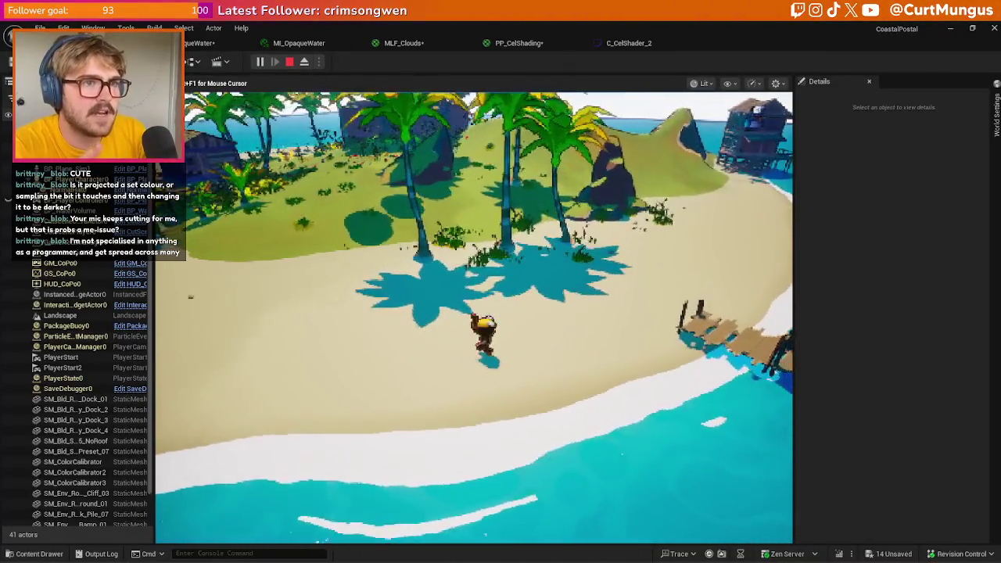
key("d")
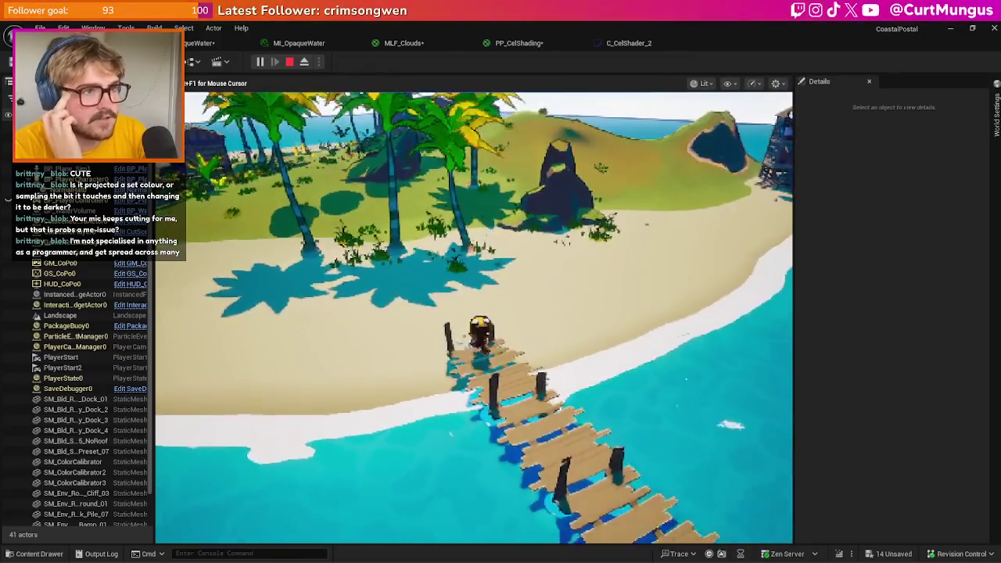
key("s")
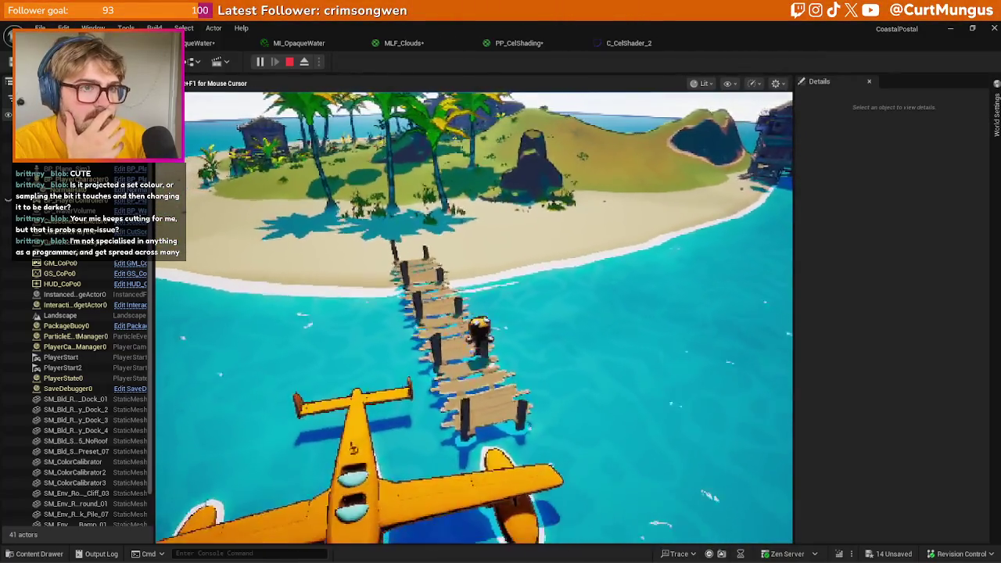
- Board the seaplane with E, fly it out over the sea, then stop the play session
key("e")
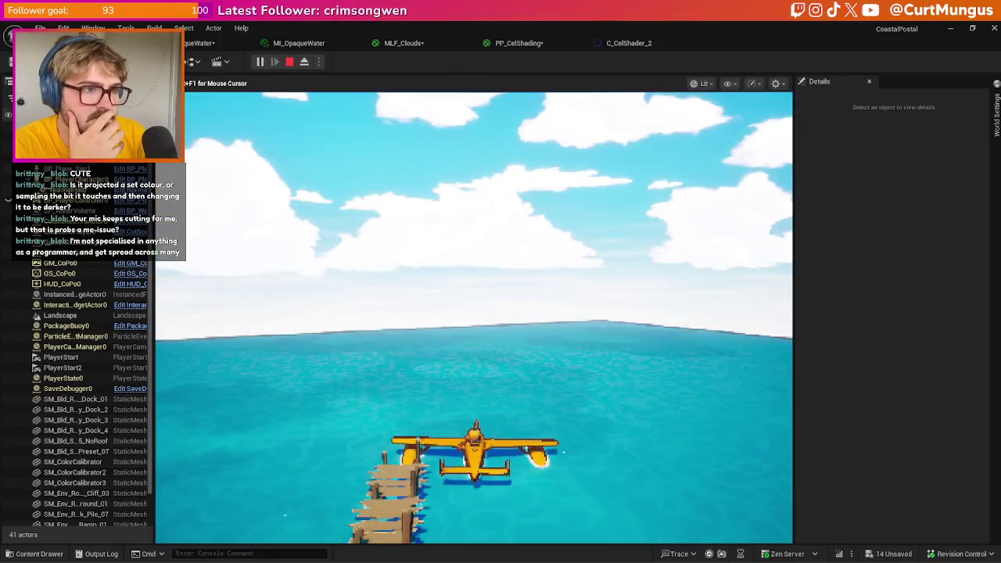
key("w")
key("a")
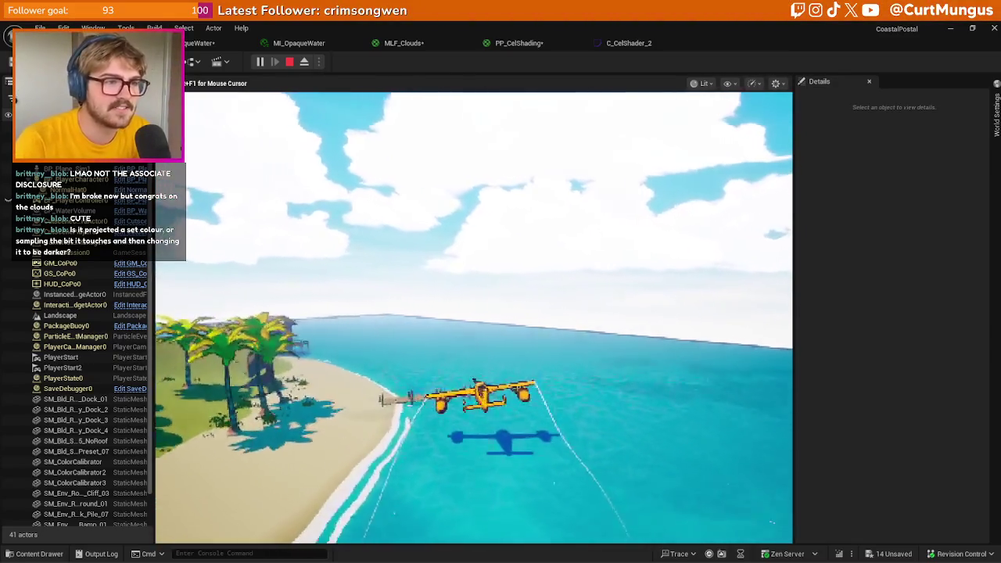
key("Escape")
- Close the Message Log, dismiss the play-errors notification, and switch to the M_OpaqueWater graph
left_click(873, 122)
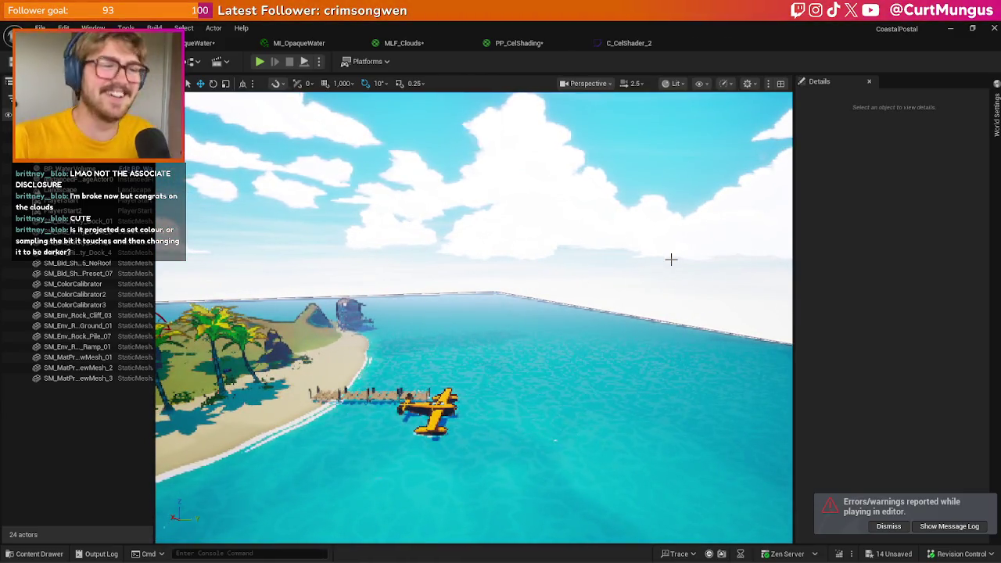
mouse_move(611, 322)
left_mouse_down()
mouse_move(514, 319)
mouse_move(522, 269)
left_mouse_up()
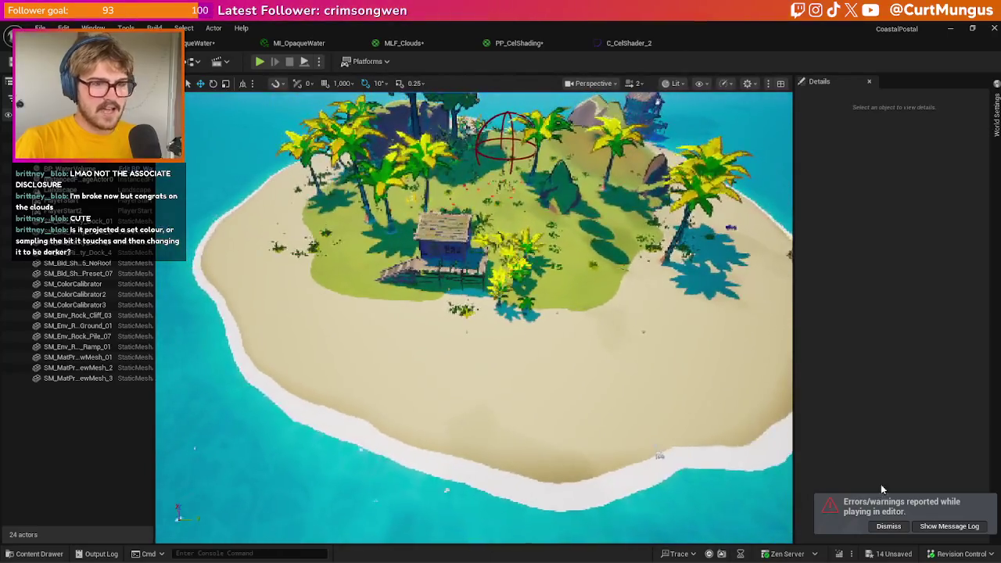
left_click(888, 525)
left_click(235, 42)
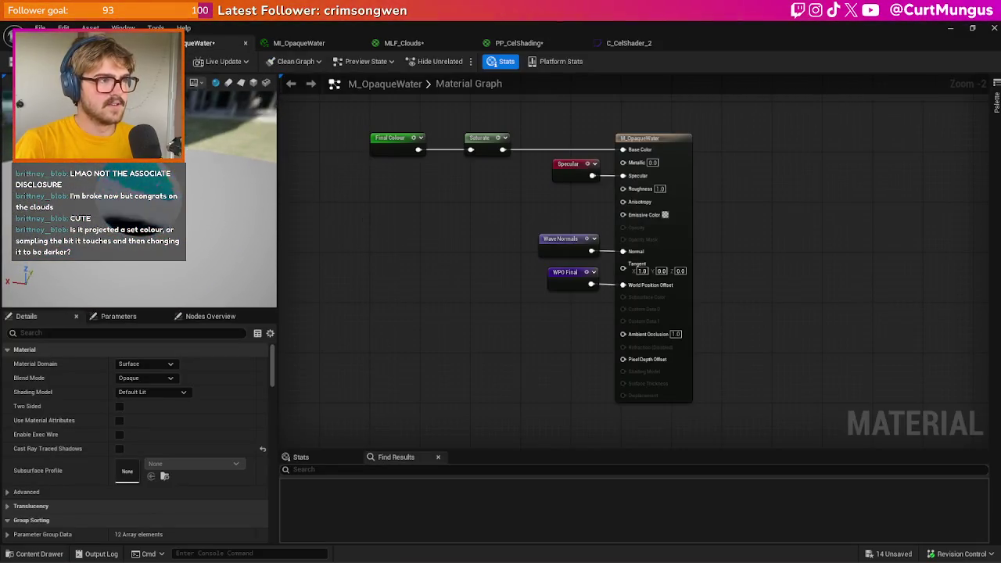
left_click(125, 42)
scroll(474, 316, "down", 2)
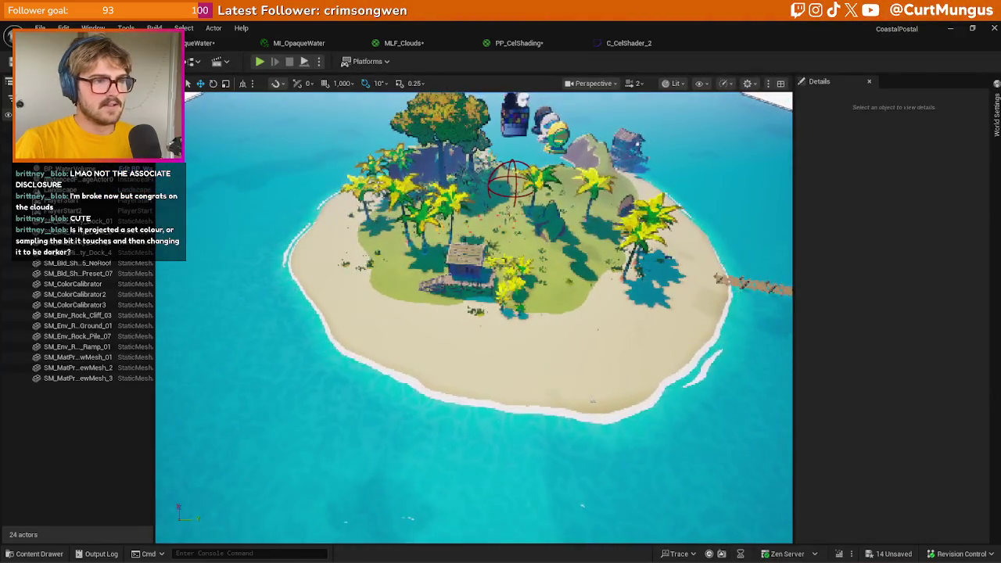
scroll(474, 317, "up", 5)
scroll(522, 381, "down", 3)
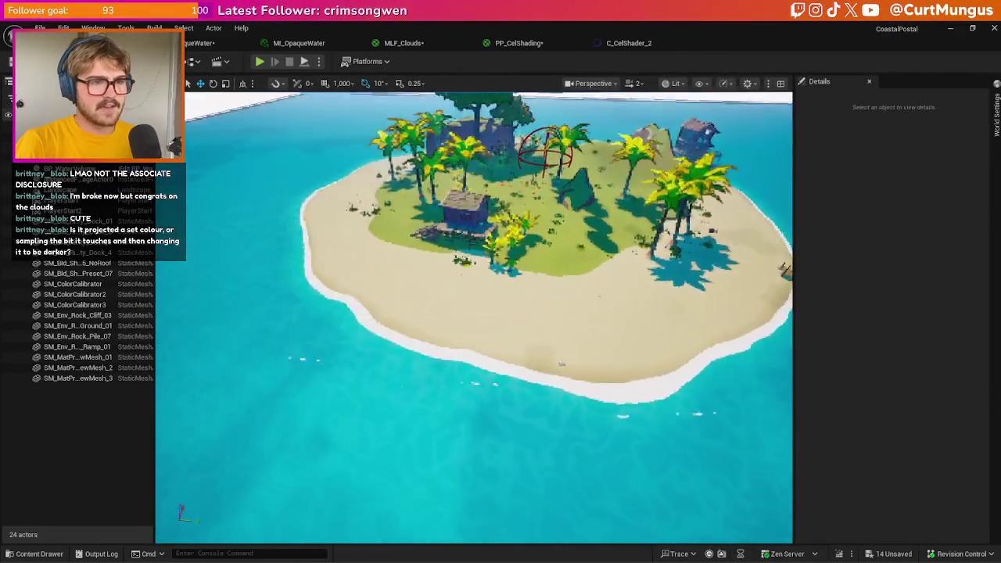
left_click(290, 44)
left_click_drag(381, 233, 624, 234)
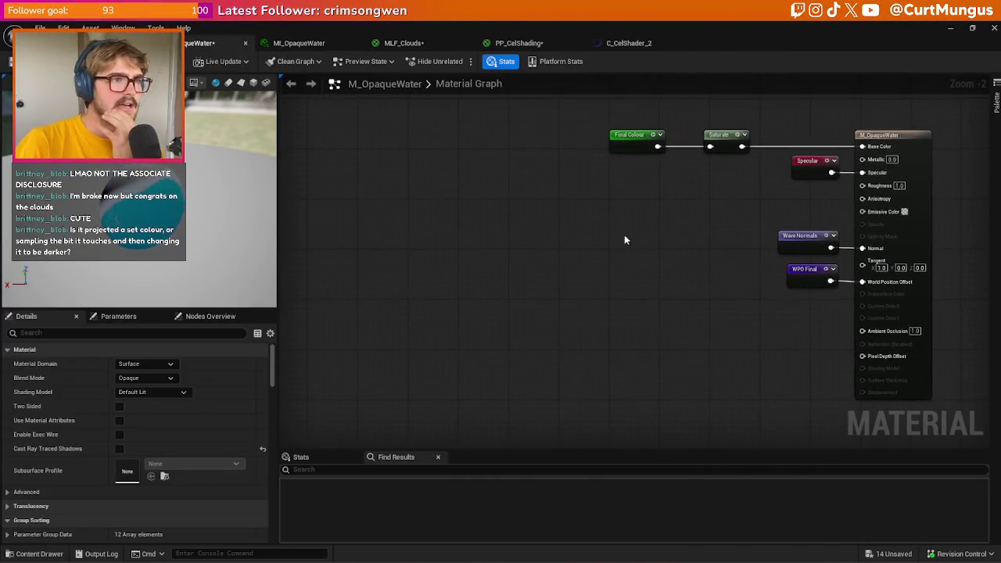
scroll(624, 234, "down", 6)
scroll(541, 191, "up", 2)
scroll(497, 195, "up", 3)
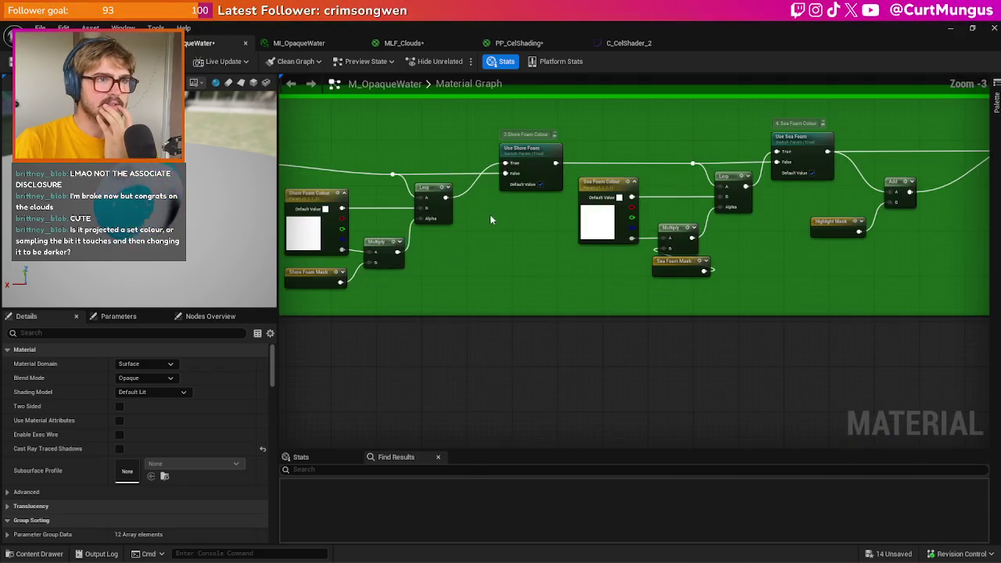
mouse_move(487, 270)
left_mouse_down()
mouse_move(577, 272)
mouse_move(559, 301)
left_mouse_up()
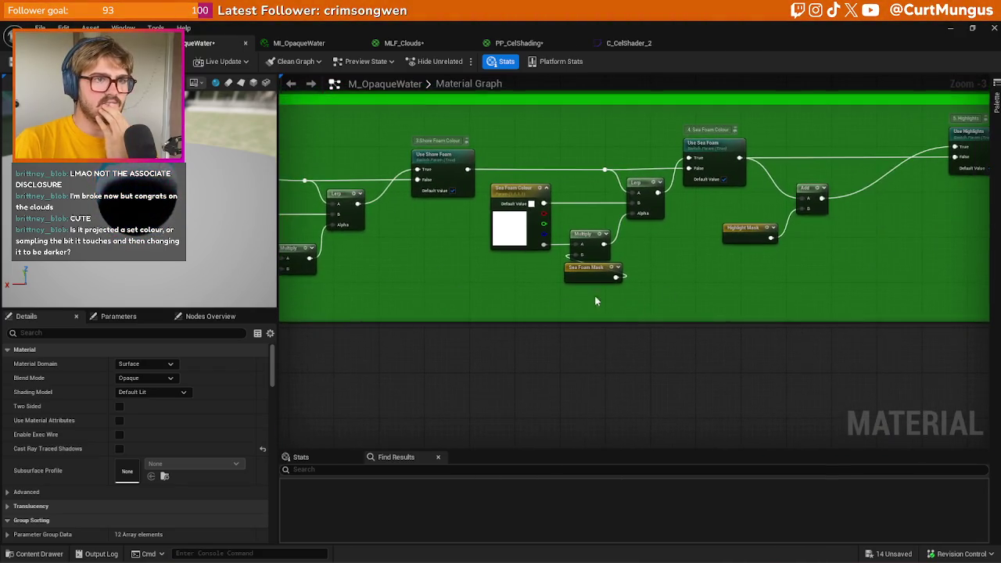
left_click_drag(731, 275, 608, 285)
mouse_move(693, 291)
left_mouse_down()
mouse_move(545, 246)
mouse_move(415, 231)
left_mouse_up()
mouse_move(723, 259)
left_mouse_down()
mouse_move(617, 223)
mouse_move(537, 155)
left_mouse_up()
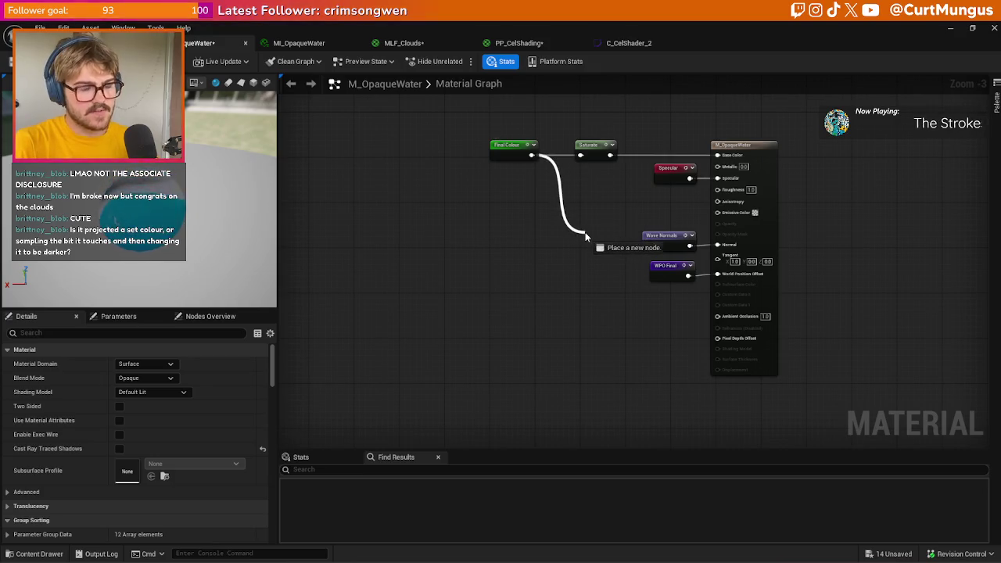
- Add an If node wired from Final Colour and shift the output node group right to make room
left_click_drag(585, 236, 585, 236)
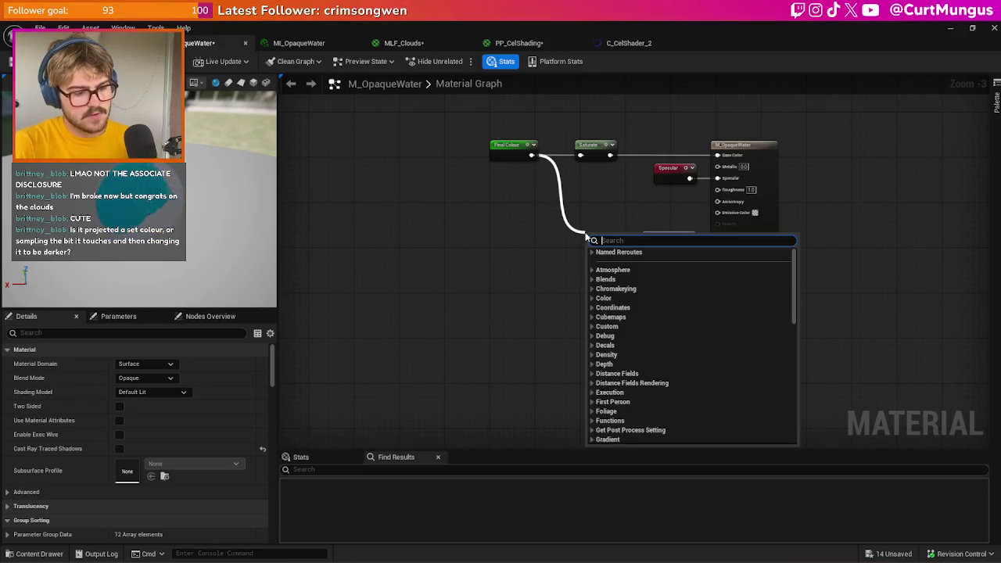
type("if")
key("Return")
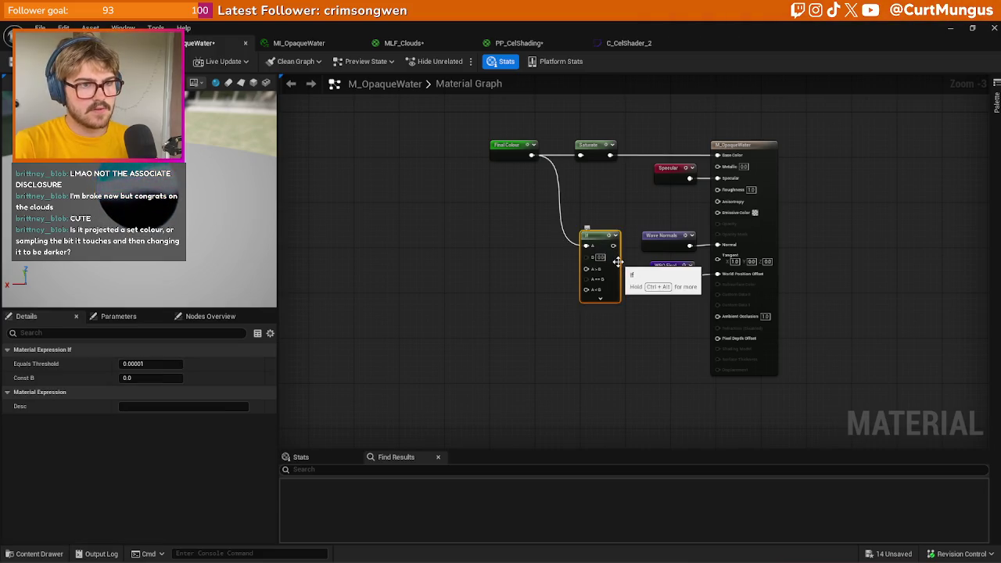
left_click_drag(619, 251, 624, 240)
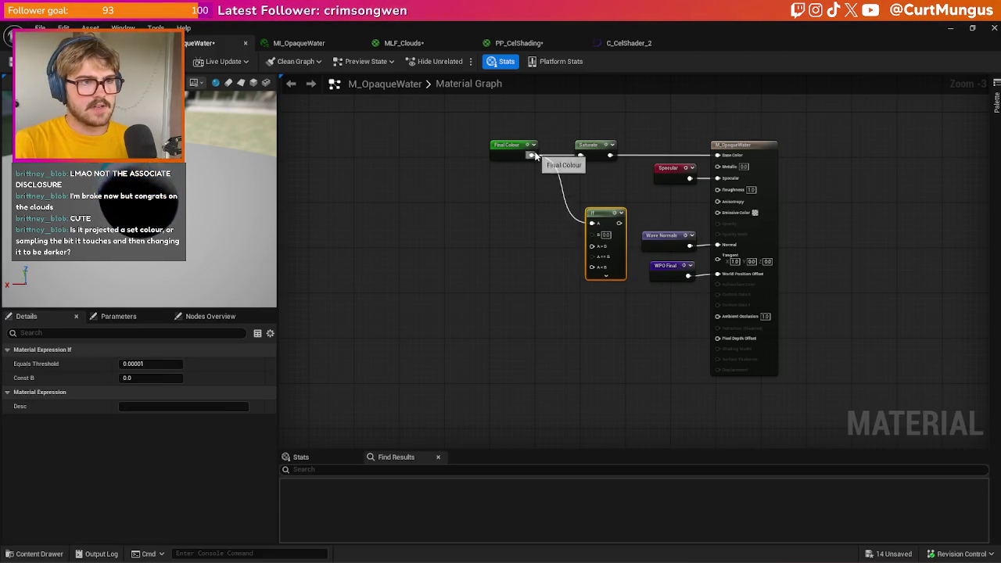
mouse_move(802, 283)
left_mouse_down()
mouse_move(631, 128)
mouse_move(639, 139)
left_mouse_up()
left_click_drag(723, 144, 798, 144)
left_click(653, 190)
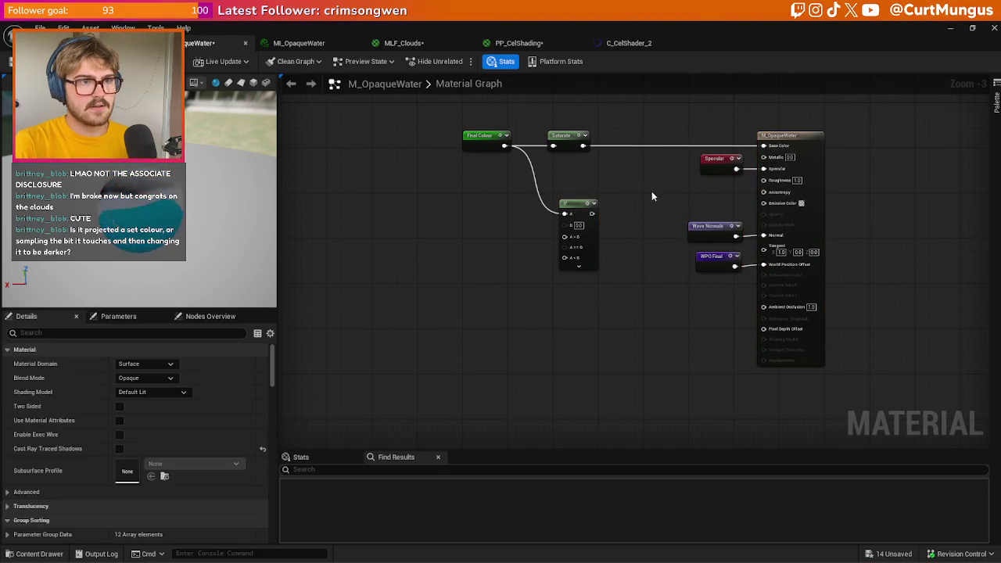
- Set the If node's B to 0.9 and wire two Constant nodes into its A == B and A < B inputs
scroll(628, 219, "up", 2)
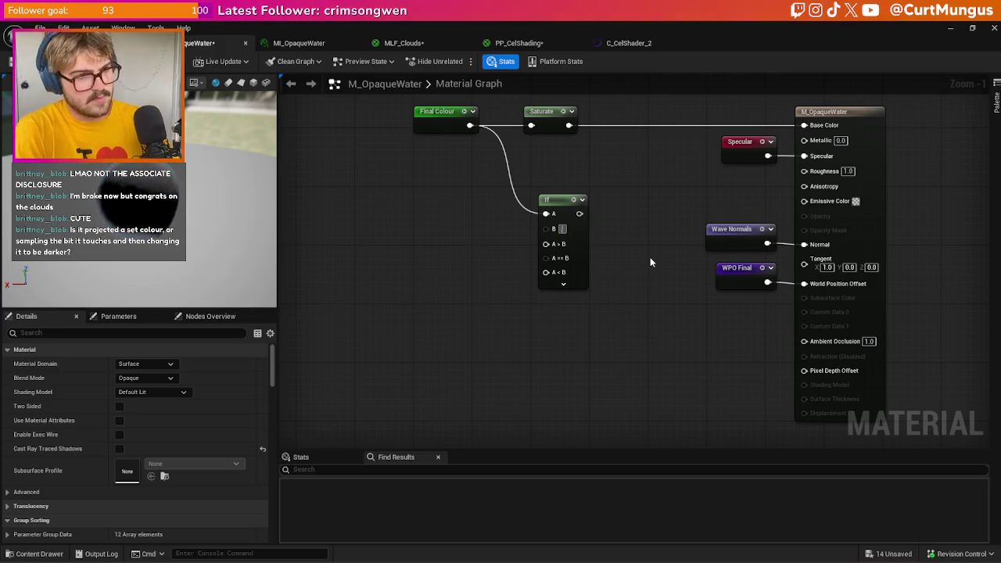
type("0.9")
key("Return")
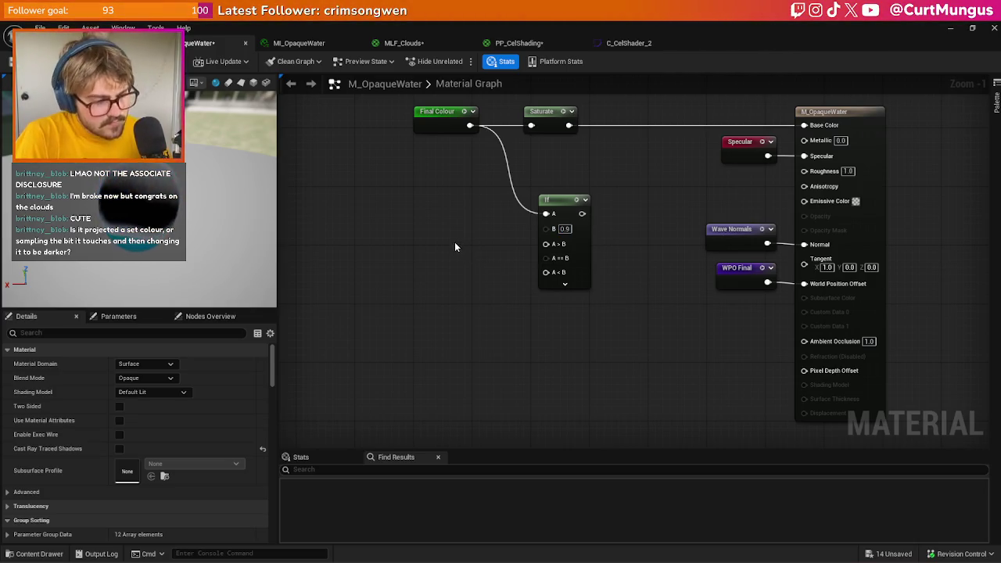
left_click(453, 241)
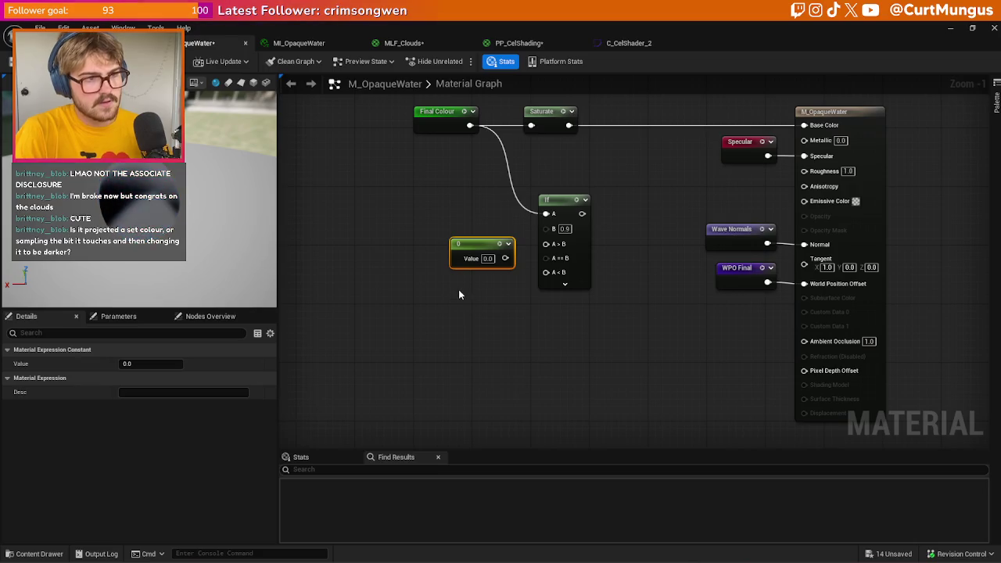
key("ctrl+d")
left_click_drag(505, 259, 549, 260)
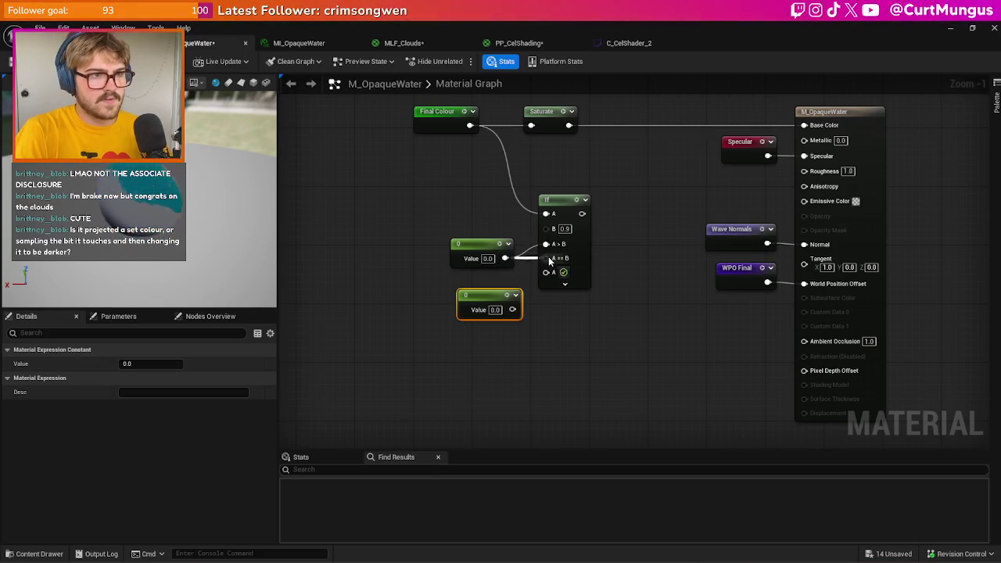
mouse_move(512, 309)
left_mouse_down()
mouse_move(549, 282)
mouse_move(546, 273)
left_mouse_up()
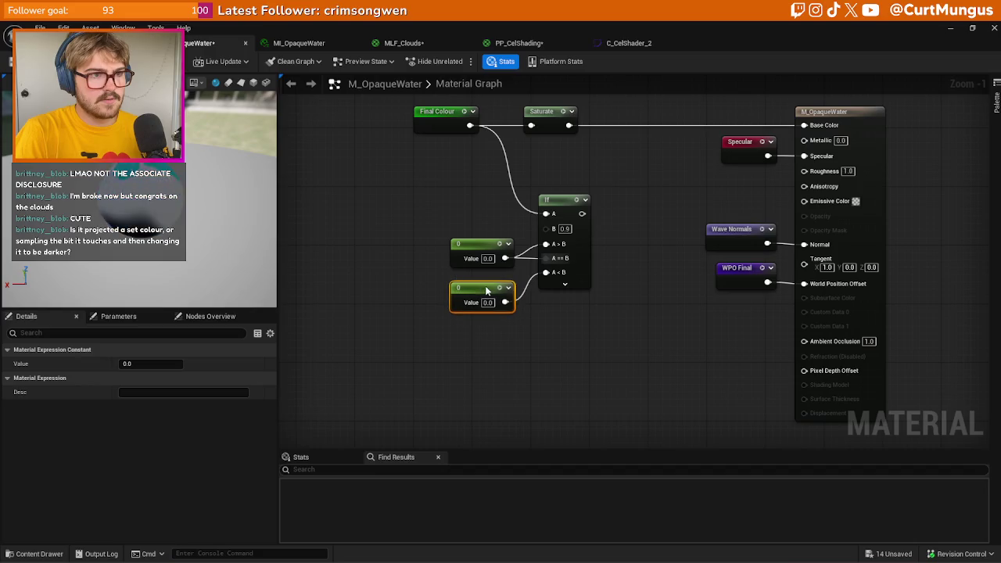
- Connect the If output to Emissive Color, apply the material, and return to the level
left_click(501, 318)
key("ctrl+s")
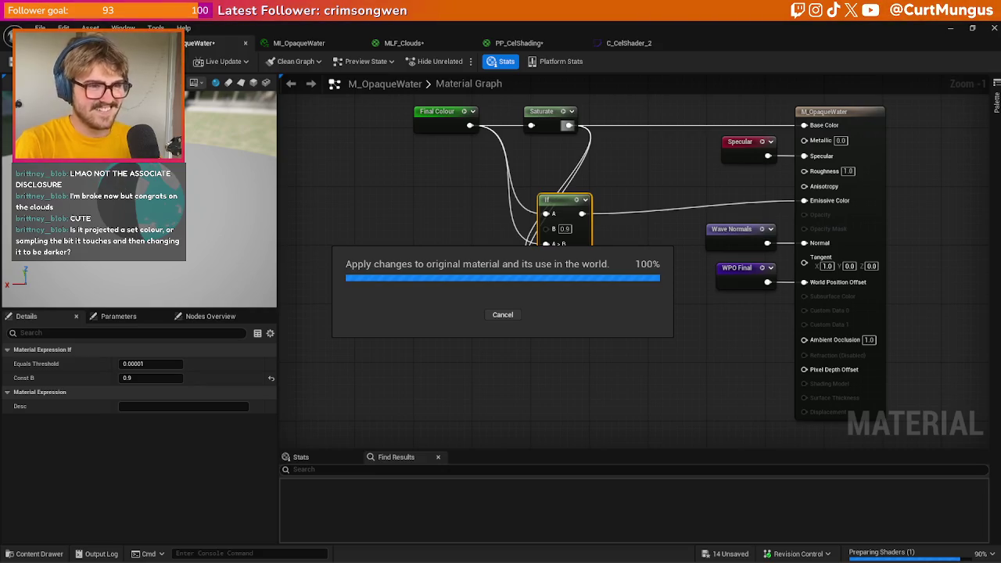
left_click(94, 43)
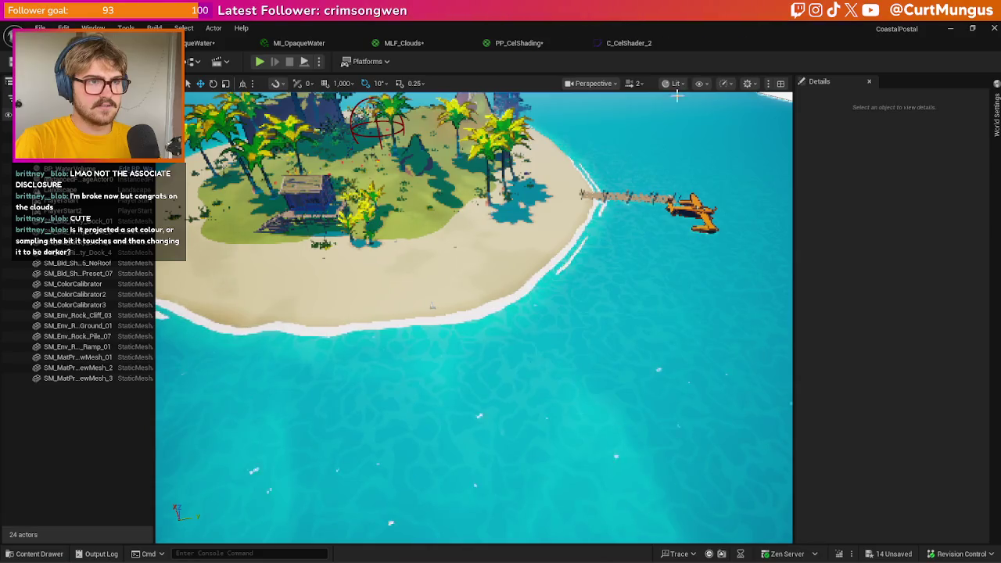
- Select PP_CelShading's unconnected Scene Luminance node and zoom out, then go back to M_OpaqueWater
left_click(519, 43)
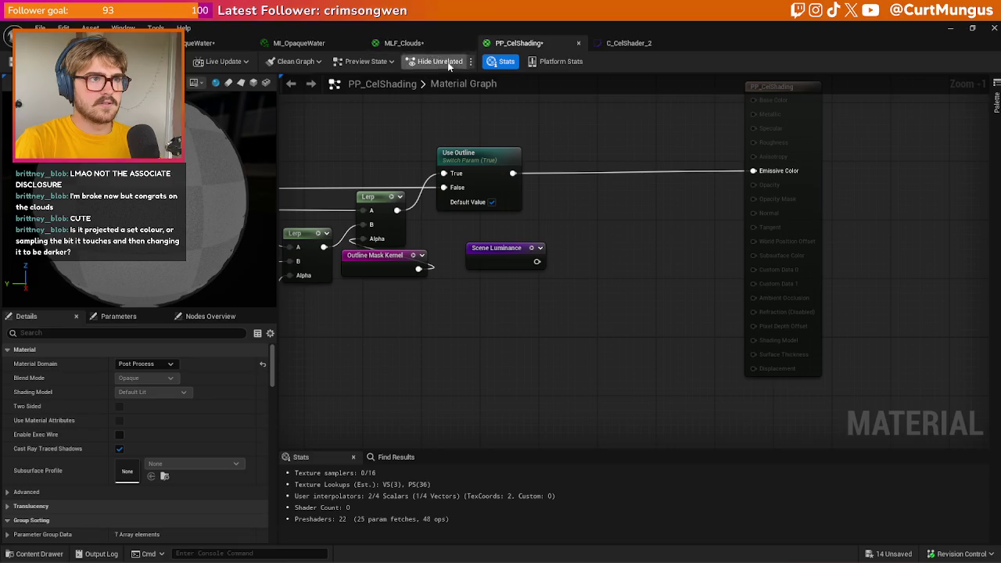
left_click(516, 248)
scroll(684, 269, "down", 3)
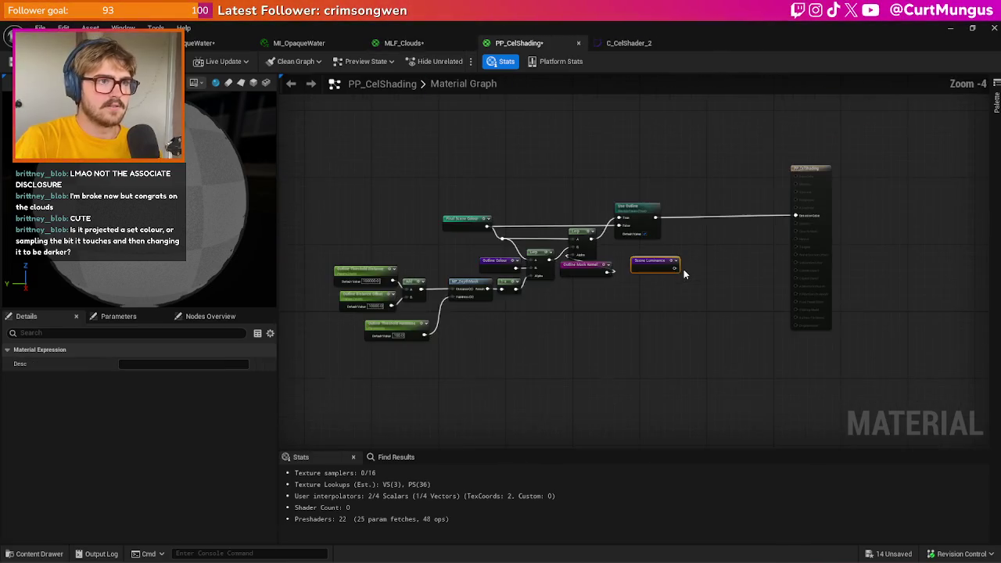
left_click_drag(673, 264, 687, 262)
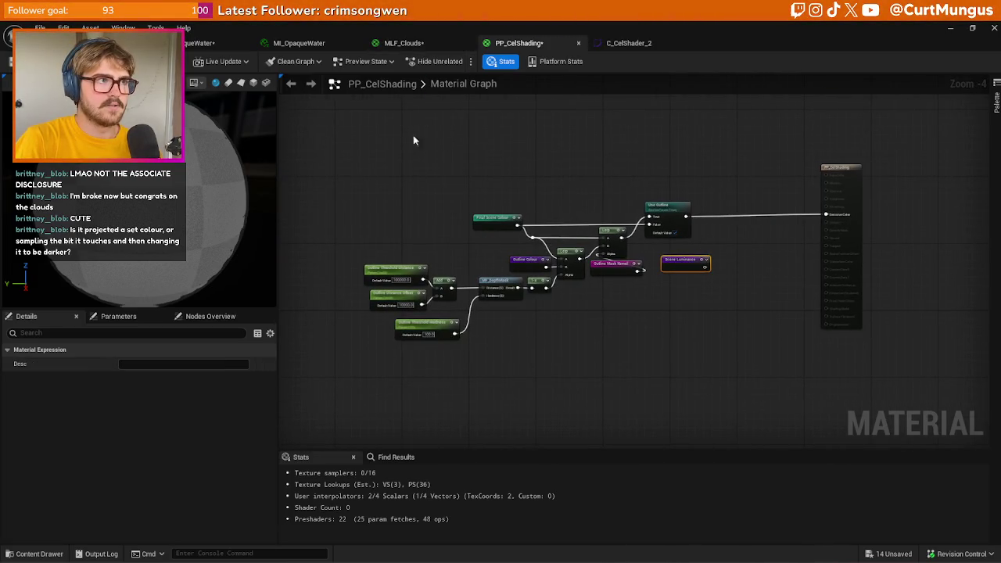
left_click(199, 43)
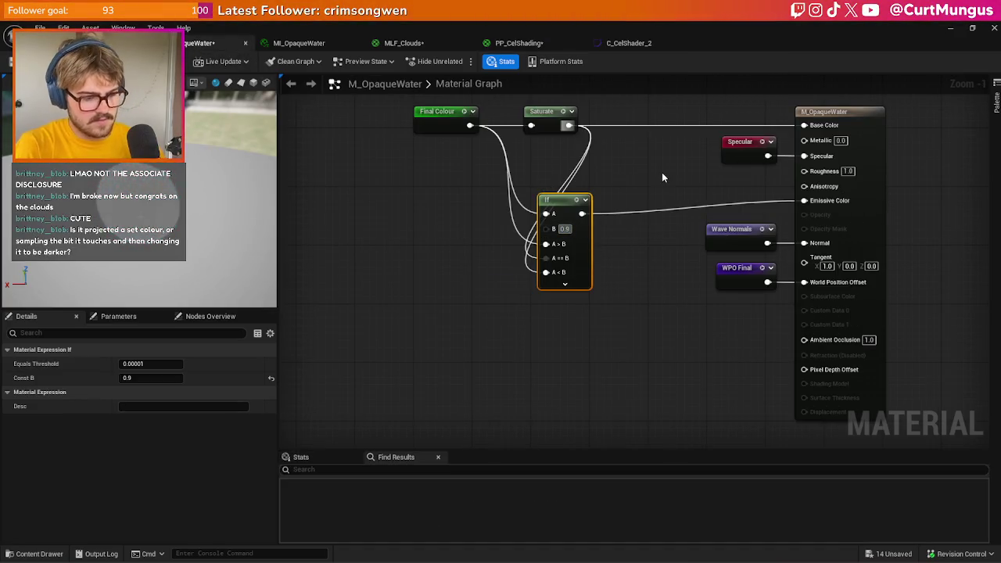
- Raise the If node's B to 0.99 then 1.0, apply, and check the water in the level
type("9")
key("Return")
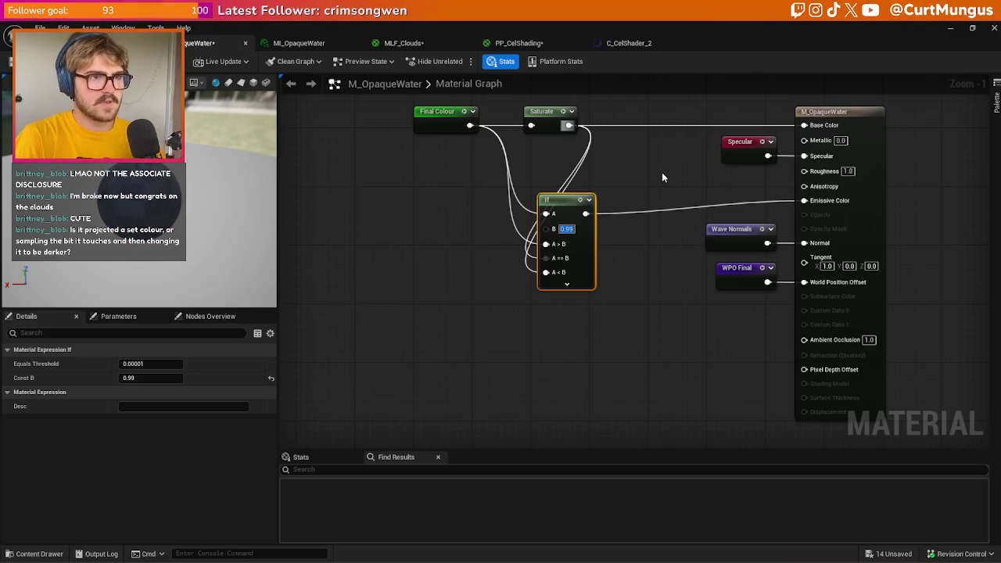
type("1")
key("Return")
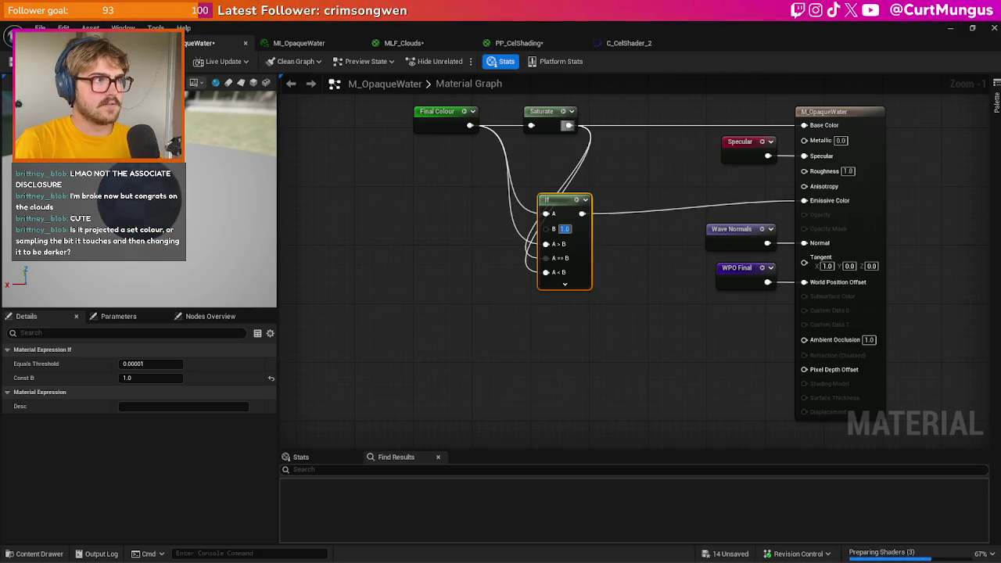
key("ctrl+s")
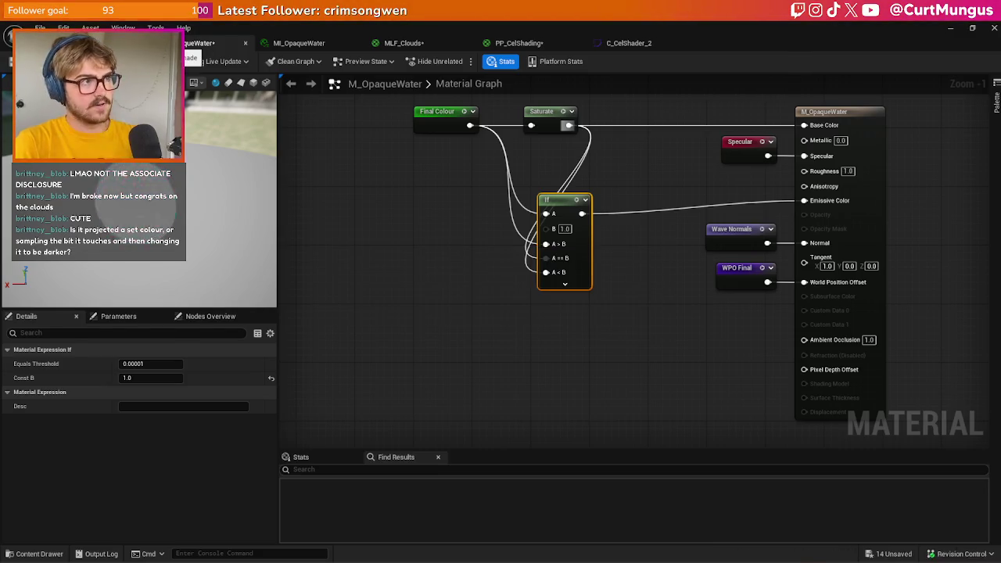
left_click(78, 43)
scroll(516, 293, "down", 5)
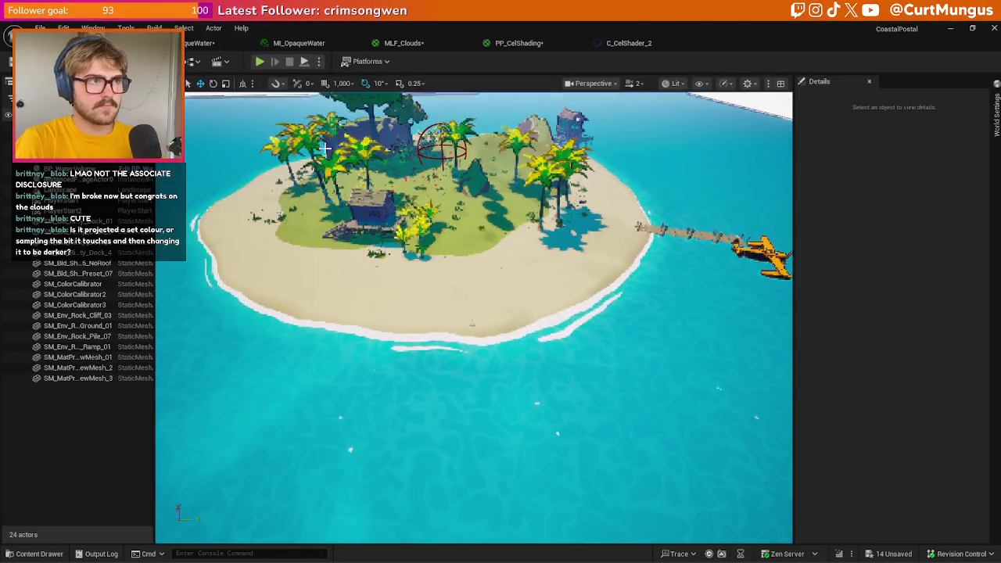
- Set the If node's B to 10, apply it, and view the beach from a low camera angle
left_click(202, 43)
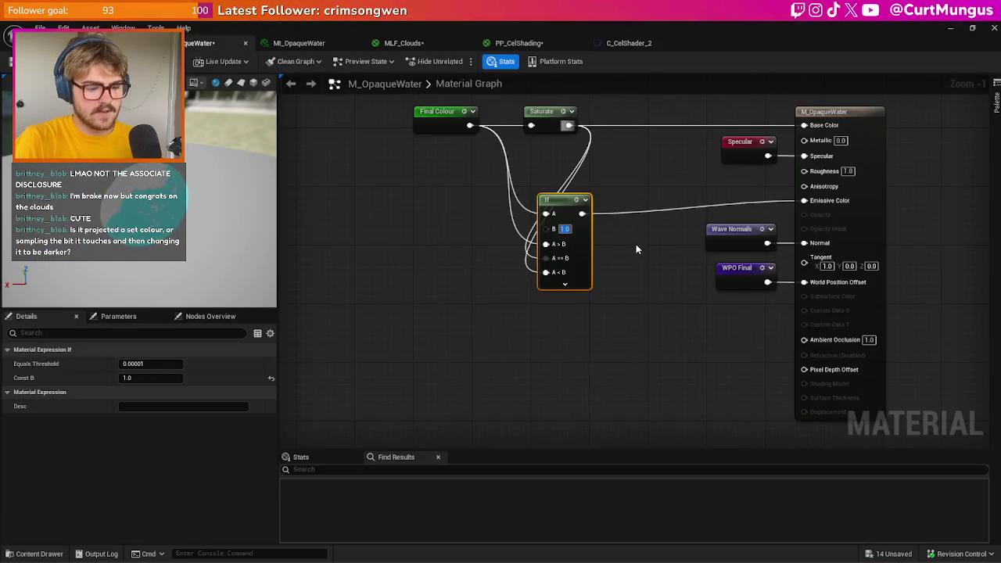
type("10")
key("Return")
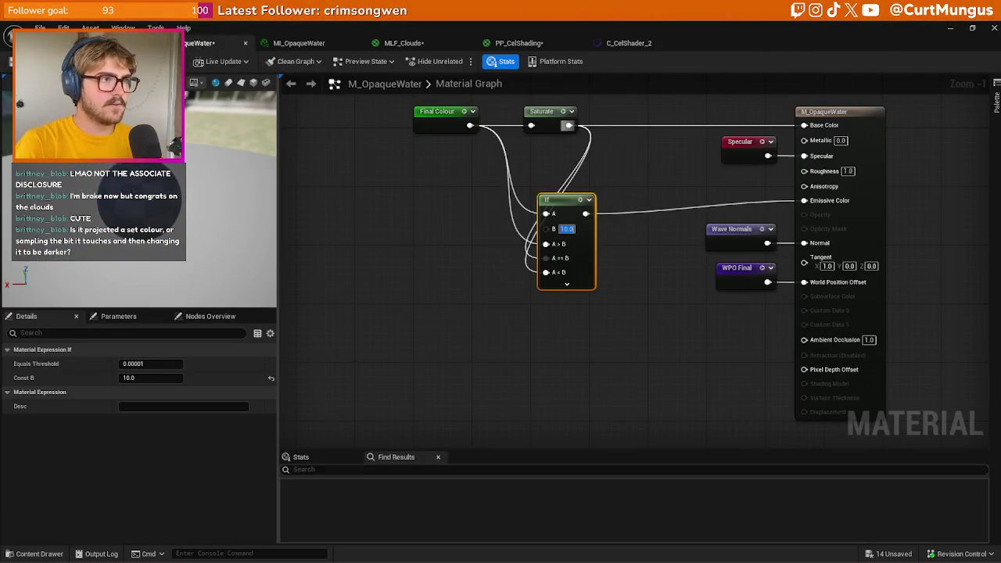
left_click_drag(143, 203, 155, 188)
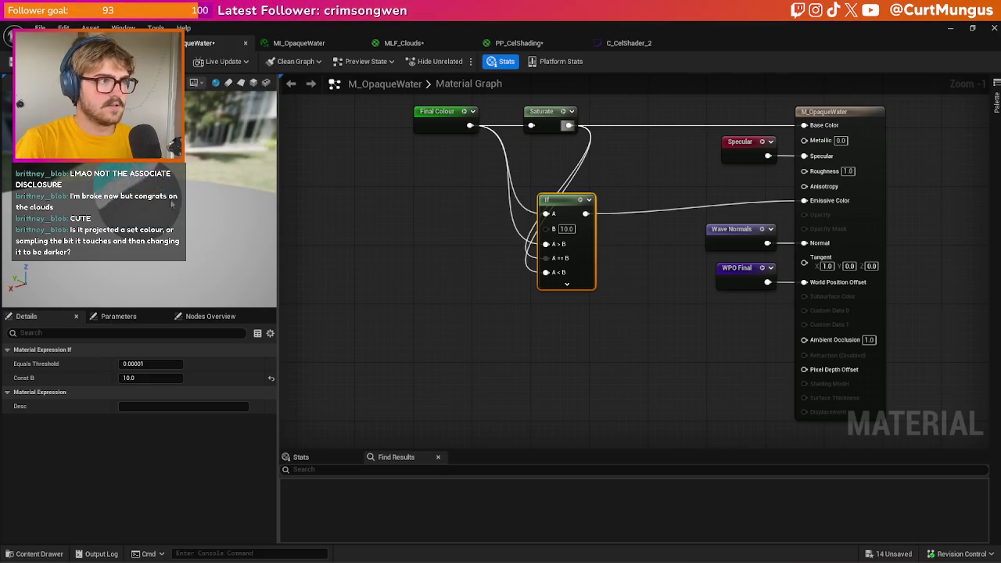
scroll(155, 187, "up", 5)
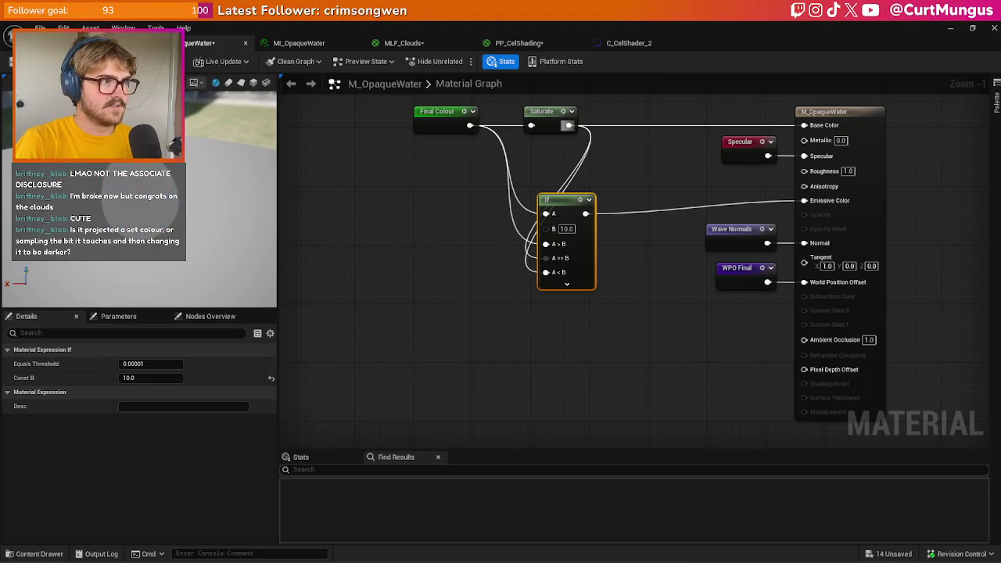
key("ctrl+s")
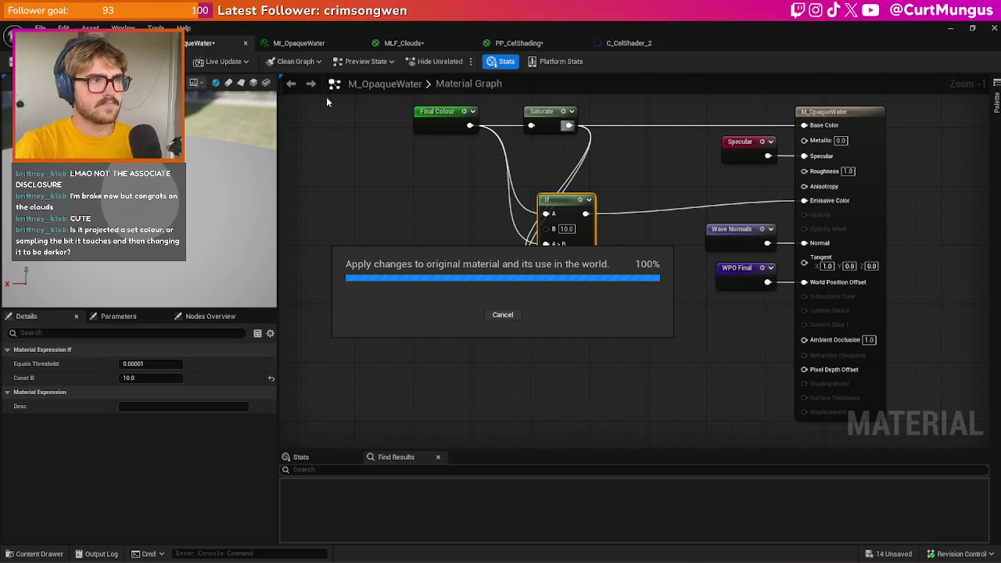
left_click(102, 43)
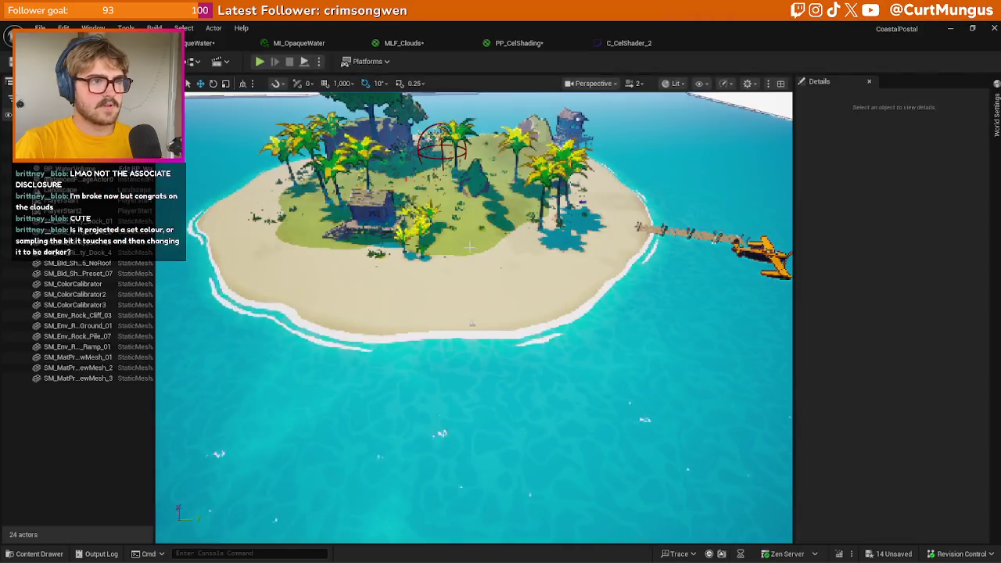
mouse_move(480, 255)
left_mouse_down()
mouse_move(481, 192)
mouse_move(480, 226)
mouse_move(504, 235)
left_mouse_up()
- Delete the If node so Saturate feeds only Base Color, then look over the island's beach
left_click(200, 43)
left_click_drag(615, 320, 509, 196)
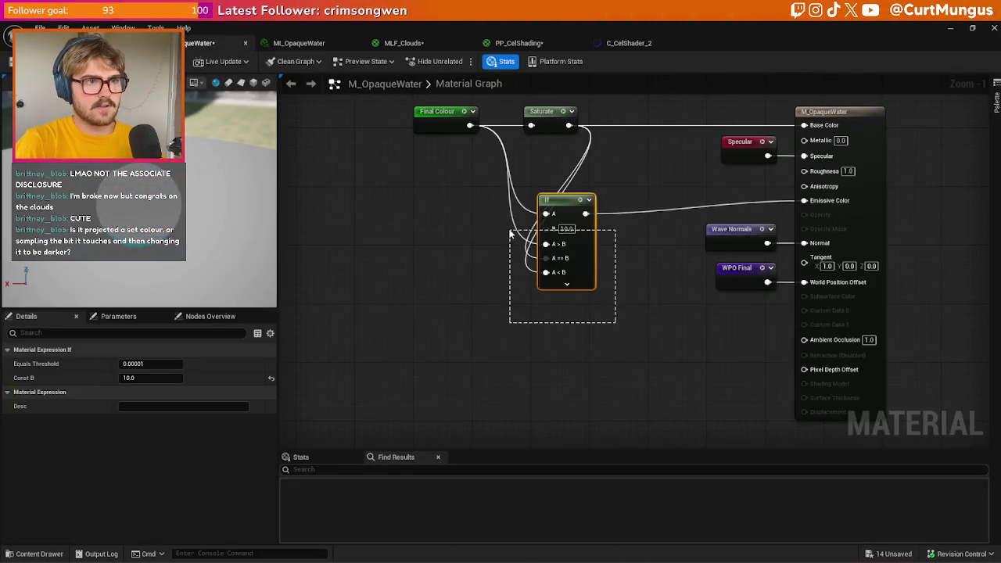
key("Delete")
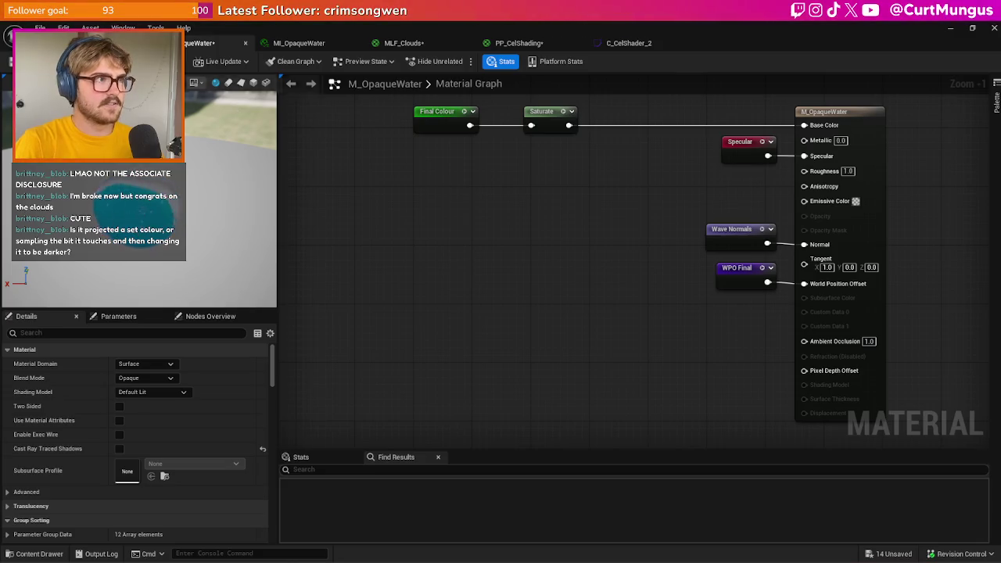
mouse_move(520, 155)
left_mouse_down()
mouse_move(582, 103)
mouse_move(509, 129)
left_mouse_up()
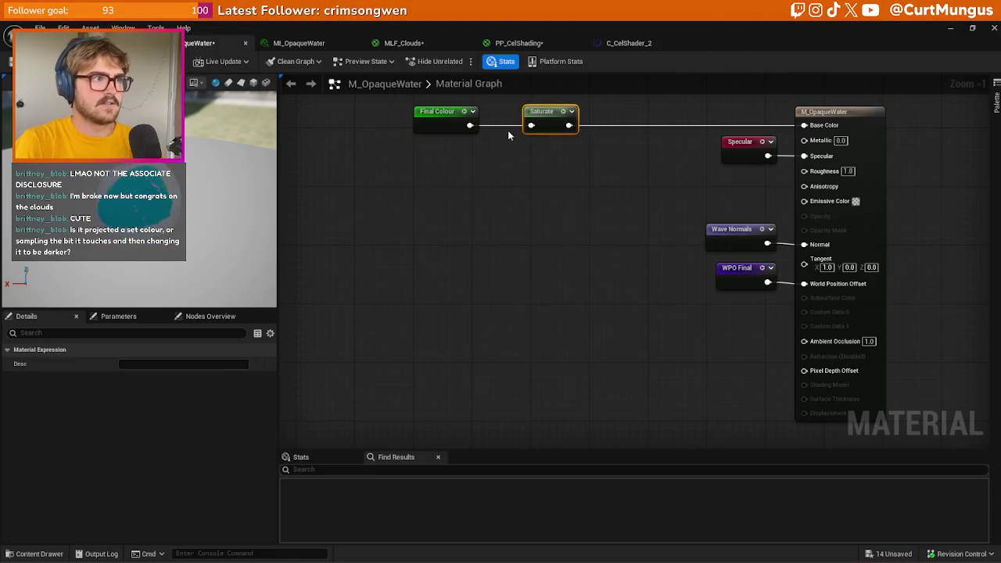
left_click(494, 181)
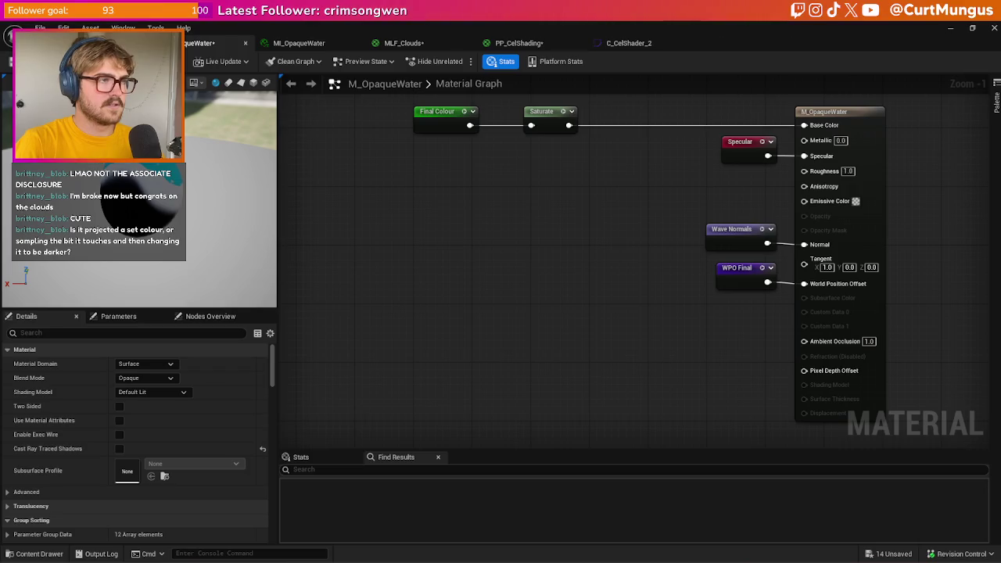
left_click(141, 43)
mouse_move(450, 297)
left_mouse_down()
mouse_move(473, 250)
mouse_move(485, 491)
mouse_move(446, 318)
left_mouse_up()
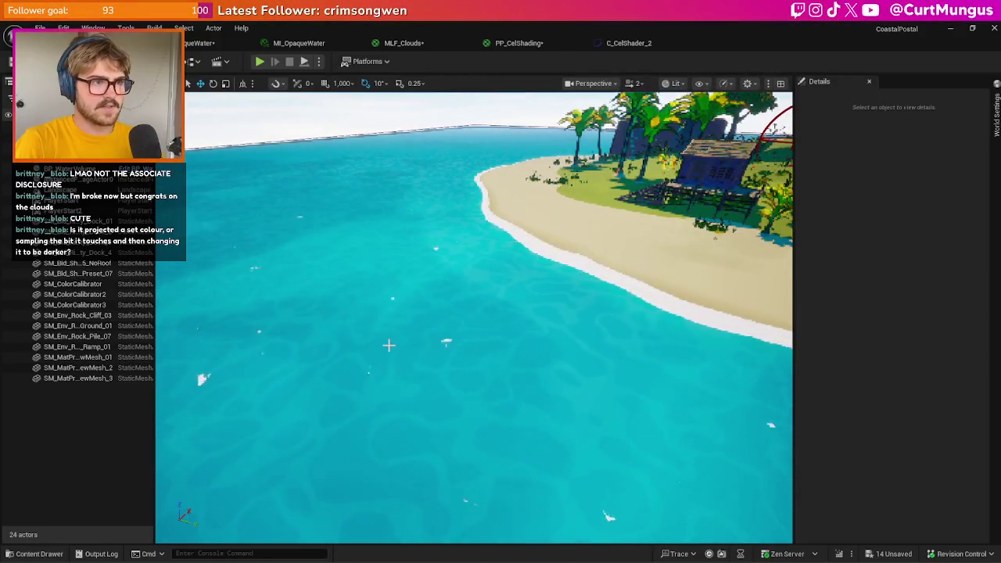
- Pull the camera back to frame the whole island, then move in close over the beach
left_click_drag(407, 350, 461, 454)
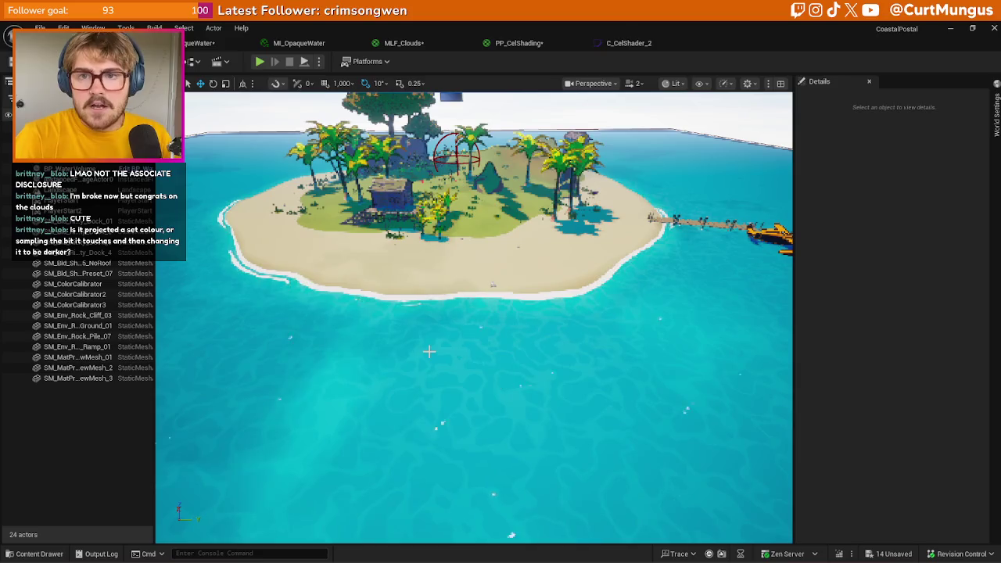
mouse_move(444, 325)
left_mouse_down()
mouse_move(459, 176)
mouse_move(413, 186)
mouse_move(415, 211)
left_mouse_up()
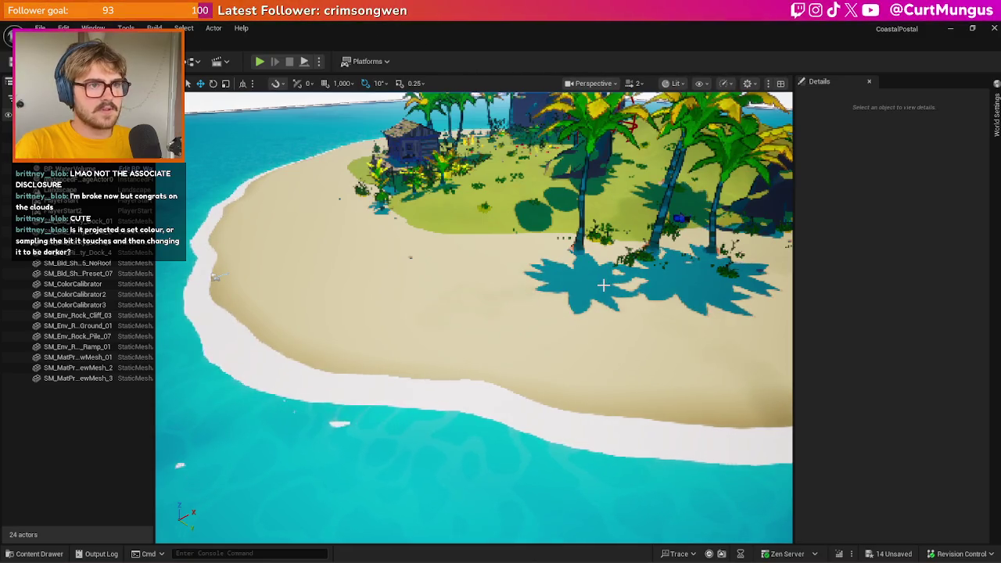
key("ctrl+space")
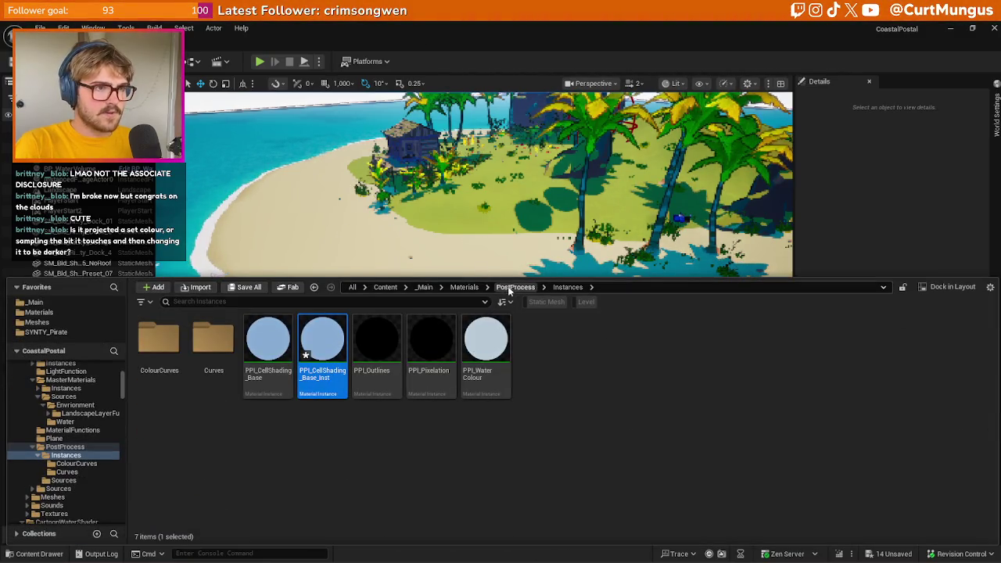
- Browse to MasterMaterials > Sources > Envrionment > LandscapeLayerFunctions and open MF_Sand
left_click(464, 287)
double_click(321, 344)
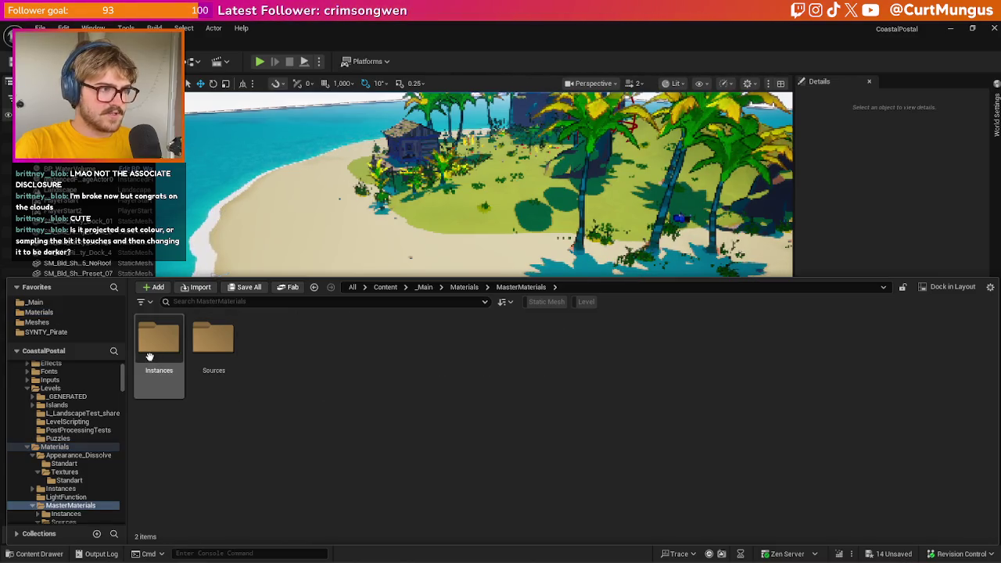
double_click(149, 357)
left_click(532, 287)
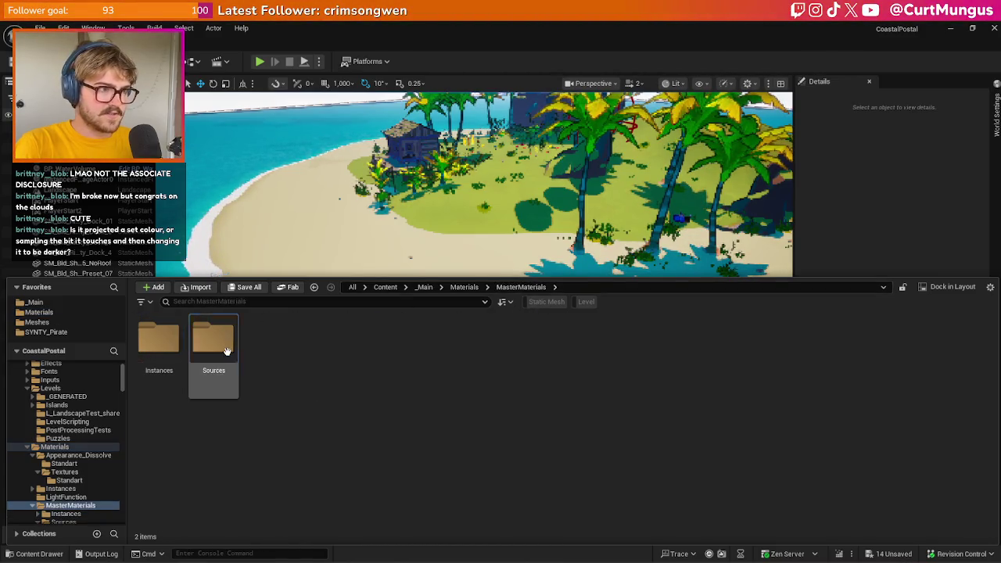
double_click(213, 340)
double_click(157, 344)
double_click(170, 397)
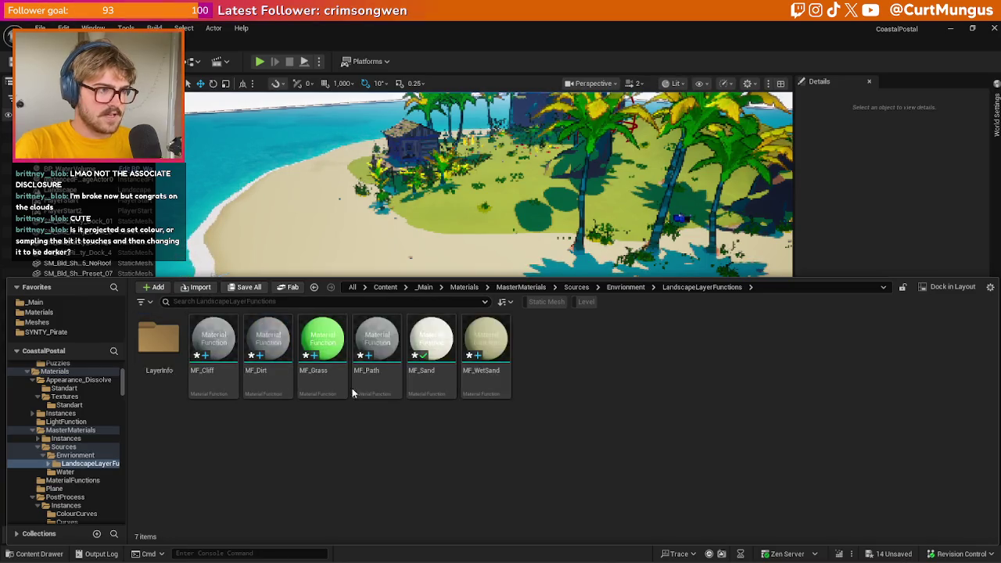
left_click(441, 377)
double_click(440, 377)
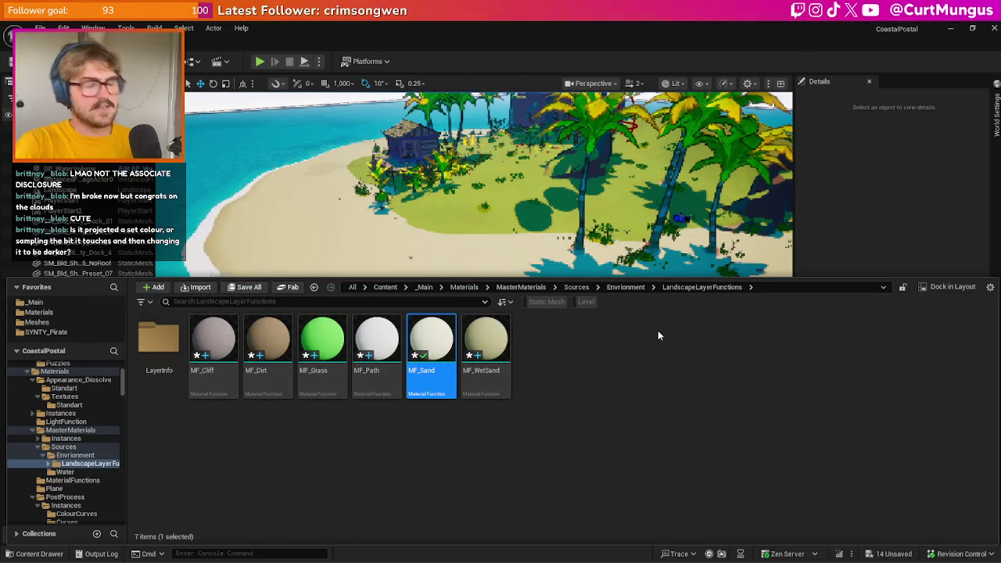
- Zoom and pan around the MF_Sand graph to survey its node network
scroll(582, 172, "down", 3)
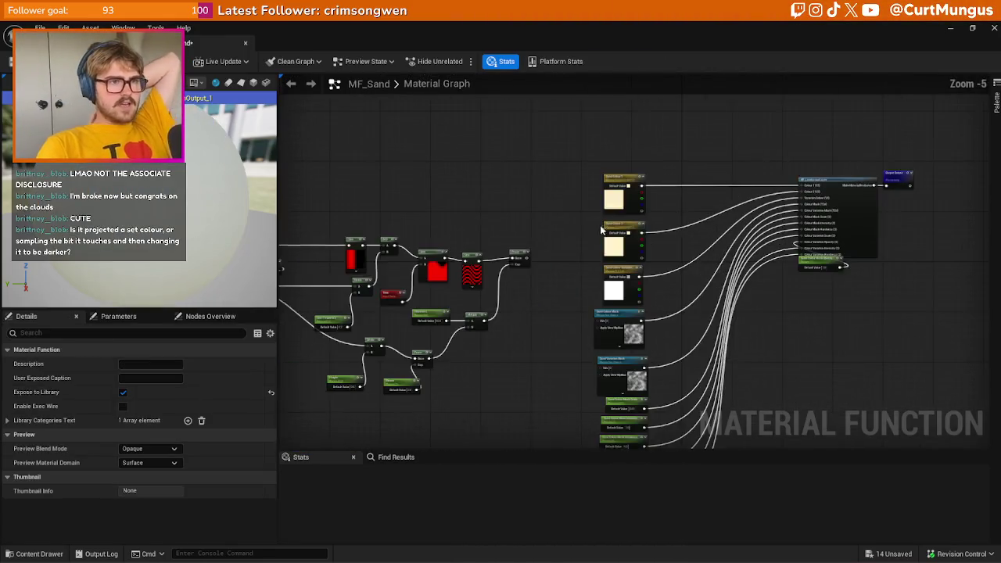
left_click_drag(670, 165, 357, 149)
left_click(396, 175)
scroll(723, 305, "up", 2)
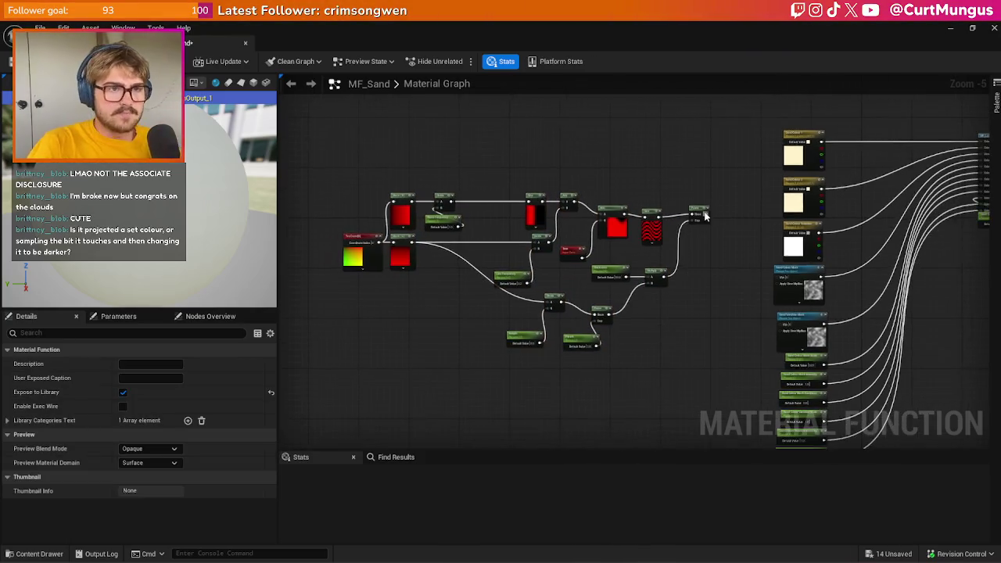
key("alt+Tab")
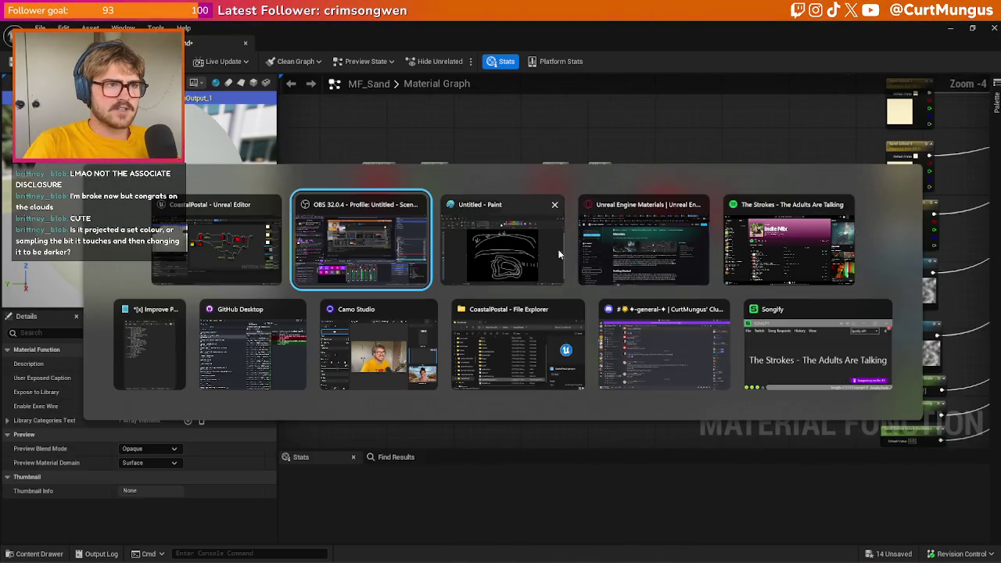
- Search Google for how to use procedural textures in UE5 and open the top tutorial video
key("Tab")
key("Tab")
left_click(447, 49)
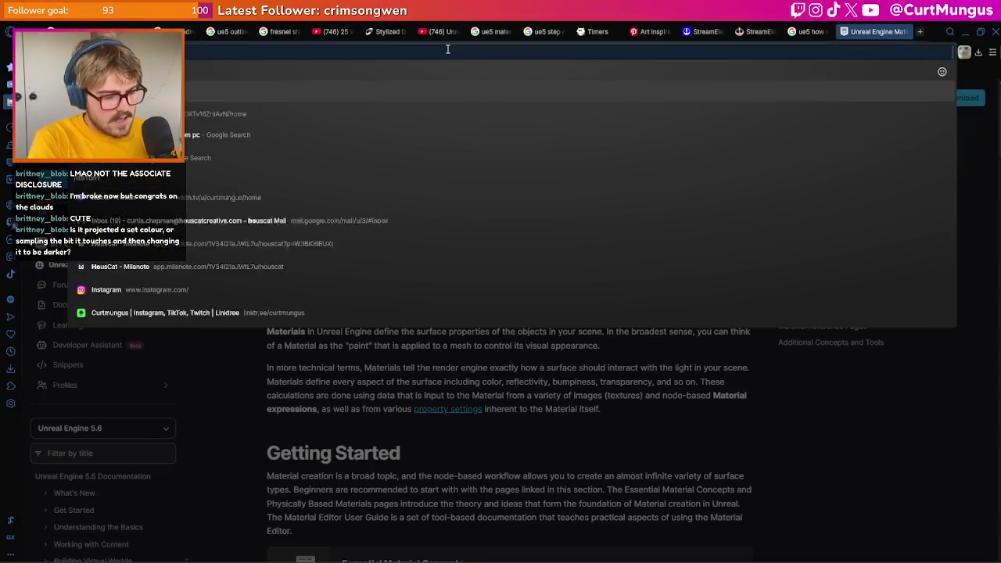
type("ue5")
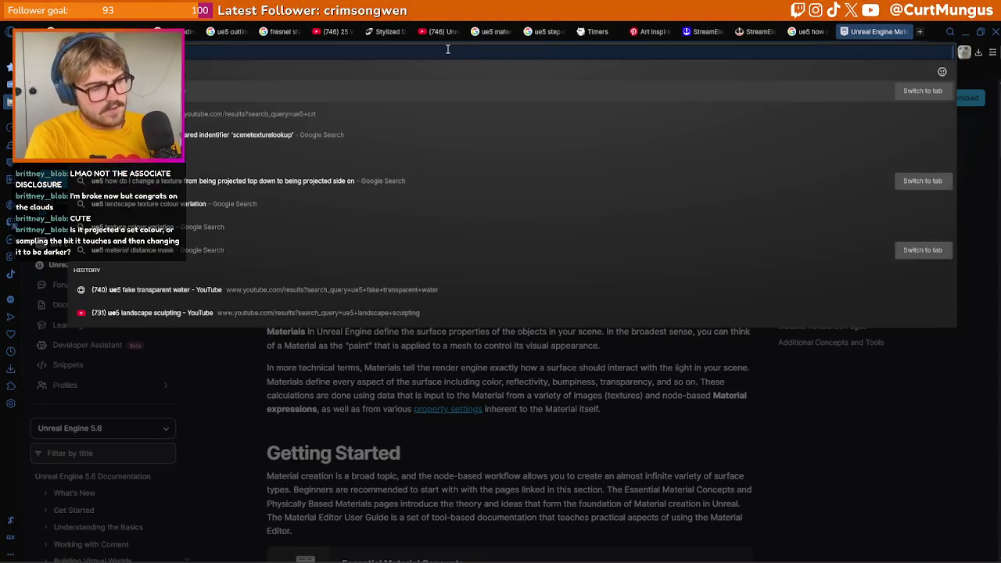
type("stream")
key("ctrl+z")
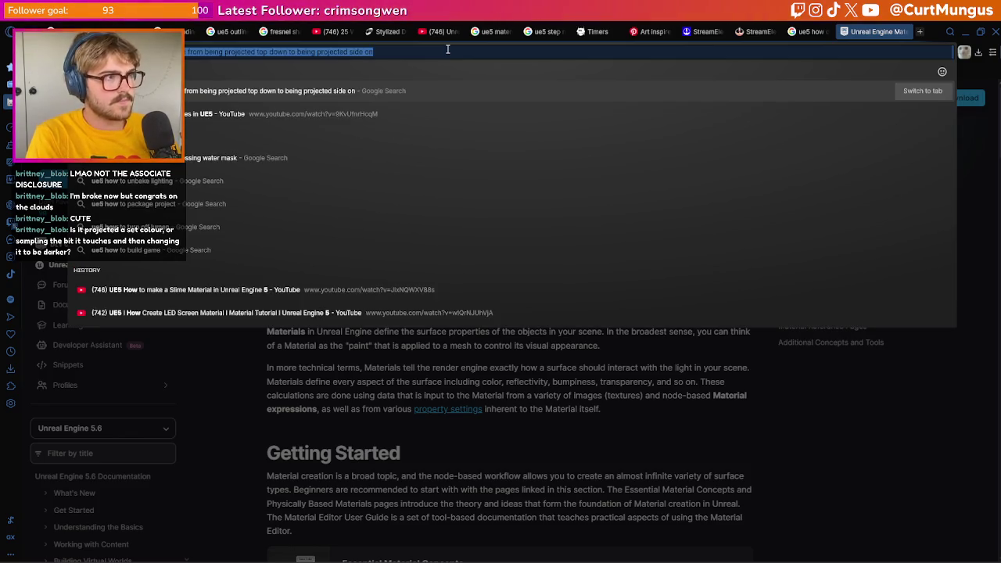
key("BackSpace")
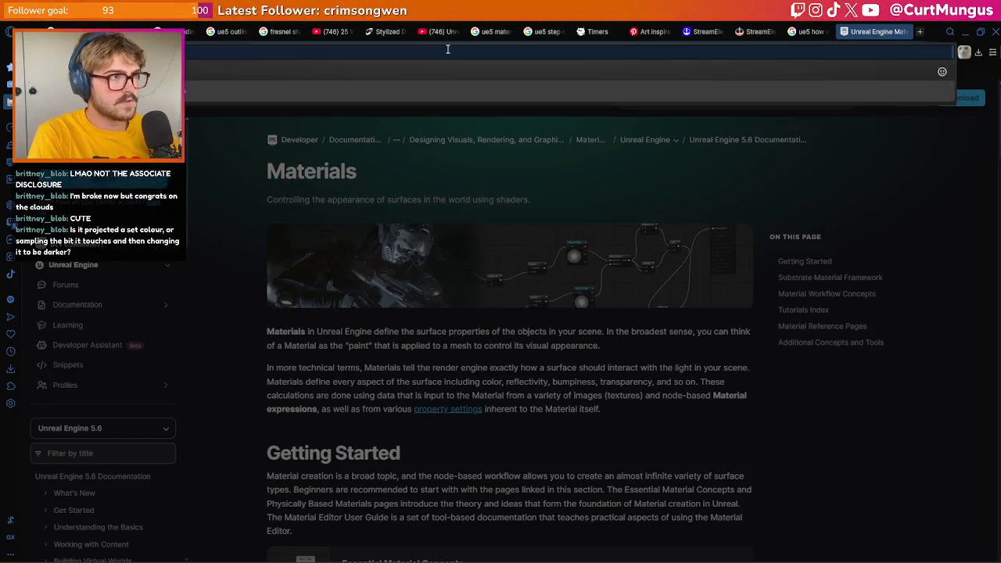
type("ue5 how to use")
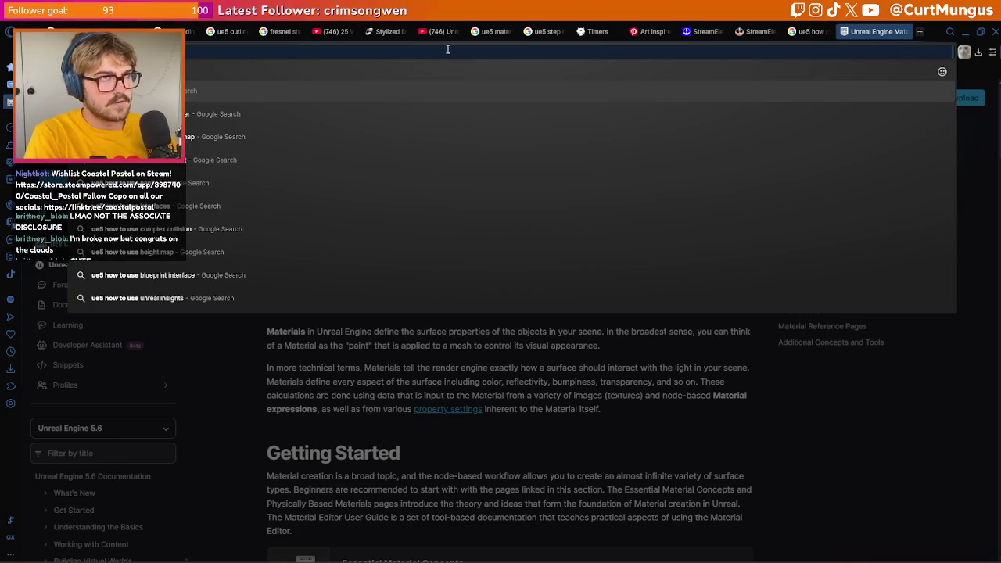
type(" world aligned")
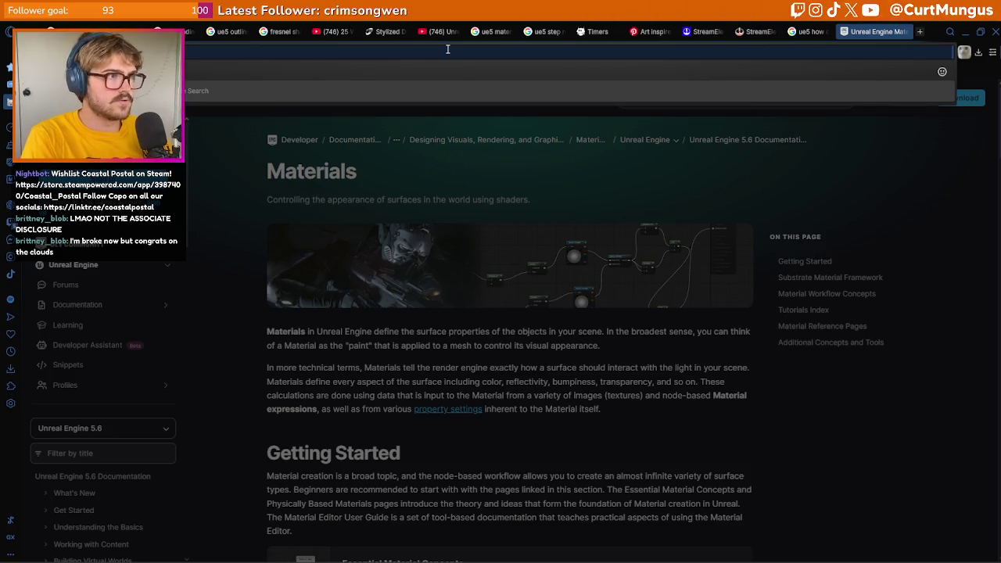
key("BackSpace")
key("BackSpace")
key("BackSpace")
type("tex")
key("Return")
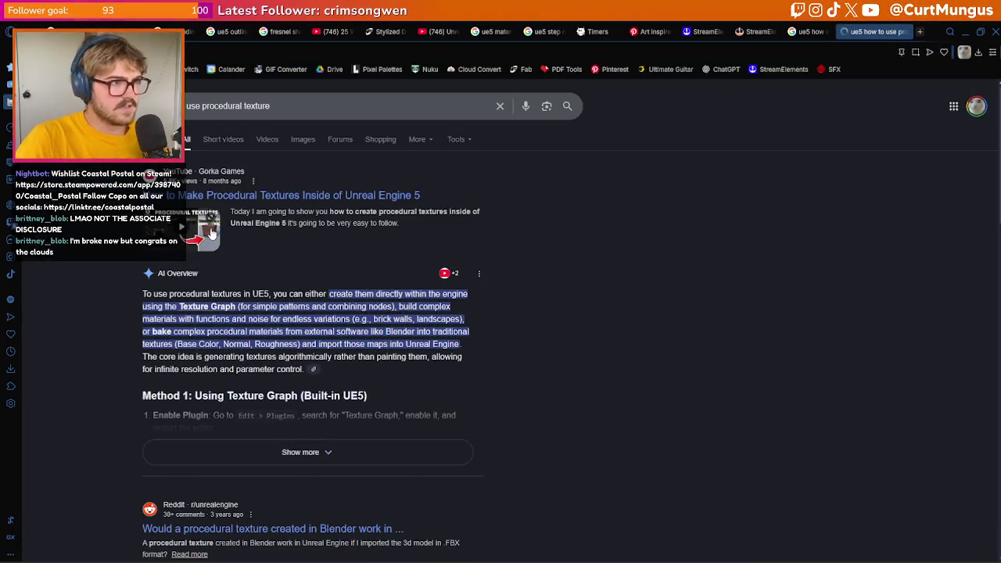
left_click(210, 233)
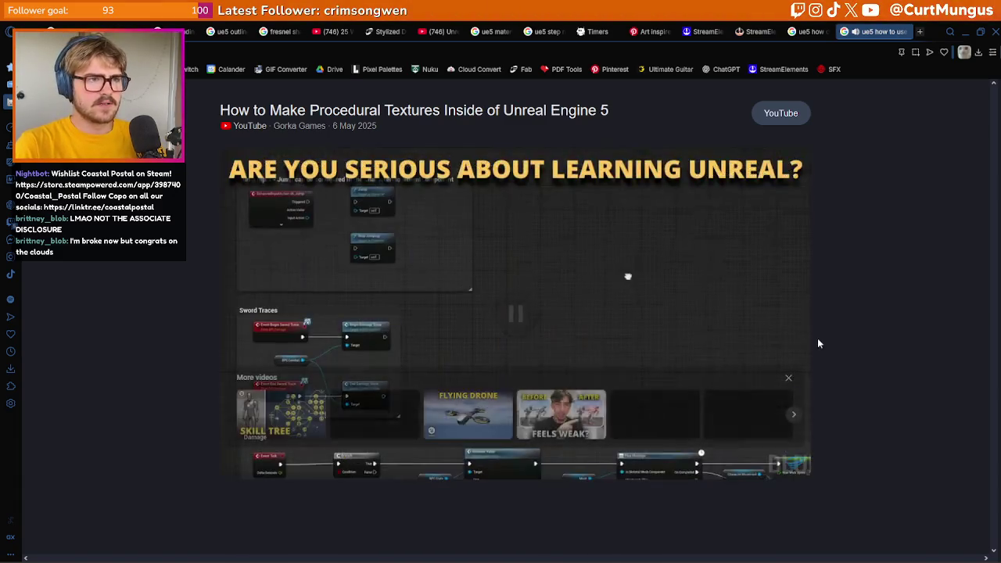
key("alt+Tab")
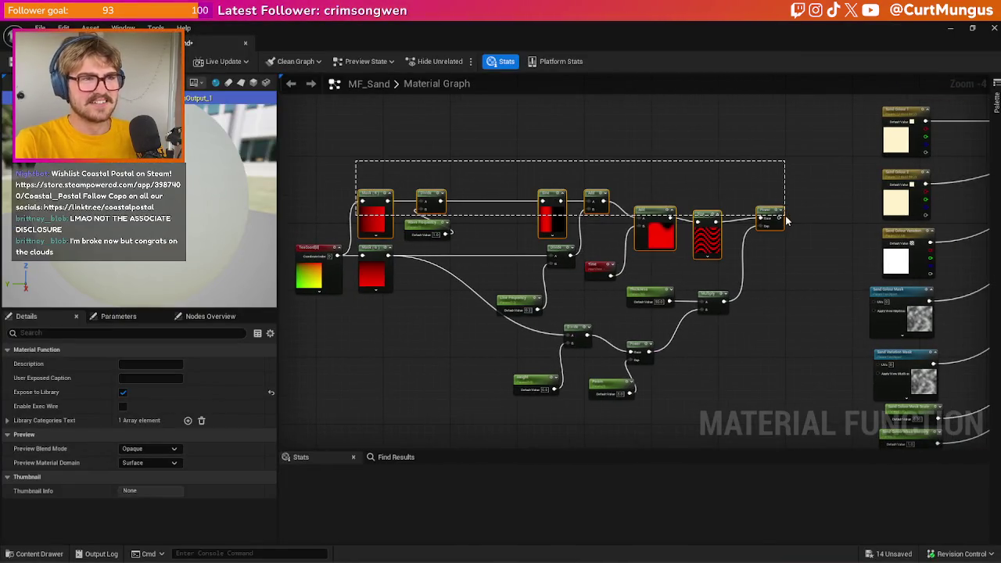
- Tidy the sand stripe nodes, preview the Power output, and switch the material preview to a cube
left_click_drag(788, 222, 789, 222)
scroll(683, 248, "up", 2)
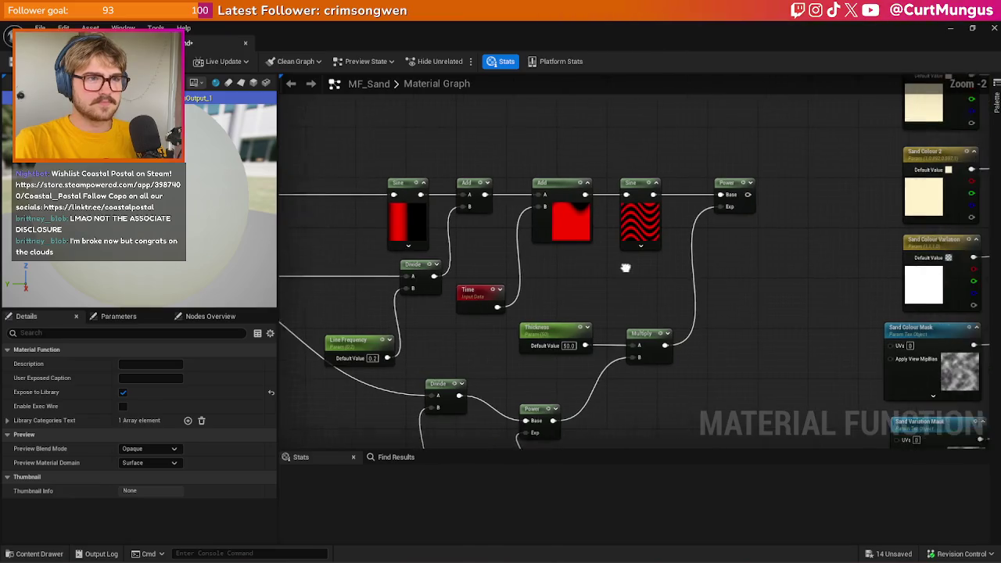
left_click_drag(467, 306, 472, 249)
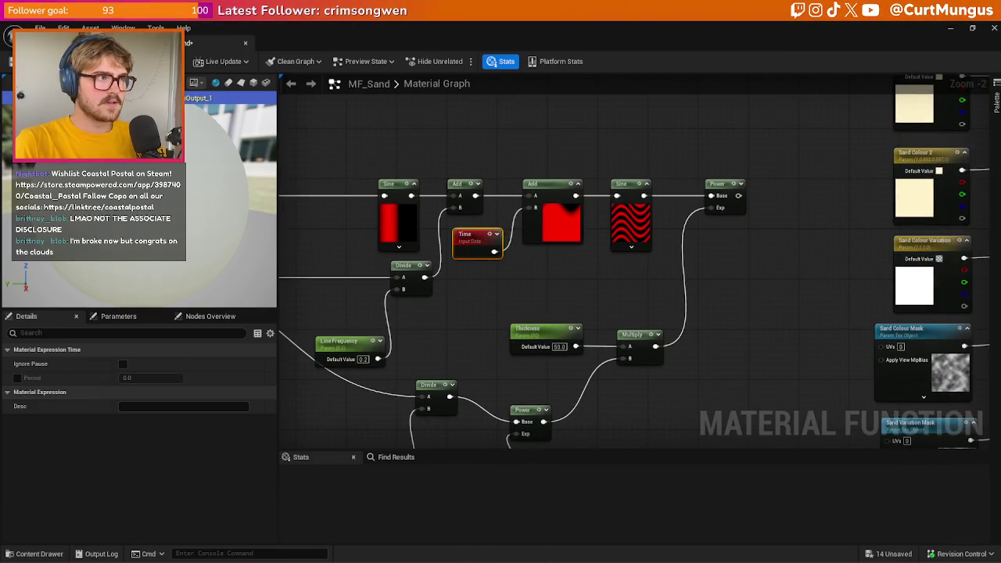
key("space")
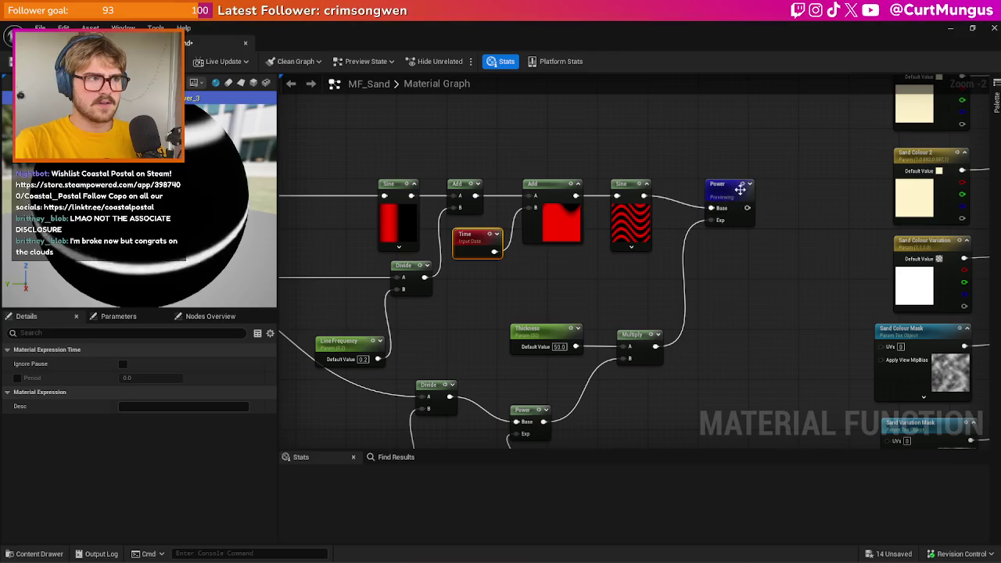
left_click_drag(736, 191, 729, 179)
left_click(251, 83)
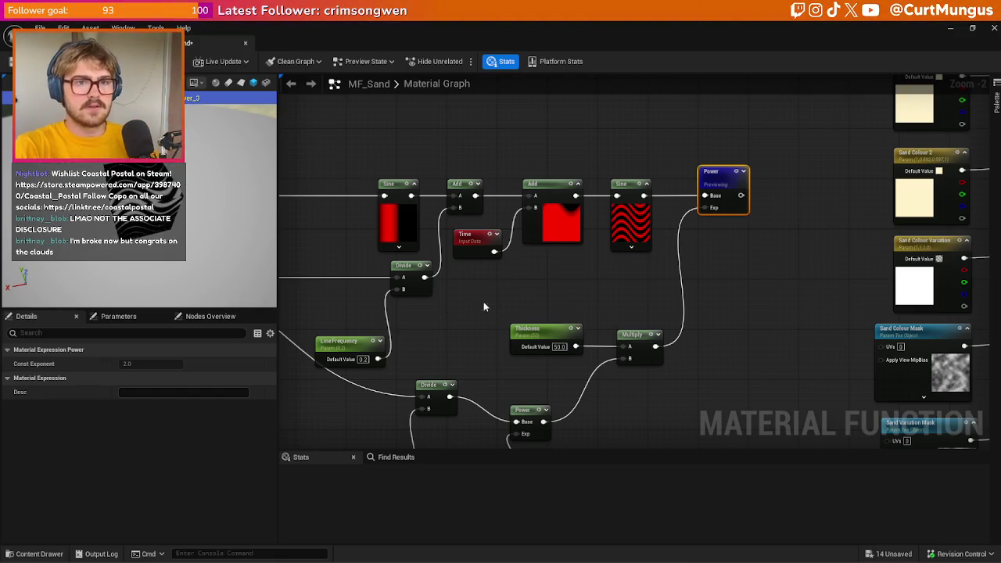
left_click_drag(785, 262, 574, 255)
scroll(545, 253, "down", 2)
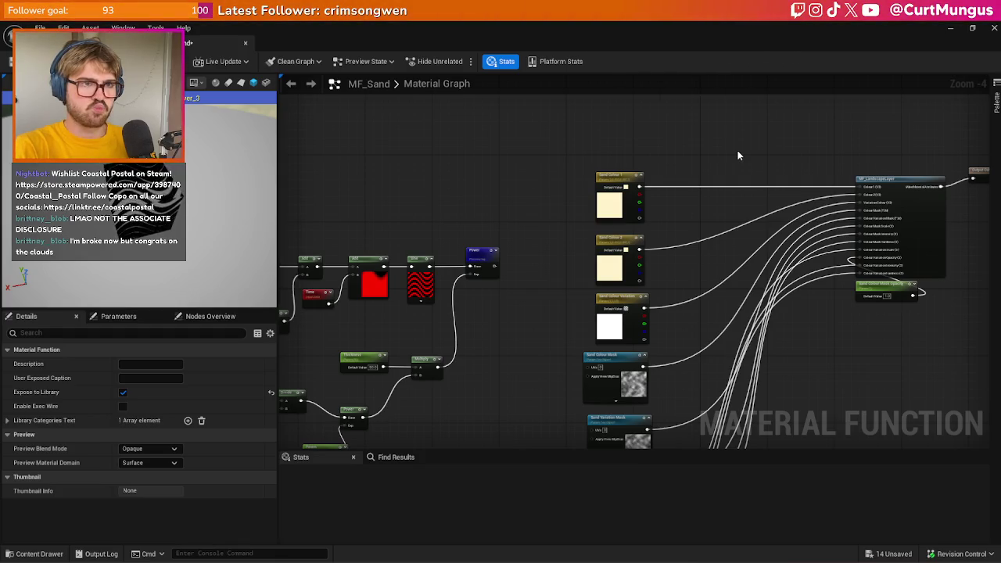
scroll(738, 155, "up", 4)
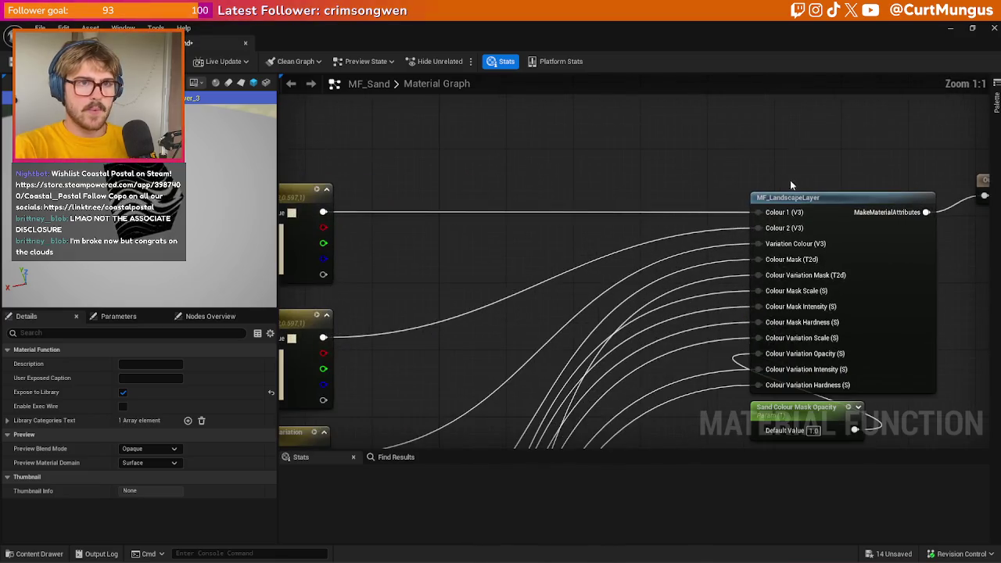
scroll(679, 205, "down", 4)
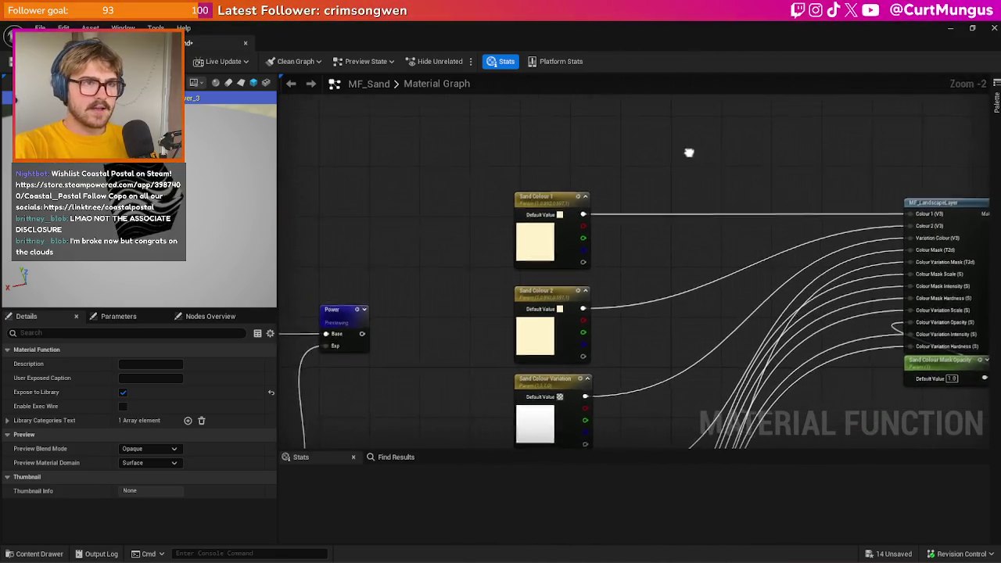
- Add a Lerp with Sand Colour 1 as A, Sand Colour 2 as B, and Power as Alpha
right_click(630, 137)
type("lerp")
key("Return")
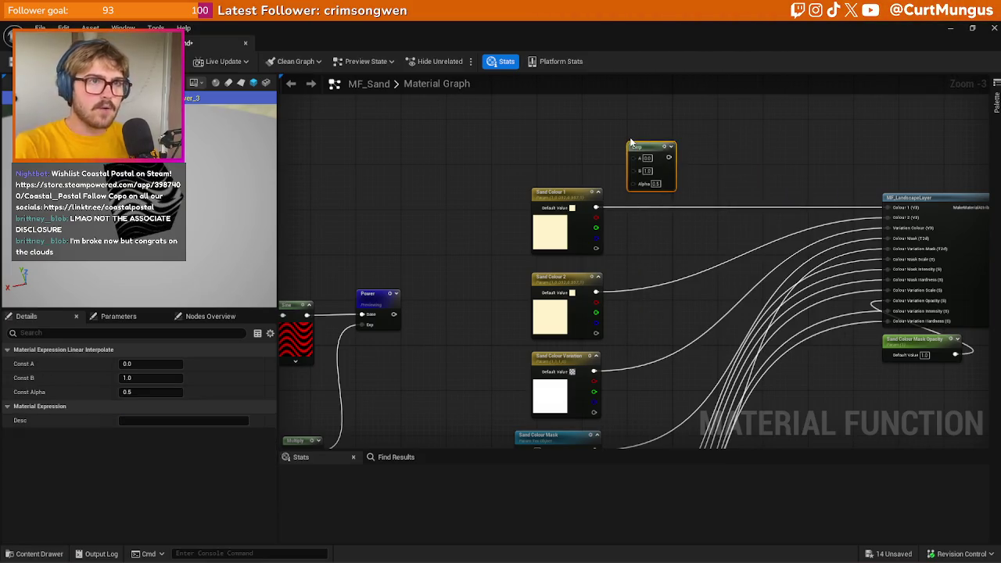
left_click_drag(594, 207, 663, 146)
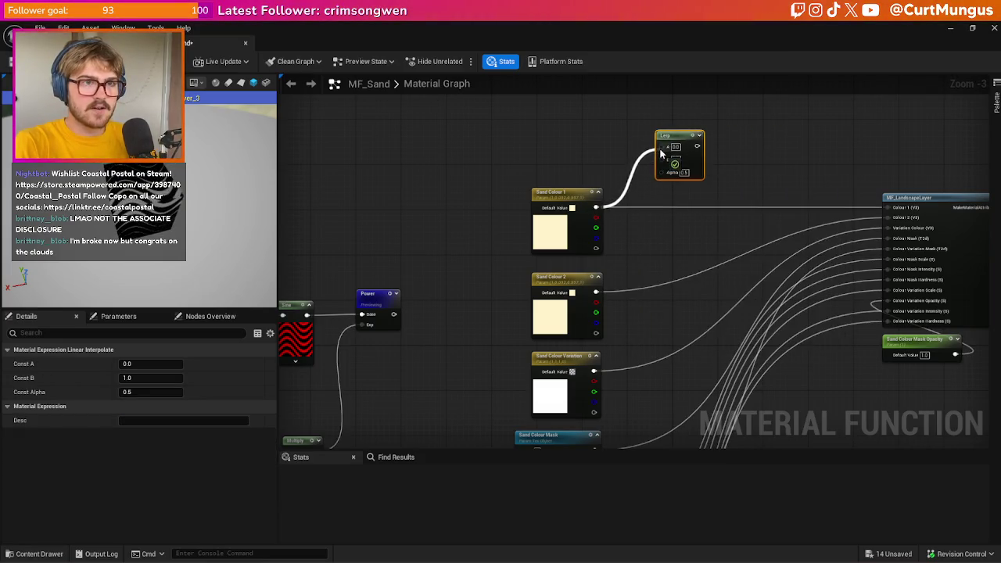
mouse_move(596, 291)
left_mouse_down()
mouse_move(663, 156)
mouse_move(895, 206)
left_mouse_up()
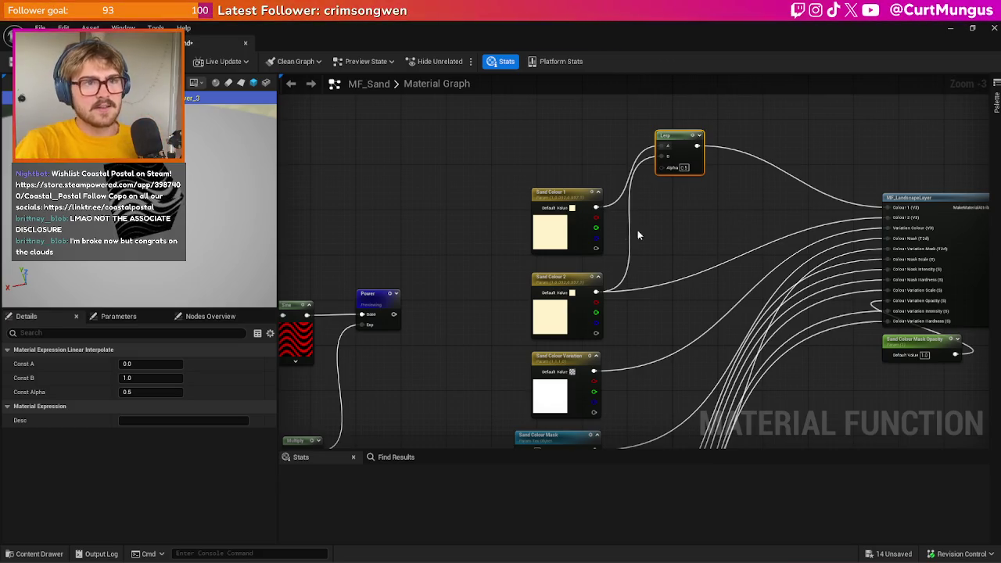
mouse_move(394, 314)
left_mouse_down()
mouse_move(402, 327)
mouse_move(663, 165)
left_mouse_up()
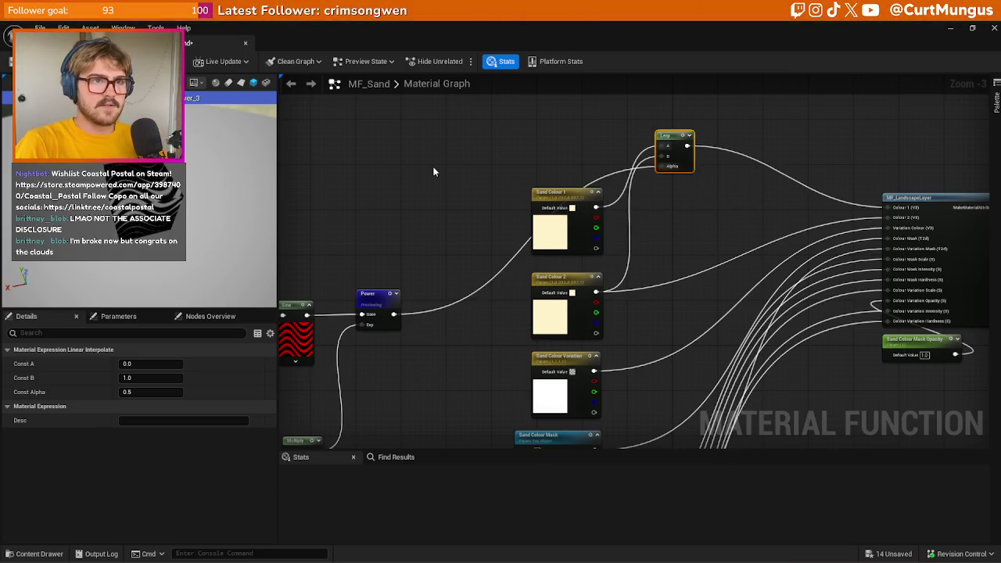
key("ctrl+Tab")
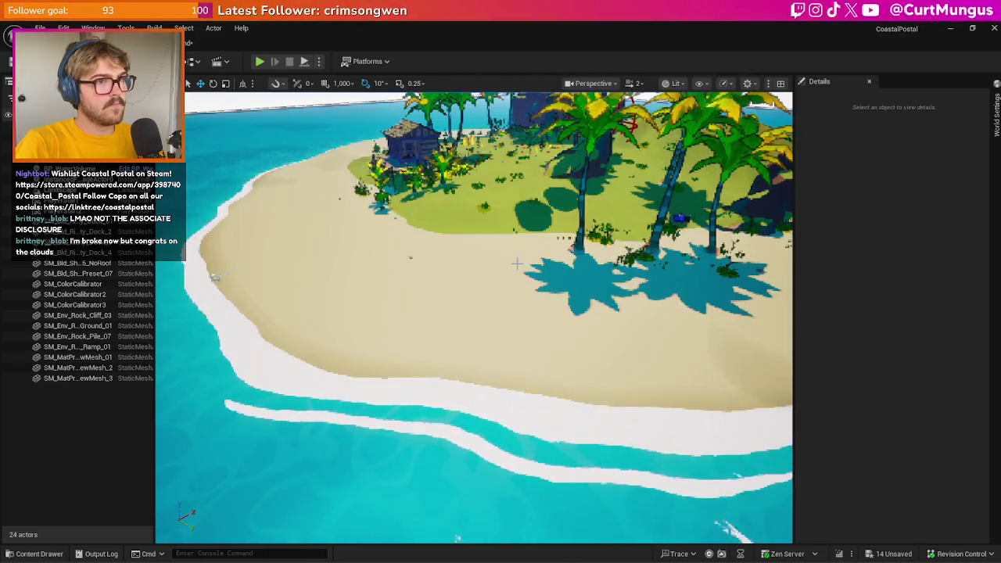
- Orbit around the island and select the landscape to show its properties in Details
left_click_drag(517, 264, 548, 298)
scroll(474, 317, "down", 5)
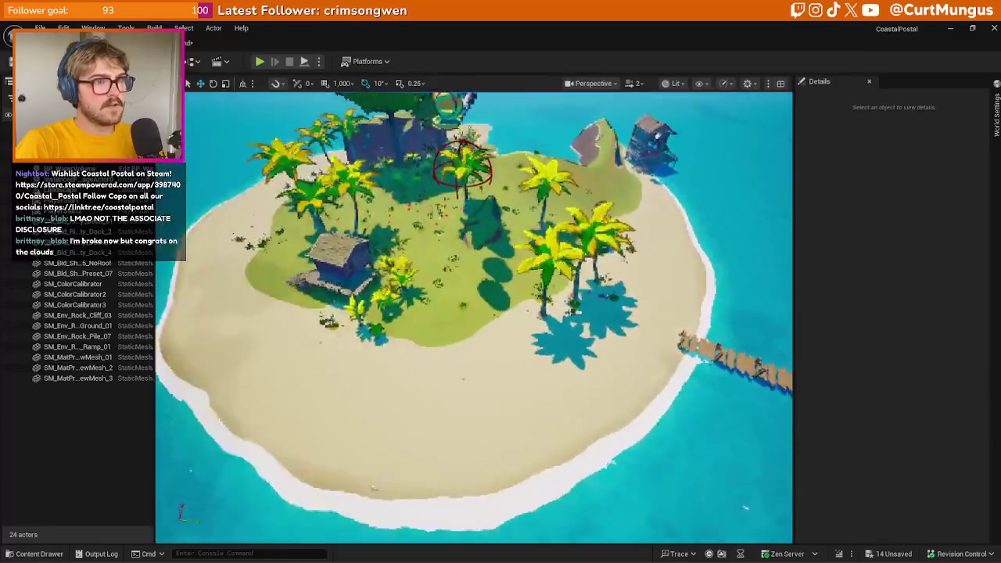
left_click(571, 387)
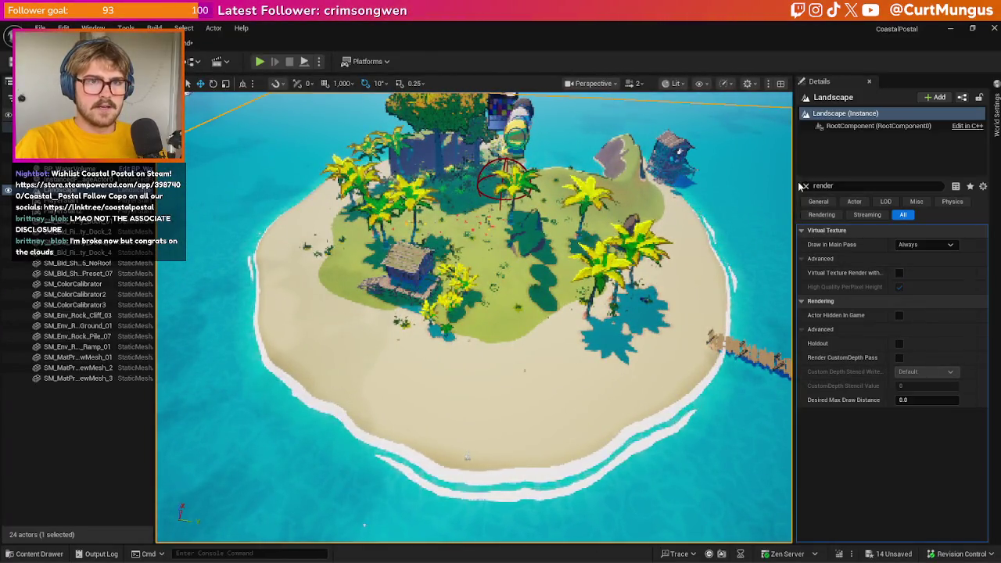
- Enable the Height, Line Frequency, Param and Thickness overrides in MI_Terrain's global scalar parameters
scroll(878, 384, "down", 5)
scroll(879, 384, "down", 1)
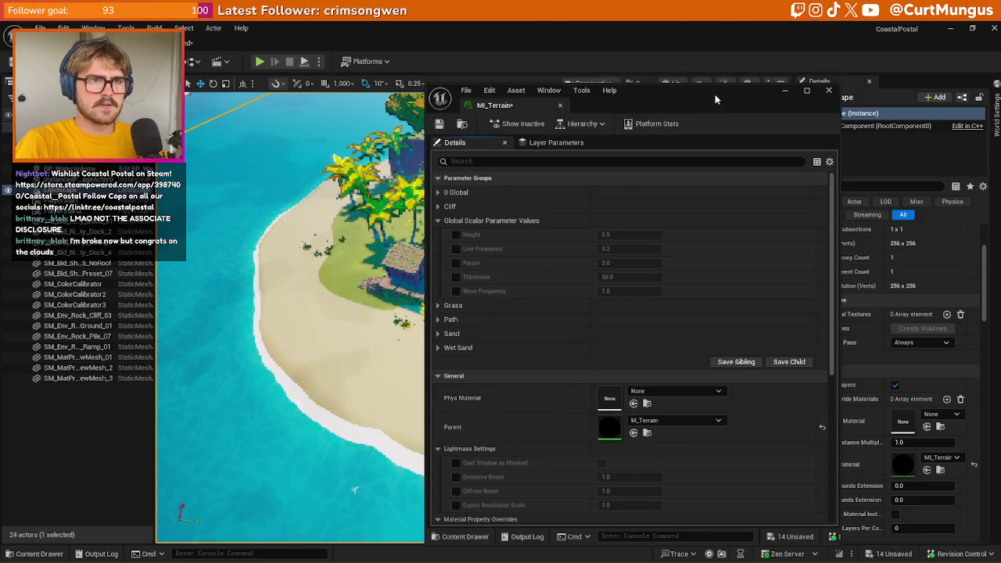
left_click_drag(715, 98, 856, 181)
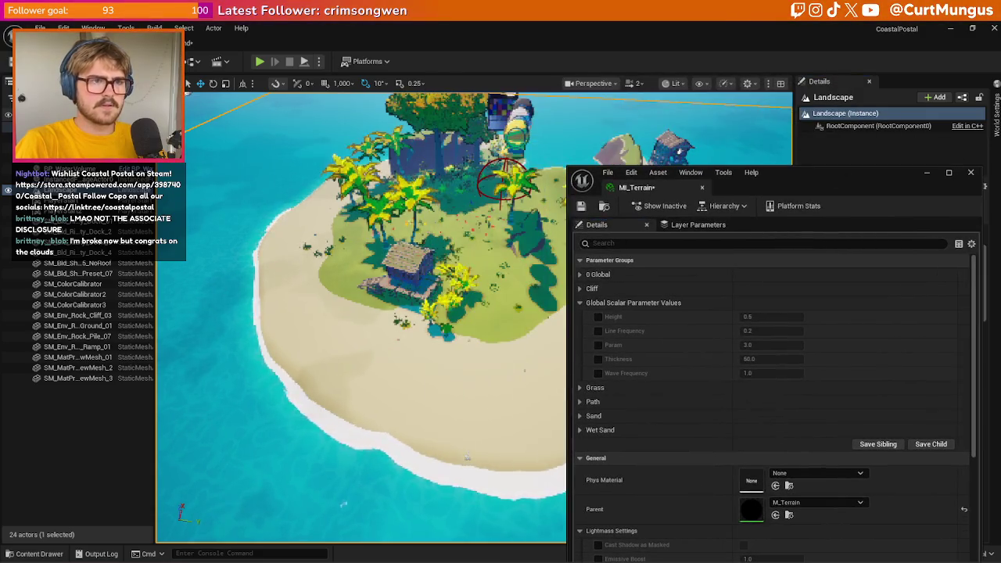
scroll(359, 313, "up", 5)
scroll(360, 312, "down", 6)
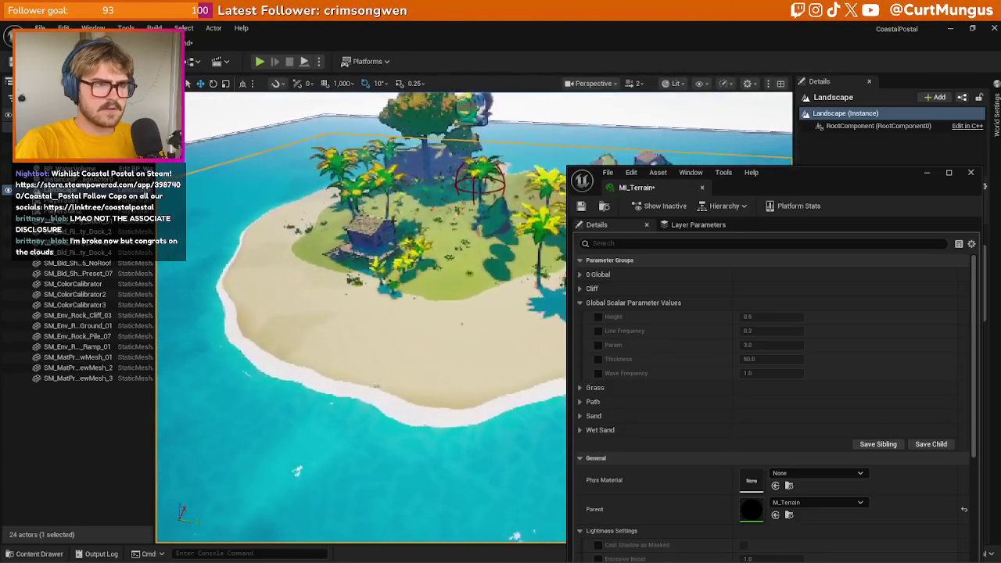
scroll(360, 313, "up", 5)
scroll(359, 313, "down", 6)
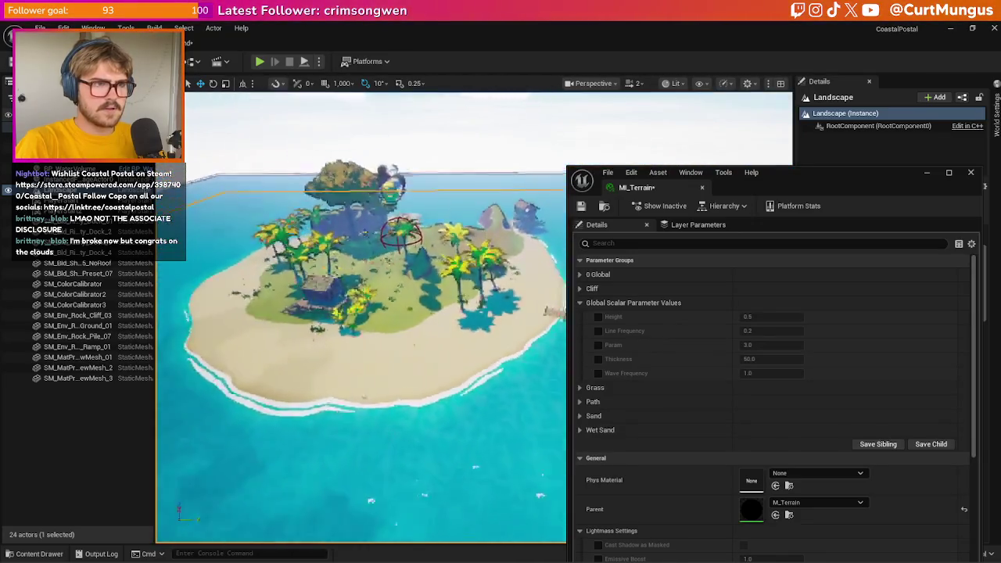
scroll(360, 313, "up", 6)
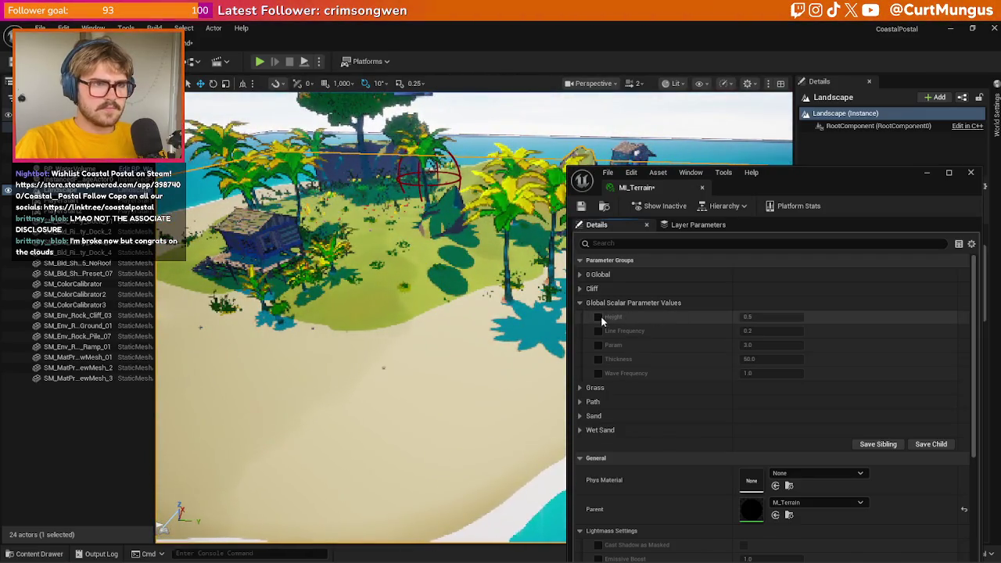
right_click(598, 334)
left_click(598, 317)
left_click(598, 331)
left_click(597, 344)
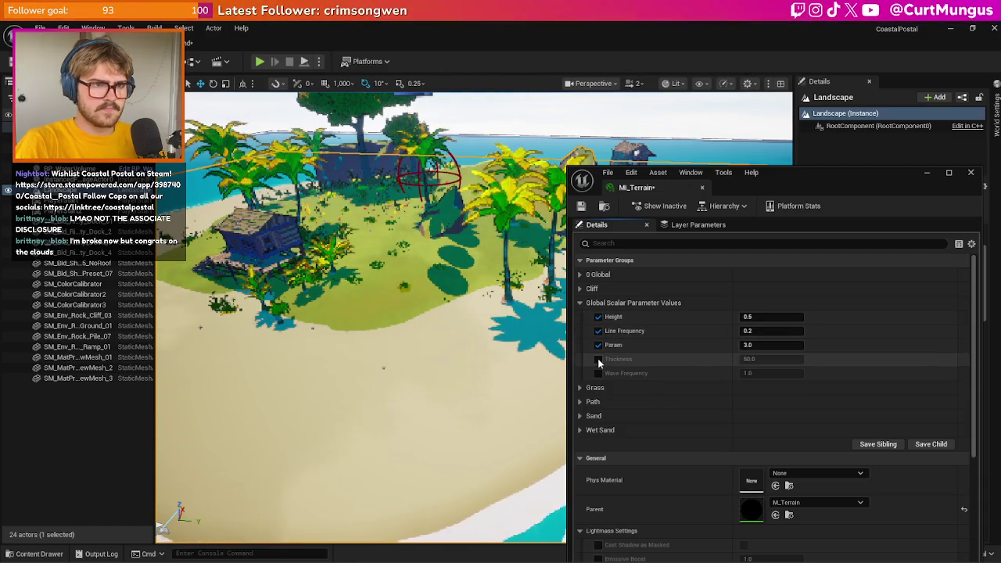
left_click(597, 359)
- In the Sand group, set Colour Mask Scale to 1.0 and Intensity to 20.0, keeping Opacity at 1.0
left_click(579, 416)
scroll(578, 407, "down", 1)
scroll(360, 313, "down", 3)
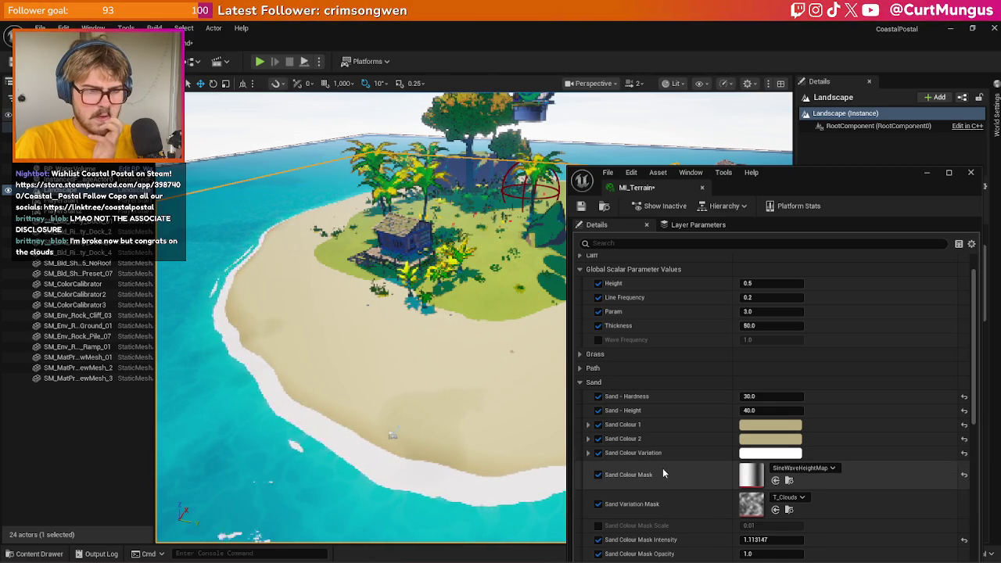
scroll(603, 510, "down", 1)
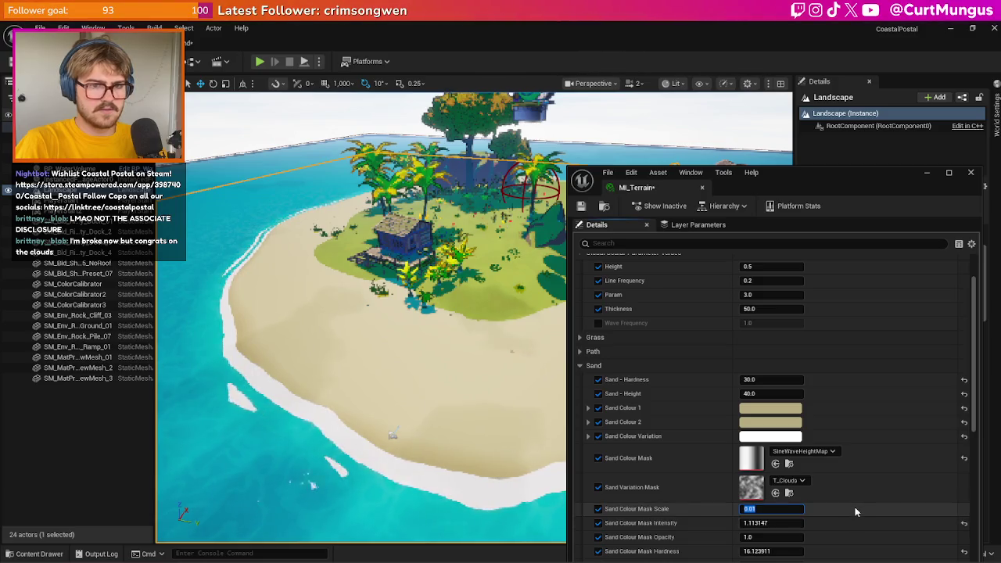
type("1")
key("Return")
key("Tab")
type("20")
key("Return")
key("Tab")
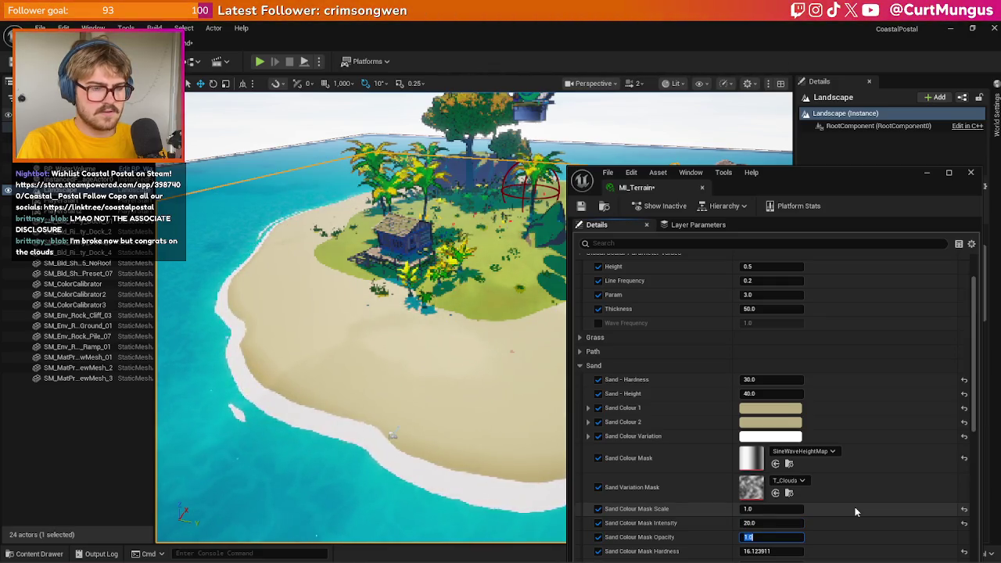
type("20")
key("Return")
type("1")
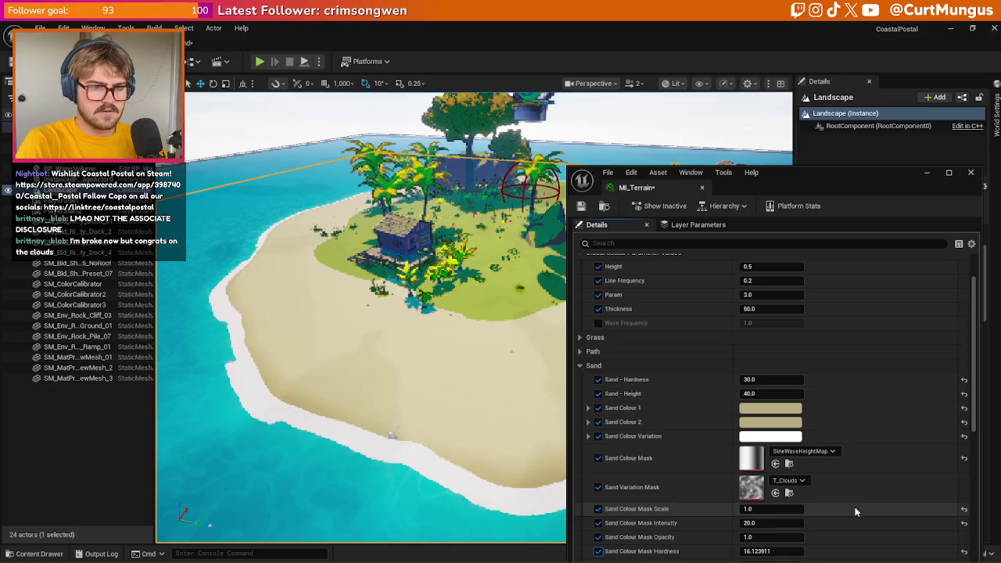
key("Tab")
type("5")
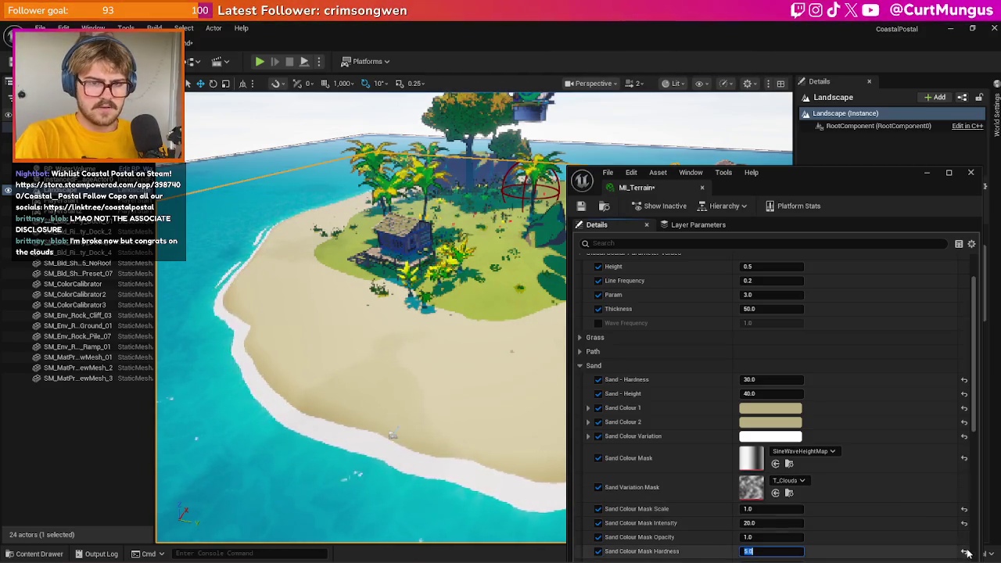
- Move the MI_Terrain window to the lower left, alongside the MF_Sand graph
left_click_drag(972, 367, 971, 528)
scroll(909, 497, "up", 8)
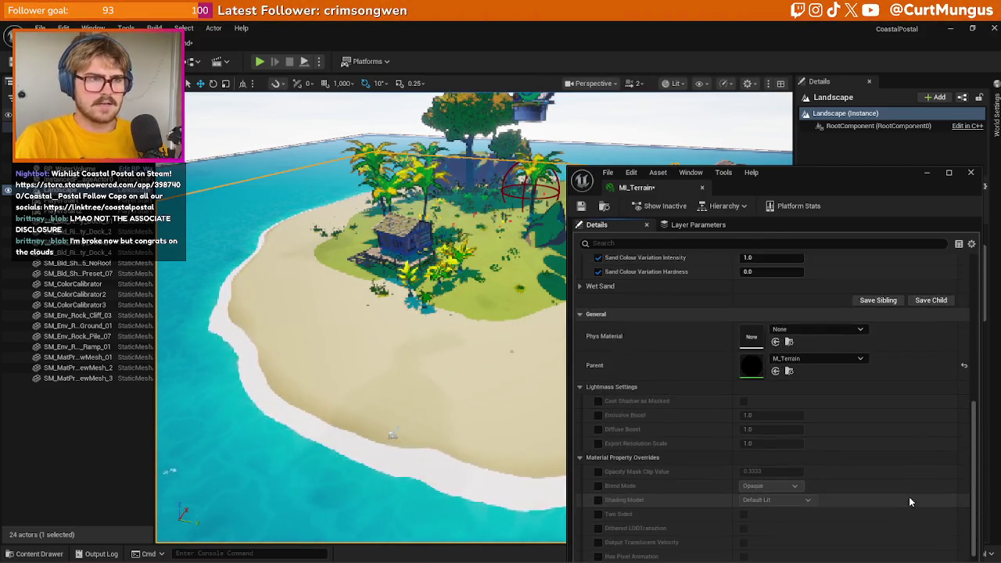
mouse_move(858, 183)
left_mouse_down()
mouse_move(386, 281)
mouse_move(476, 302)
mouse_move(655, 409)
left_mouse_up()
key("alt+Tab")
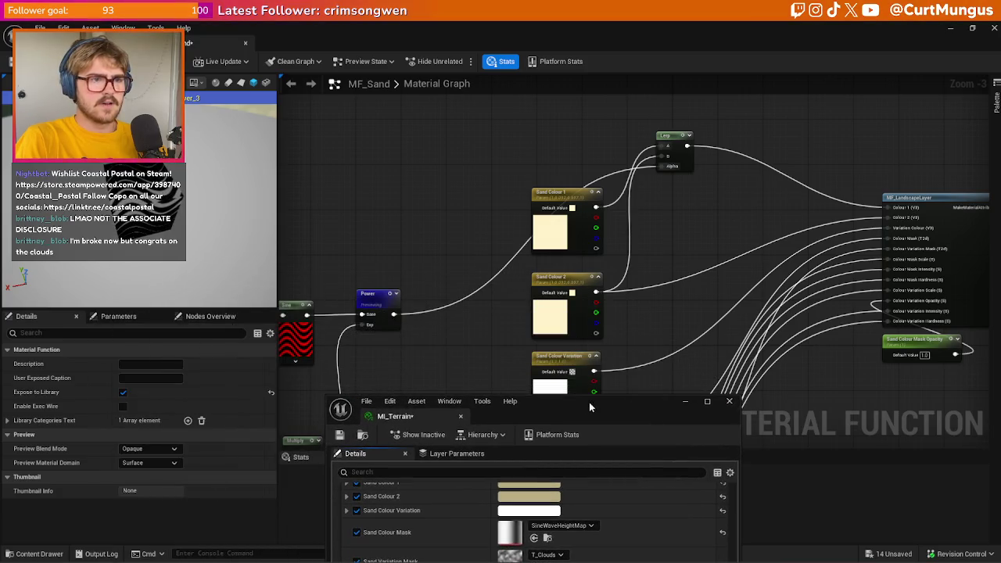
- Change MI_Terrain's Sand Colour 2 to green
left_click_drag(588, 407, 739, 217)
key("alt+Tab")
scroll(681, 377, "up", 3)
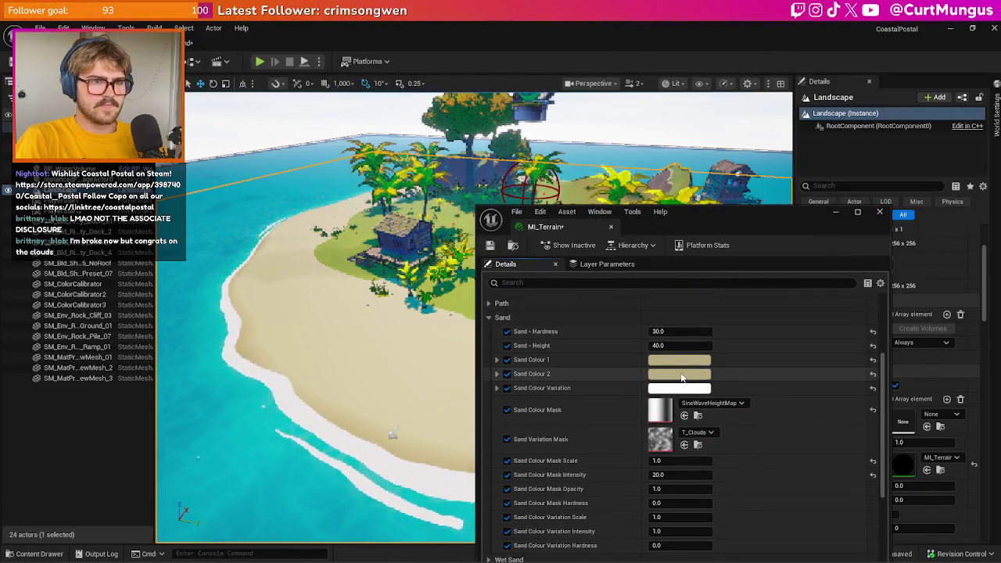
left_click(681, 378)
left_click(723, 321)
left_click(837, 530)
- Adjust Sand Colour Mask Scale and set Sand Colour Mask Hardness to 100.0
left_click_drag(313, 352, 406, 345)
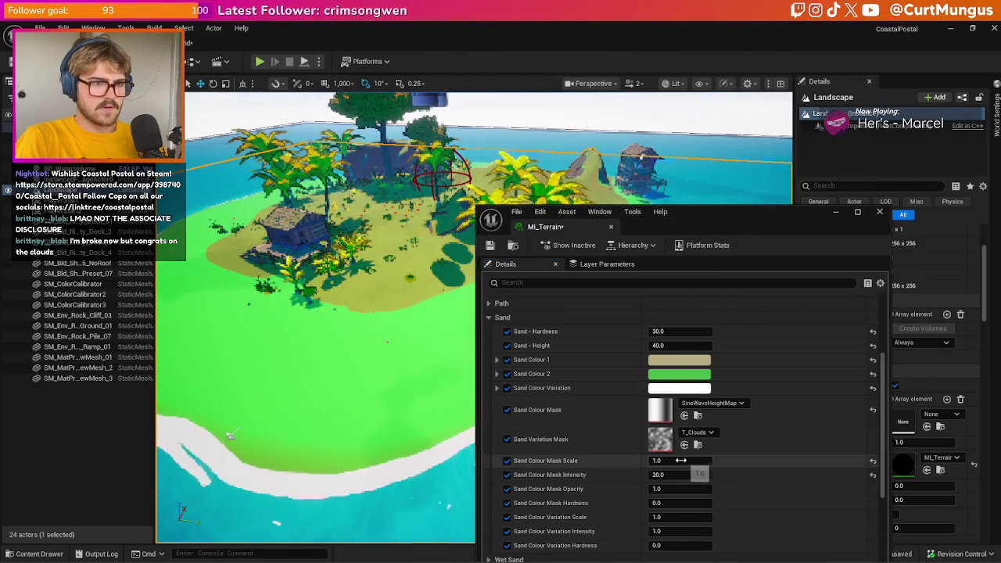
mouse_move(680, 461)
left_mouse_down()
mouse_move(657, 461)
mouse_move(700, 461)
mouse_move(704, 504)
left_mouse_up()
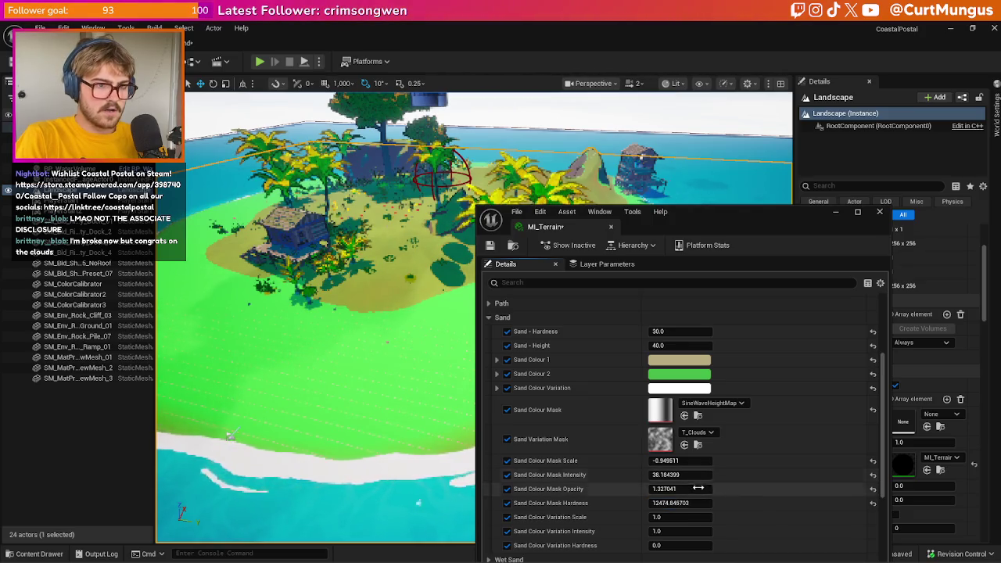
left_click_drag(704, 503, 672, 503)
left_click(681, 503)
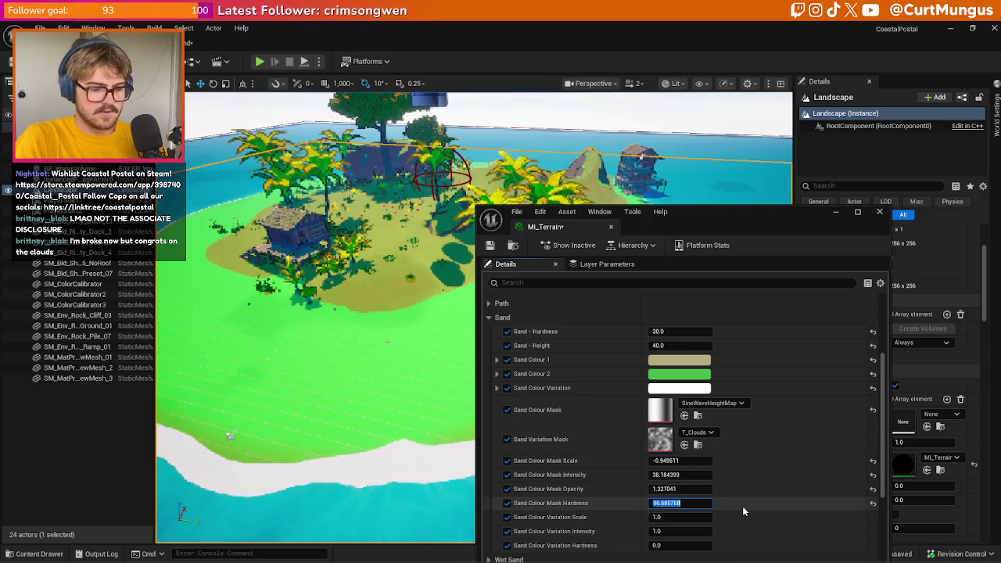
type("100")
key("Return")
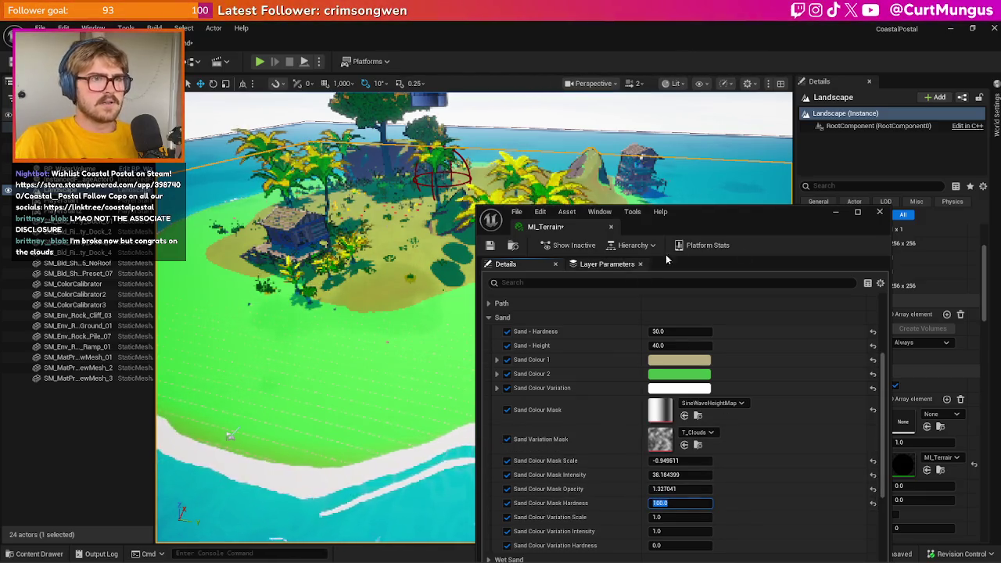
- Raise the global Height parameter to about 23.76 while viewing the beach toward the huts
mouse_move(783, 216)
left_mouse_down()
mouse_move(626, 290)
mouse_move(652, 237)
mouse_move(834, 216)
left_mouse_up()
scroll(657, 478, "up", 3)
left_click_drag(286, 452, 336, 422)
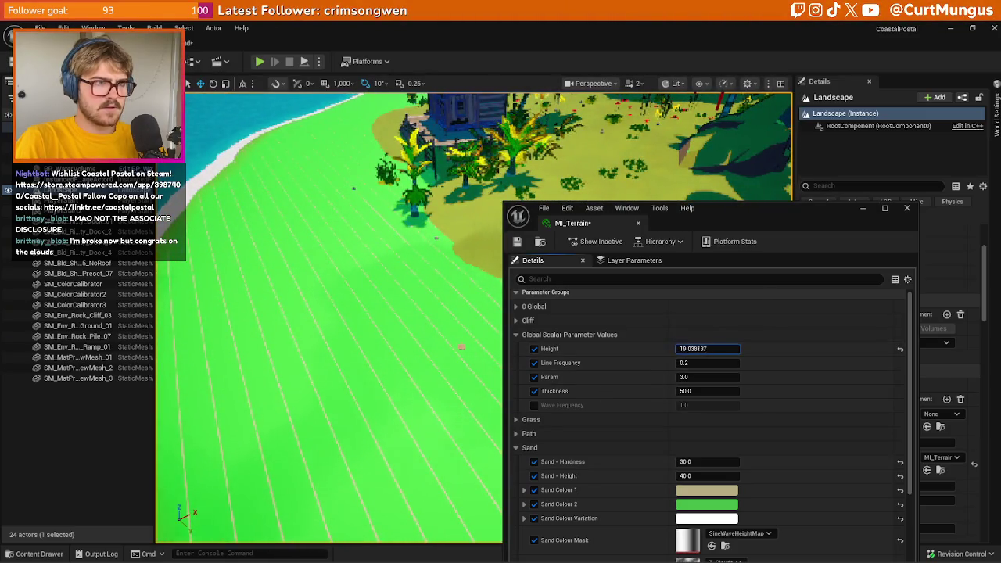
left_click_drag(701, 349, 701, 359)
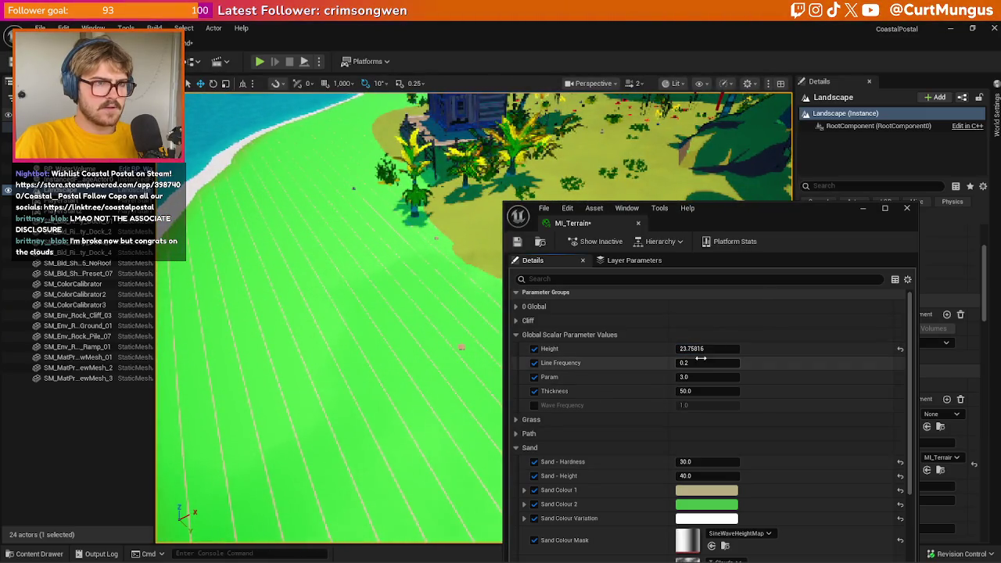
- Enable Wave Frequency and experiment with larger and smaller Line Frequency and Param values
mouse_move(706, 363)
left_mouse_down()
mouse_move(727, 363)
mouse_move(716, 377)
mouse_move(782, 377)
left_mouse_up()
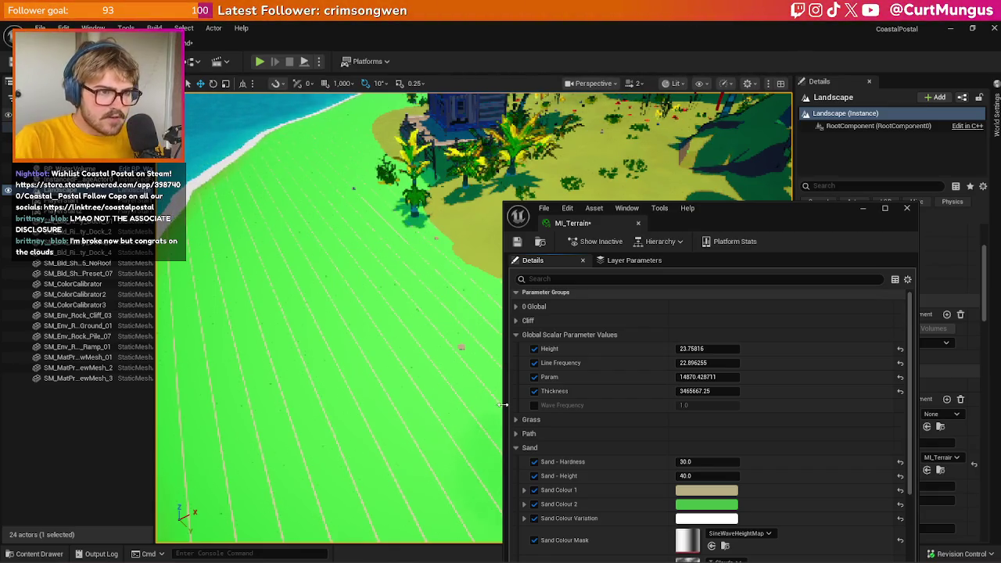
left_click(535, 405)
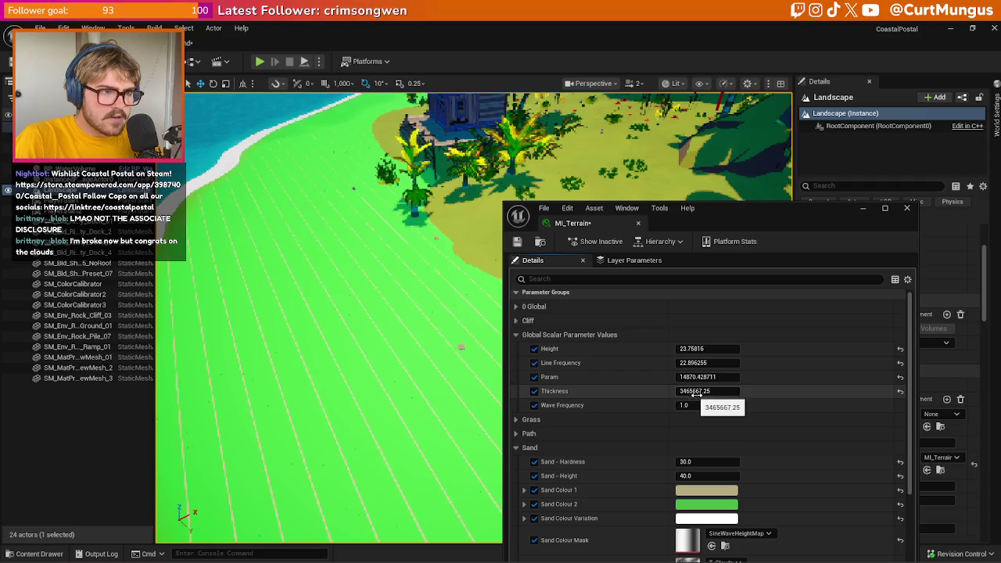
left_click_drag(700, 377, 681, 377)
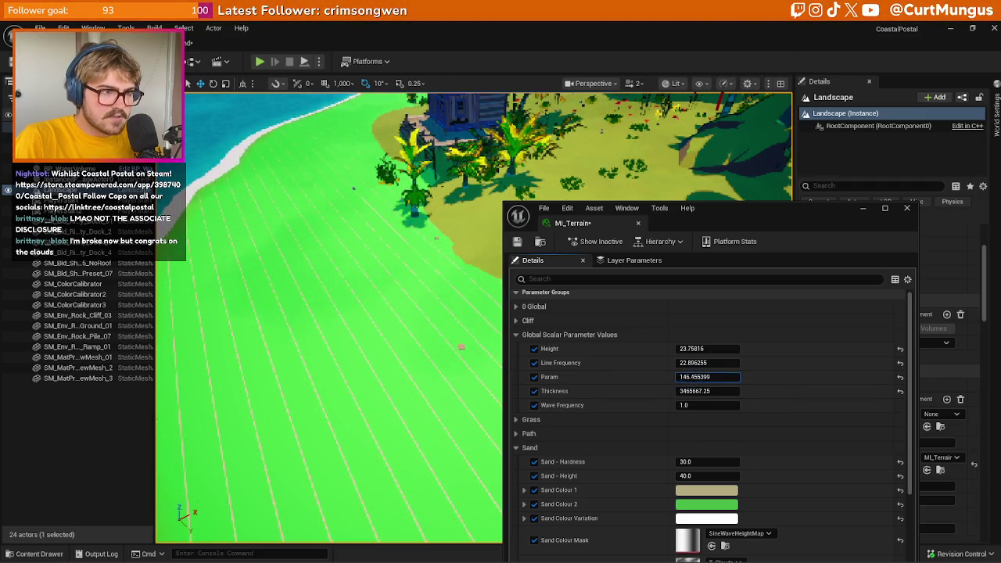
left_click_drag(704, 377, 728, 396)
left_click_drag(707, 362, 681, 363)
- Reset Height and Line Frequency to 1.0, Param to 0 and Thickness to 0.1
left_click(691, 363)
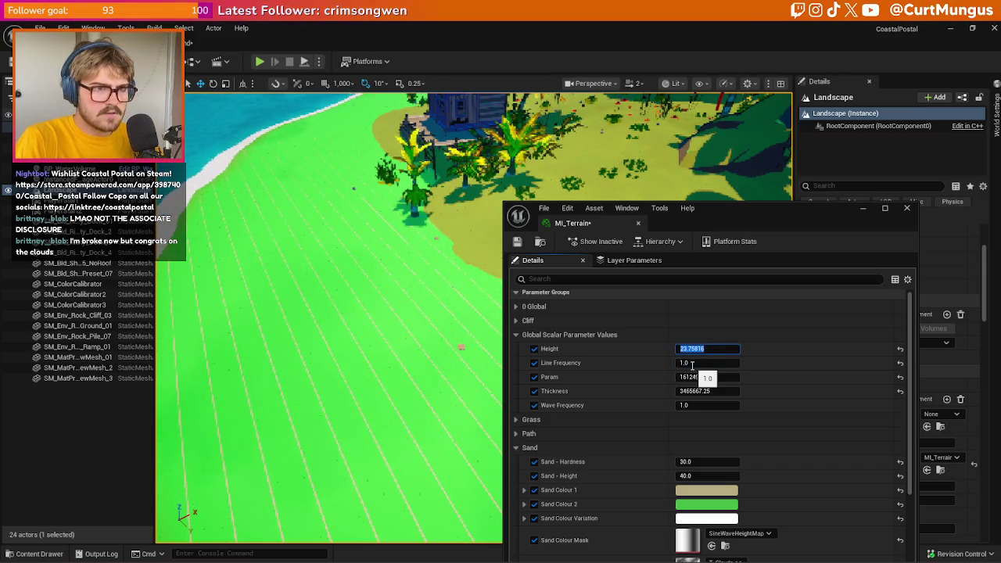
type("1")
key("Return")
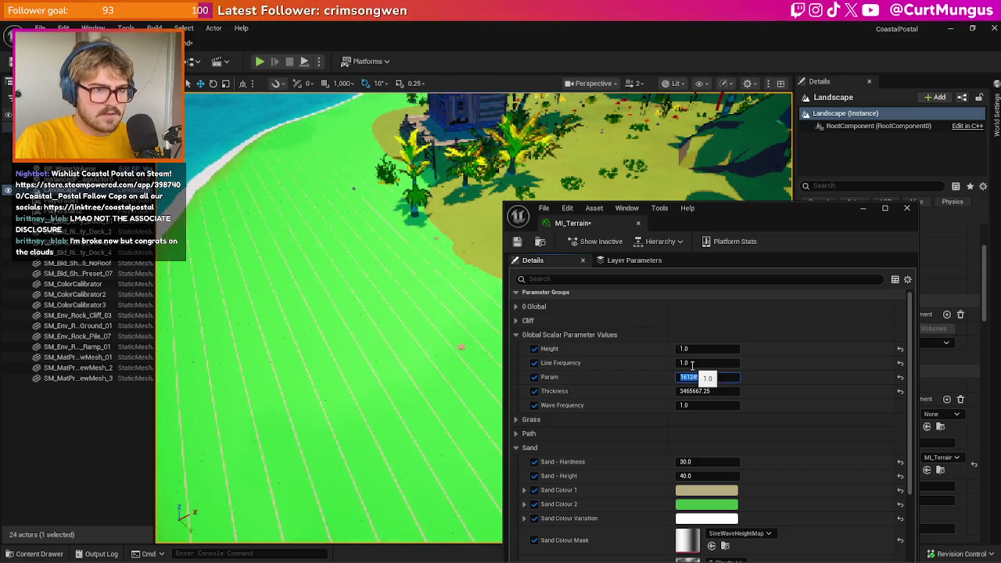
type("1.0")
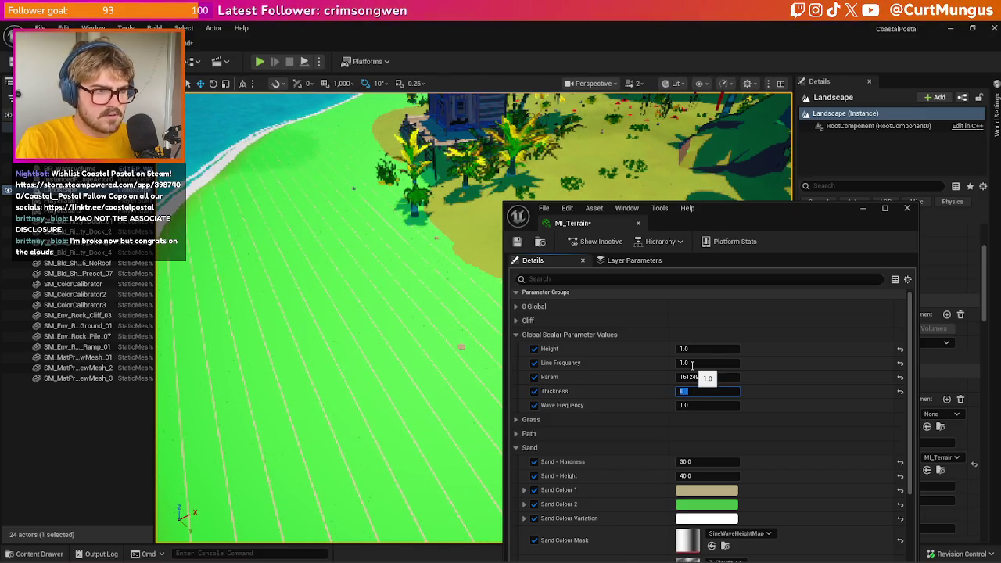
left_click(719, 377)
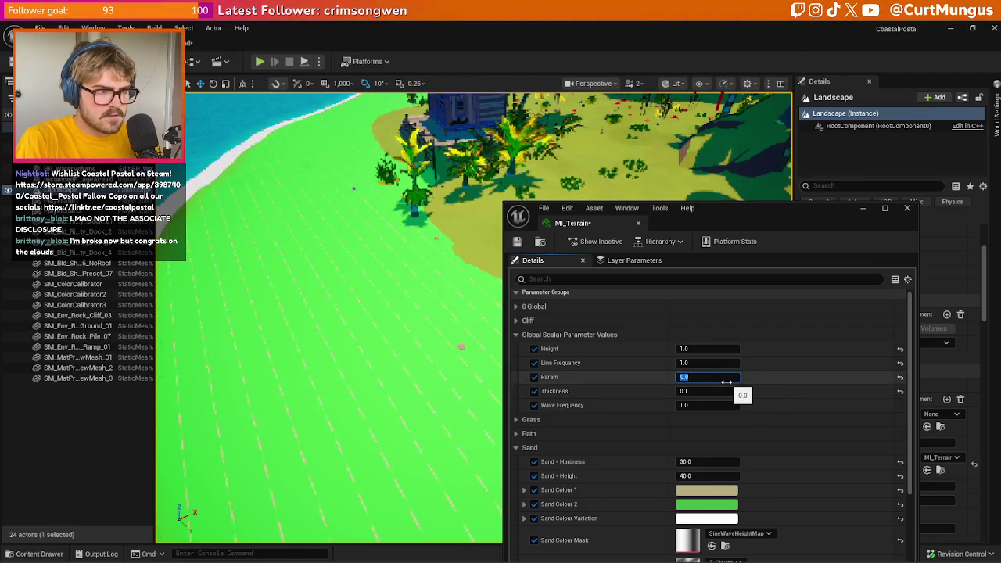
- Set Sand Colour Mask Intensity to 0.0
scroll(636, 449, "down", 2)
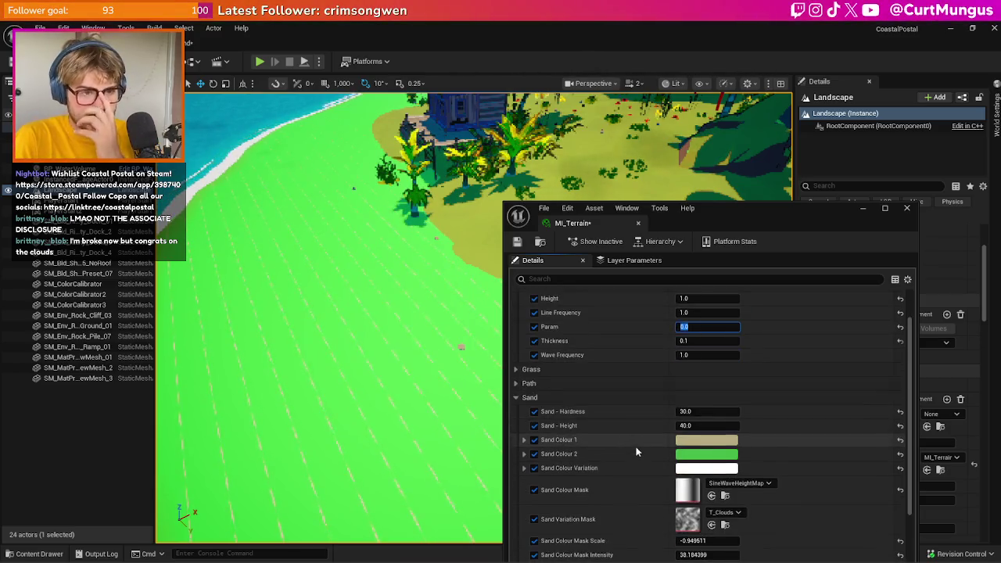
scroll(636, 446, "down", 3)
left_click(693, 471)
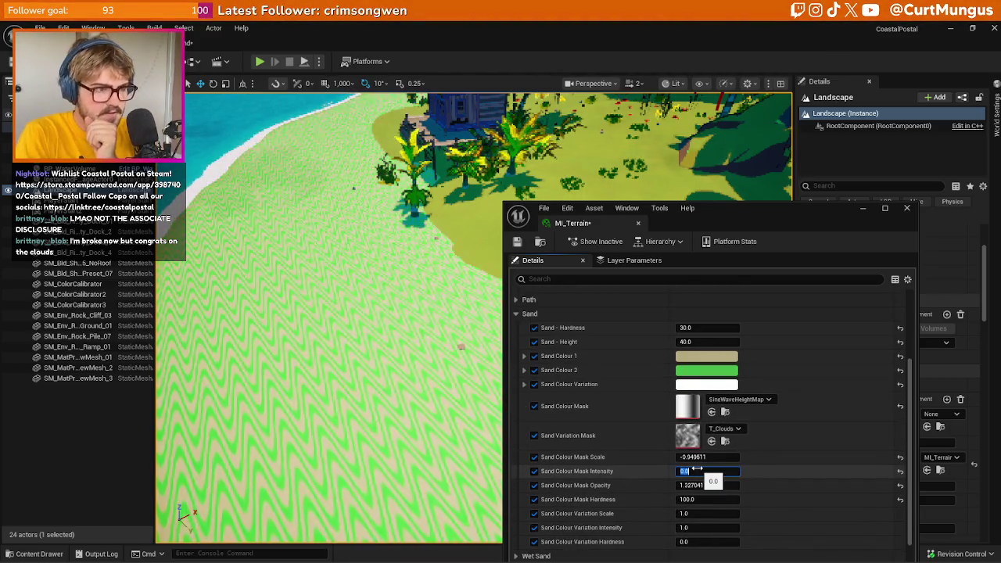
key("Return")
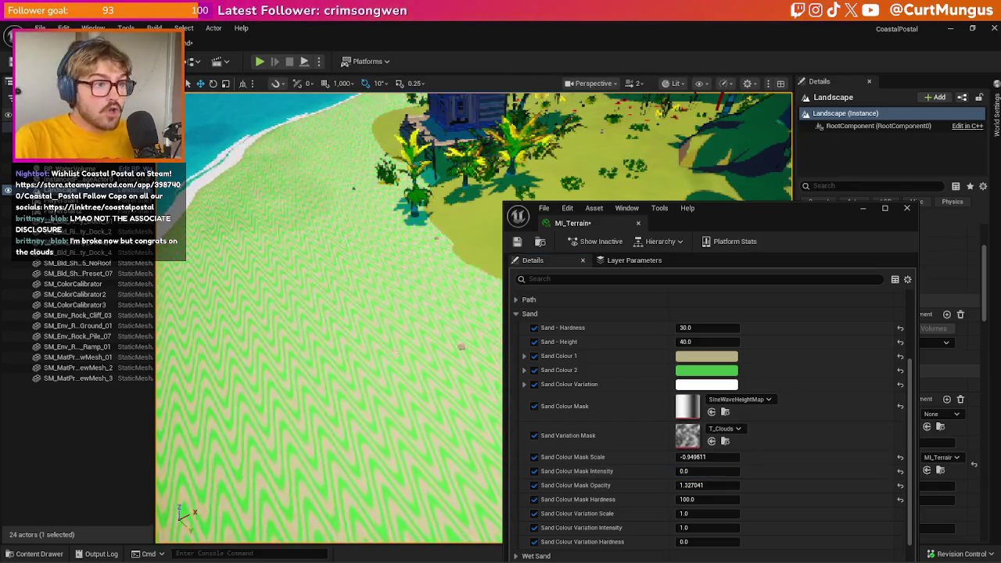
- Drag Wave Frequency to about -11.14 so the sand stripes bend into waves
left_click_drag(438, 258, 438, 368)
scroll(704, 375, "up", 4)
mouse_move(708, 408)
left_mouse_down()
mouse_move(547, 408)
mouse_move(735, 409)
mouse_move(724, 407)
left_mouse_up()
scroll(329, 313, "down", 10)
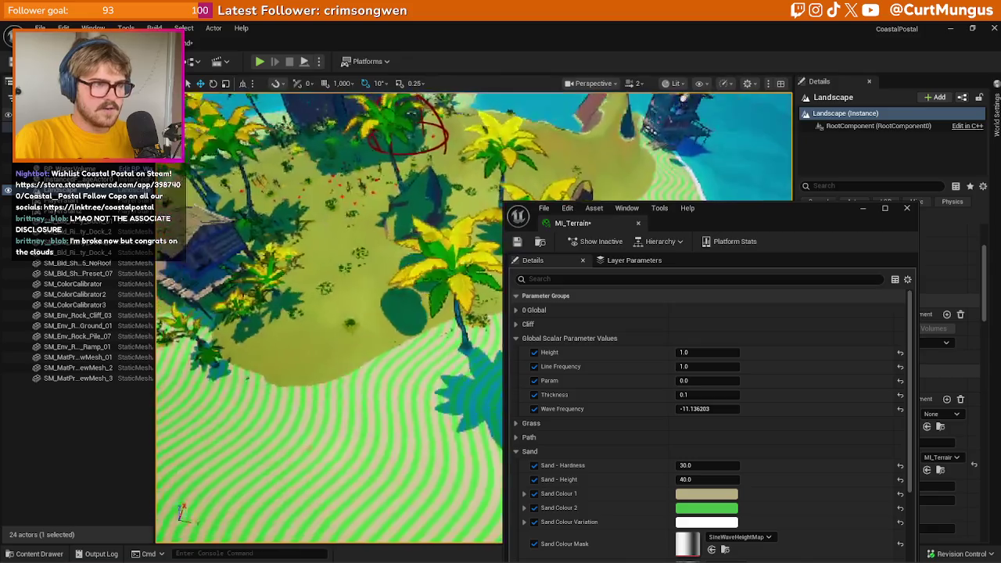
left_click_drag(285, 422, 285, 413)
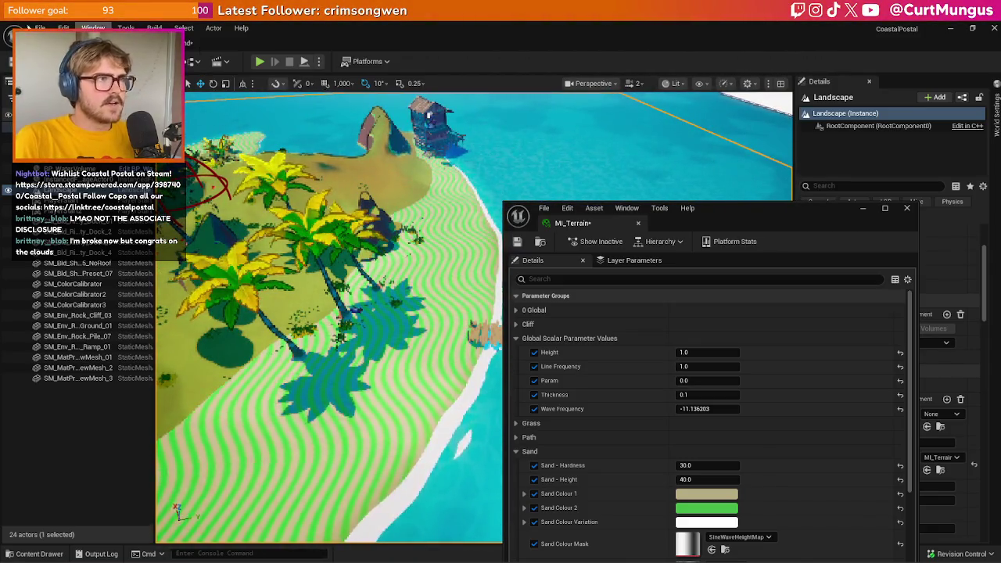
key("alt+Tab")
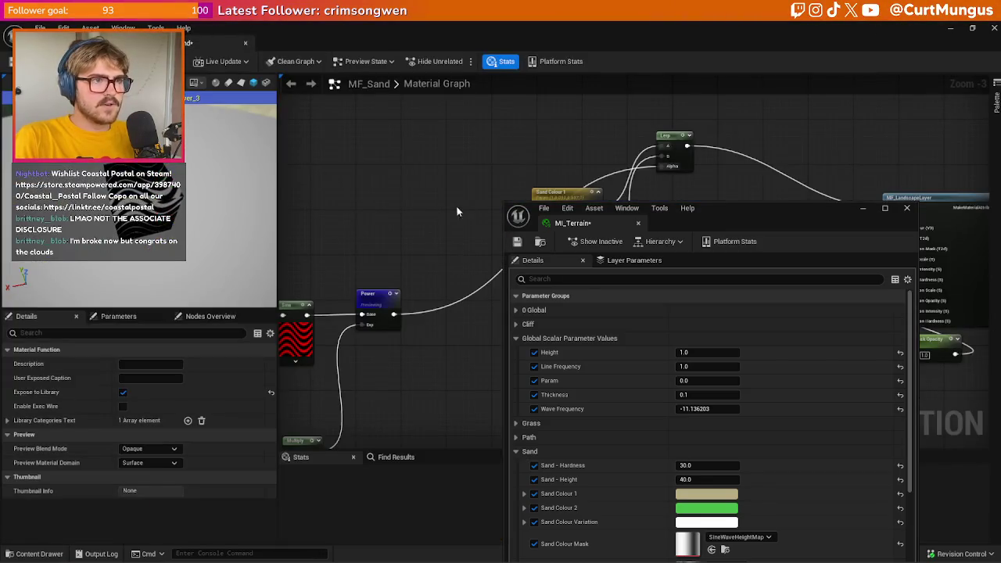
left_click_drag(464, 207, 488, 150)
left_click_drag(751, 208, 762, 401)
mouse_move(507, 294)
left_mouse_down()
mouse_move(598, 287)
mouse_move(669, 225)
left_mouse_up()
scroll(598, 281, "down", 2)
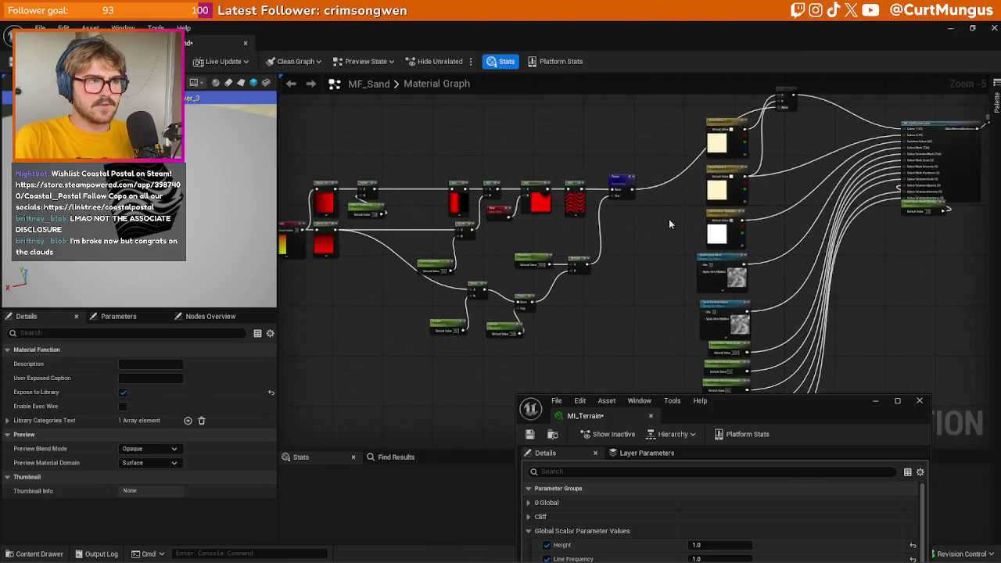
scroll(668, 224, "down", 1)
scroll(427, 245, "up", 4)
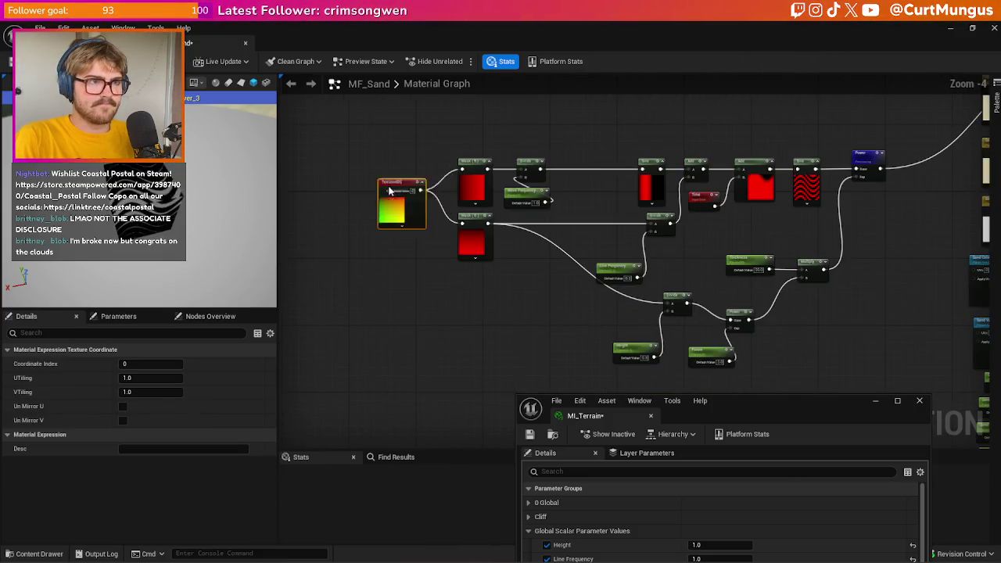
scroll(410, 269, "down", 3)
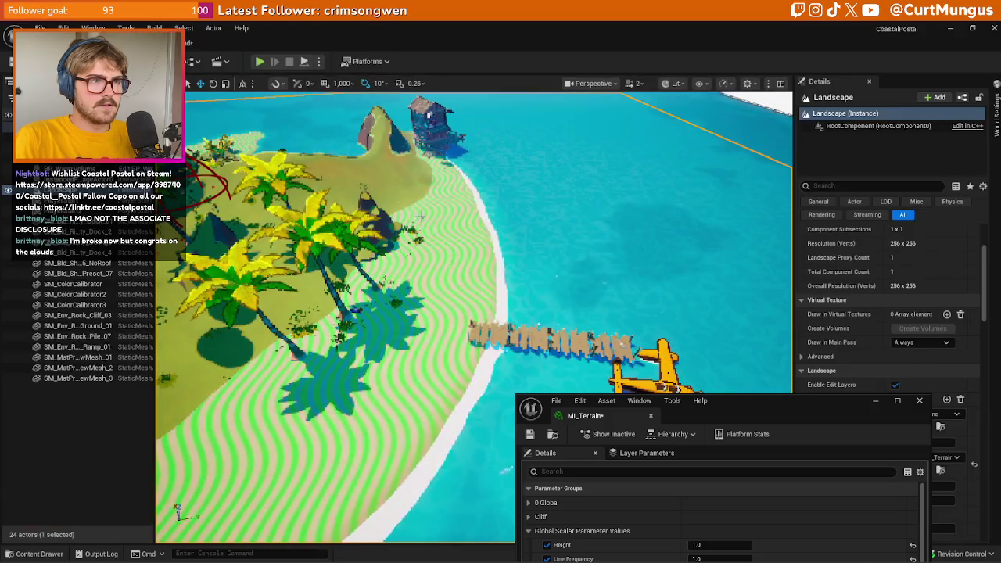
mouse_move(470, 313)
left_mouse_down()
mouse_move(470, 336)
mouse_move(446, 367)
mouse_move(404, 223)
left_mouse_up()
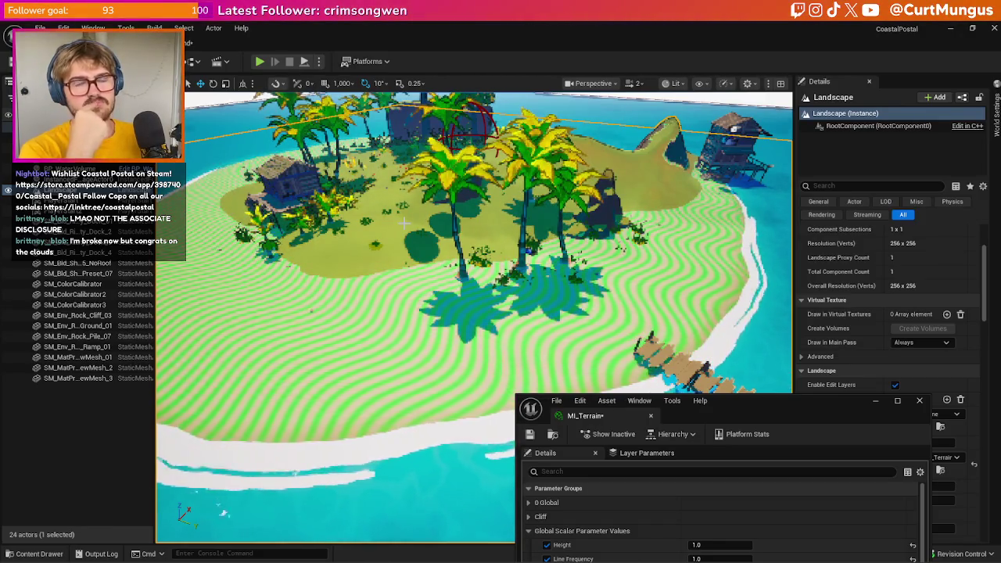
- Retune stripe Thickness and Line Frequency to thicken the green sand stripes
left_click_drag(375, 205, 423, 234)
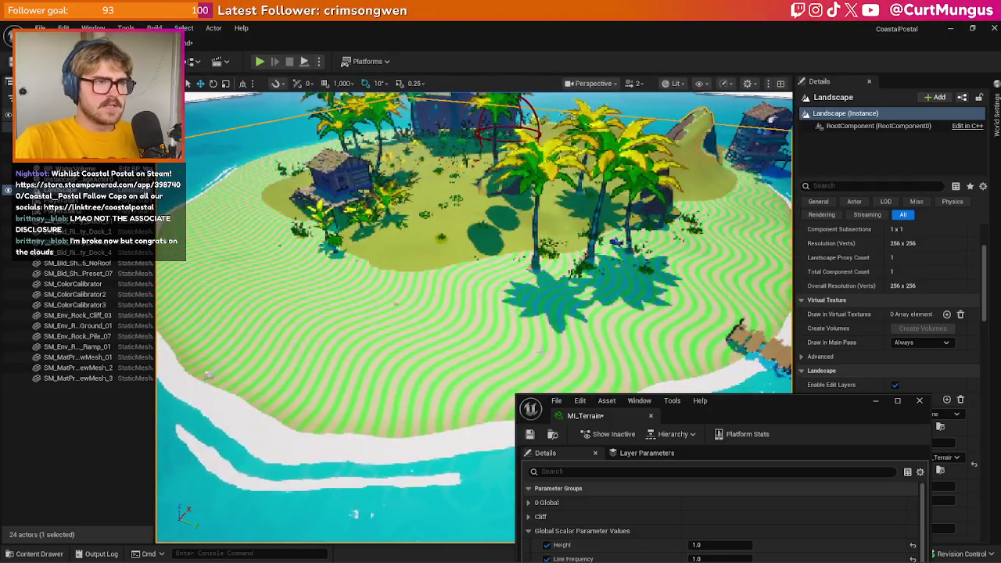
left_click_drag(780, 405, 771, 184)
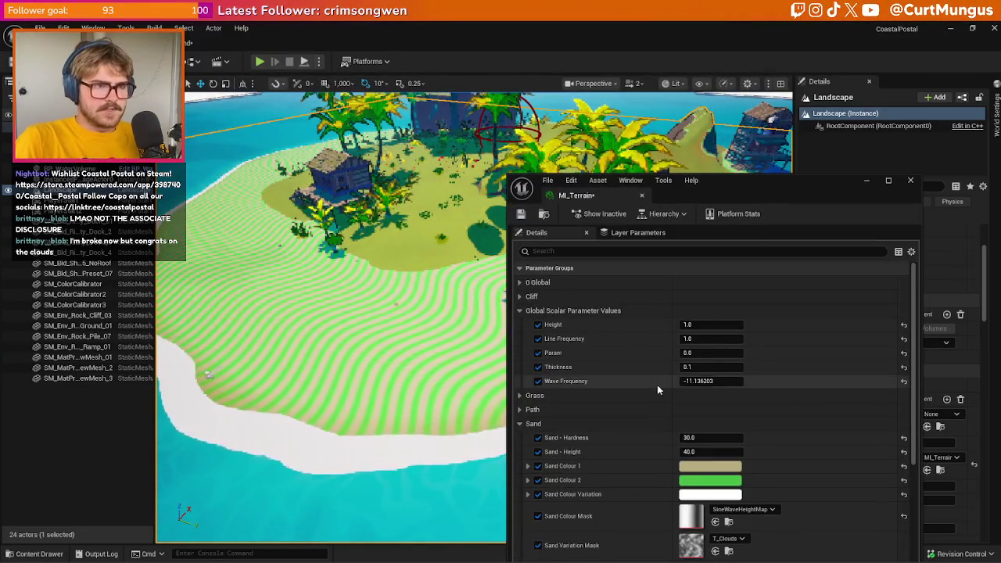
left_click_drag(716, 366, 784, 366)
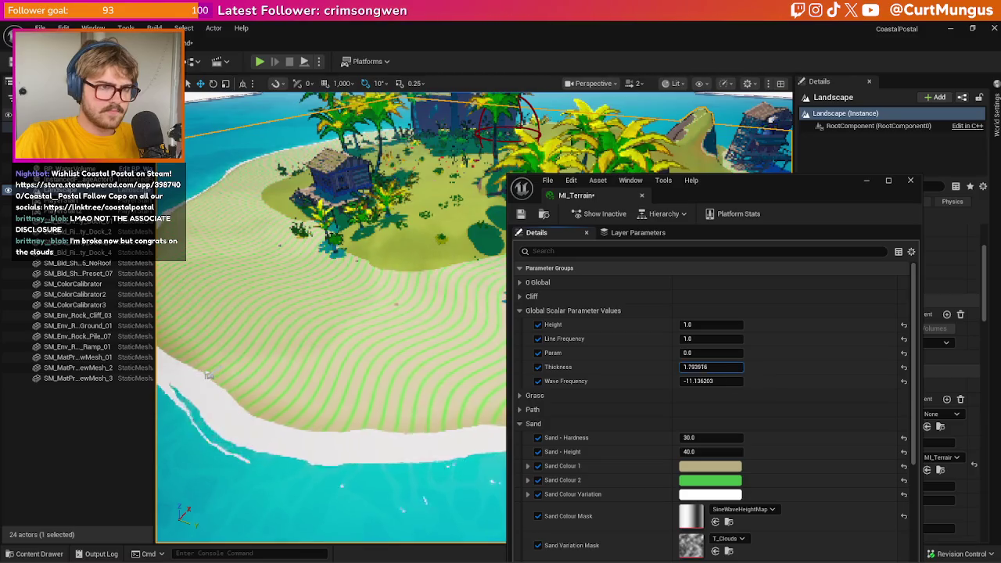
left_click_drag(784, 365, 778, 365)
mouse_move(712, 339)
left_mouse_down()
mouse_move(731, 339)
mouse_move(718, 342)
left_mouse_up()
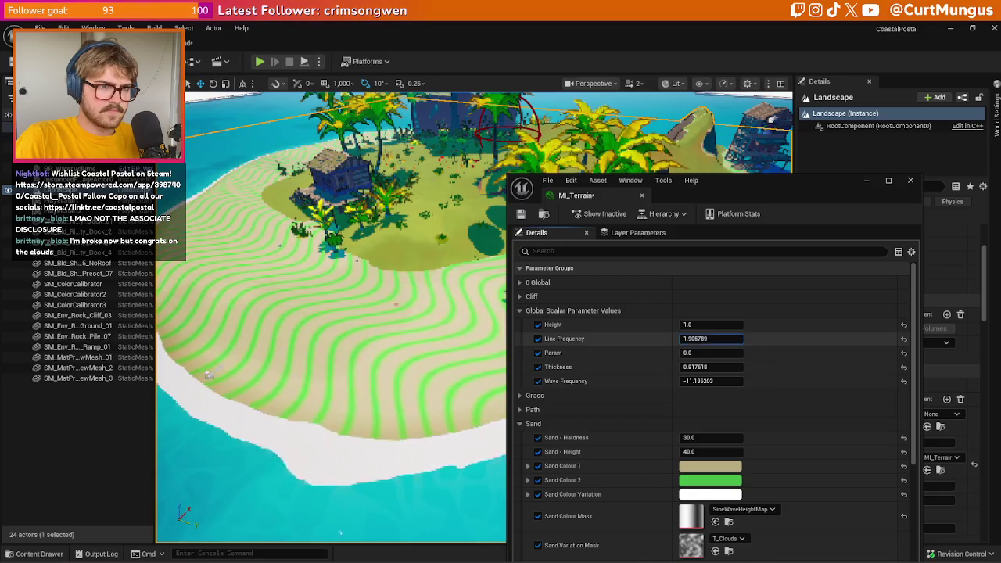
left_click_drag(713, 339, 734, 339)
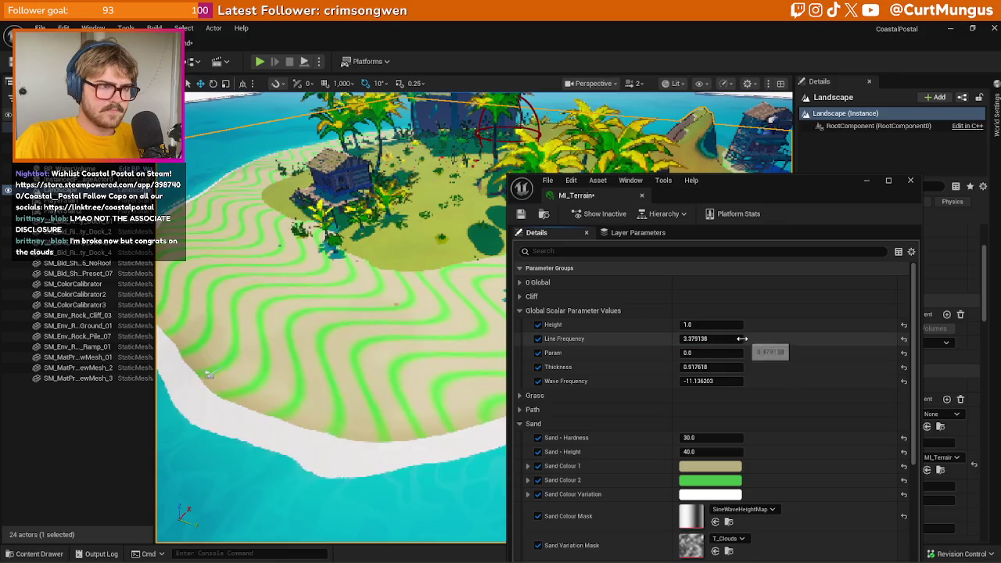
mouse_move(727, 372)
left_mouse_down()
mouse_move(713, 381)
mouse_move(724, 388)
left_mouse_up()
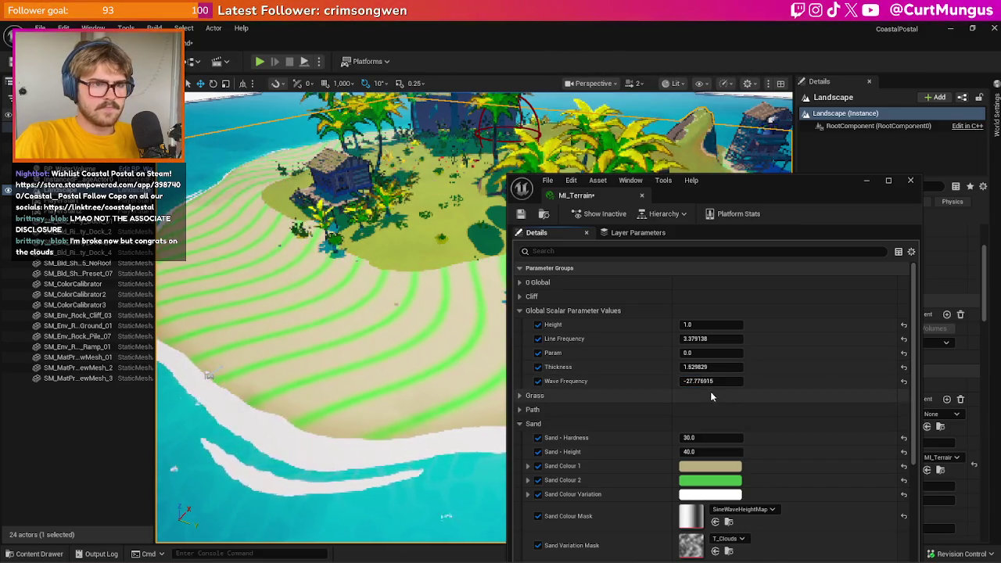
- Set Wave Frequency to 10
left_click(725, 382)
type("20.0")
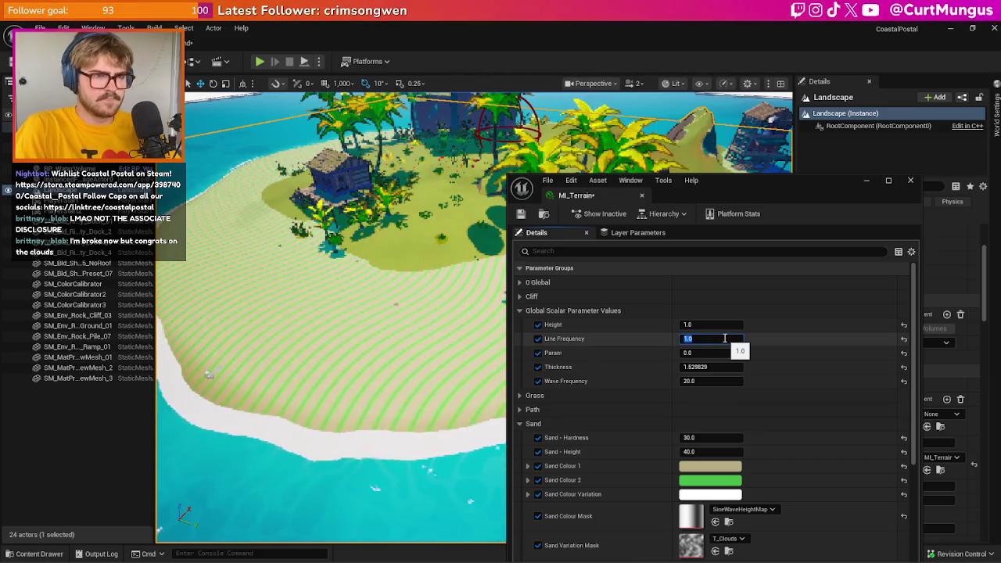
left_click(706, 381)
type("10")
key("Return")
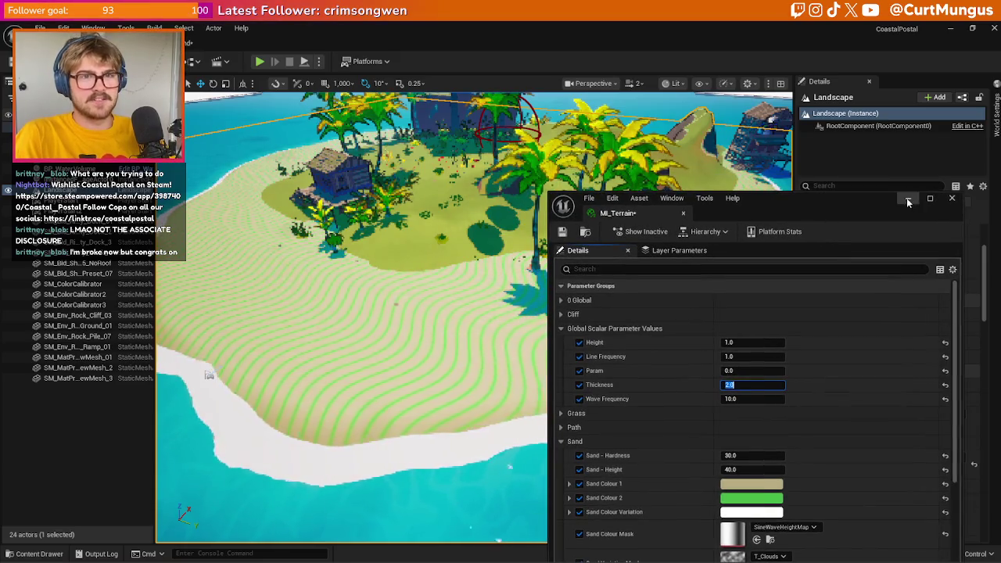
- Minimise the MI_Terrain window to inspect the wavy stripes on the island
left_click(866, 180)
scroll(427, 415, "down", 5)
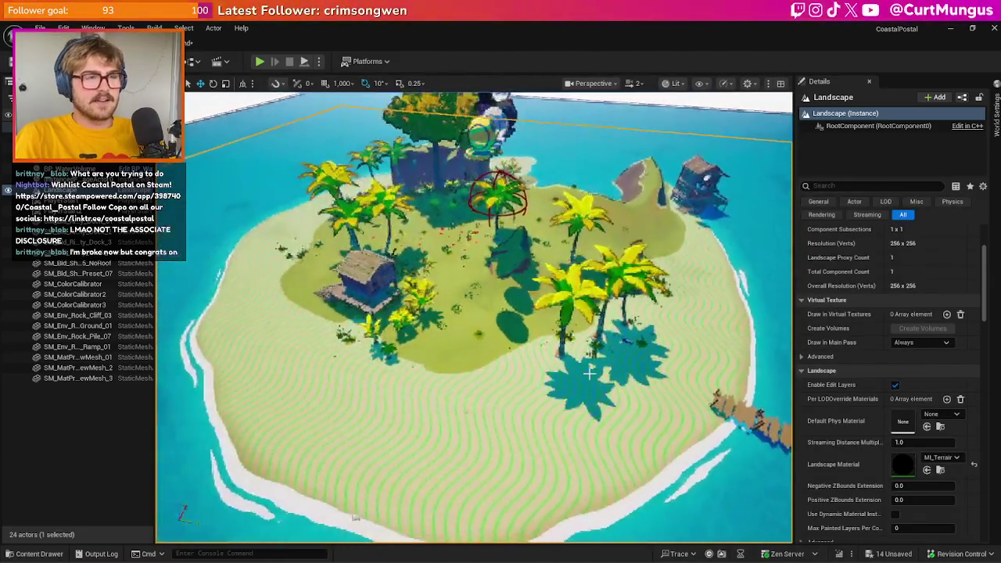
scroll(427, 414, "up", 5)
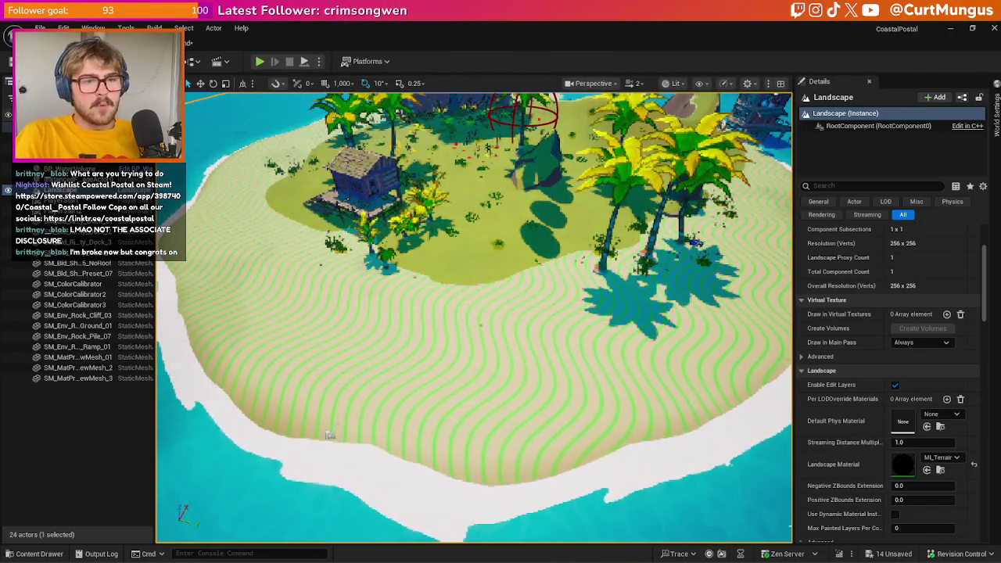
mouse_move(749, 540)
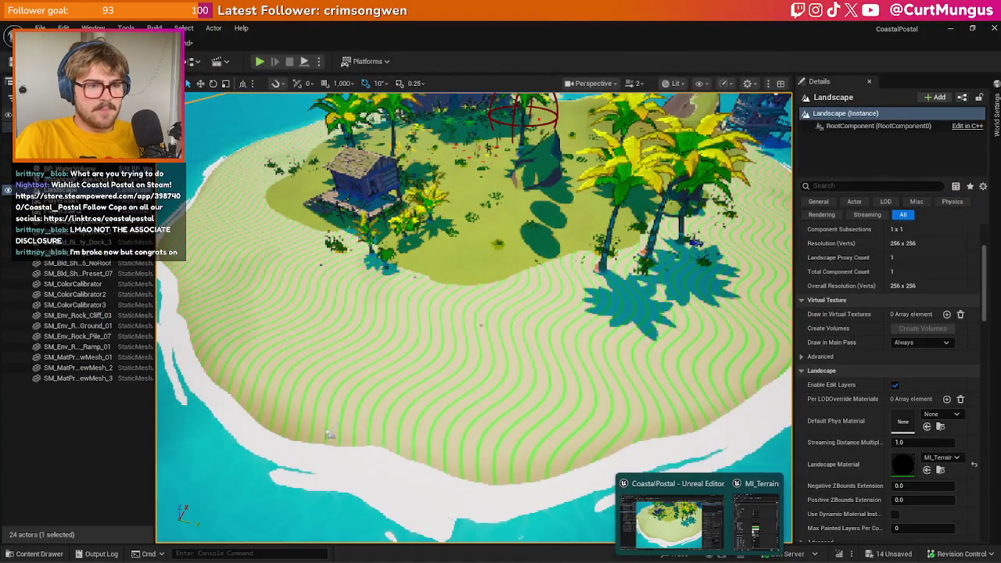
key("alt+Tab")
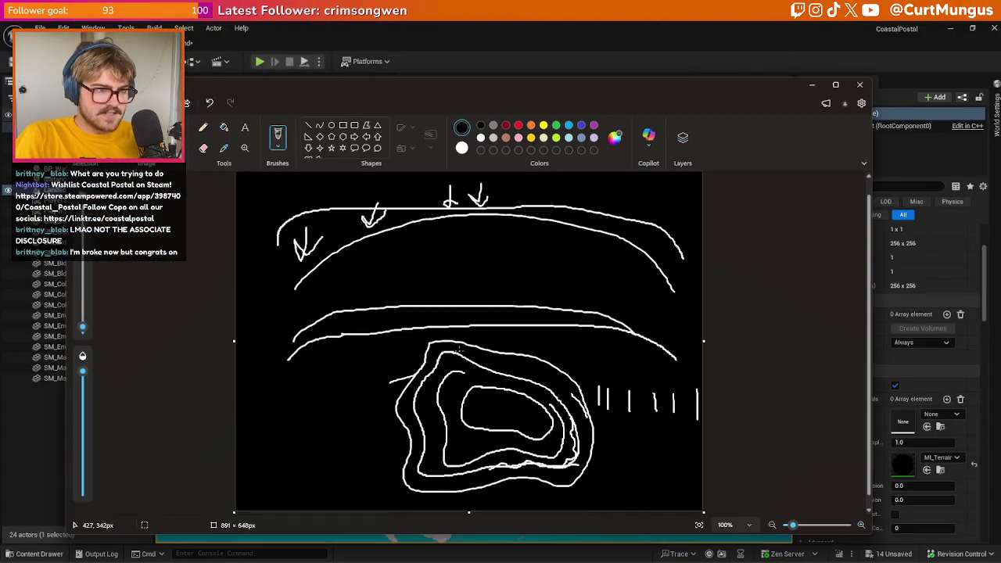
- Sketch two more contour strokes inside the island outline in Paint
left_click_drag(428, 391, 430, 471)
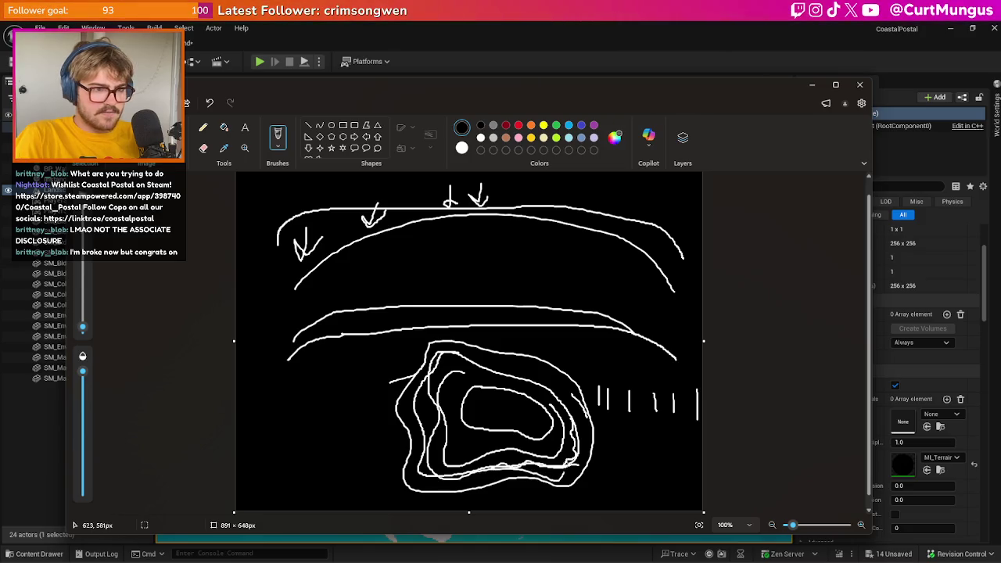
mouse_move(479, 366)
left_mouse_down()
mouse_move(440, 406)
mouse_move(483, 445)
left_mouse_up()
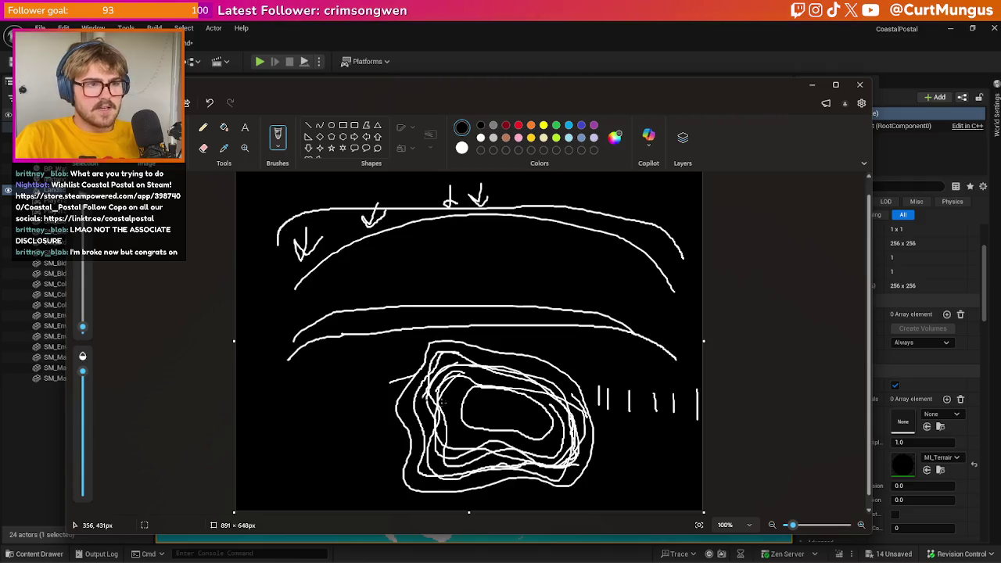
key("alt+Tab")
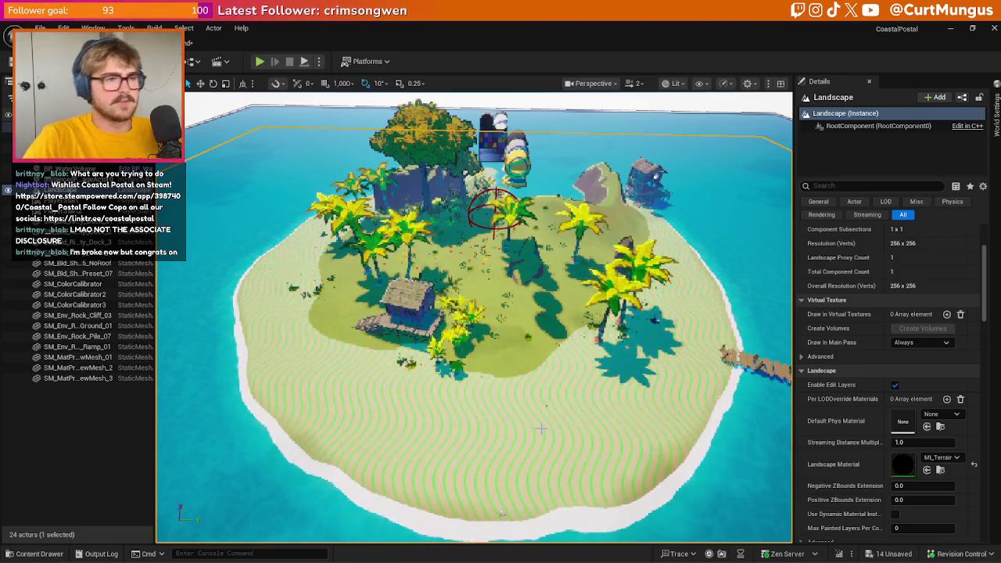
- Delete the Time and extra Add nodes in MF_Sand and wire Add into the second Sine
left_click(204, 43)
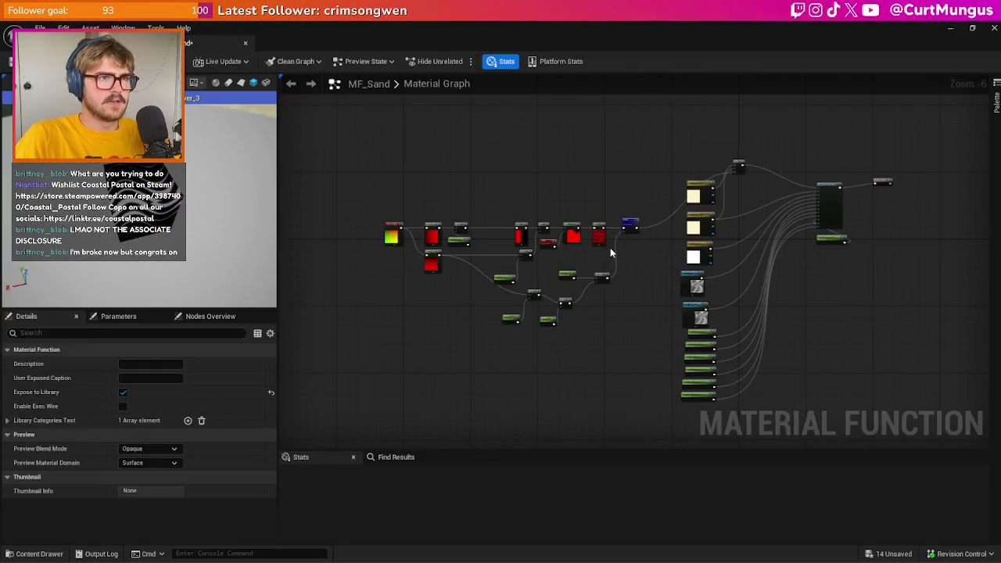
scroll(610, 252, "up", 5)
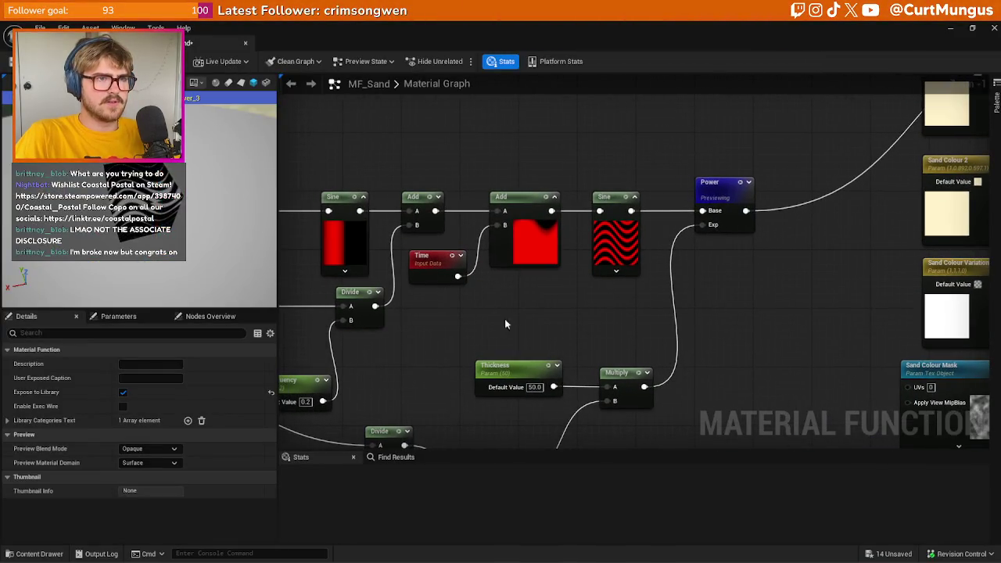
left_click_drag(469, 274, 463, 270)
key("Delete")
mouse_move(433, 223)
left_mouse_down()
mouse_move(540, 223)
mouse_move(470, 223)
mouse_move(464, 212)
left_mouse_up()
left_click_drag(612, 215, 600, 211)
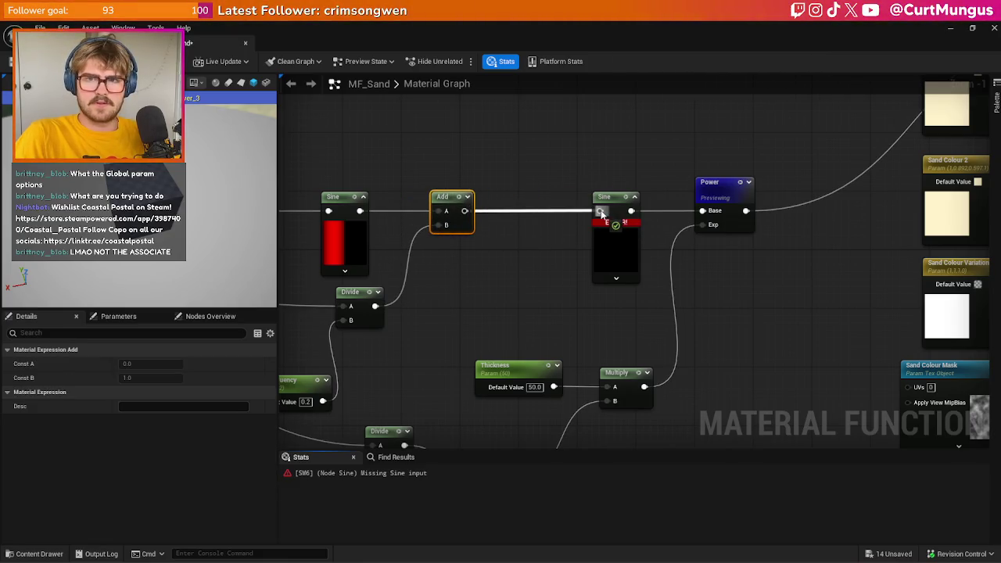
left_click(515, 275)
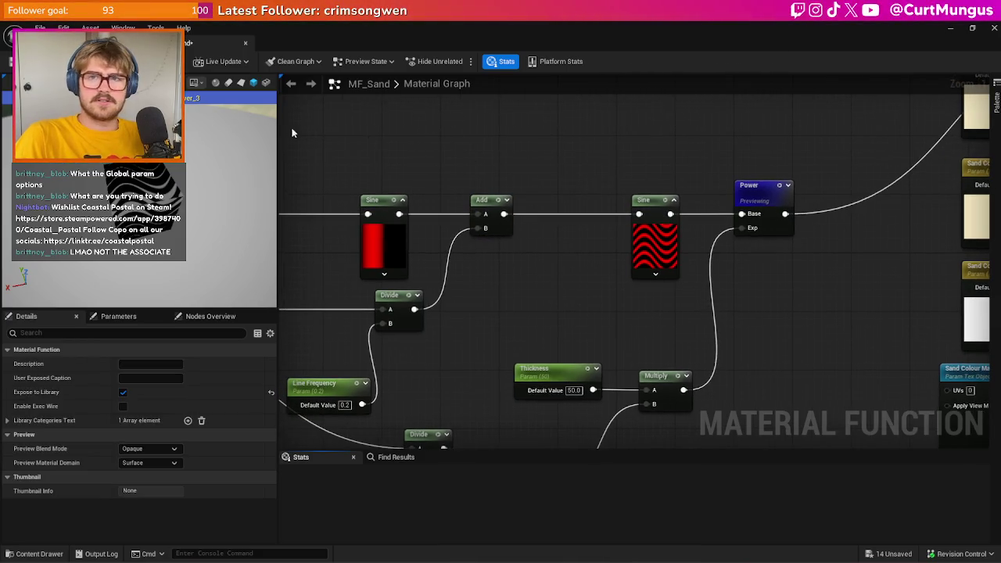
- Check the now-static sand stripes in the island level view
left_click(78, 43)
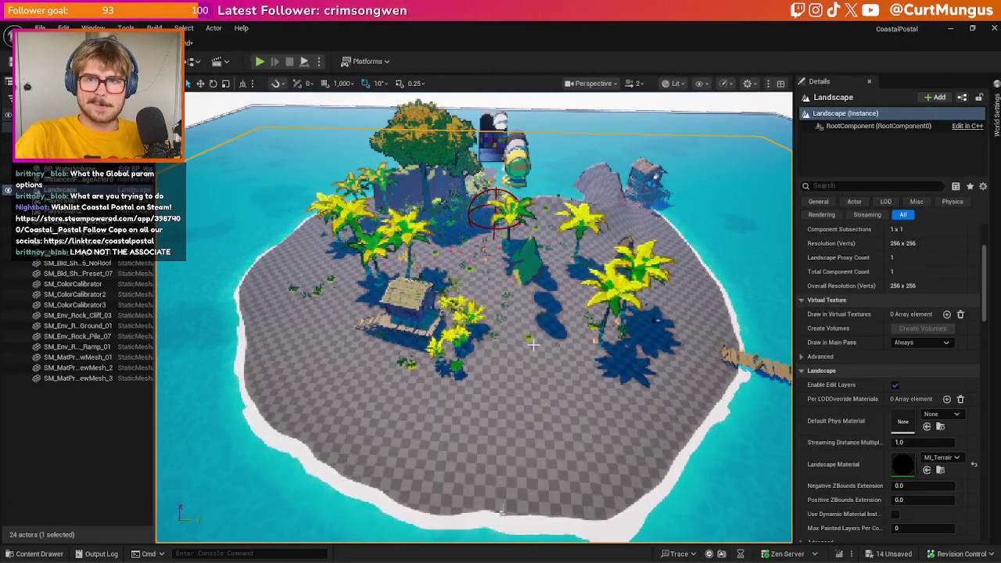
scroll(500, 512, "up", 3)
scroll(501, 512, "down", 3)
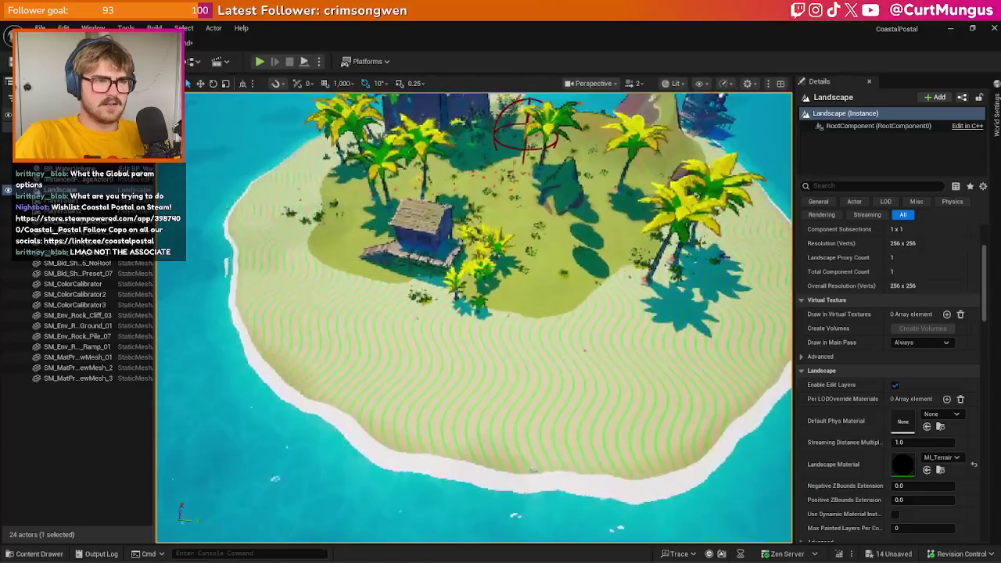
scroll(541, 328, "up", 6)
scroll(541, 328, "down", 4)
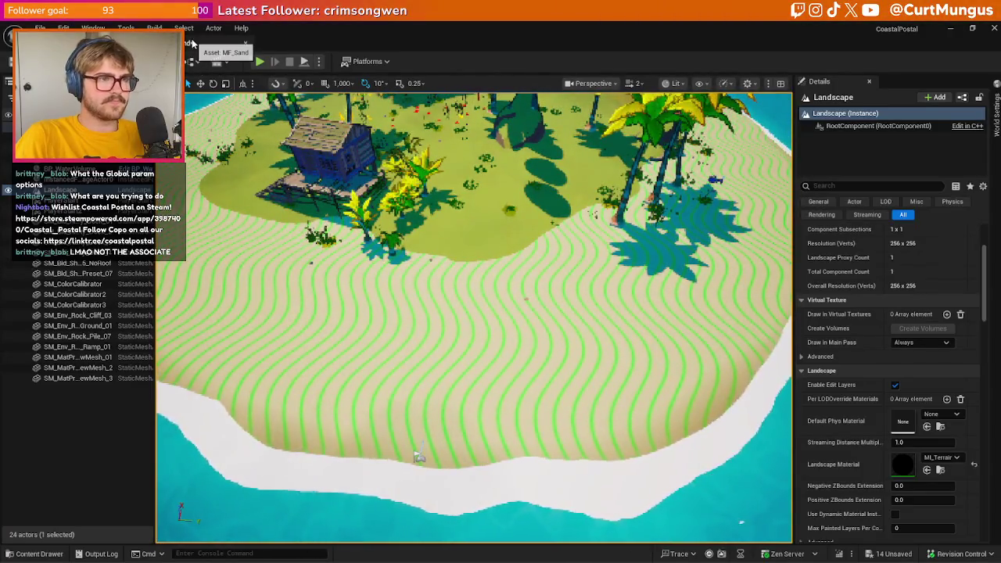
- Re-inspect the MF_Sand Sine node, then view the whole island with MI_Terrain open beside it
left_click(192, 43)
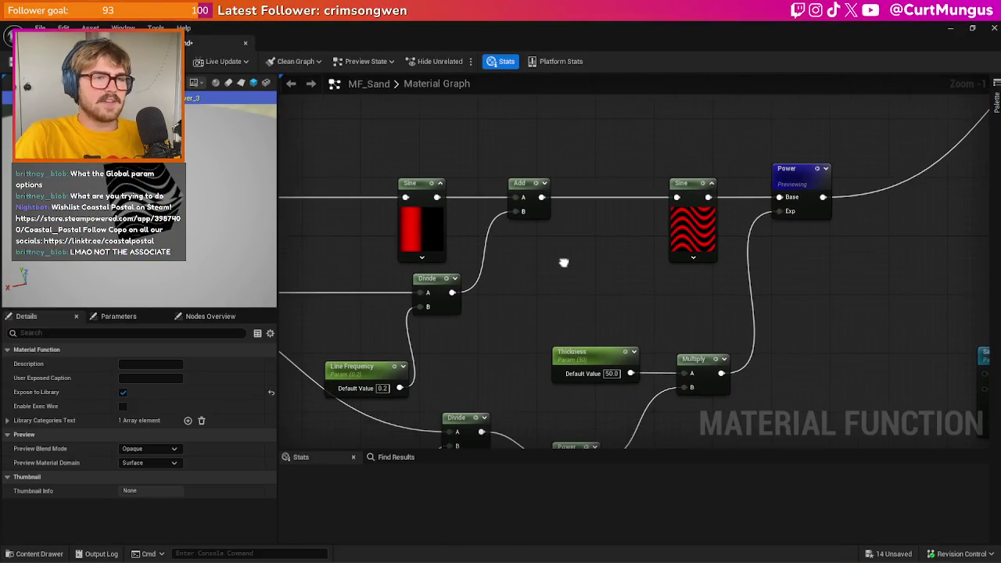
left_click(679, 223)
left_click(565, 265)
scroll(565, 265, "down", 4)
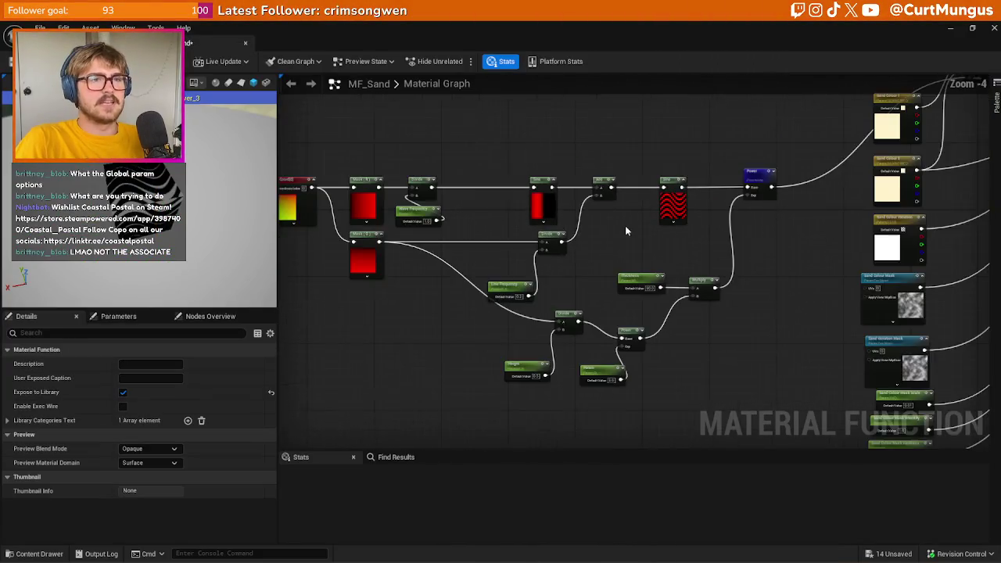
left_click(125, 43)
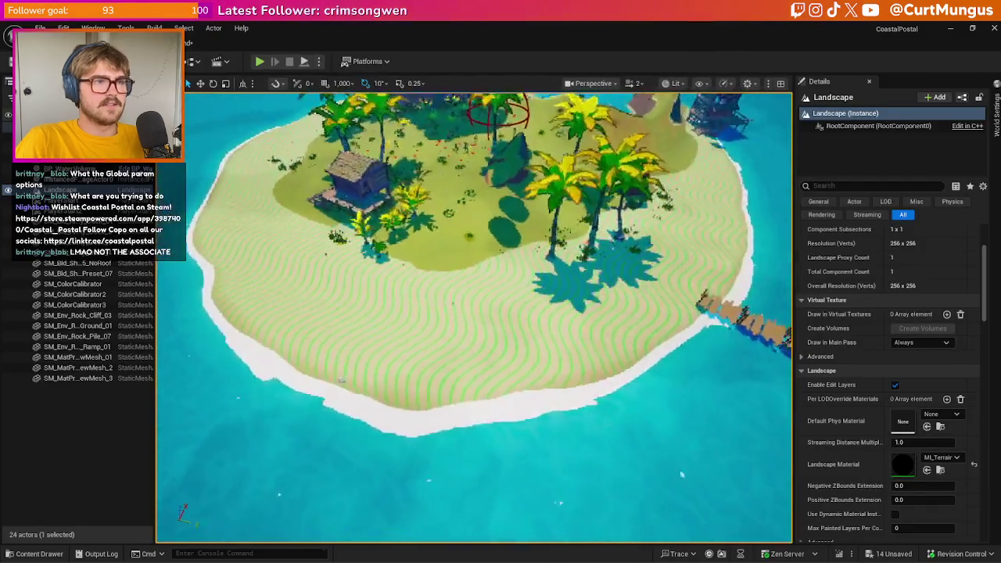
left_click(193, 43)
scroll(658, 264, "up", 1)
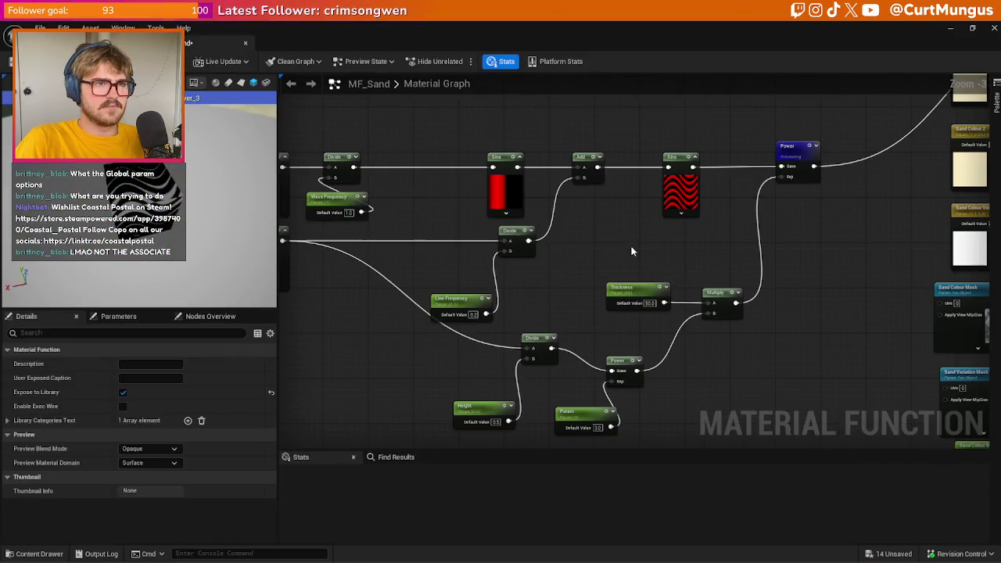
left_click(125, 43)
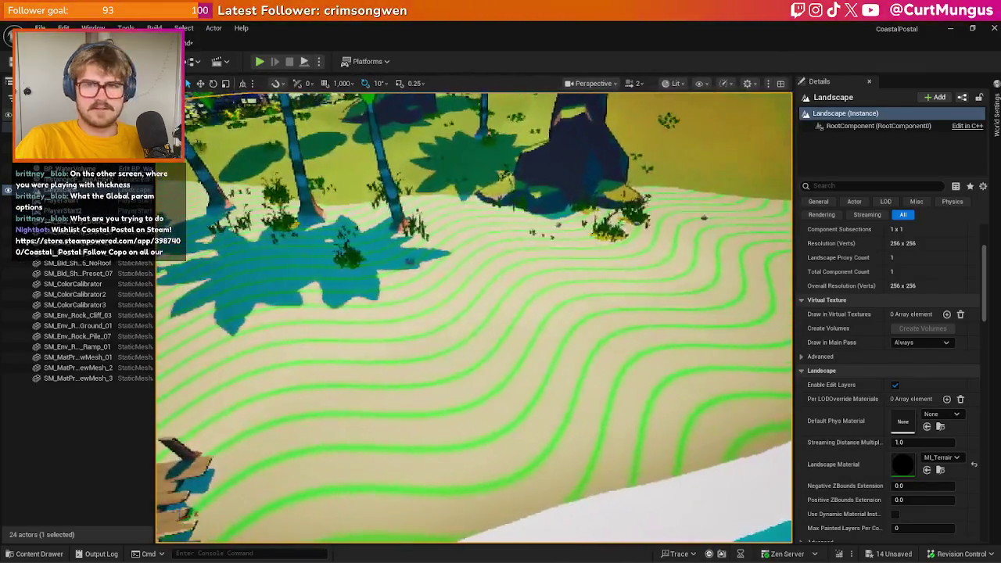
left_click_drag(407, 258, 385, 230)
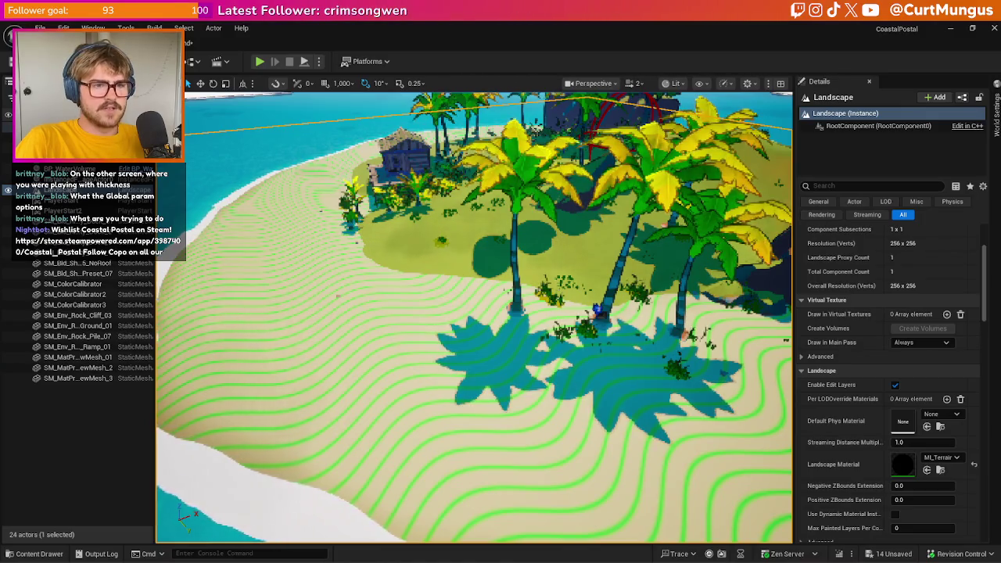
left_click(743, 531)
left_click_drag(781, 209, 802, 161)
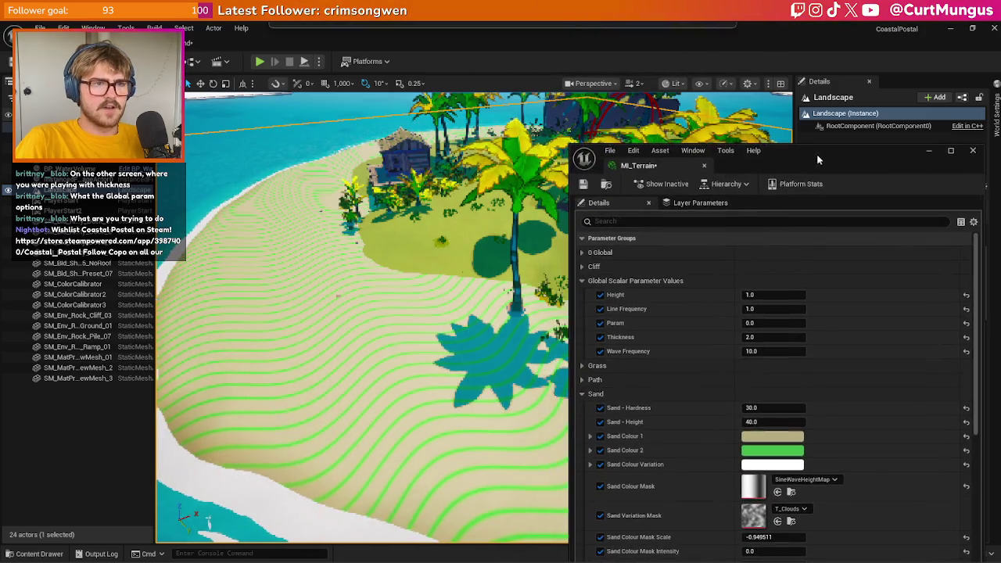
- Delete the Param, Divide, Multiply and extra Power nodes, wiring Thickness straight into Power's exponent
left_click(219, 43)
mouse_move(394, 243)
left_mouse_down()
mouse_move(380, 224)
mouse_move(492, 285)
mouse_move(414, 262)
mouse_move(439, 382)
left_mouse_up()
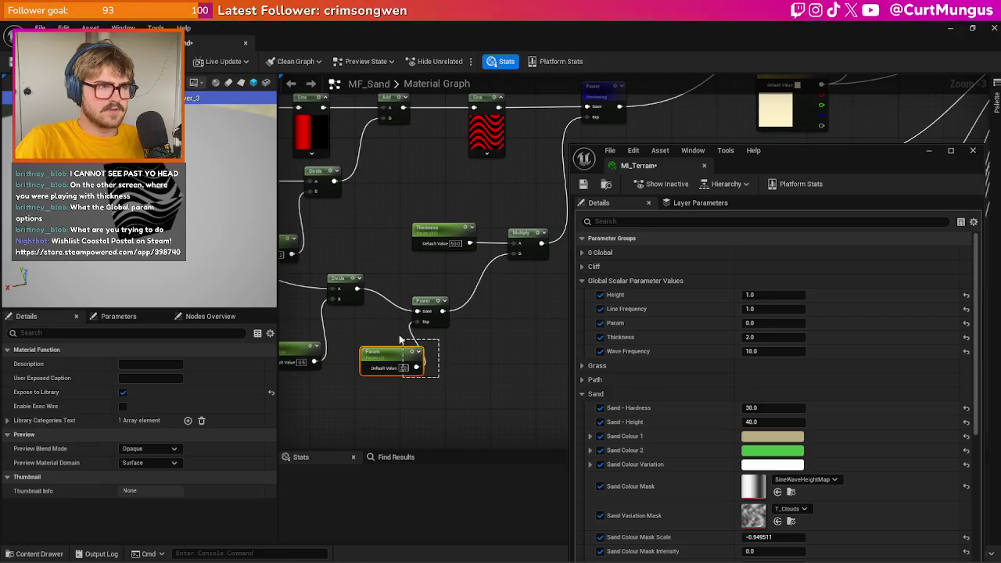
mouse_move(393, 333)
left_mouse_down()
mouse_move(328, 273)
mouse_move(282, 275)
left_mouse_up()
left_click_drag(556, 279, 503, 311)
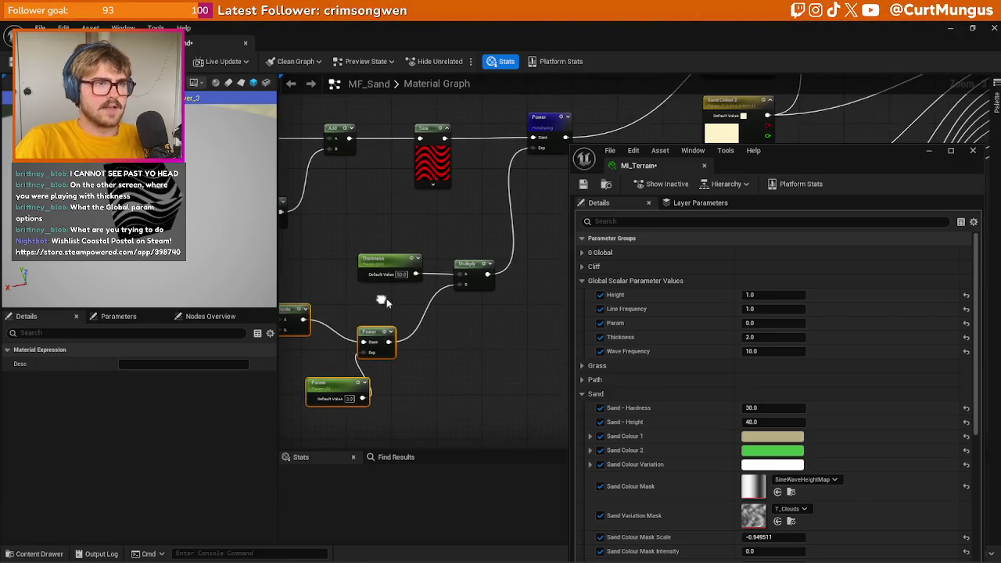
key("Delete")
left_click(469, 265)
key("Delete")
left_click_drag(415, 274, 532, 148)
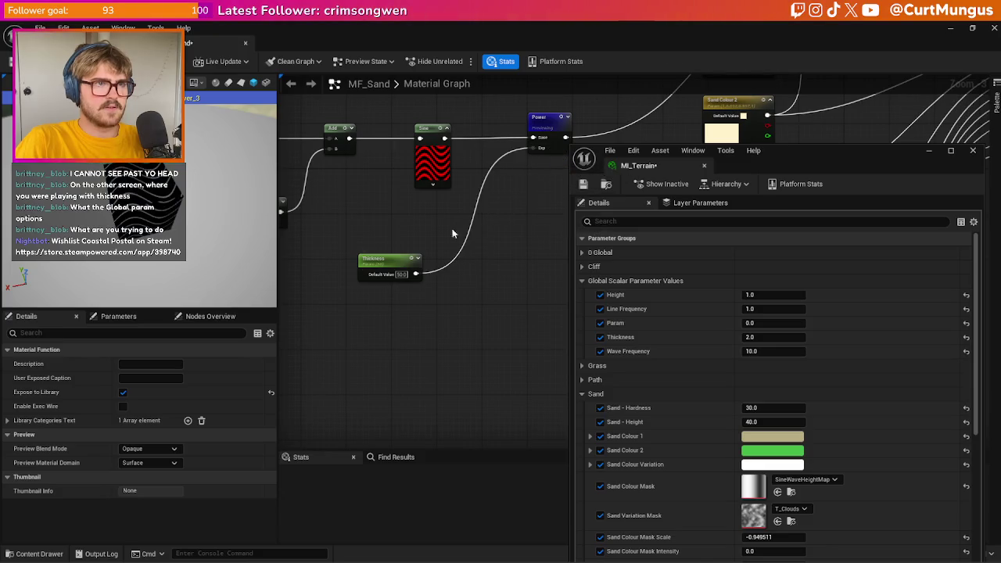
left_click_drag(414, 255, 448, 227)
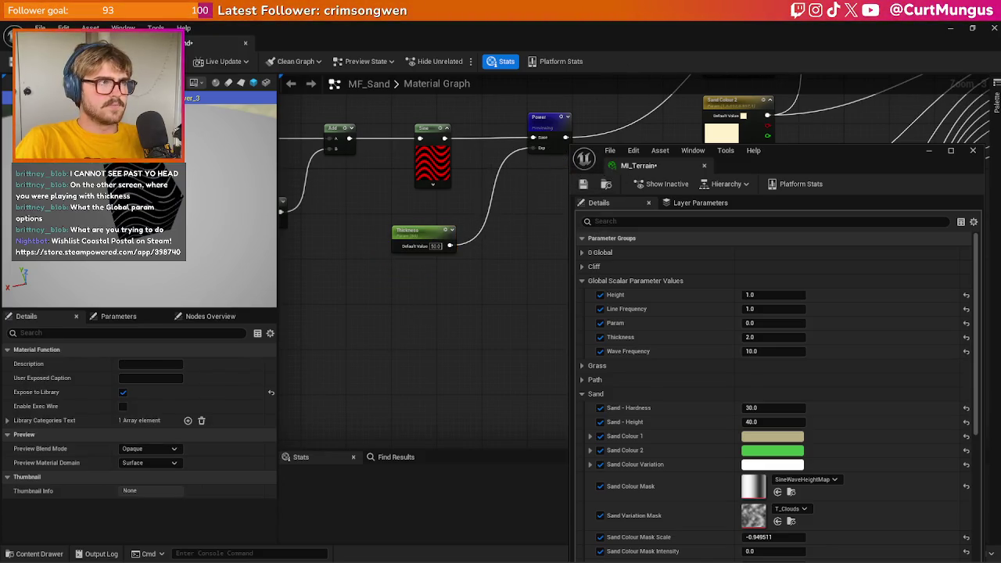
key("alt+Tab")
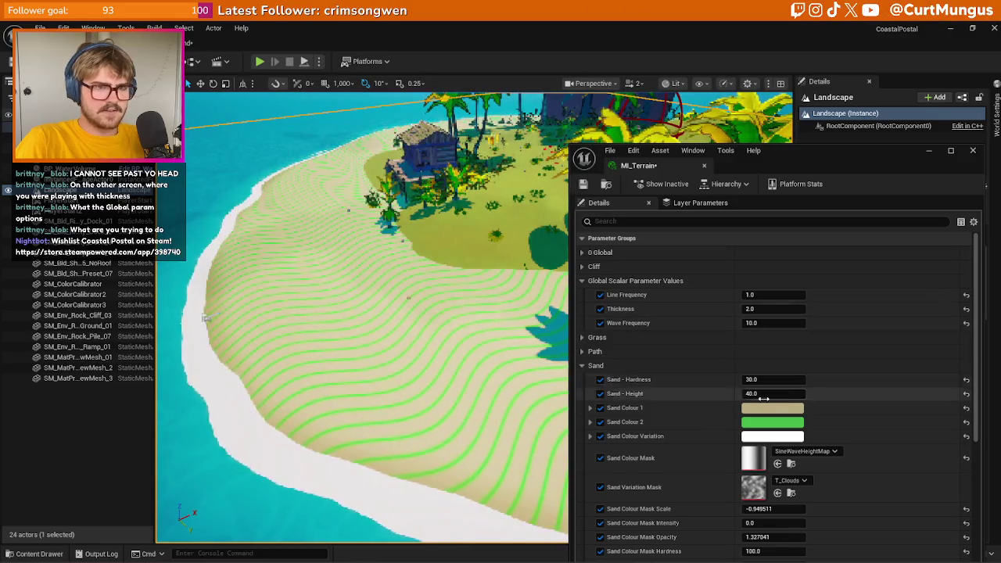
- Set Sand Colour 2 to a tan with value 0.45 (hex B3A67CFF) instead of green
left_click(800, 423)
left_click(769, 435)
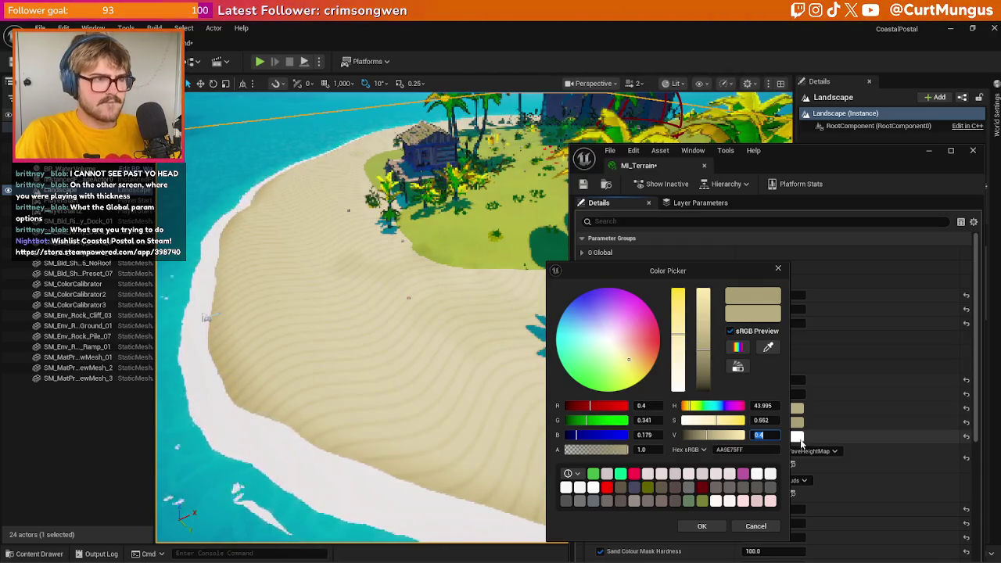
type("5")
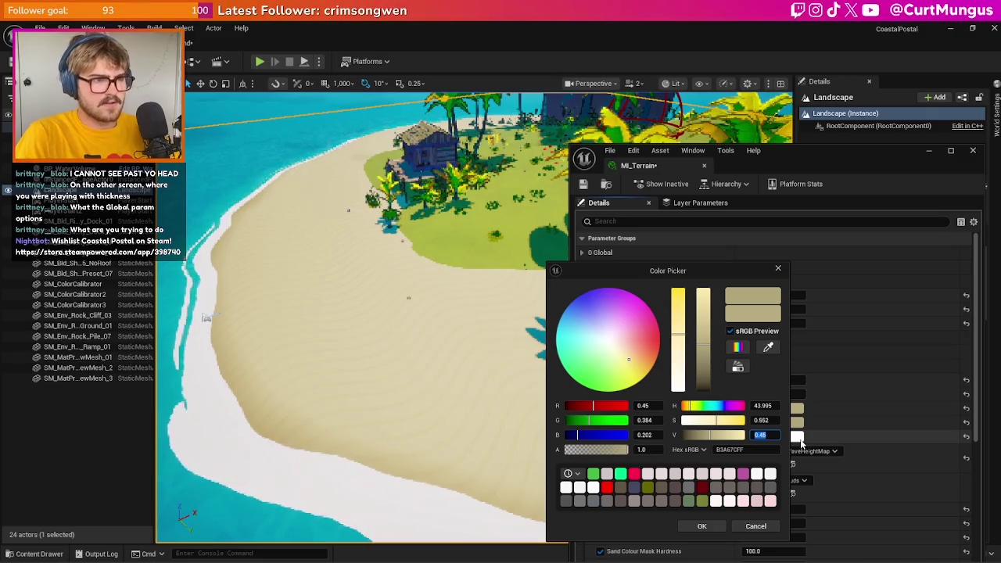
left_click(756, 525)
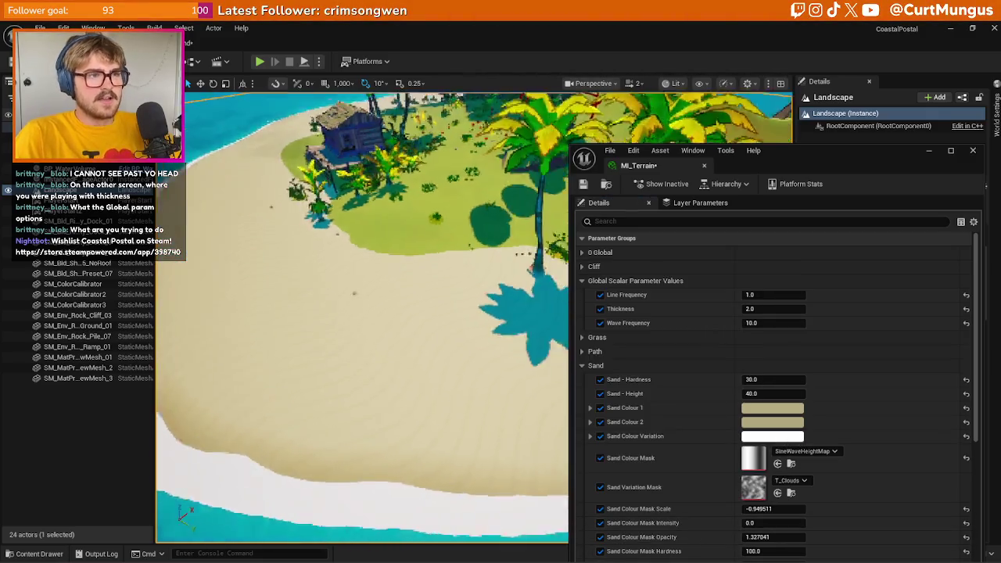
scroll(362, 313, "down", 2)
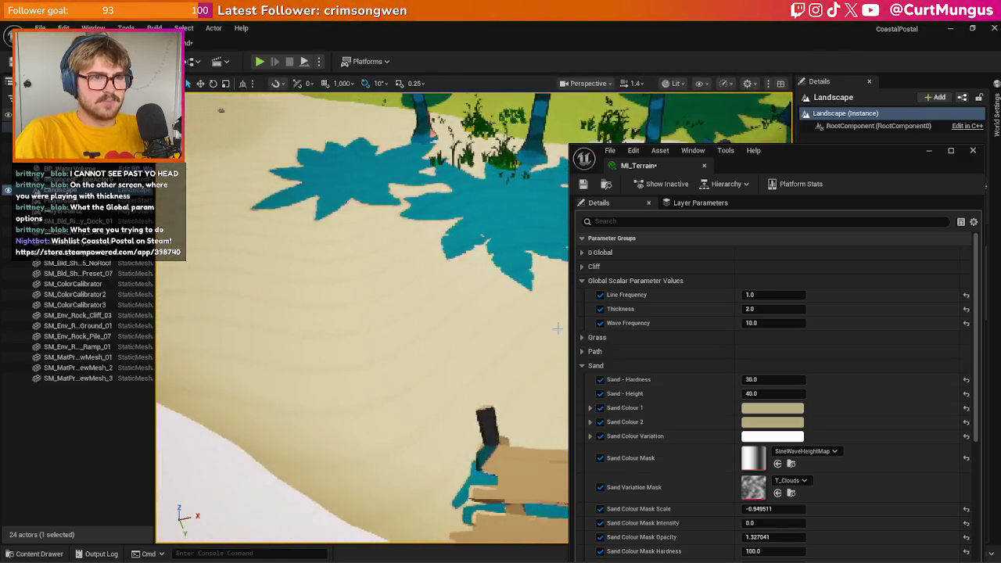
left_click(217, 42)
mouse_move(479, 312)
left_mouse_down()
mouse_move(519, 337)
mouse_move(491, 338)
mouse_move(520, 348)
left_mouse_up()
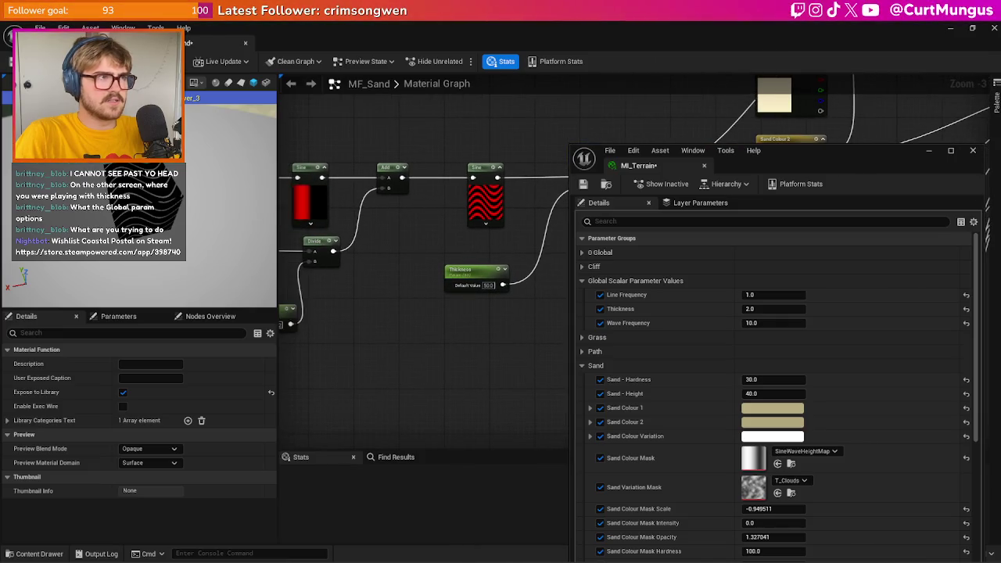
mouse_move(332, 284)
left_mouse_down()
mouse_move(453, 297)
mouse_move(404, 313)
mouse_move(395, 343)
mouse_move(387, 324)
left_mouse_up()
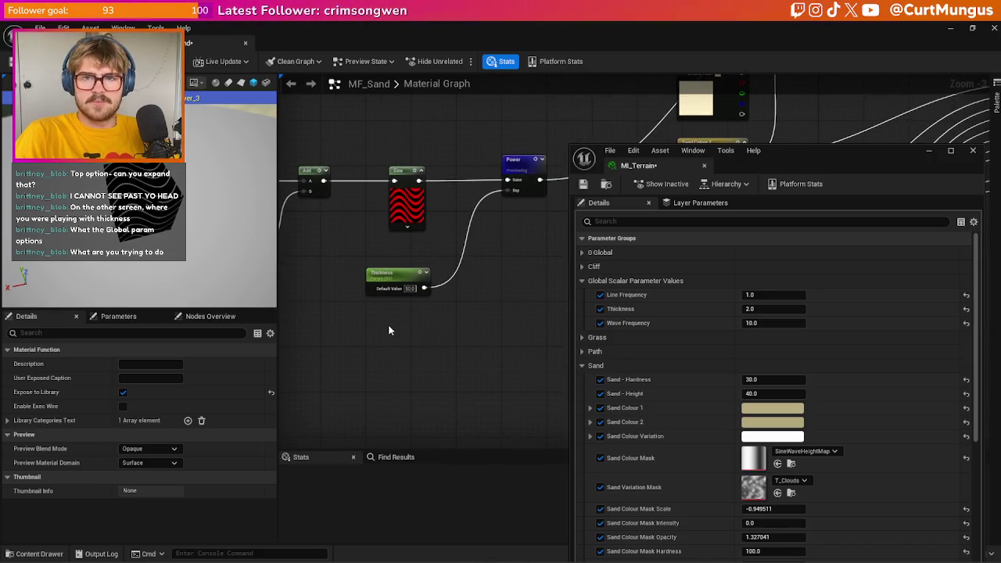
left_click(587, 267)
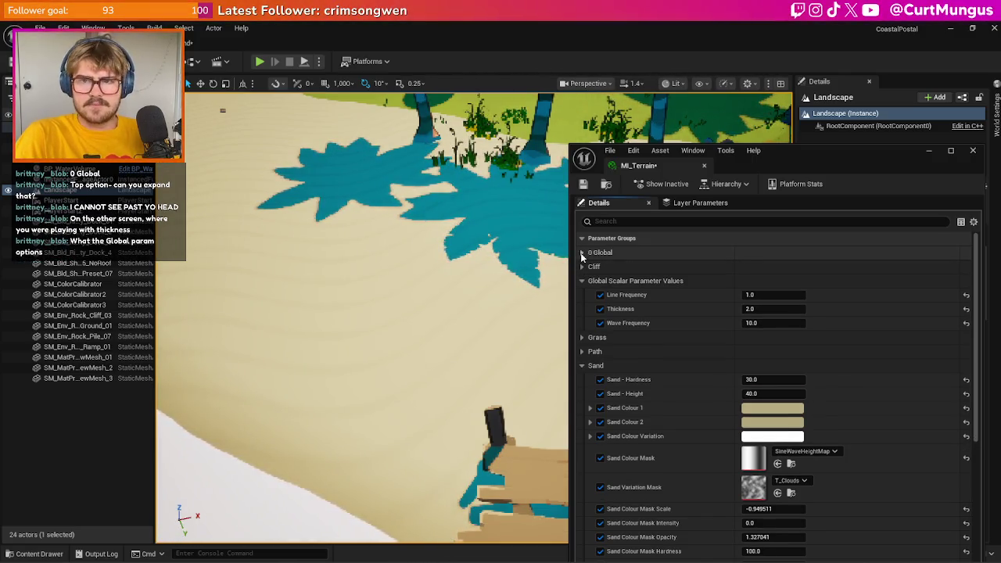
left_click(582, 253)
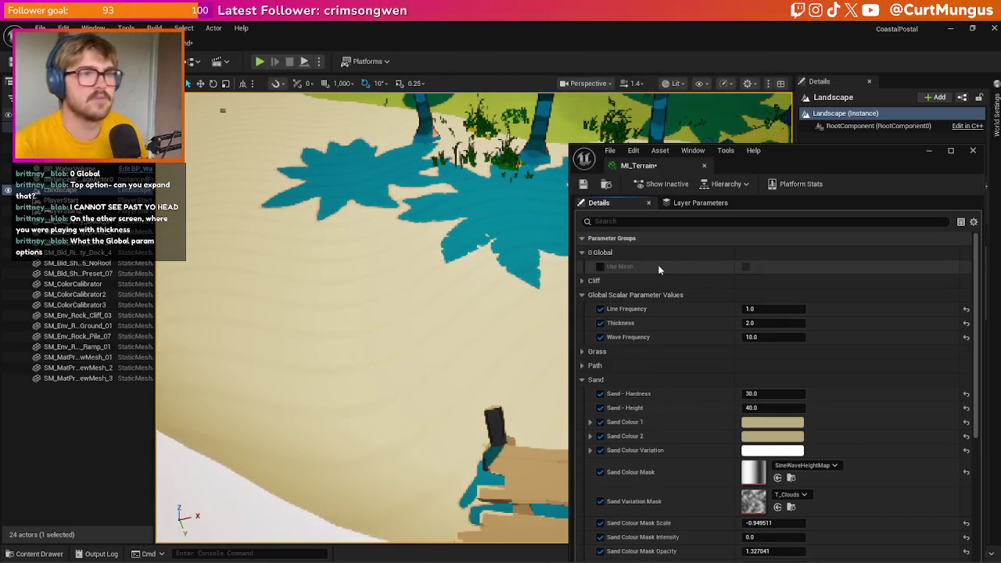
left_click(600, 253)
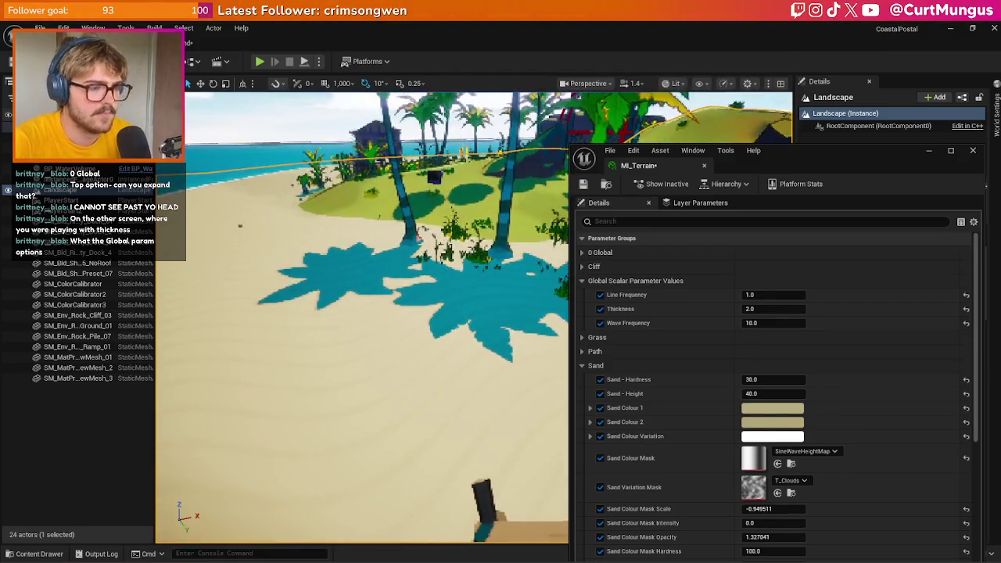
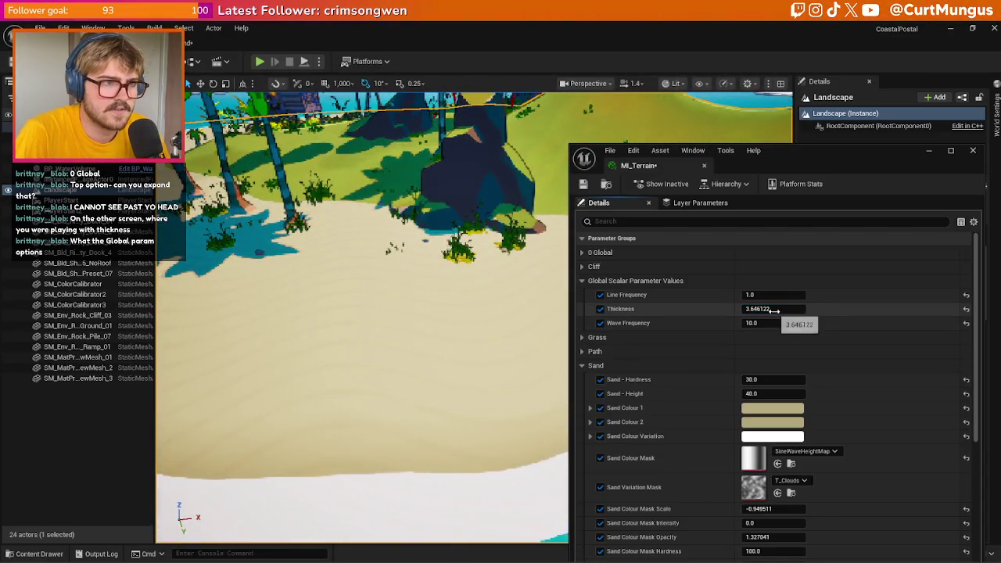
- Try several ripple Thickness values in MI_Terrain, settling on 0.01
mouse_move(774, 310)
left_mouse_down()
mouse_move(763, 310)
mouse_move(798, 308)
left_mouse_up()
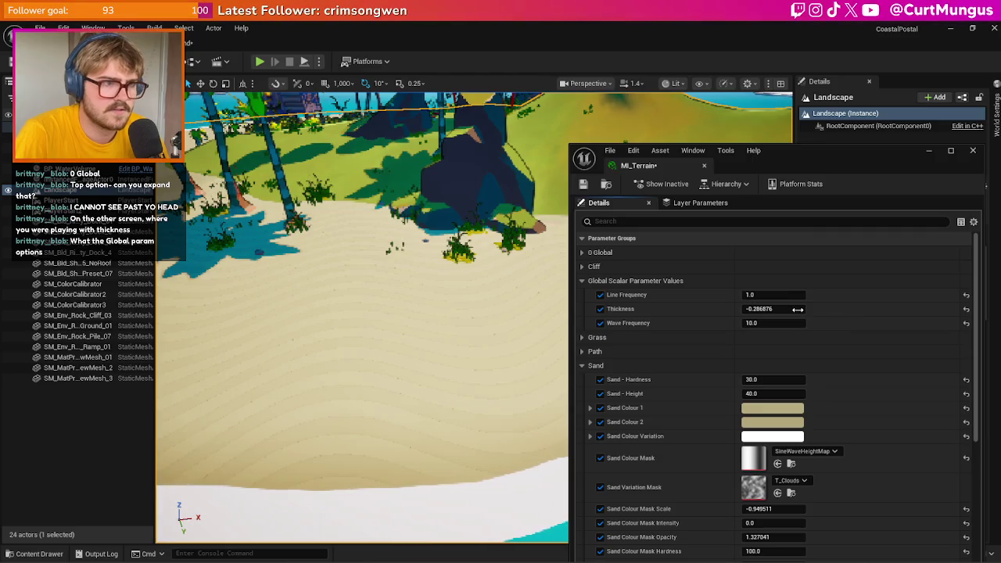
type("50")
key("Return")
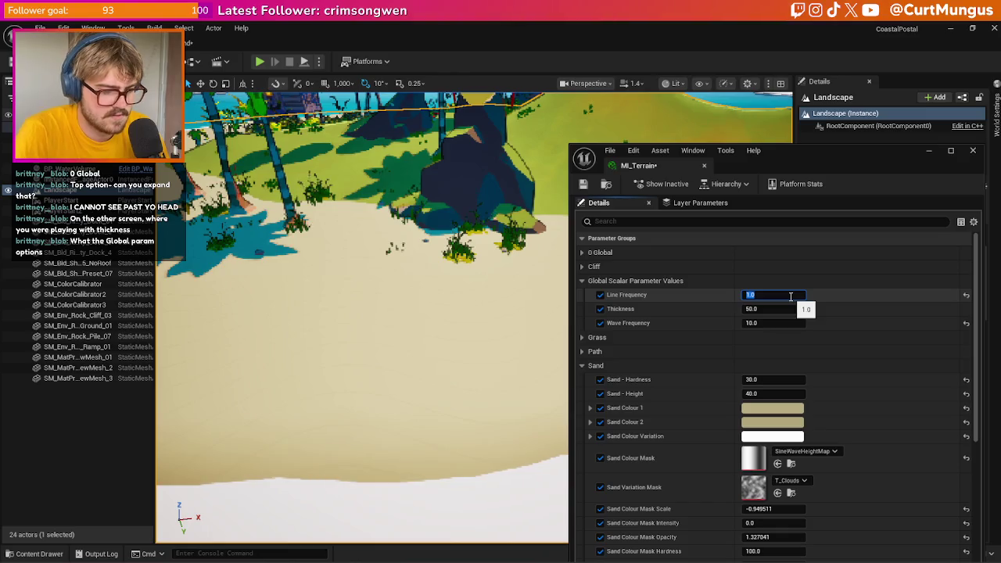
type("10.")
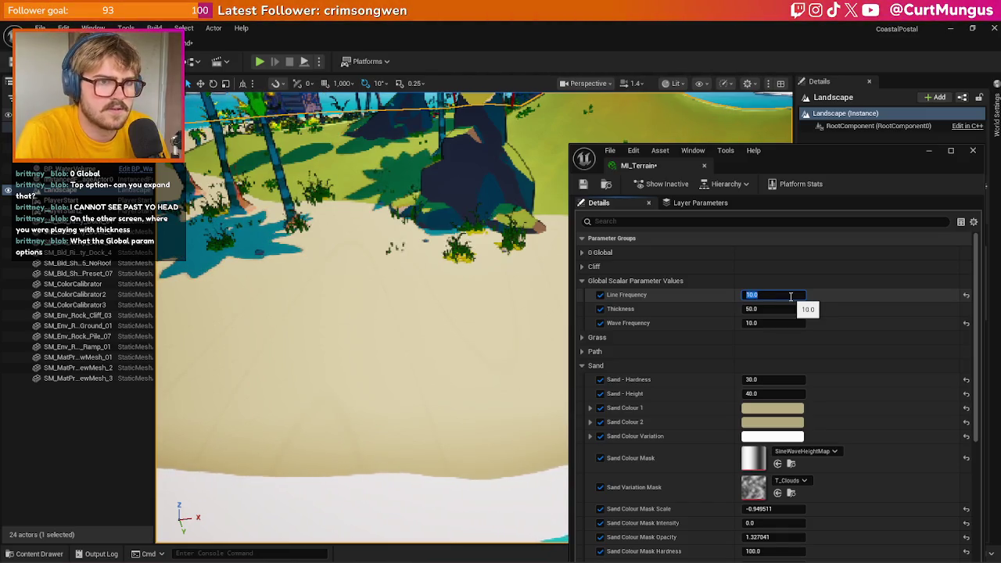
type("0")
key("Return")
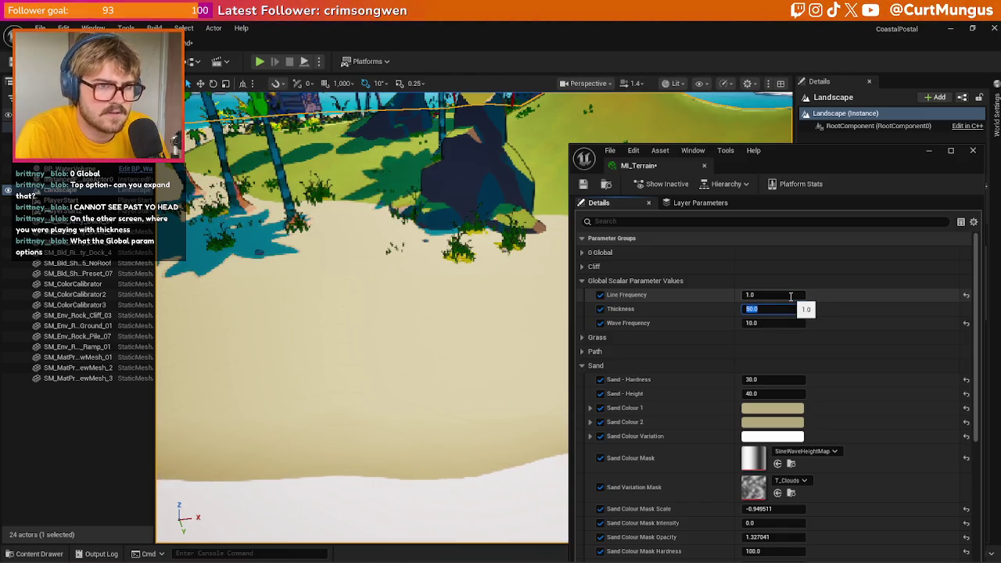
type("20")
key("Return")
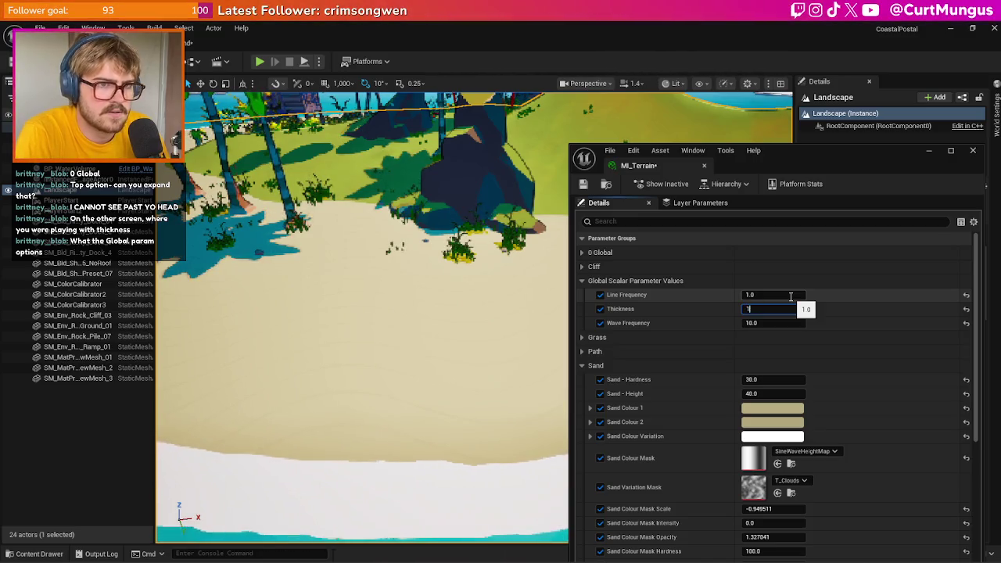
key("Return")
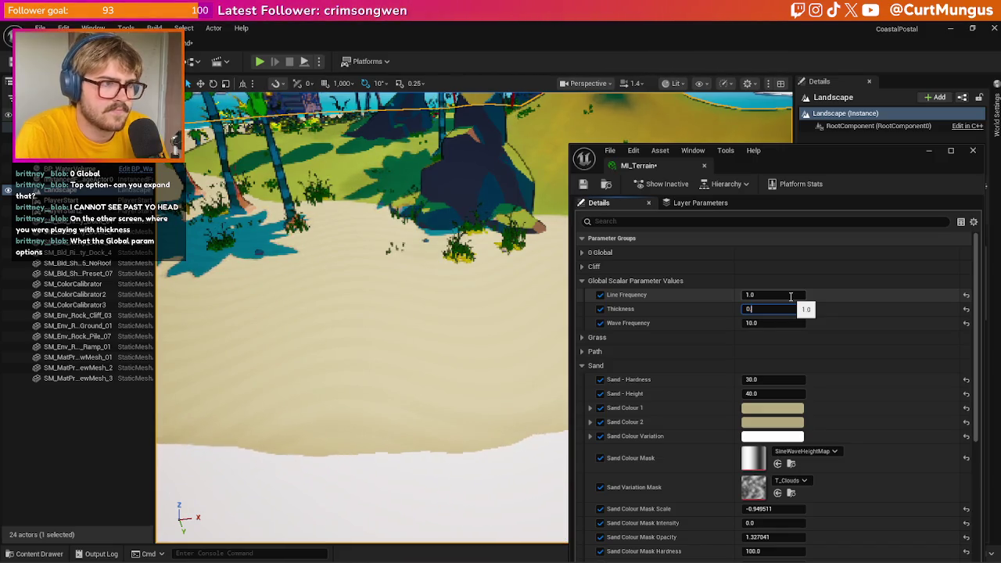
type(".01")
key("Return")
- Experiment with the line and wave frequencies, leaving Line Frequency 1.0 and Wave Frequency 20.0
left_click(790, 296)
type("10")
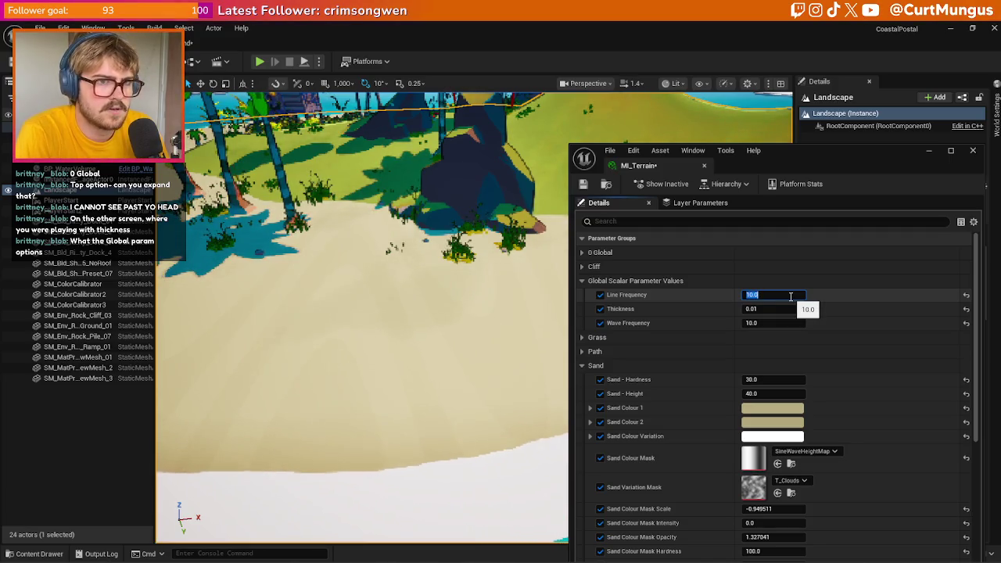
key("Tab")
key("Tab")
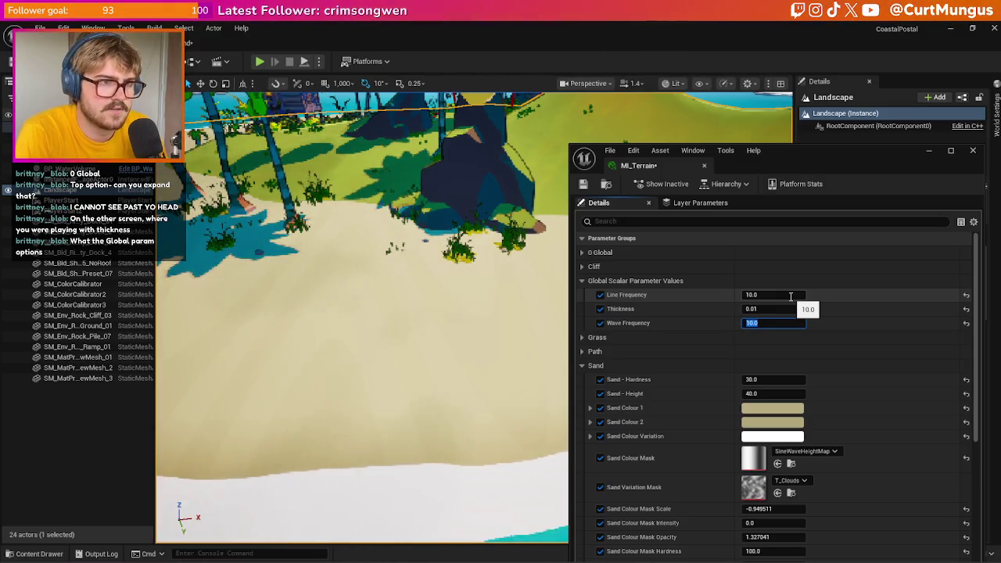
type("1")
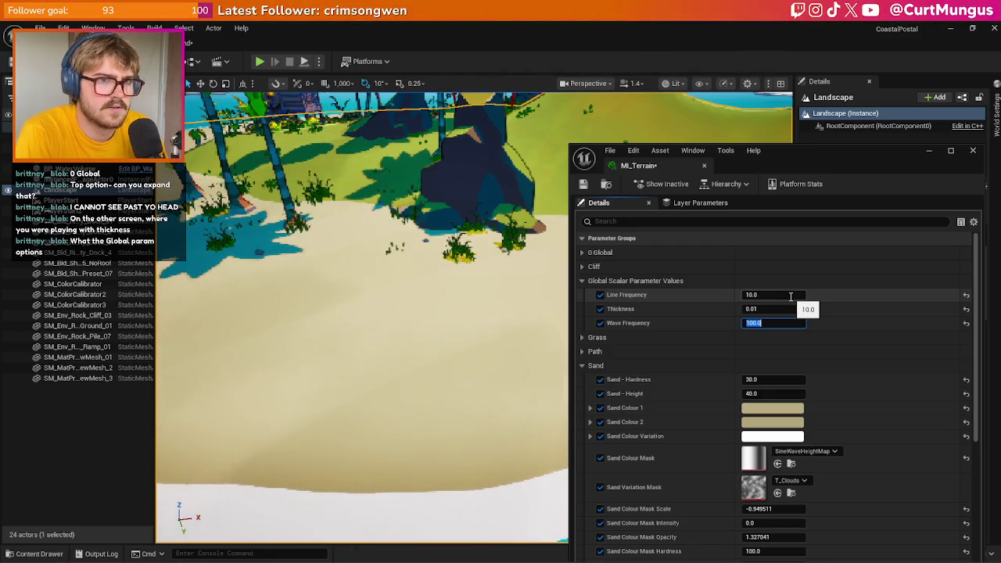
key("Return")
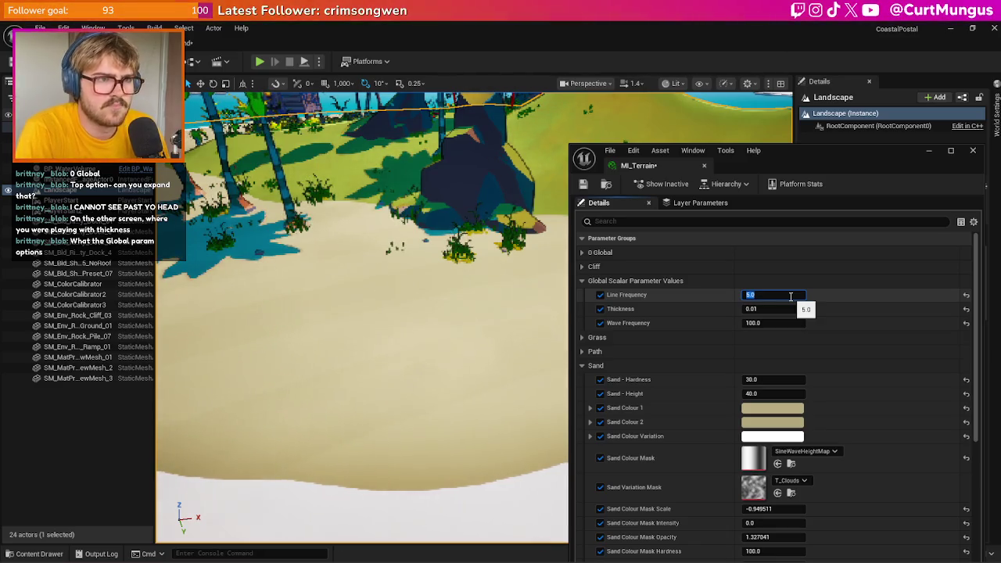
type("3")
key("Return")
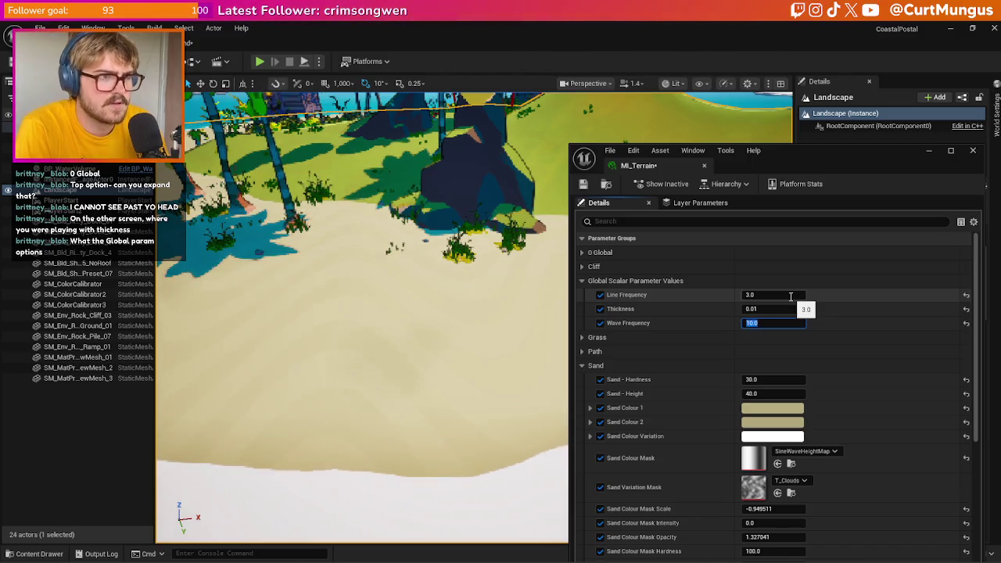
left_click(791, 296)
type("1")
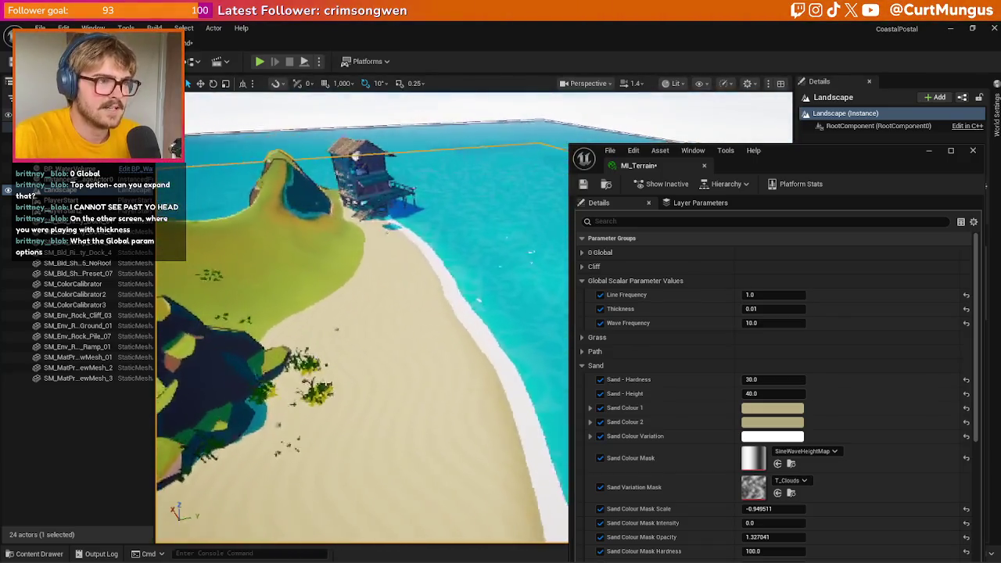
left_click(759, 323)
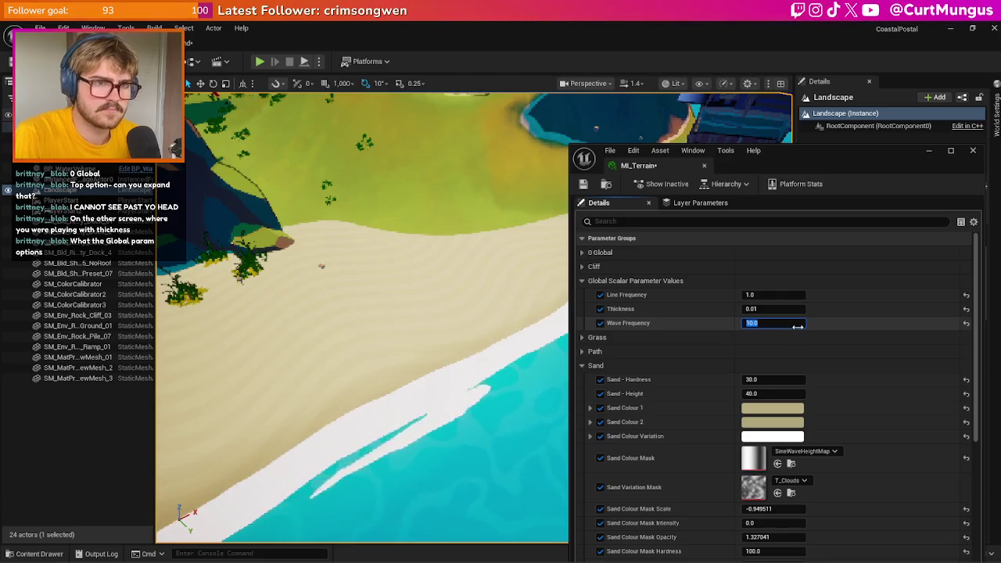
type("20")
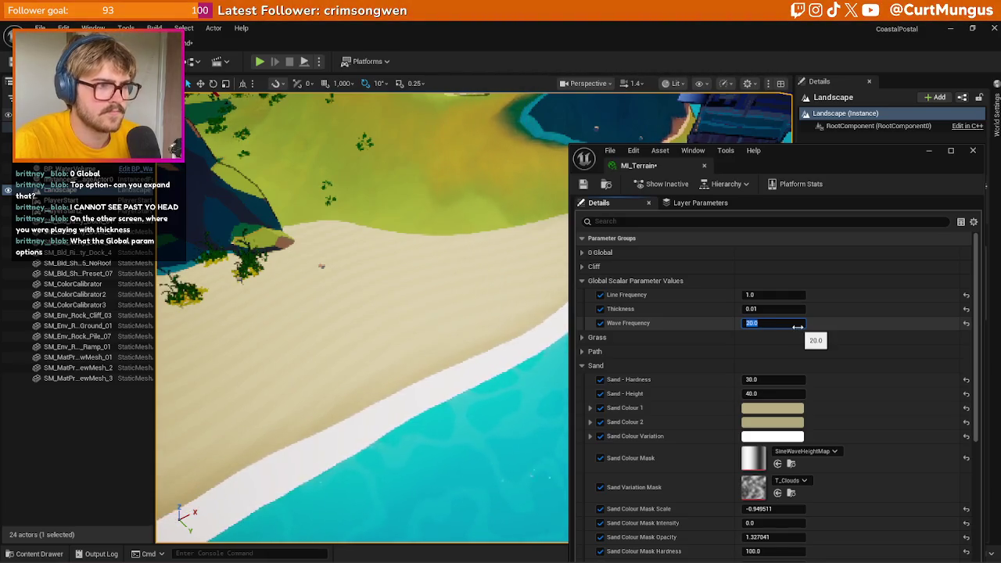
key("Return")
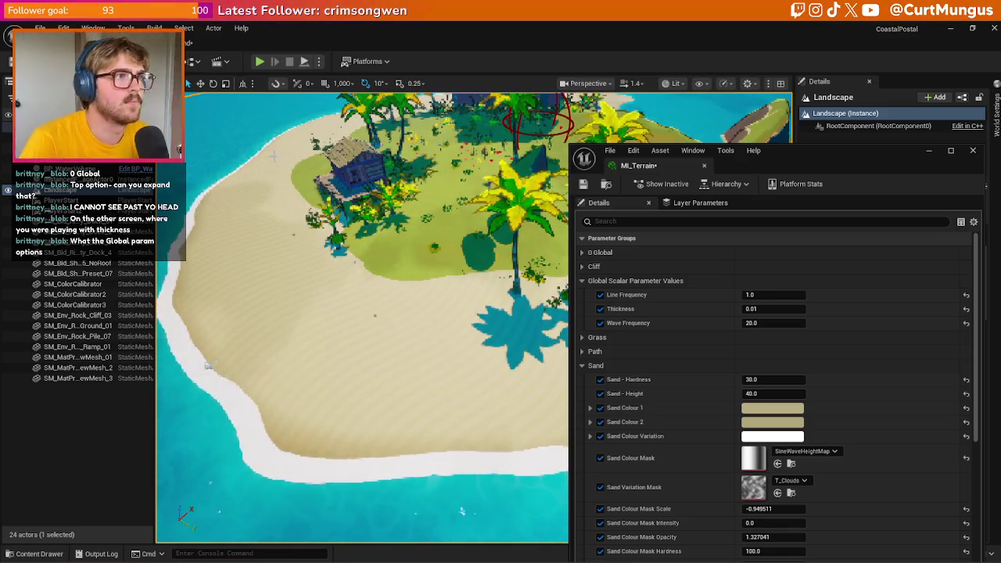
left_click(202, 45)
- Search 'WORL' to place an Absolute World Position node in the MF_Sand graph, then return to the level
scroll(375, 215, "down", 4)
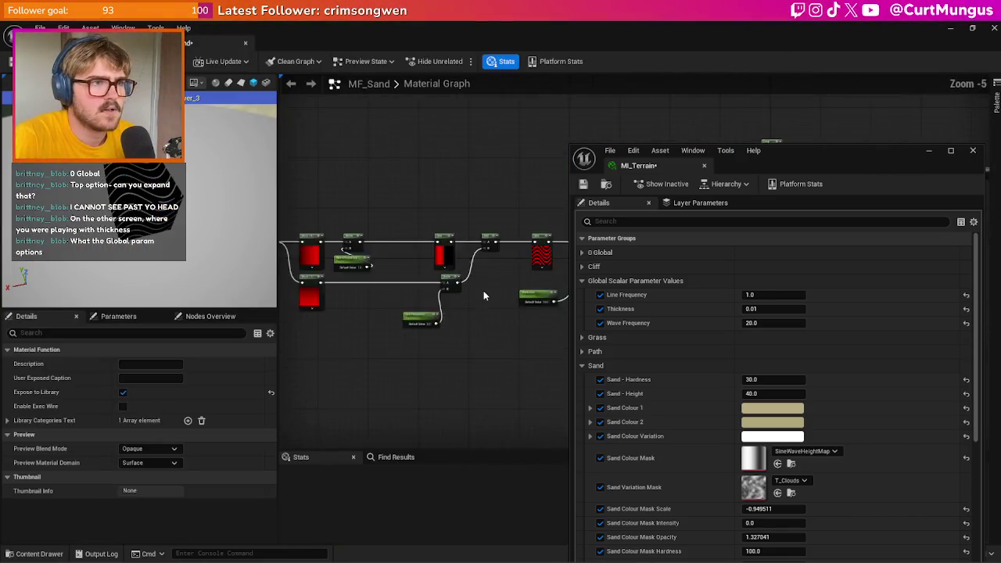
scroll(421, 198, "up", 2)
right_click(422, 199)
type("WORL")
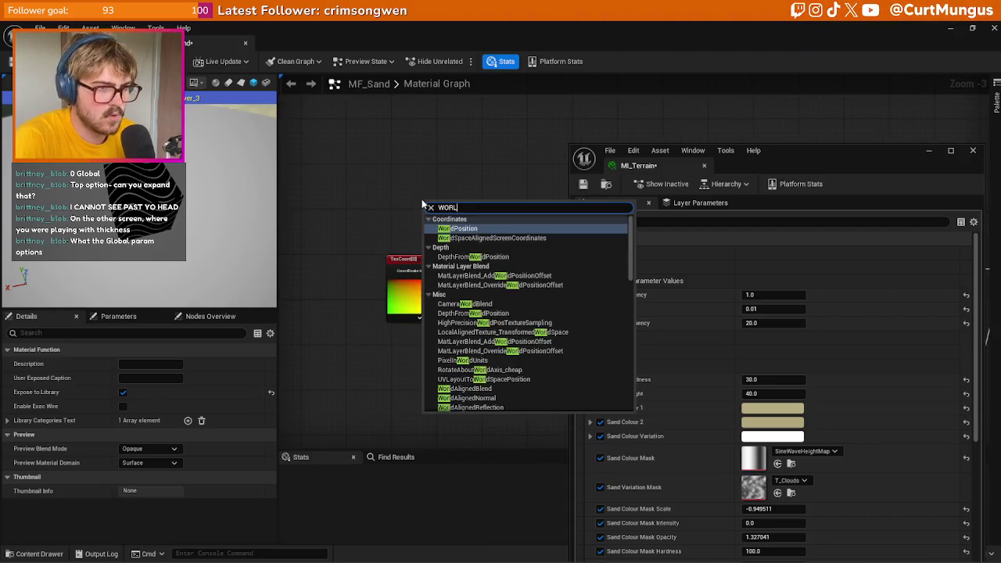
key("Return")
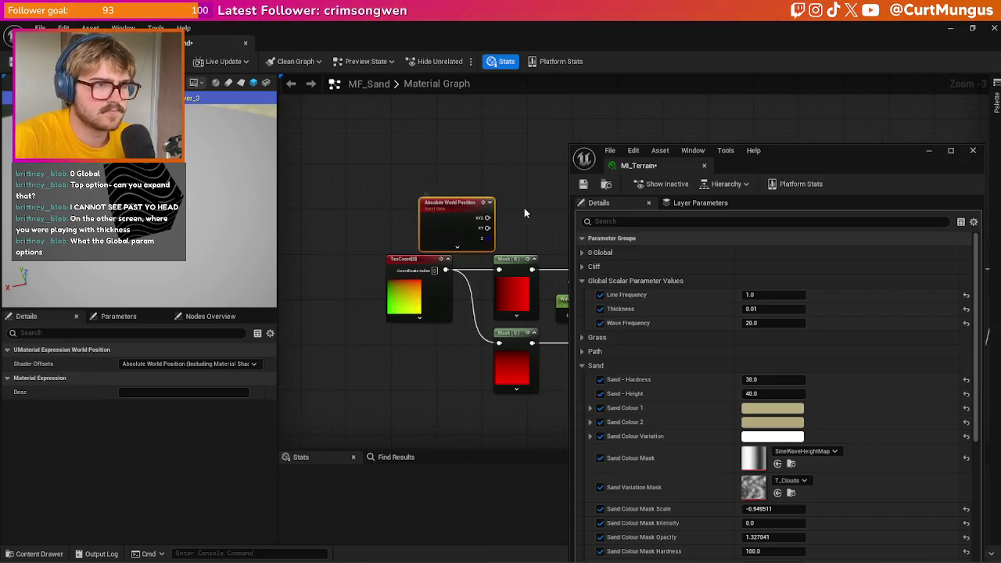
left_click_drag(524, 213, 427, 204)
left_click_drag(357, 214, 350, 212)
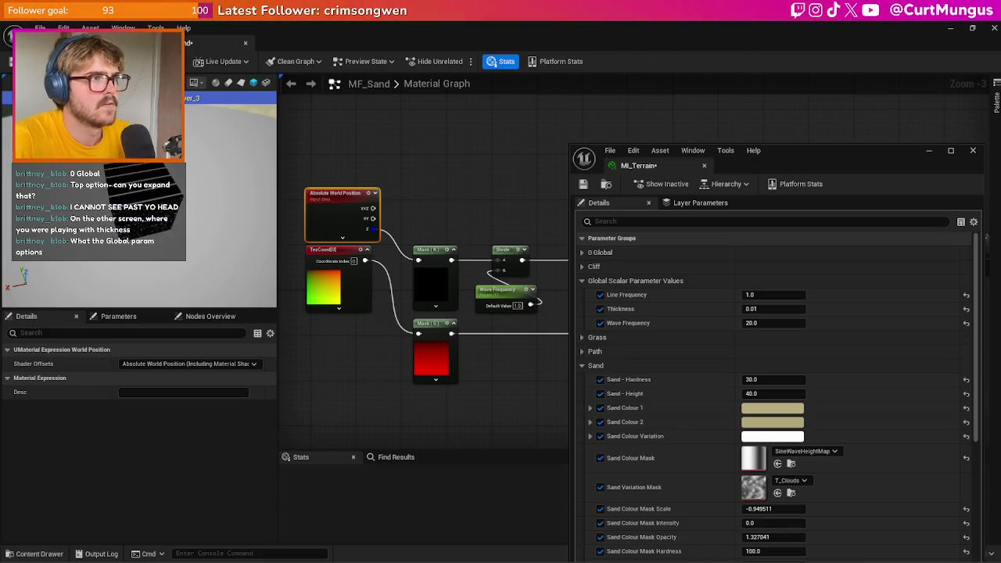
left_click(193, 47)
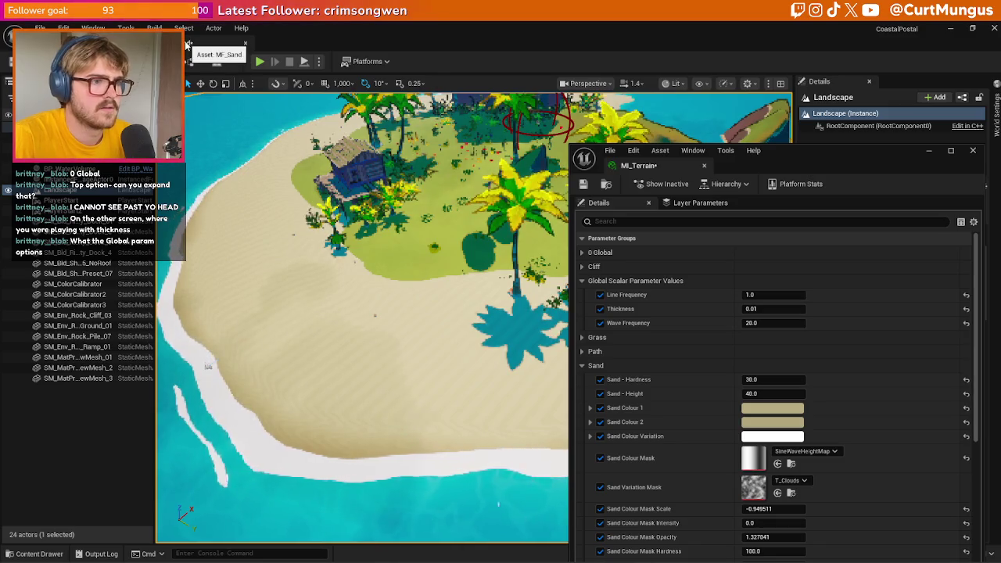
- Wire Absolute World Position into Mask (R), keeping TexCoord linked to Mask (G)
left_click(187, 45)
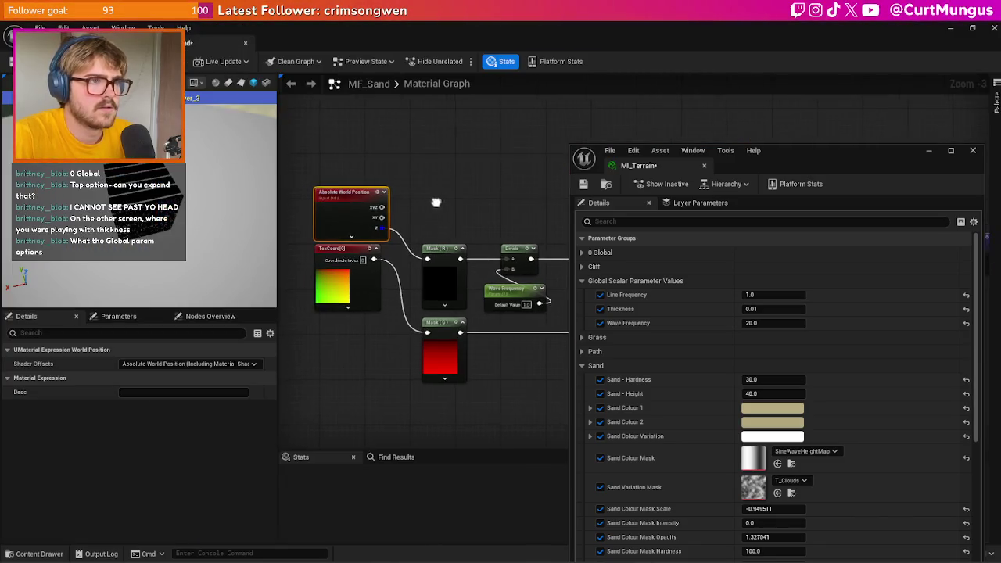
left_click(372, 261, "alt")
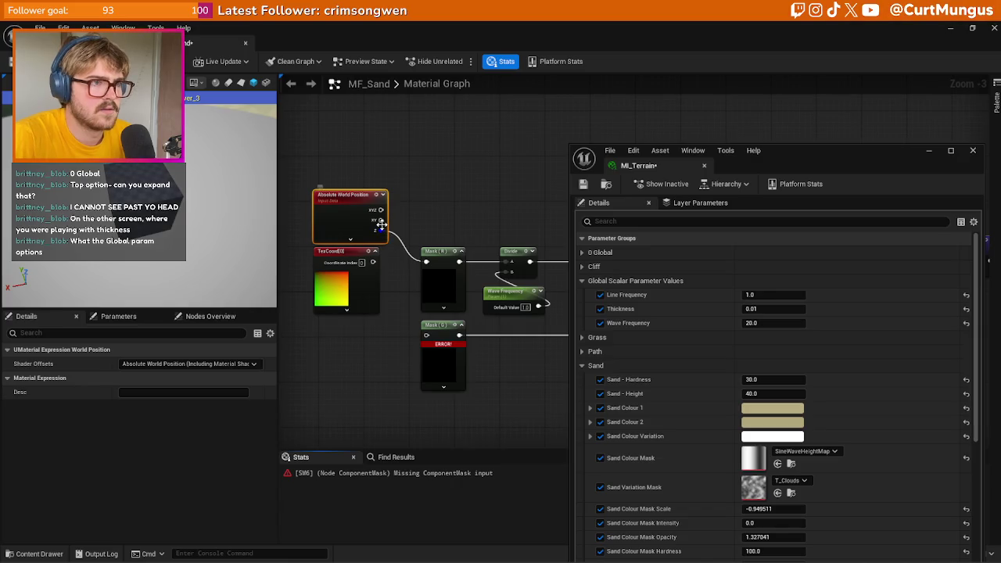
left_click_drag(397, 234, 380, 230)
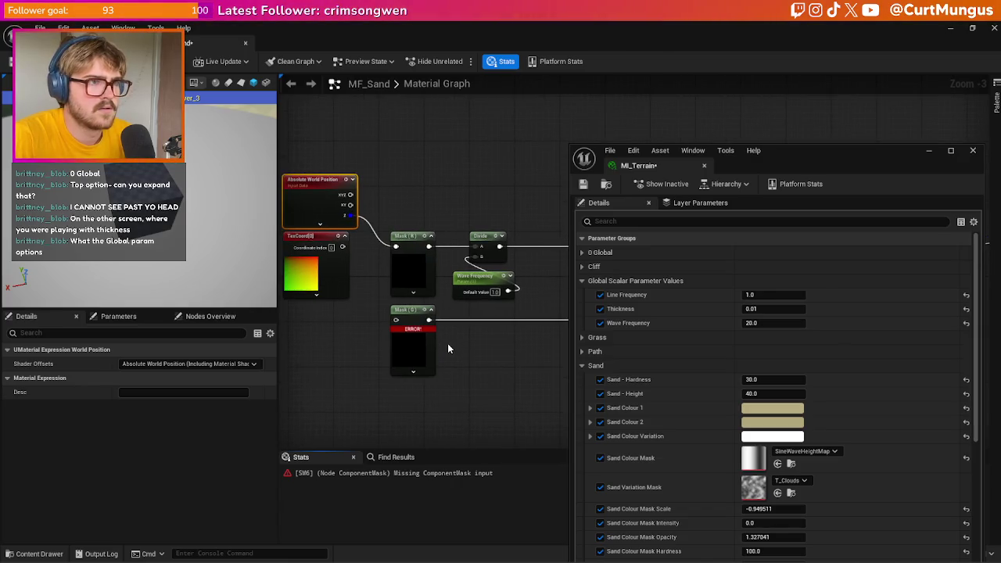
key("ctrl+z")
left_click_drag(348, 204, 365, 163)
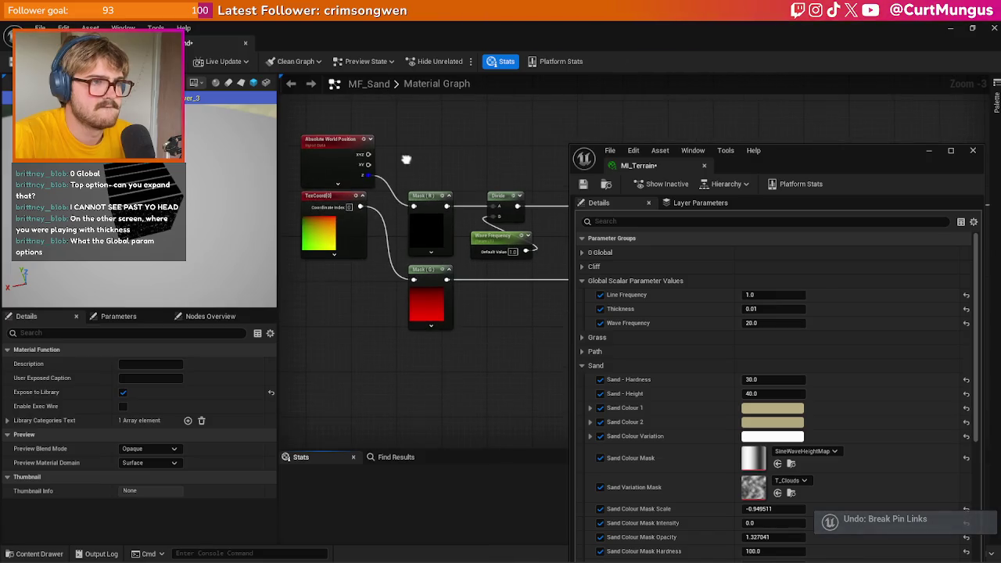
left_click(366, 162)
left_click(438, 145)
- Set the Add node's B value to 0
scroll(383, 168, "down", 1)
left_click_drag(383, 169, 225, 189)
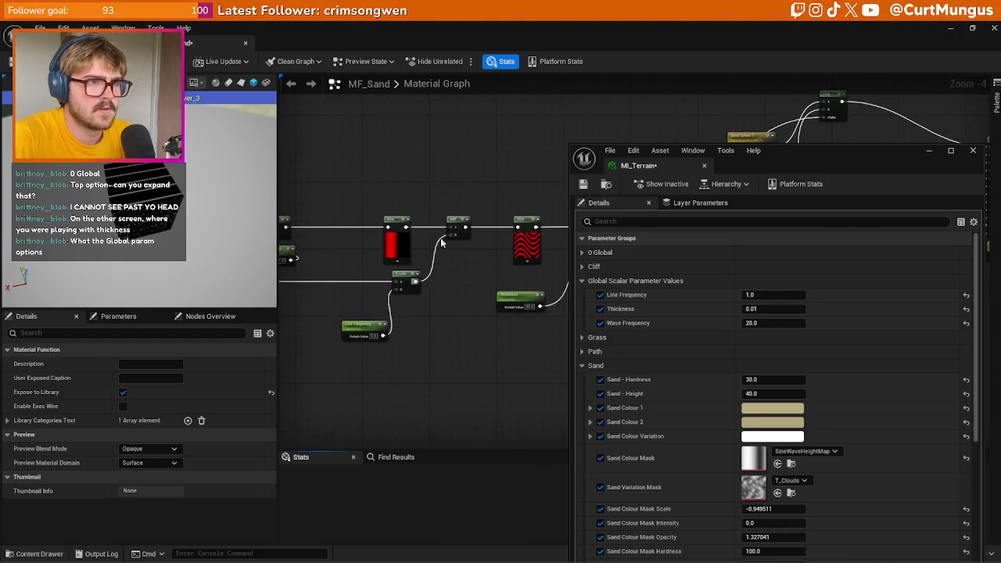
scroll(441, 244, "up", 2)
mouse_move(447, 268)
left_mouse_down()
mouse_move(469, 234)
mouse_move(389, 220)
left_mouse_up()
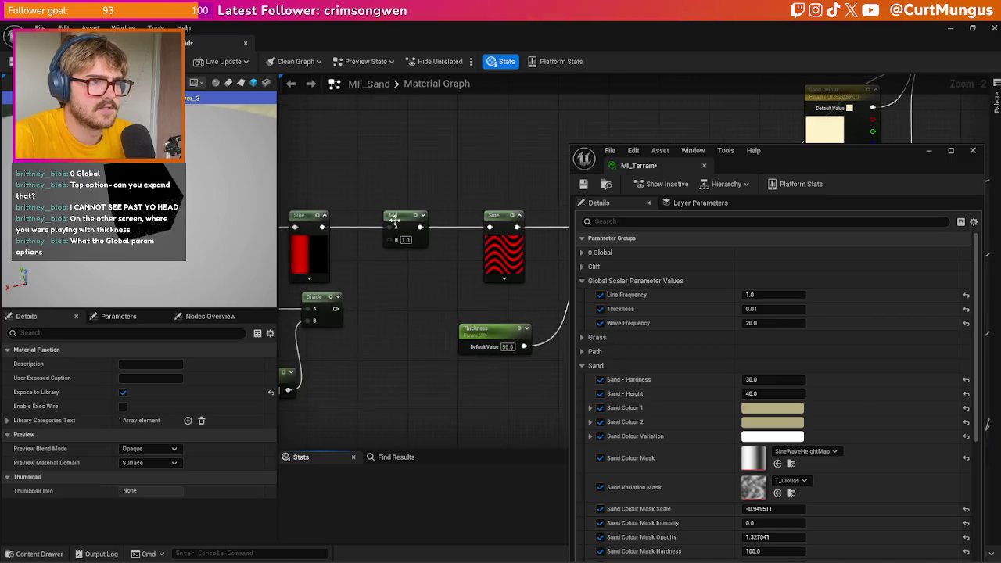
left_click(405, 240)
type("0")
key("Return")
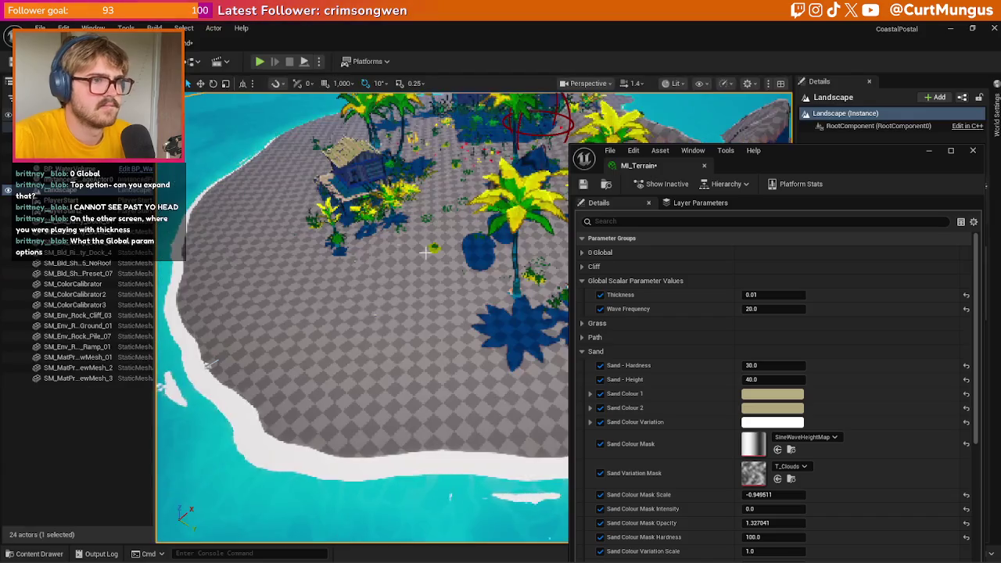
- Back in the level, orbit the view along the beach toward the hut
key("alt+Tab")
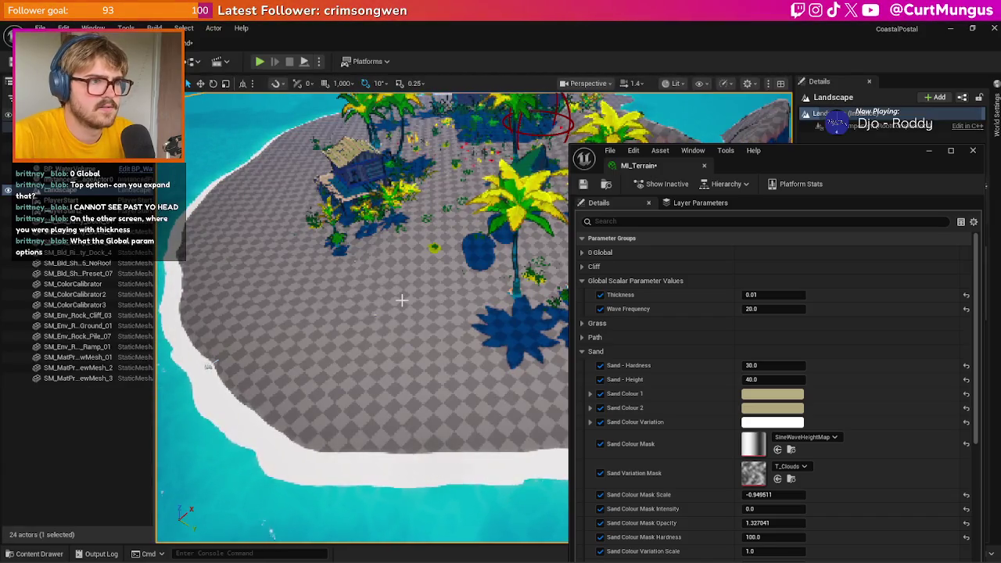
scroll(401, 299, "up", 3)
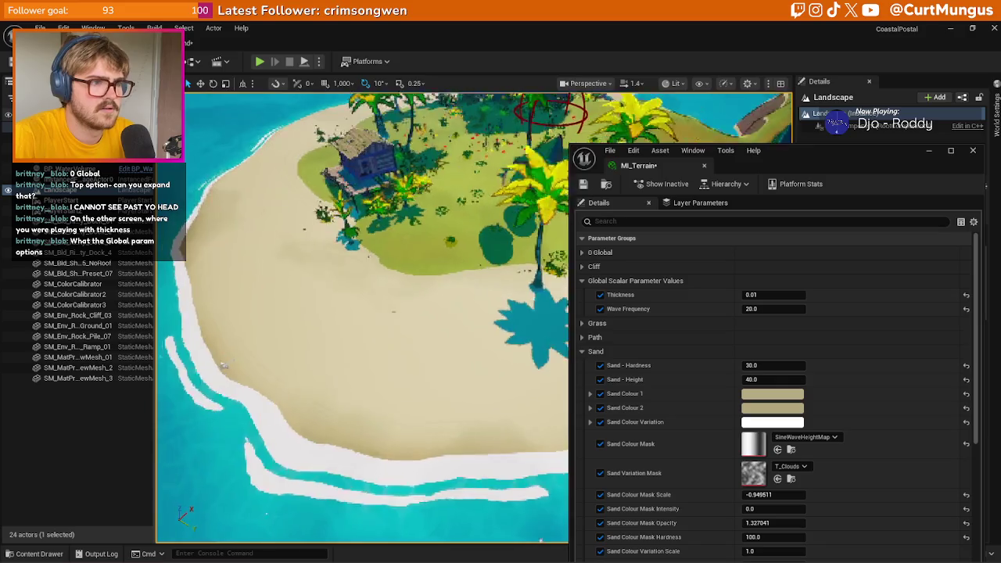
scroll(254, 384, "up", 5)
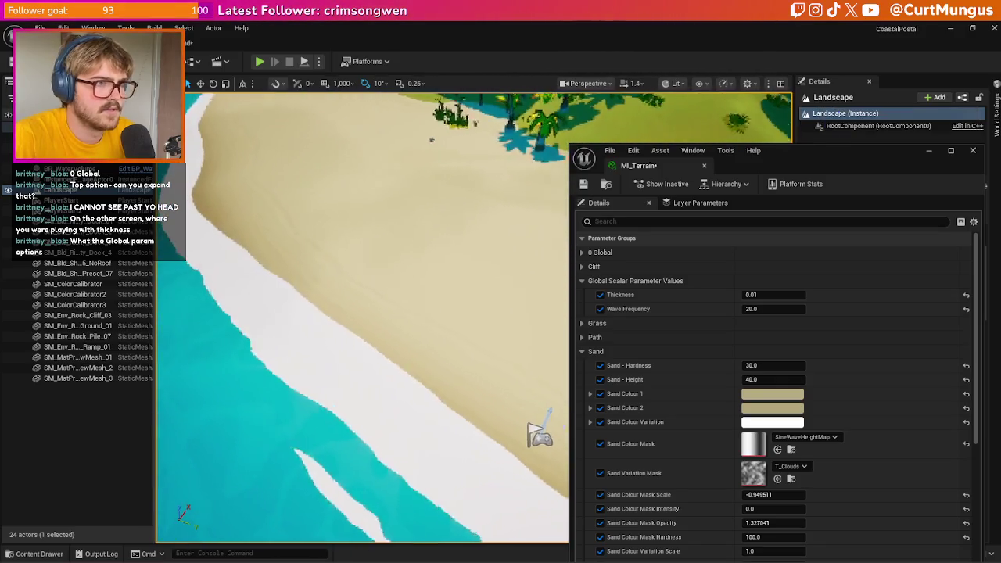
scroll(363, 318, "down", 4)
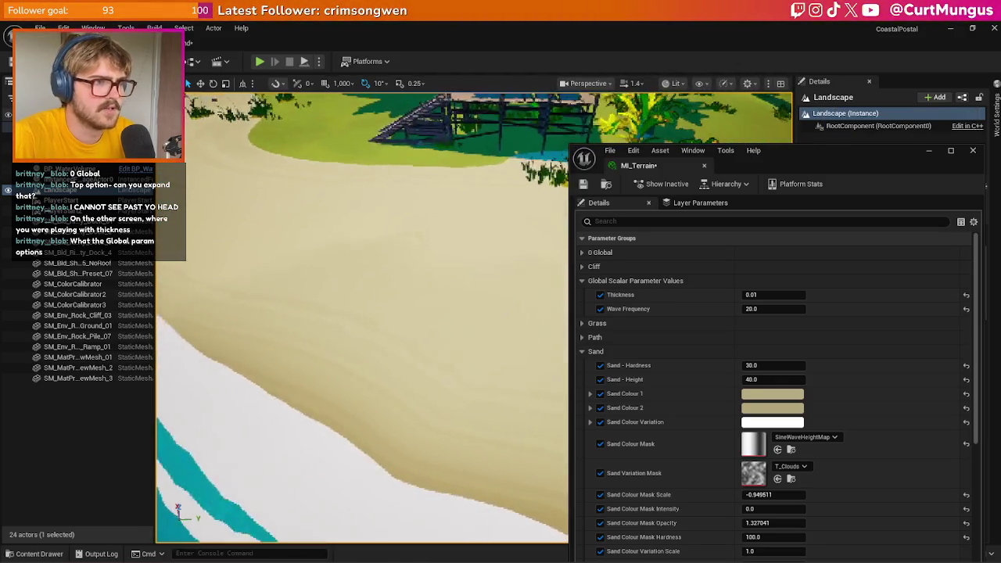
scroll(362, 317, "down", 5)
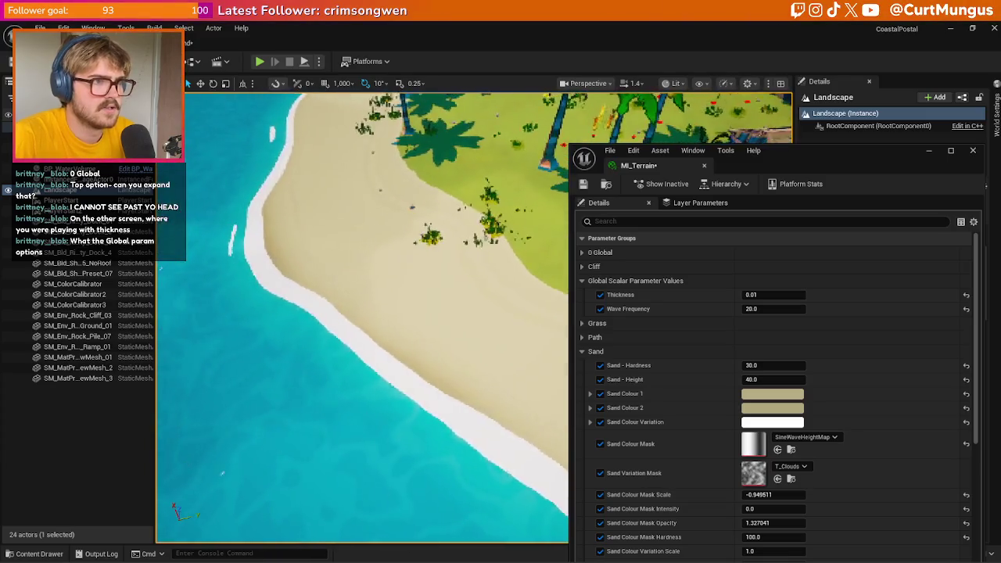
scroll(362, 316, "up", 5)
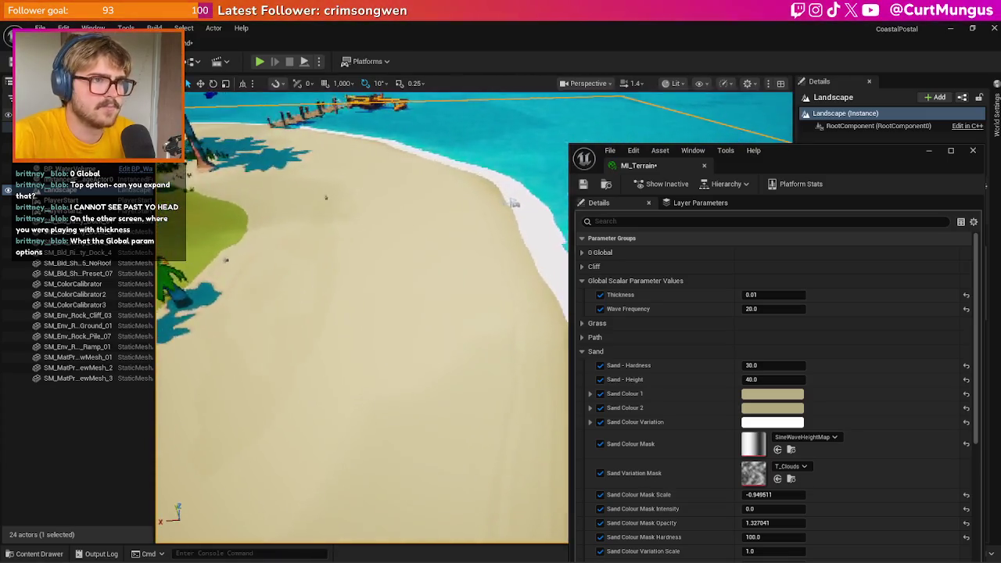
mouse_move(338, 275)
left_mouse_down()
mouse_move(406, 409)
mouse_move(362, 408)
mouse_move(376, 466)
mouse_move(367, 458)
left_mouse_up()
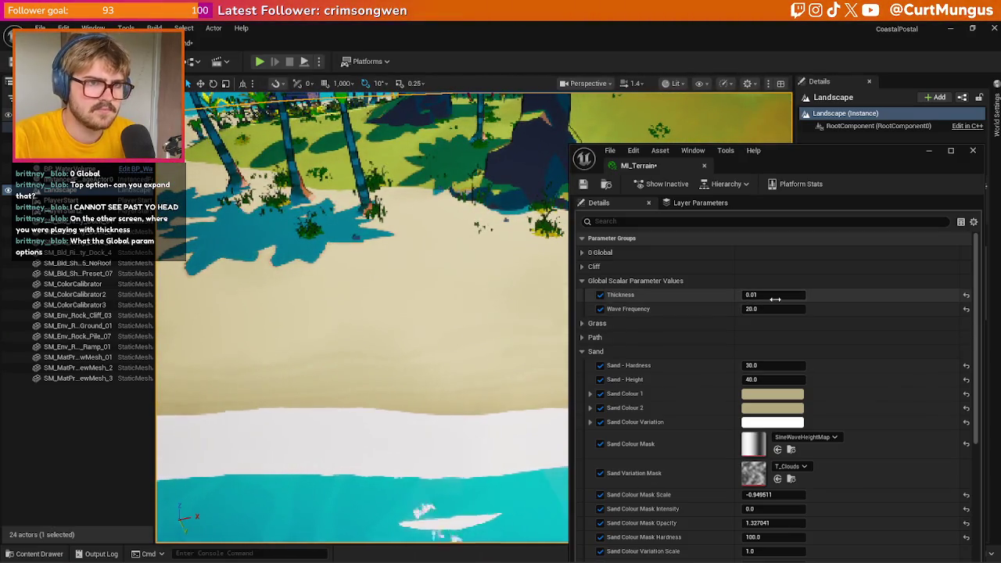
- Adjust the ripple Thickness and Wave Frequency, settling Thickness at 1.0
mouse_move(775, 298)
left_mouse_down()
mouse_move(825, 298)
mouse_move(787, 298)
mouse_move(787, 313)
left_mouse_up()
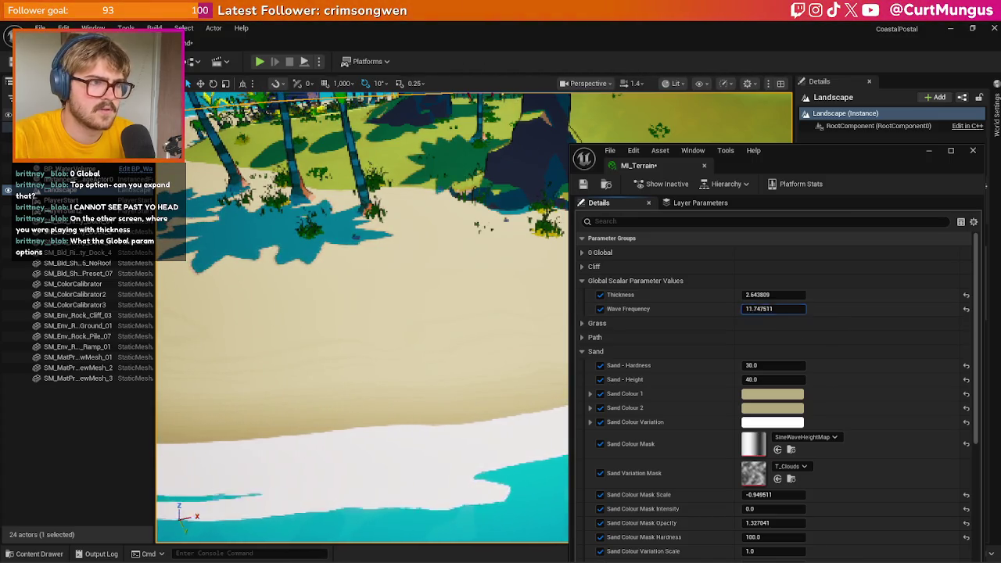
left_click_drag(747, 312, 723, 313)
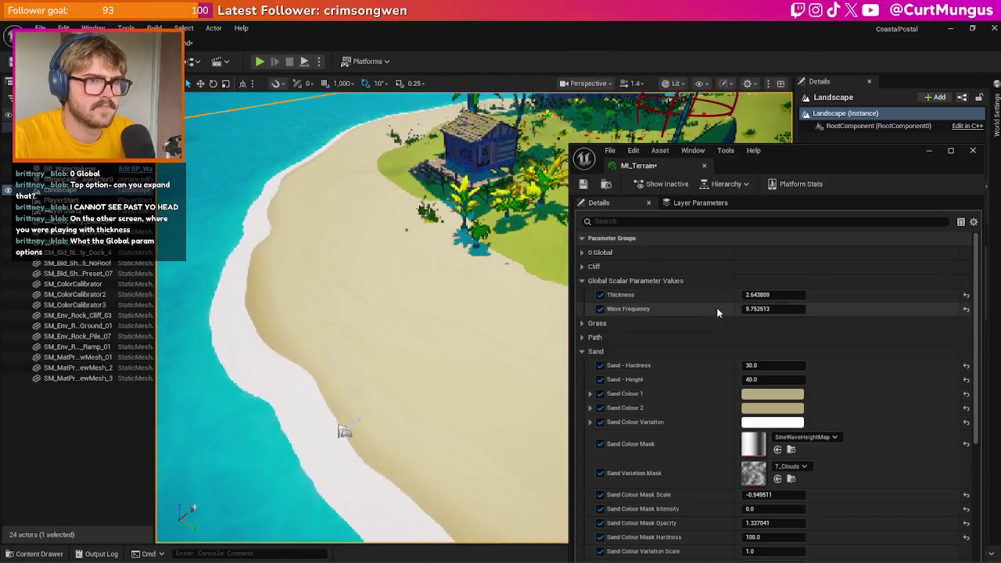
mouse_move(769, 295)
left_mouse_down()
mouse_move(755, 295)
mouse_move(769, 295)
left_mouse_up()
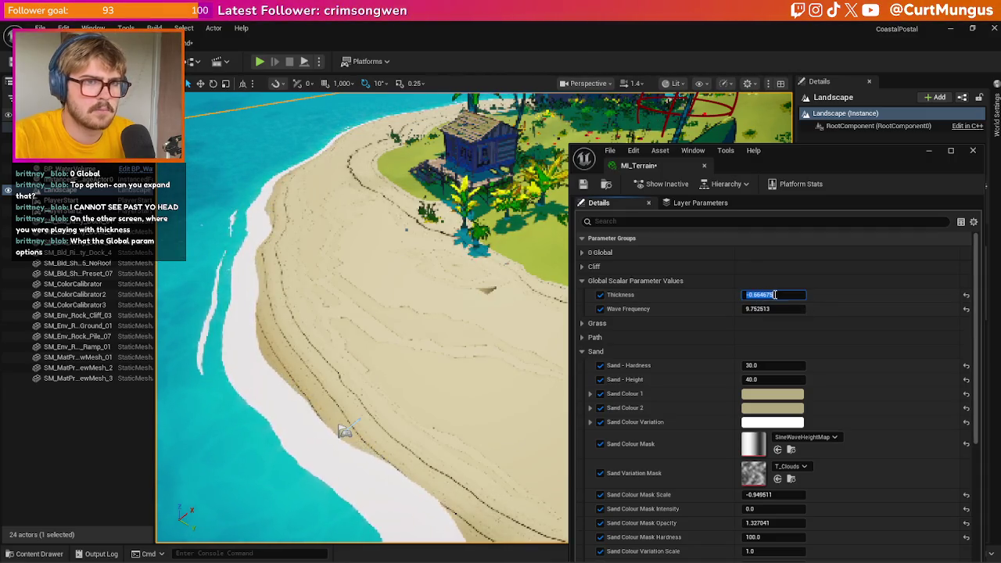
type("1")
key("Return")
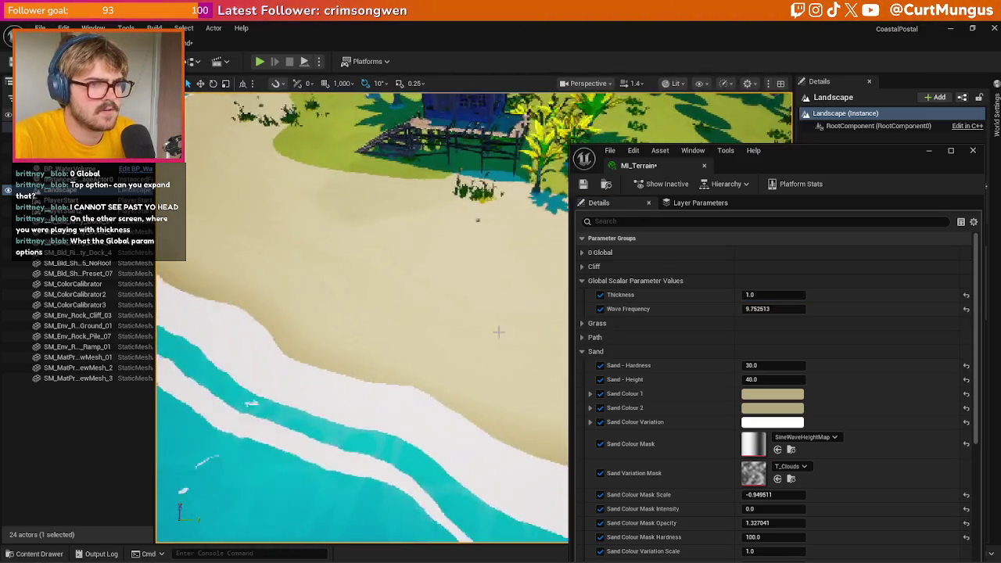
- Raise Wave Frequency back to 20 and reframe the view on the hut and beach
left_click_drag(762, 309, 794, 309)
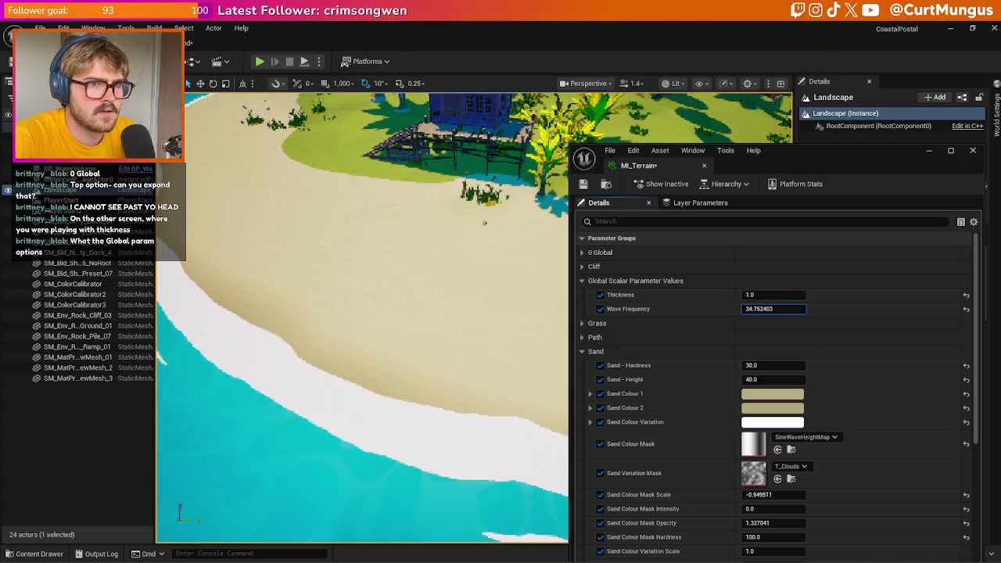
left_click(795, 309)
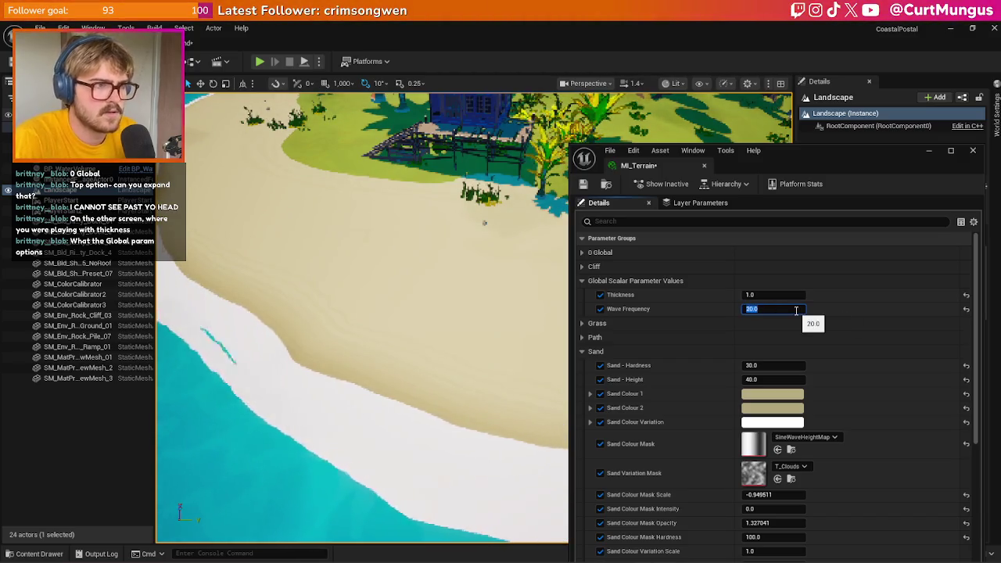
key("Return")
left_click_drag(360, 329, 438, 305)
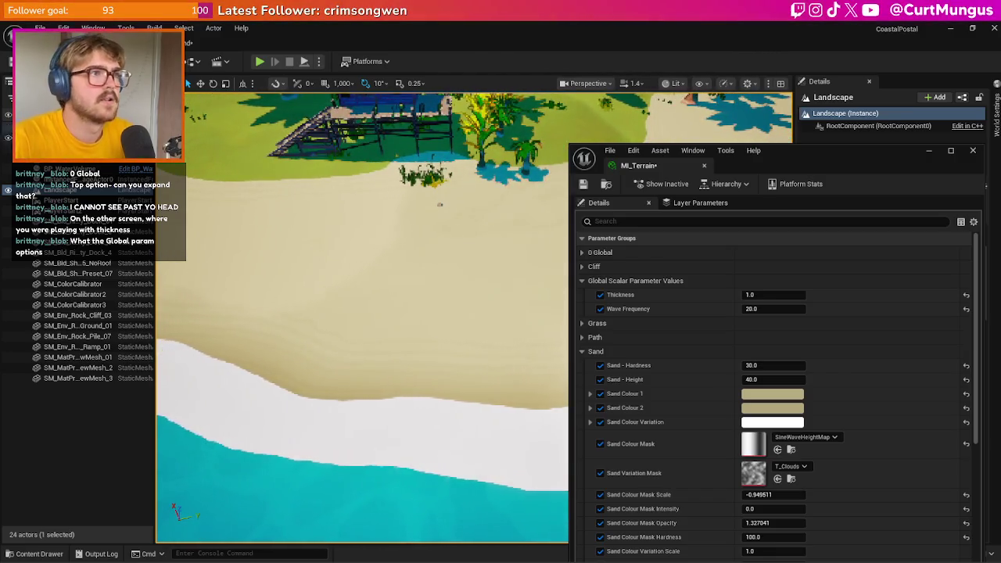
left_click(205, 42)
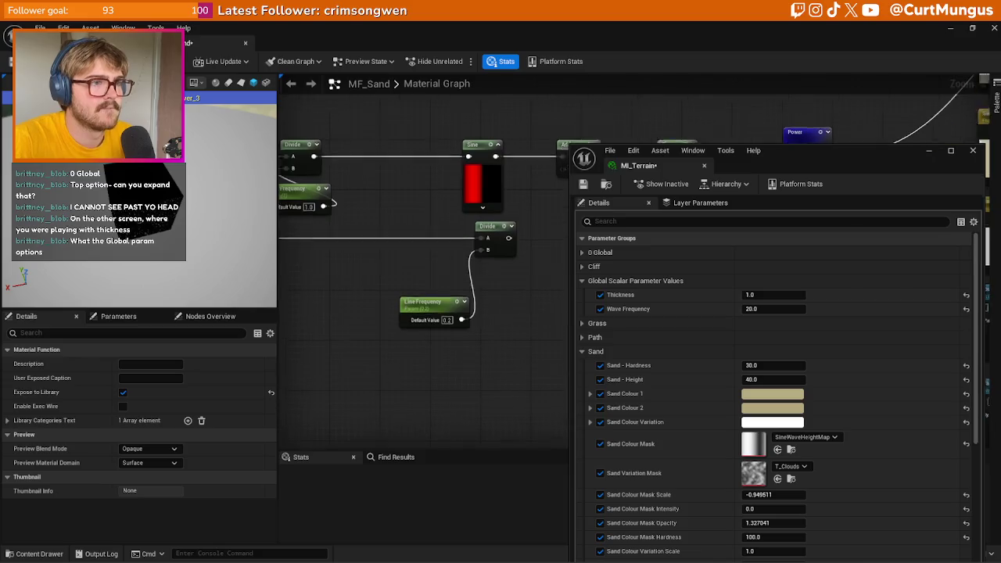
- Delete the TexCoord node, wire Absolute World Position into Mask (G), and save MF_Sand
scroll(422, 249, "down", 1)
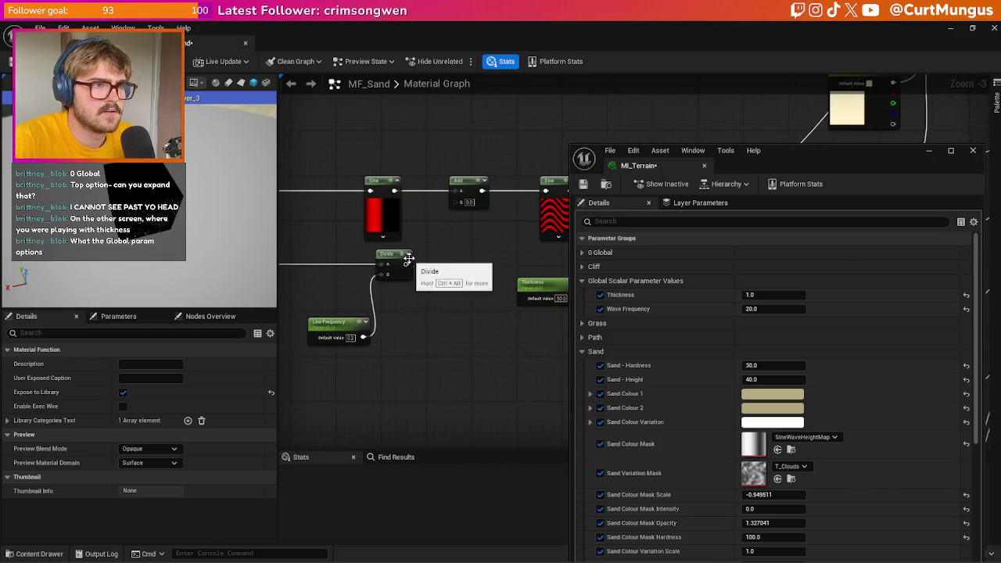
left_click(395, 262)
scroll(439, 282, "down", 1)
scroll(439, 287, "up", 1)
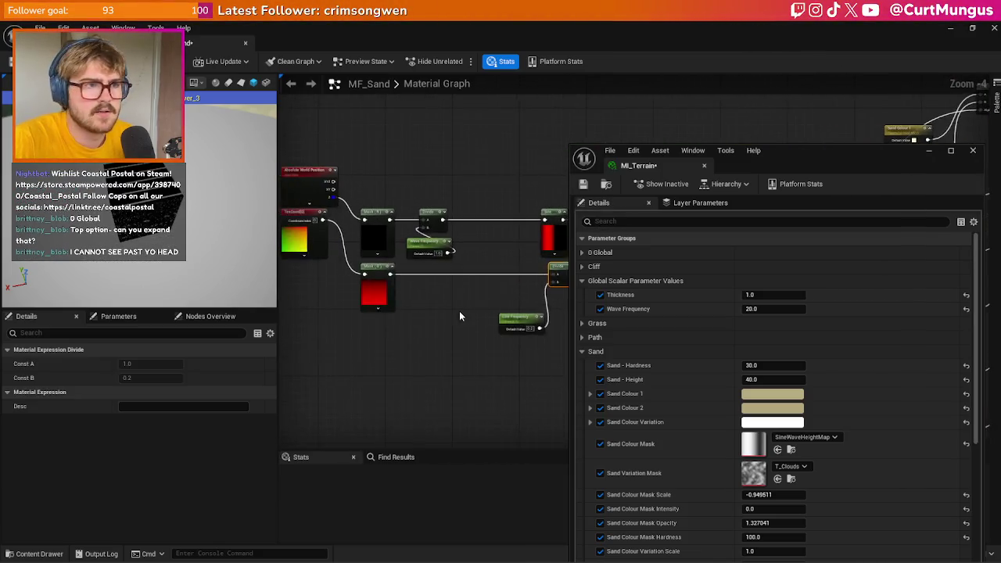
left_click(374, 247)
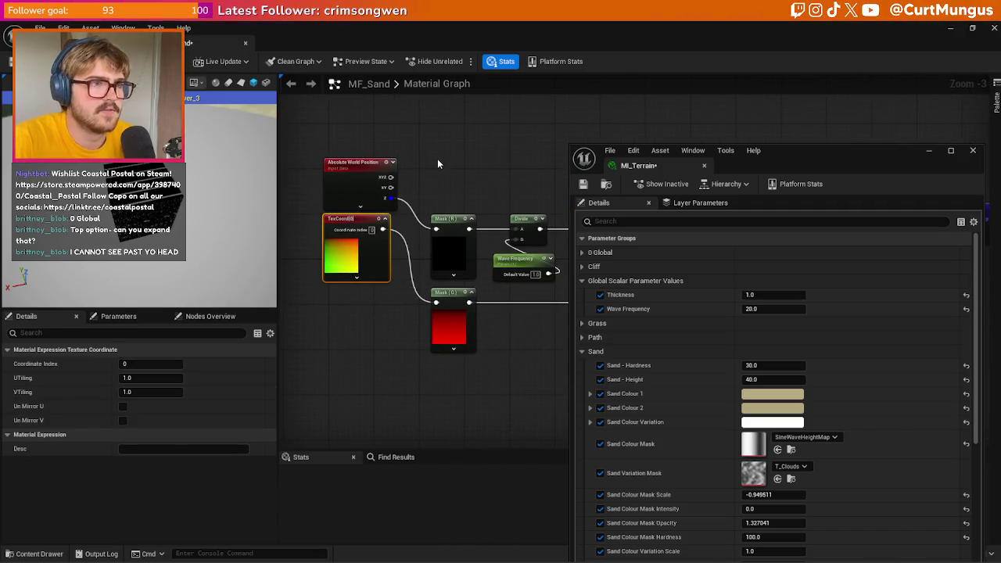
key("Delete")
mouse_move(392, 188)
left_mouse_down()
mouse_move(446, 195)
mouse_move(437, 302)
left_mouse_up()
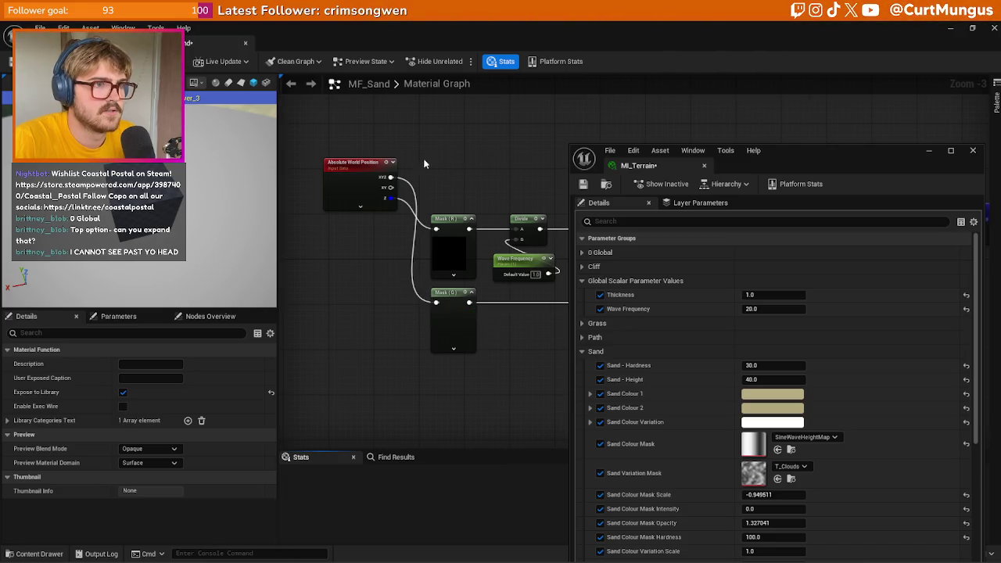
key("ctrl+s")
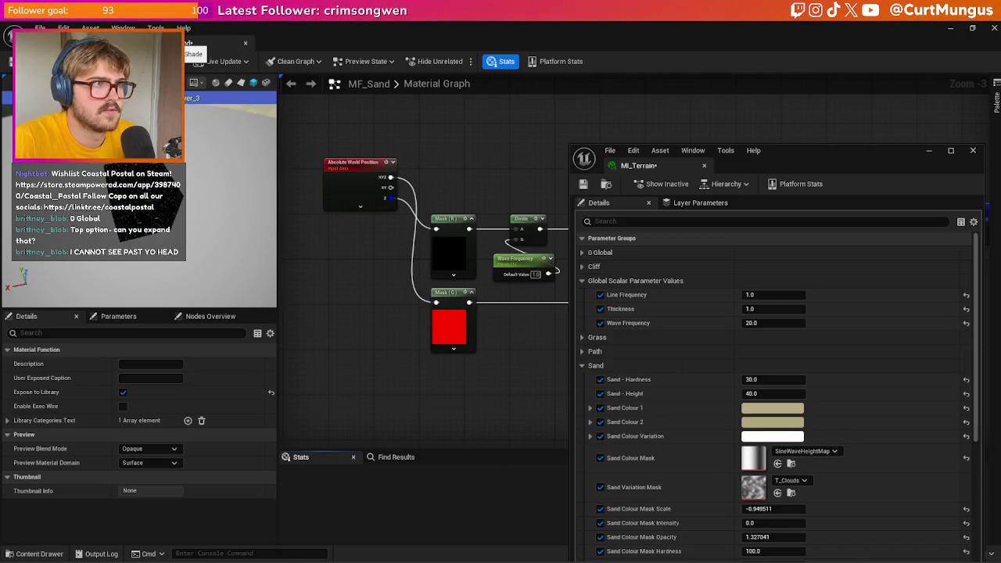
key("alt+Tab")
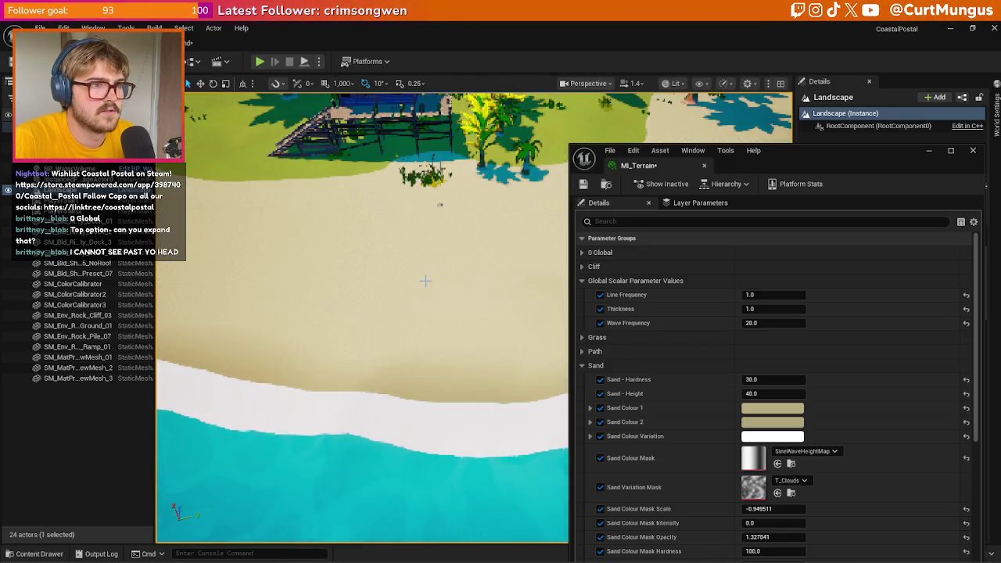
- Set MI_Terrain's Line Frequency to 200
scroll(425, 281, "up", 3)
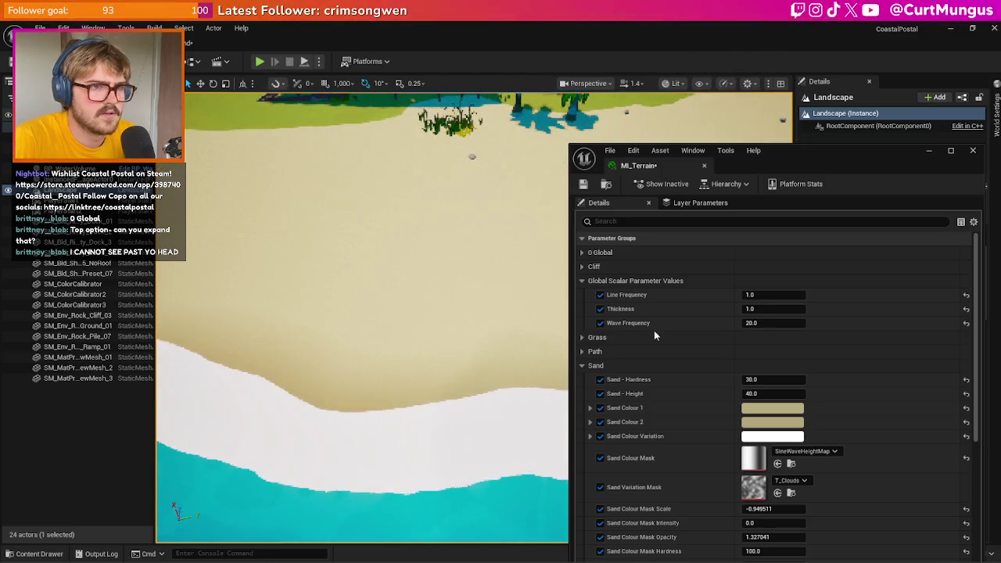
mouse_move(772, 295)
left_mouse_down()
mouse_move(813, 295)
mouse_move(825, 313)
left_mouse_up()
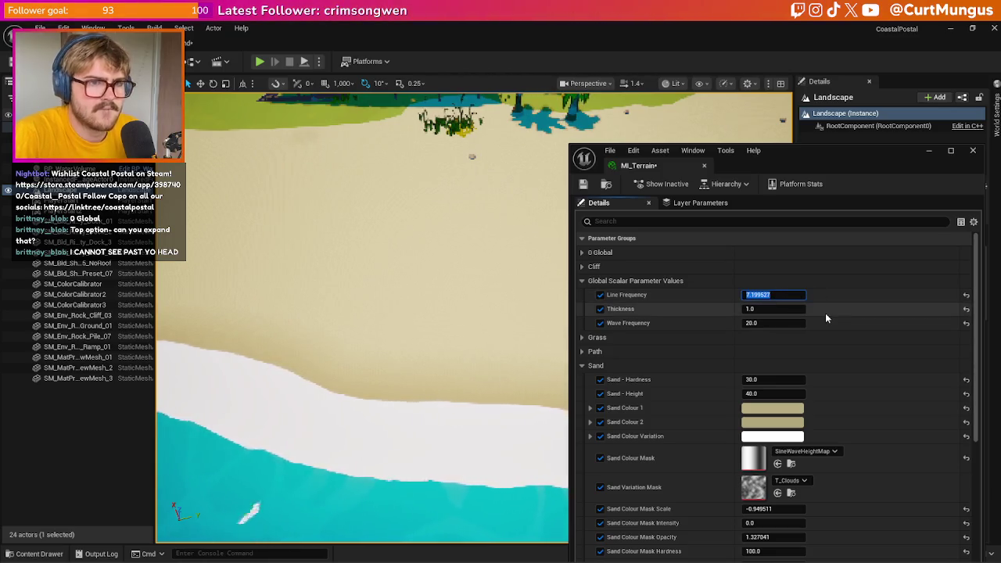
type("200")
key("Return")
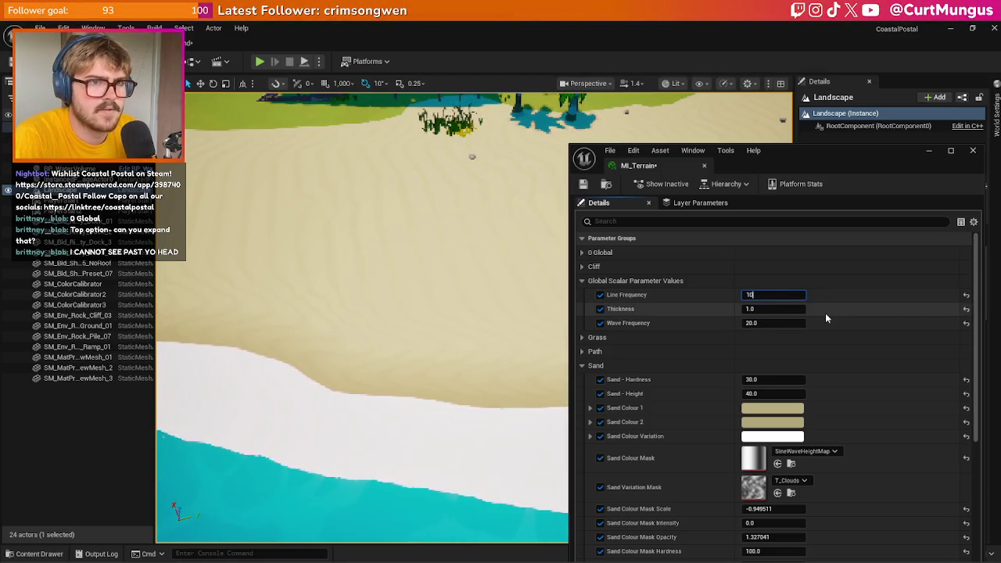
left_click_drag(353, 234, 352, 234)
- Move the Absolute World Position node down-left in the MF_Sand graph
key("alt+Tab")
mouse_move(369, 189)
left_mouse_down()
mouse_move(335, 240)
mouse_move(336, 261)
left_mouse_up()
left_click_drag(378, 308, 325, 304)
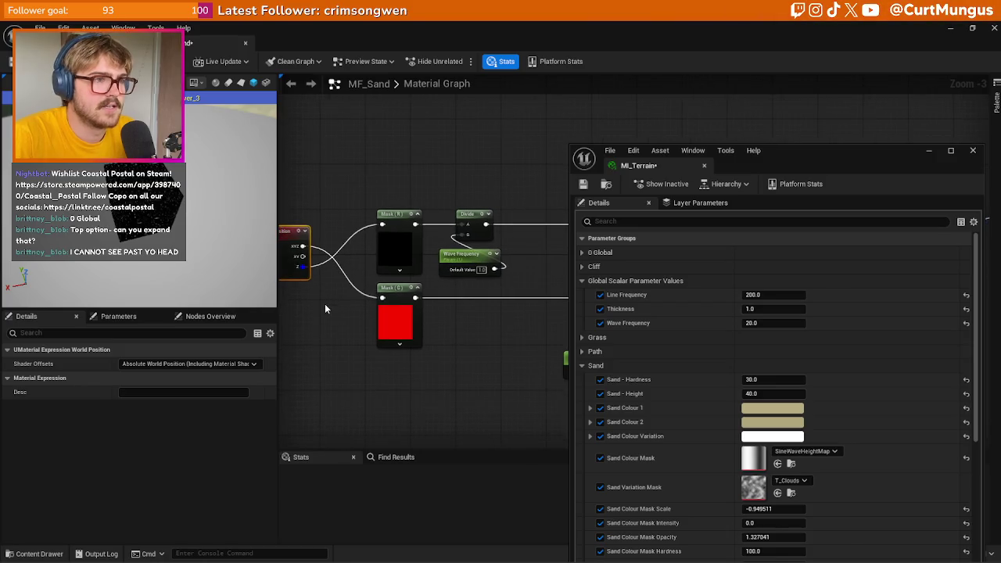
- Add the R channel to the lower mask and rewire world position into the RG mask
left_click(386, 314)
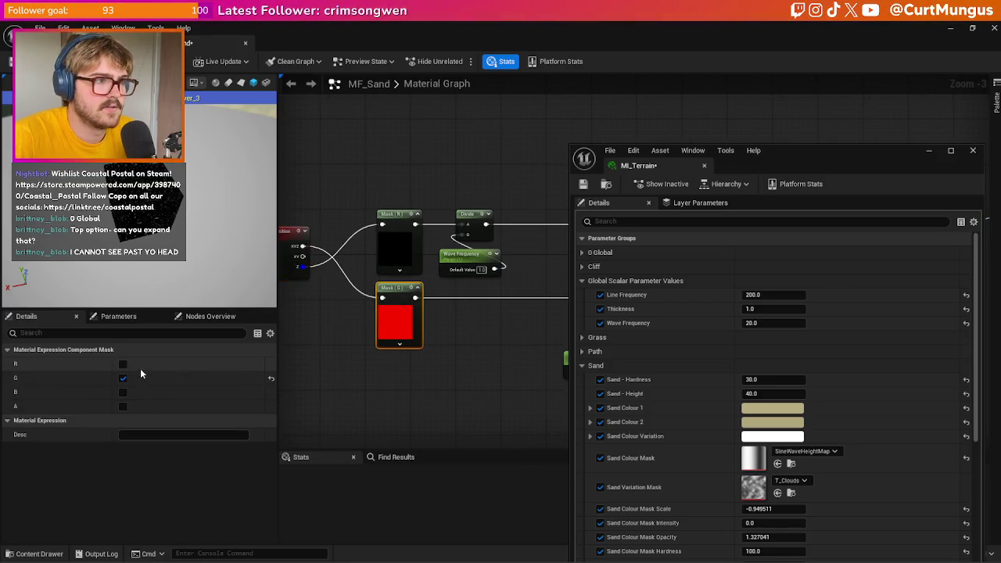
left_click(123, 364)
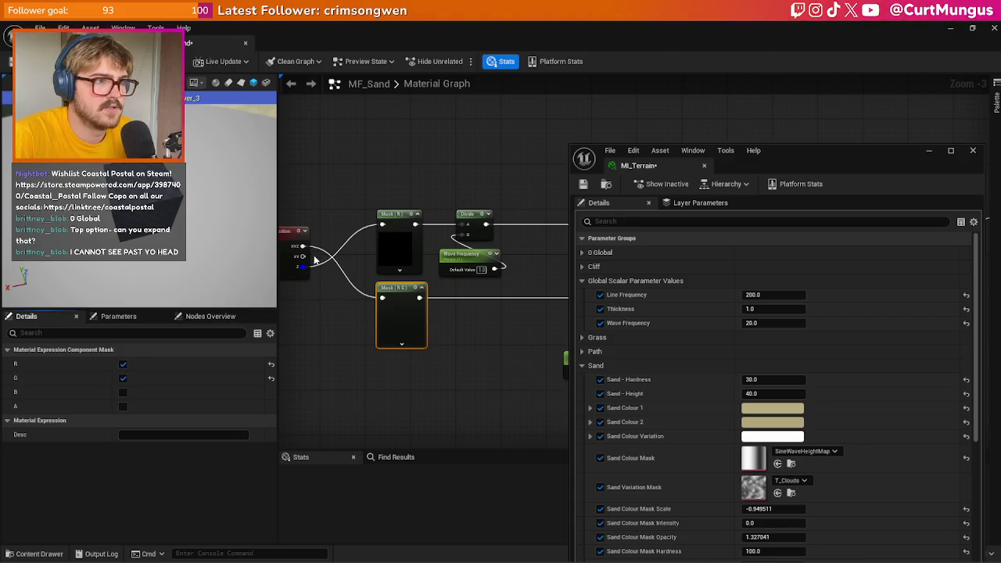
left_click_drag(301, 258, 324, 264)
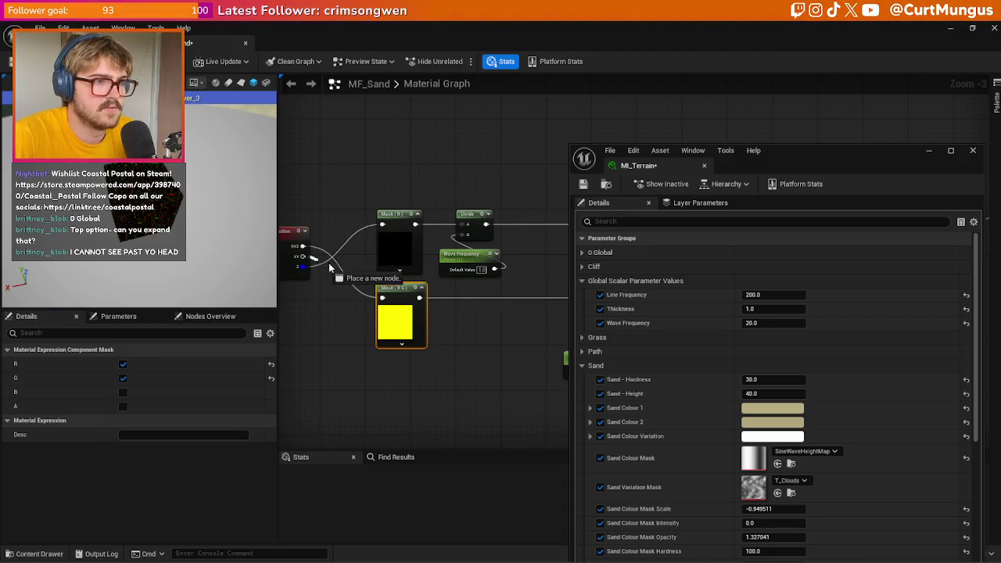
left_click(214, 134)
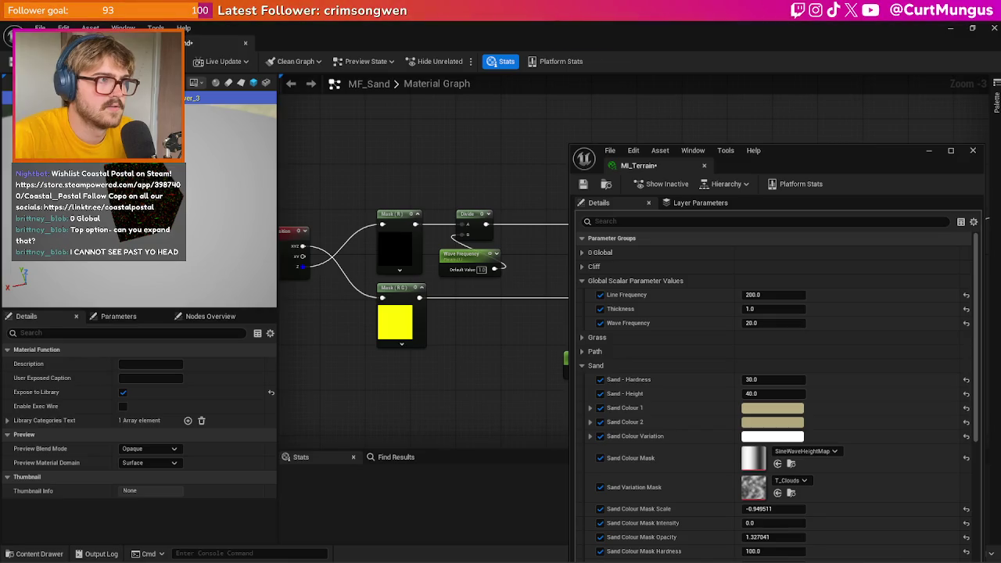
- Orbit the level view toward the hut and the palm-lined shore
left_click(101, 42)
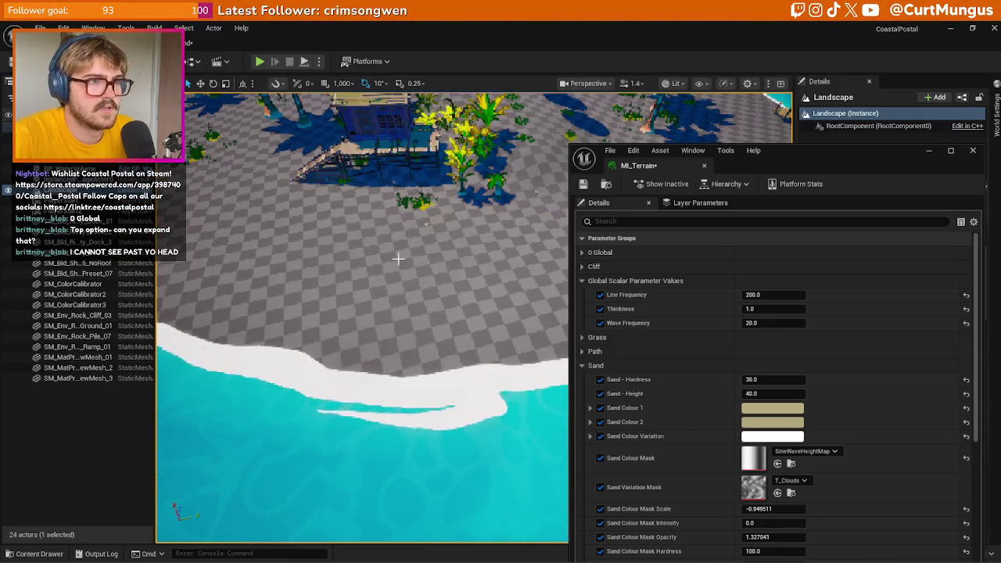
mouse_move(398, 259)
left_mouse_down()
mouse_move(415, 270)
mouse_move(424, 245)
left_mouse_up()
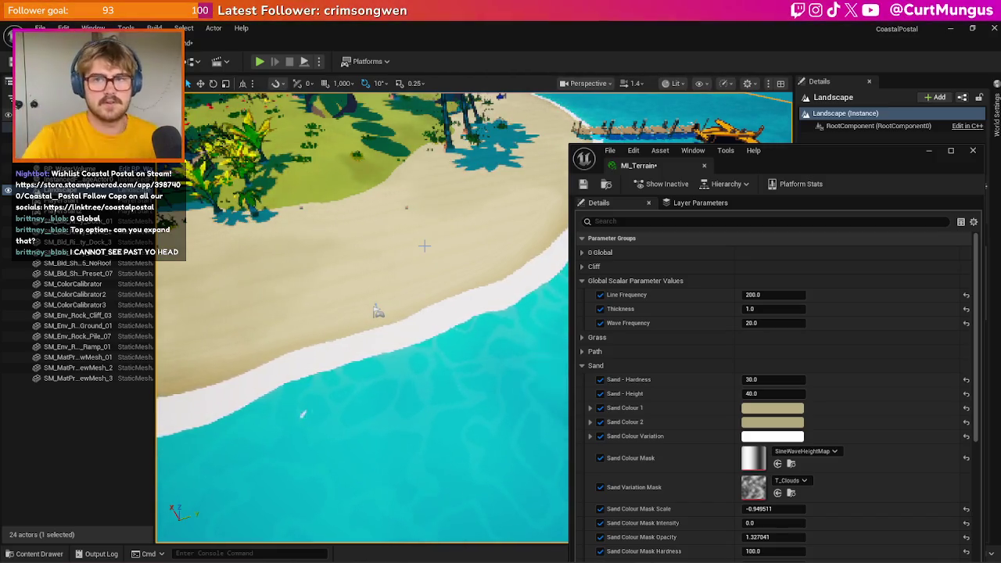
left_click_drag(424, 245, 344, 270)
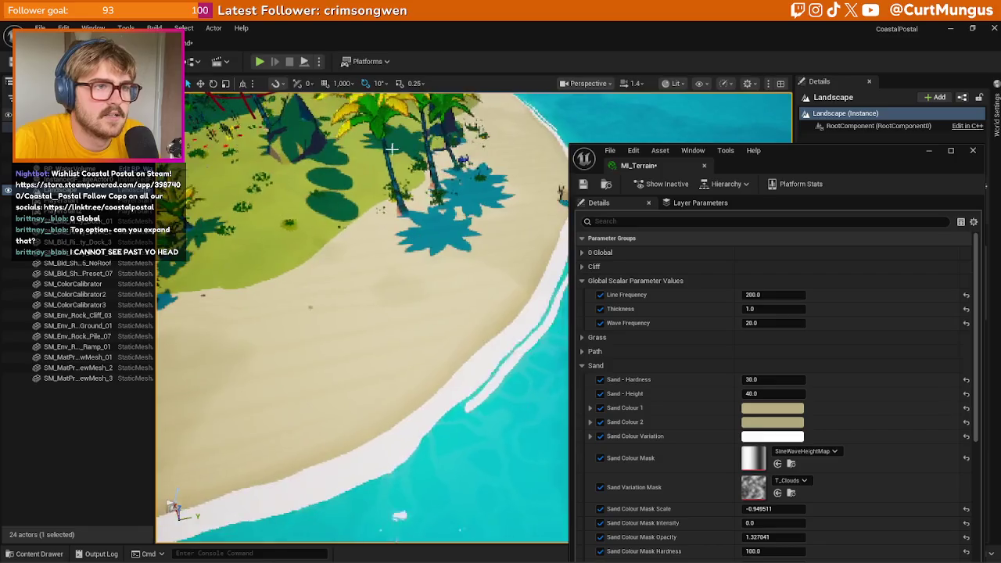
left_click(209, 45)
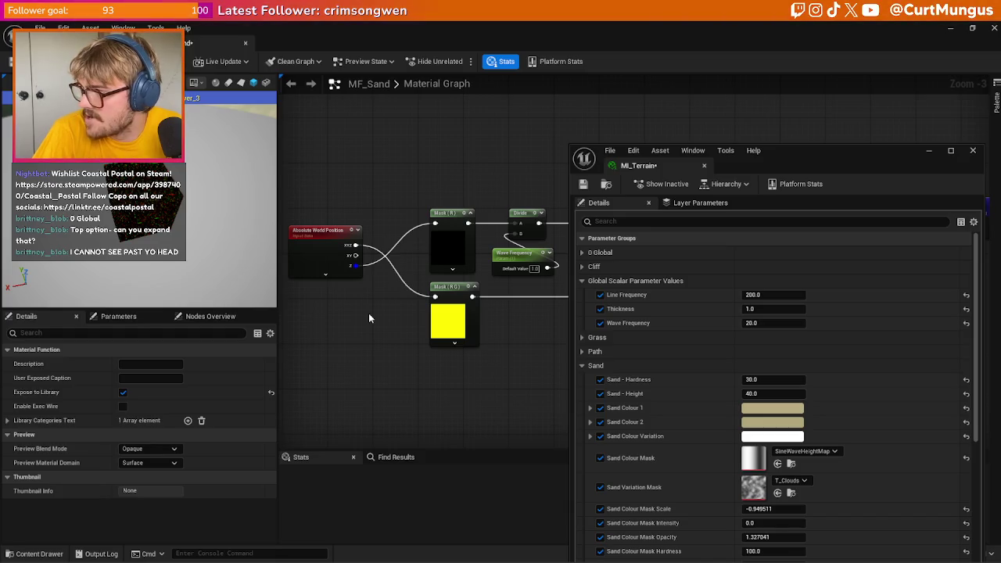
- Preview the Mask (R) output and rearrange the MF_Sand graph around the frequency nodes
left_click(465, 215)
key("space")
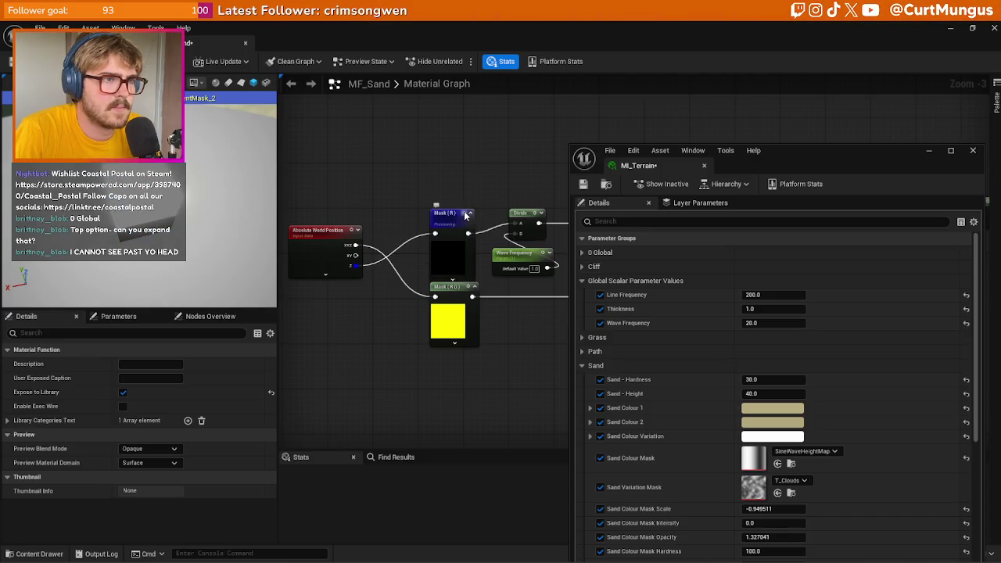
key("space")
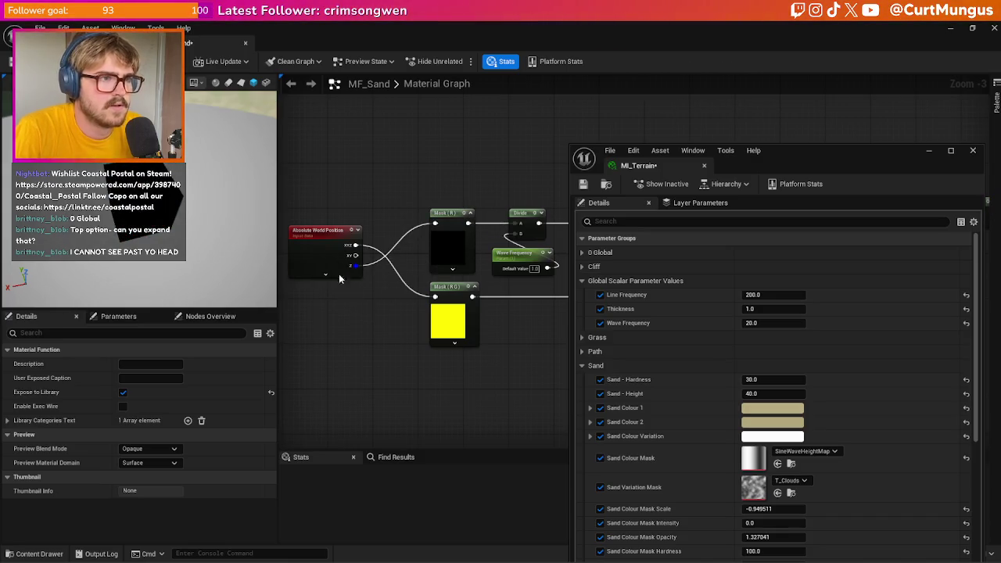
scroll(477, 382, "down", 3)
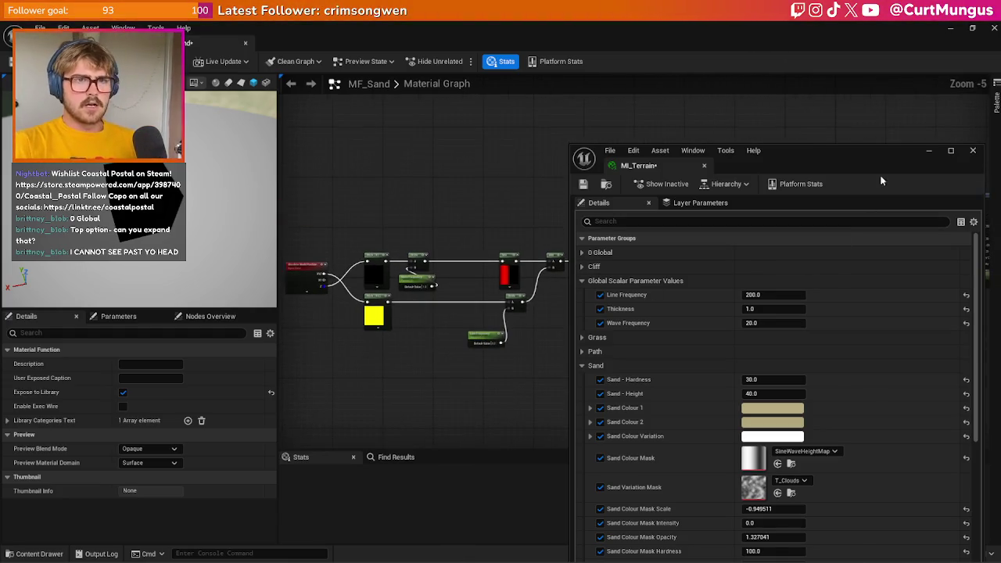
left_click_drag(880, 174, 890, 107)
mouse_move(494, 351)
left_mouse_down()
mouse_move(436, 331)
mouse_move(408, 335)
left_mouse_up()
scroll(400, 333, "up", 3)
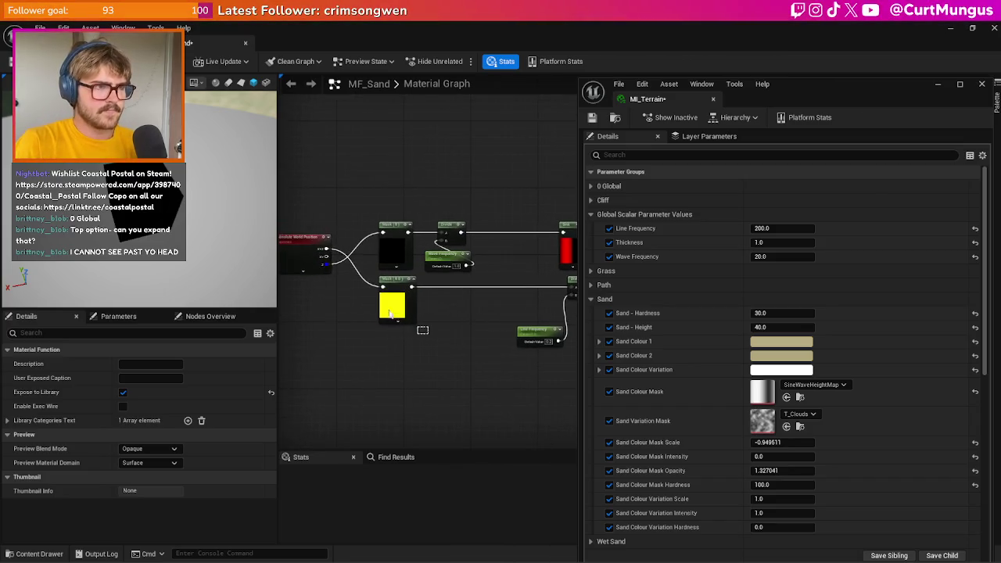
left_click_drag(324, 252, 315, 223)
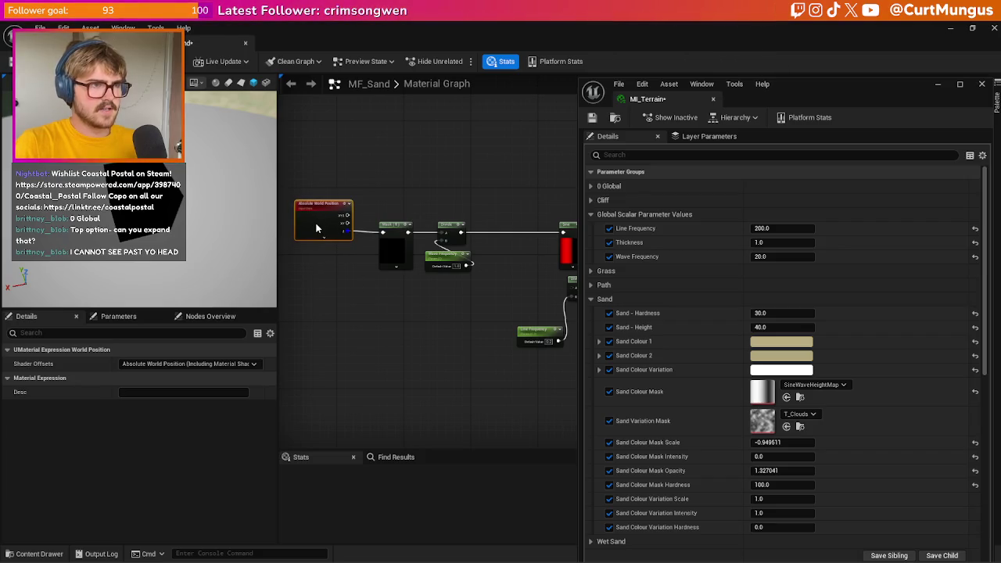
left_click(459, 319)
left_click_drag(459, 319, 350, 319)
left_click_drag(420, 347, 385, 306)
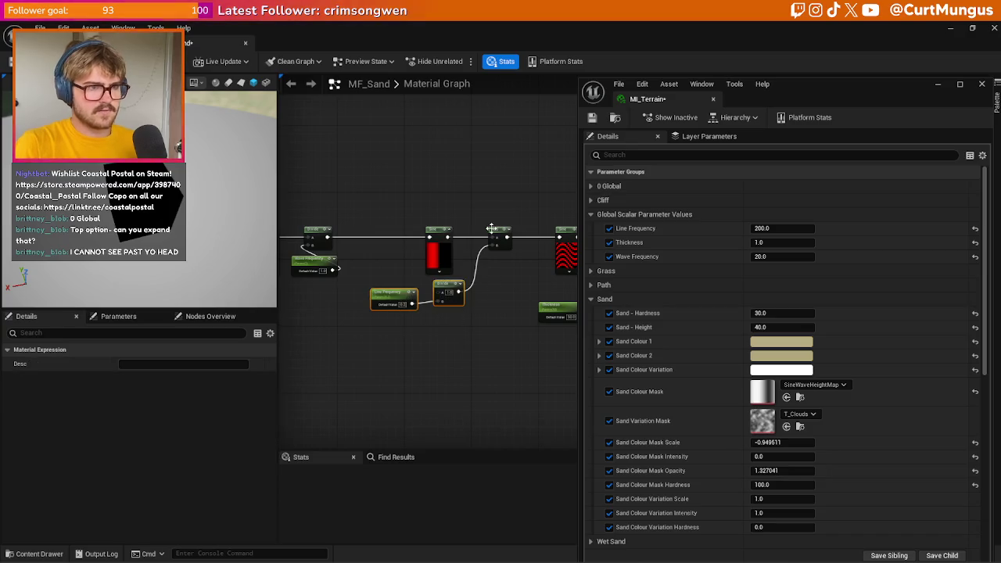
- Delete the Add, Multiply and Line Frequency nodes, wire Sine into Power, and apply
left_click(495, 236)
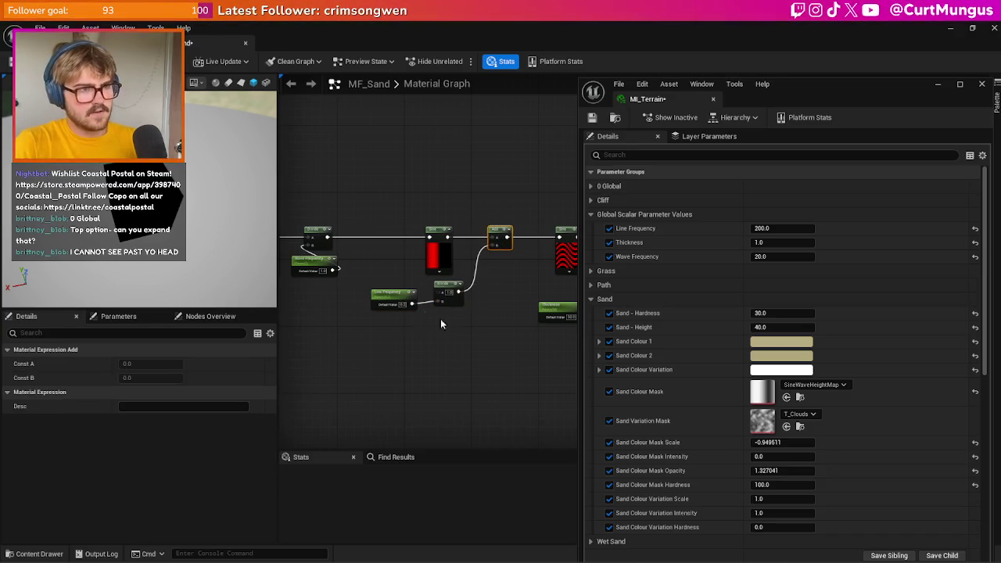
left_click_drag(448, 332, 369, 286)
key("Delete")
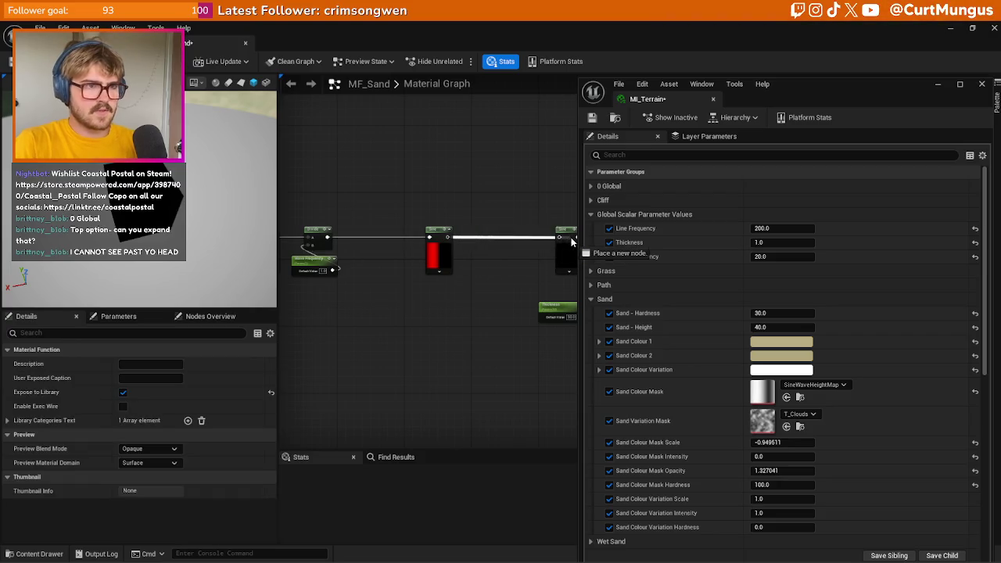
mouse_move(562, 236)
left_mouse_down()
mouse_move(499, 264)
mouse_move(501, 256)
left_mouse_up()
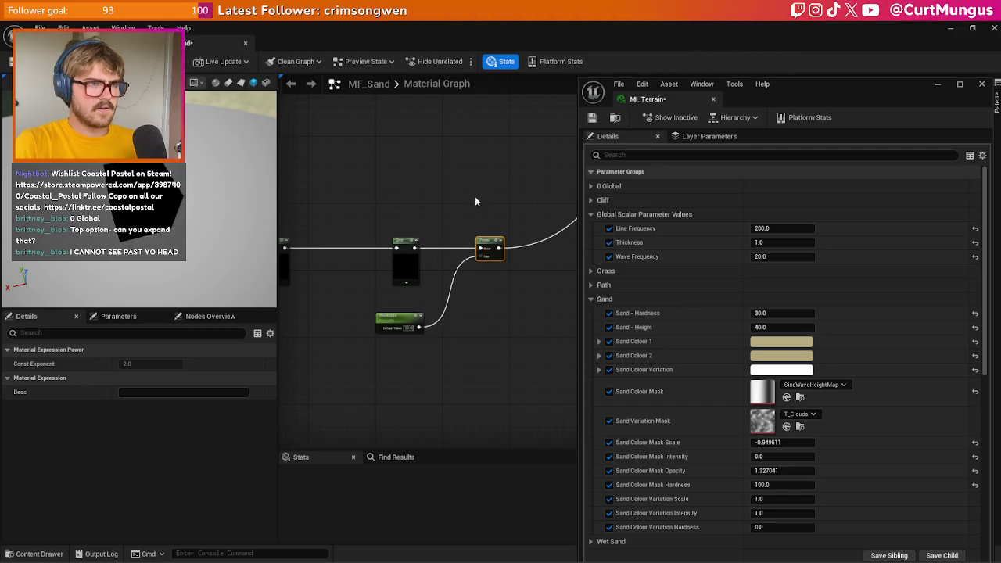
left_click(475, 198)
key("ctrl+s")
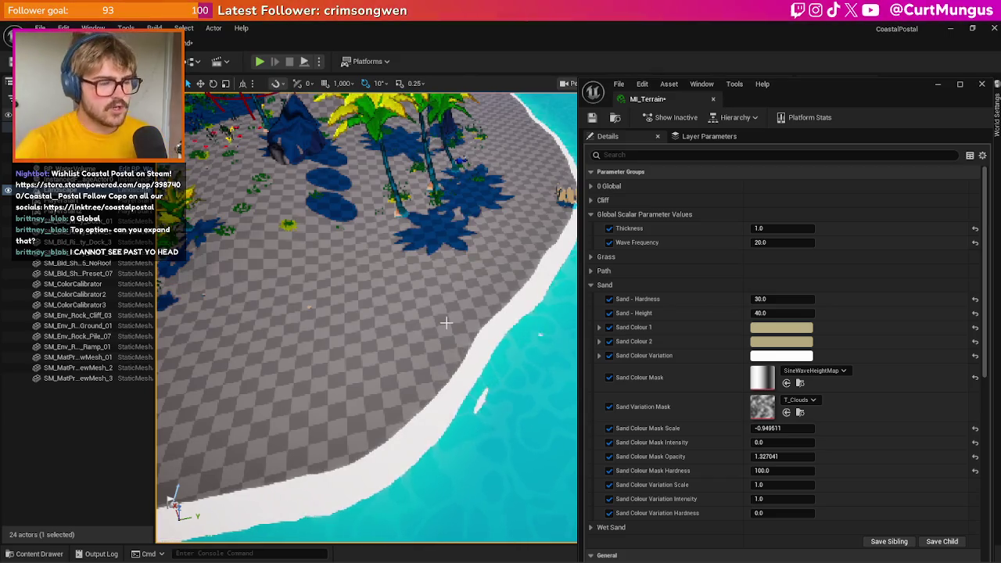
- Set MI_Terrain's Wave Frequency to 30 and inspect the beach sand
mouse_move(425, 292)
left_mouse_down()
mouse_move(422, 282)
mouse_move(430, 305)
mouse_move(406, 254)
left_mouse_up()
left_click(790, 244)
type("50")
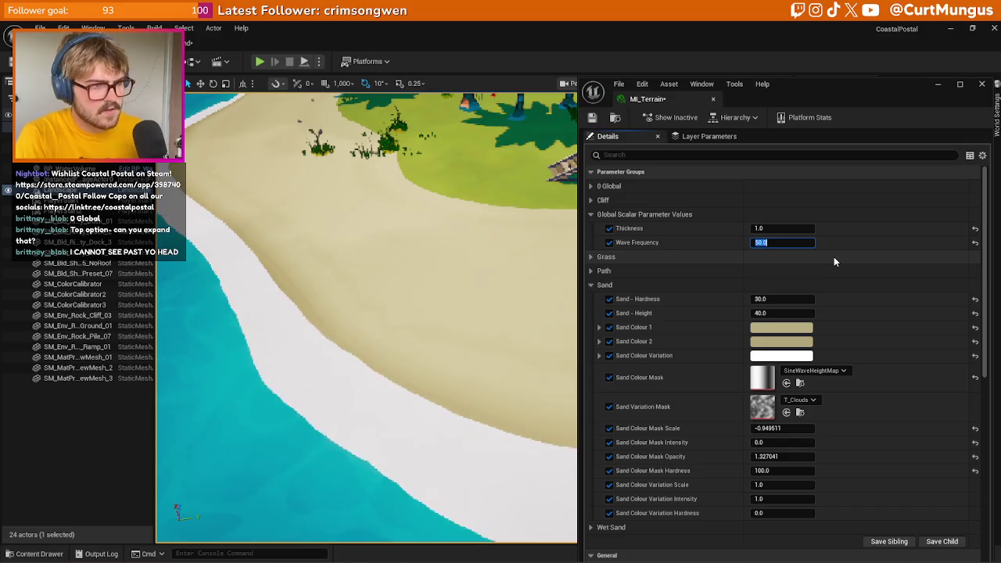
type("30")
key("Return")
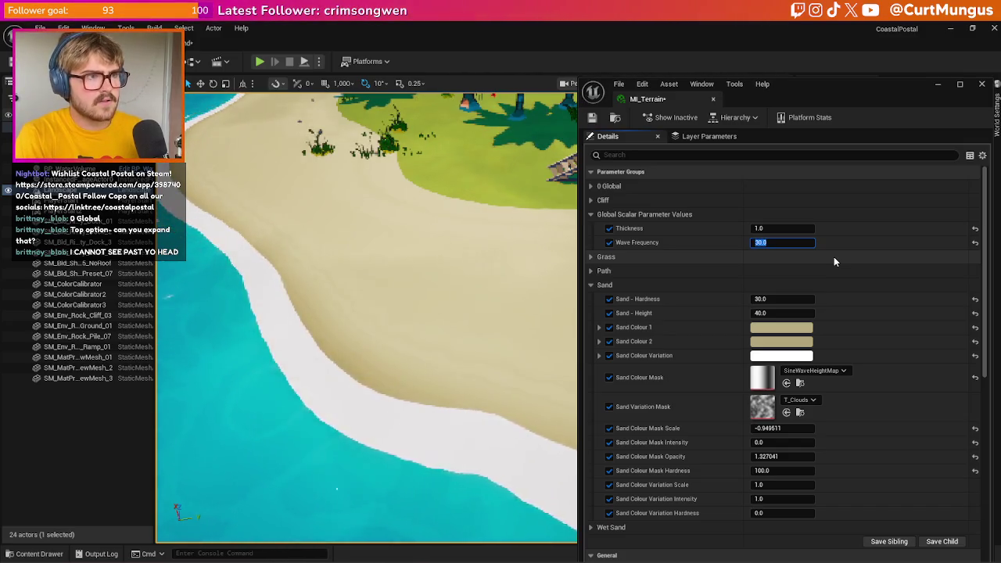
mouse_move(367, 313)
left_mouse_down()
mouse_move(406, 313)
mouse_move(564, 167)
left_mouse_up()
left_click(219, 43)
scroll(359, 207, "up", 3)
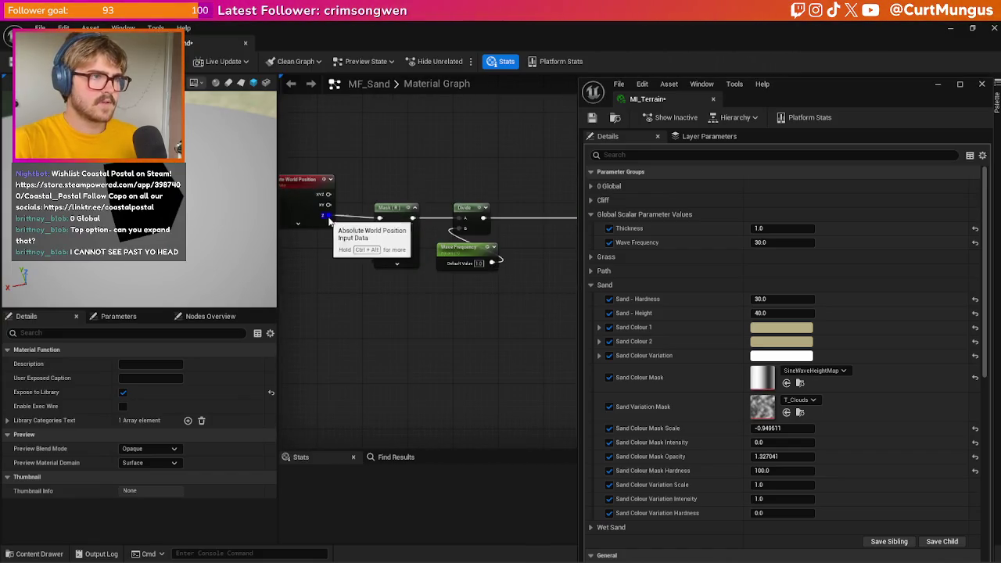
- Add a Divide node after the world position Z and wire it into the Mask node
scroll(384, 273, "down", 1)
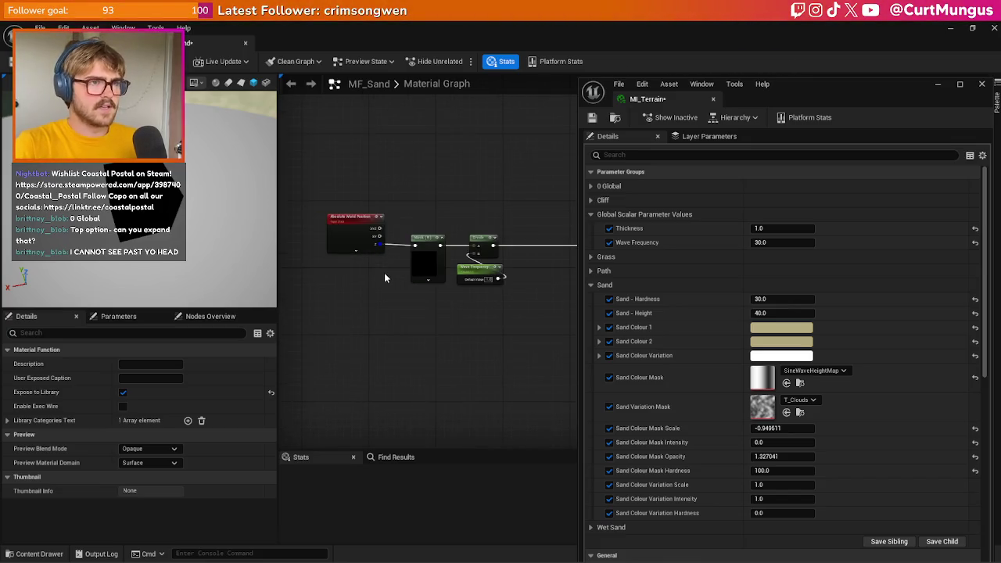
mouse_move(384, 272)
left_mouse_down()
mouse_move(406, 246)
mouse_move(338, 247)
mouse_move(397, 271)
left_mouse_up()
left_click(351, 274)
scroll(350, 274, "up", 2)
left_click(392, 258)
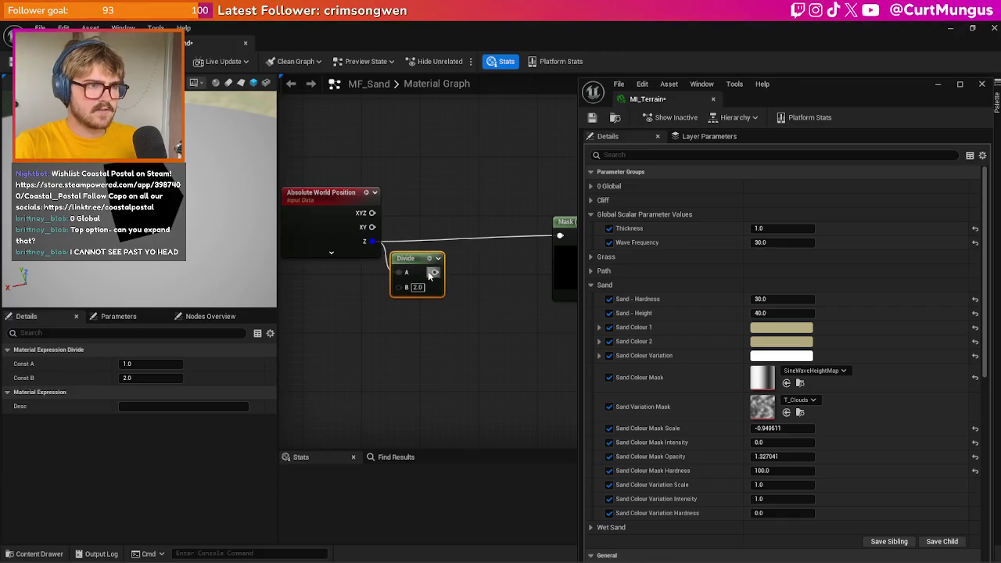
left_click_drag(546, 238, 560, 237)
left_click(418, 306)
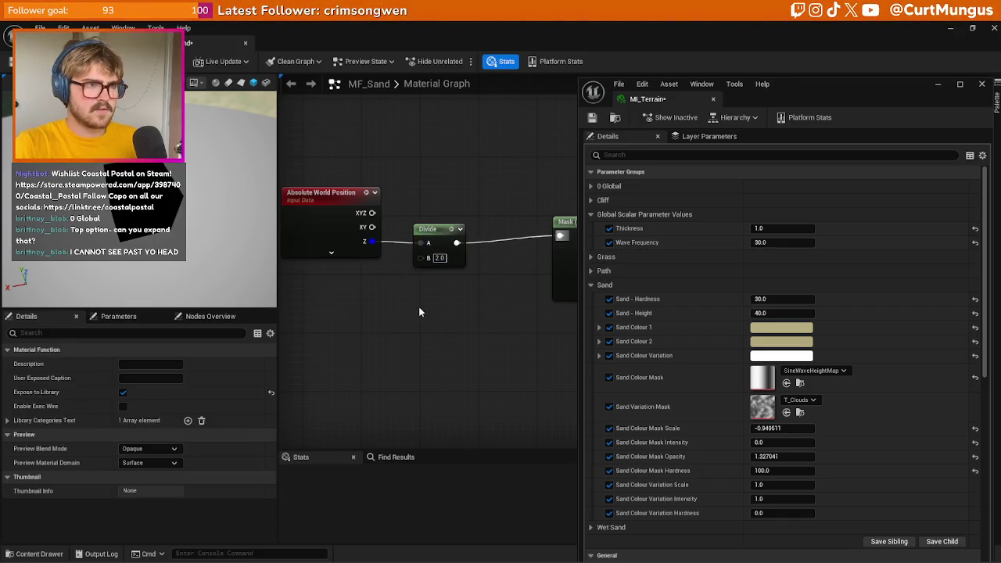
- Add two Constant nodes (the first at 0) and connect the first into Lerp A
scroll(418, 306, "down", 3)
left_click_drag(427, 311, 420, 262)
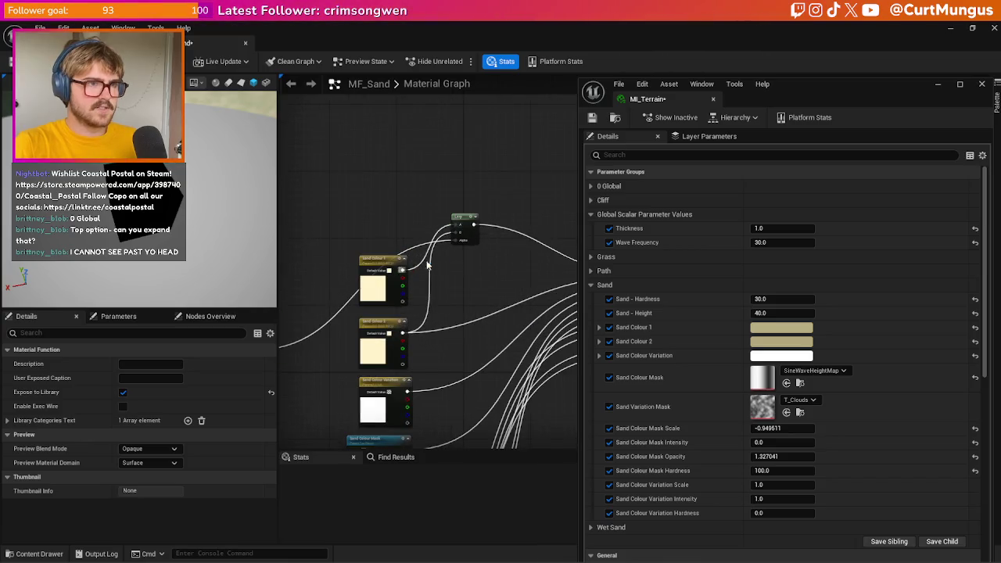
scroll(415, 267, "up", 2)
scroll(392, 225, "up", 3)
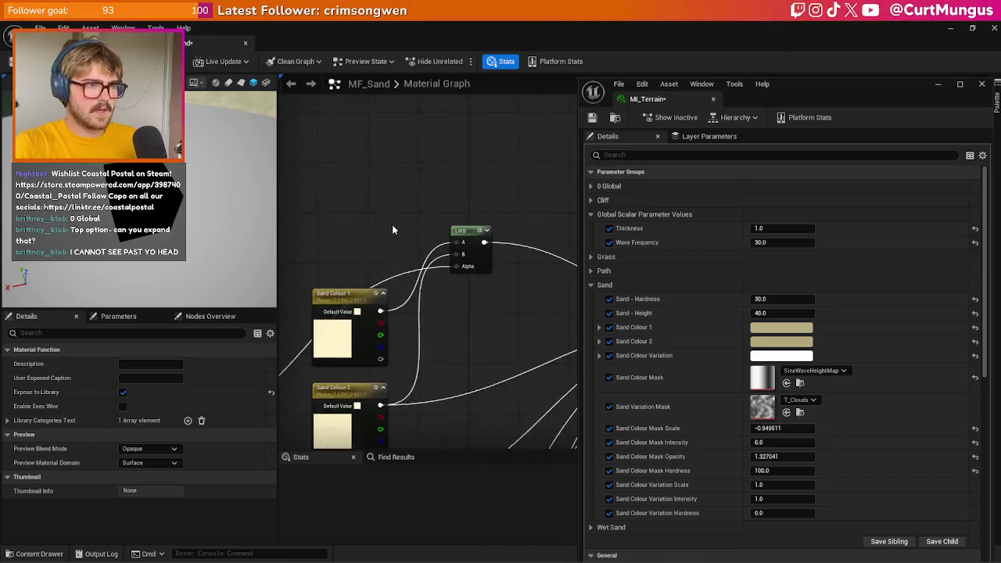
left_click(380, 178)
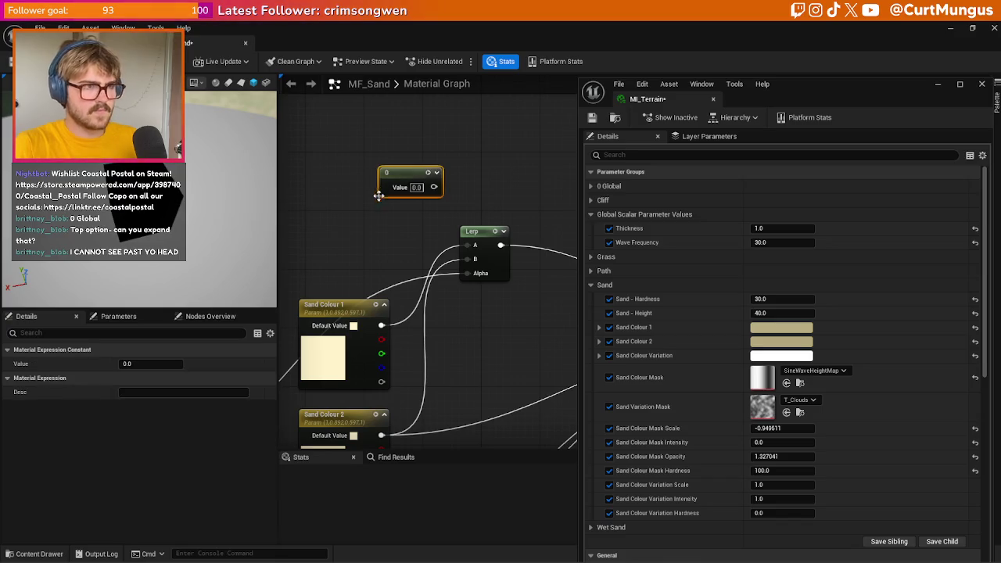
left_click(395, 213)
mouse_move(434, 186)
left_mouse_down()
mouse_move(478, 244)
mouse_move(474, 259)
left_mouse_up()
left_click(477, 201)
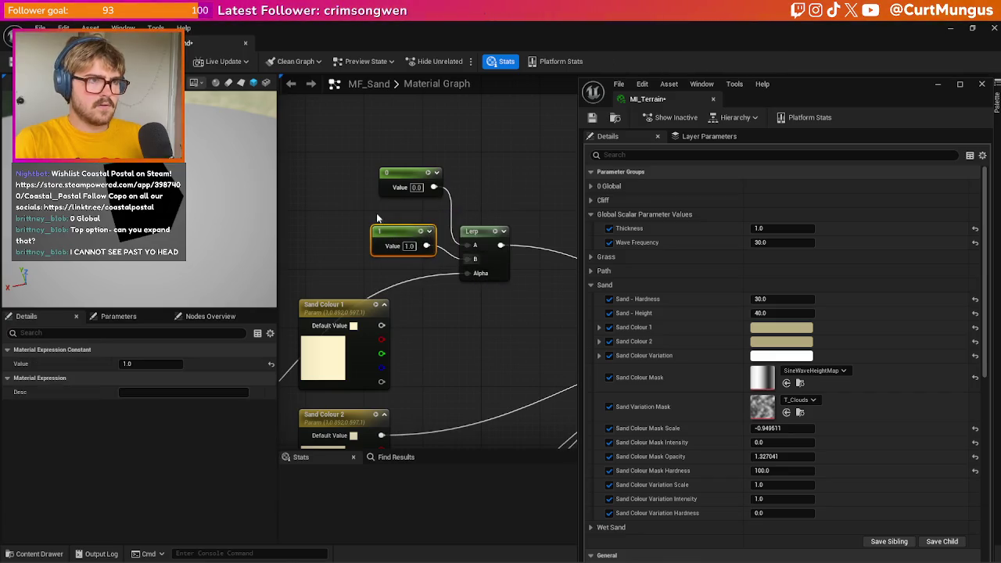
- Add a 'Height' scalar parameter feeding the Divide node's B input
scroll(376, 212, "down", 5)
scroll(452, 217, "up", 2)
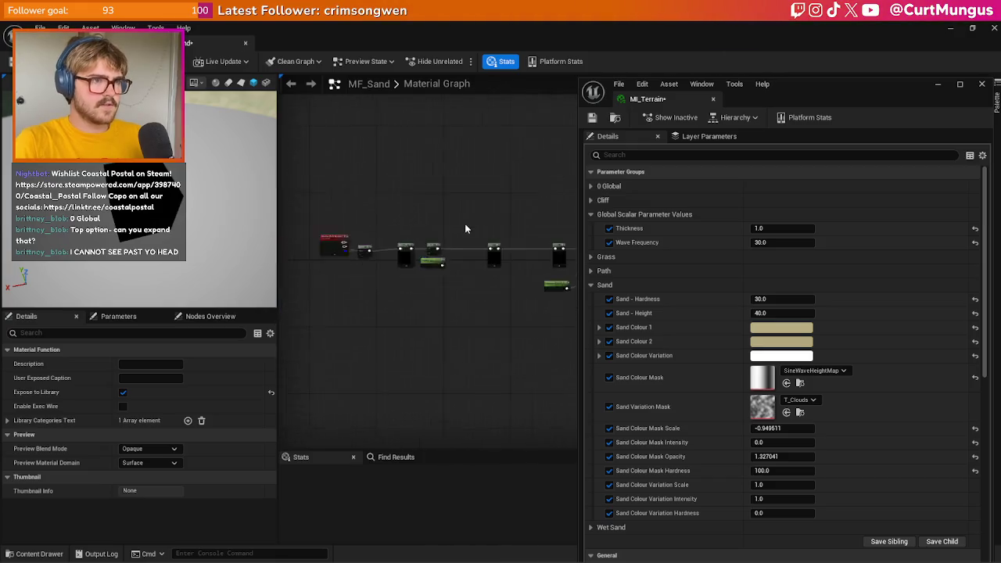
scroll(469, 219, "up", 3)
left_click(412, 256)
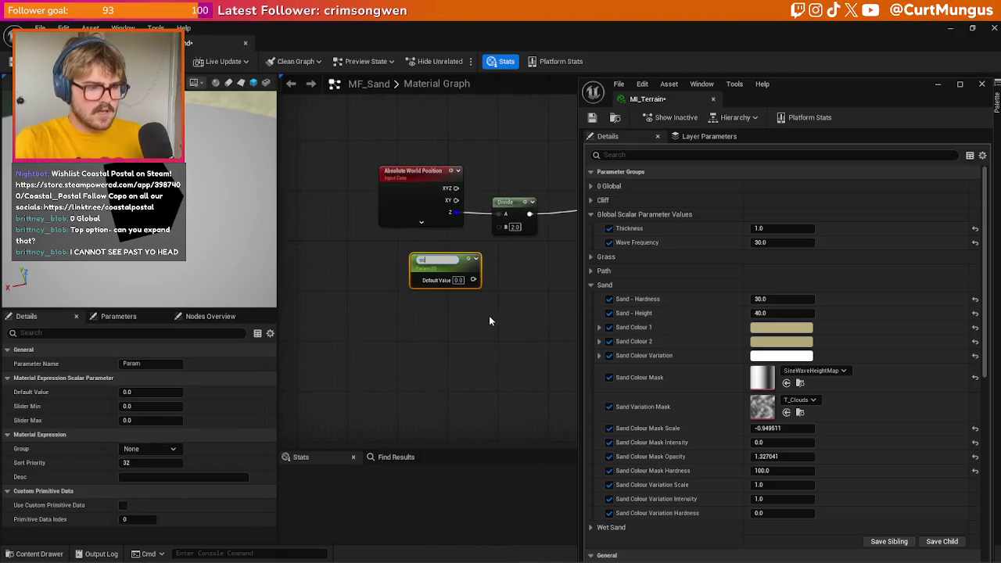
type("Height")
key("Return")
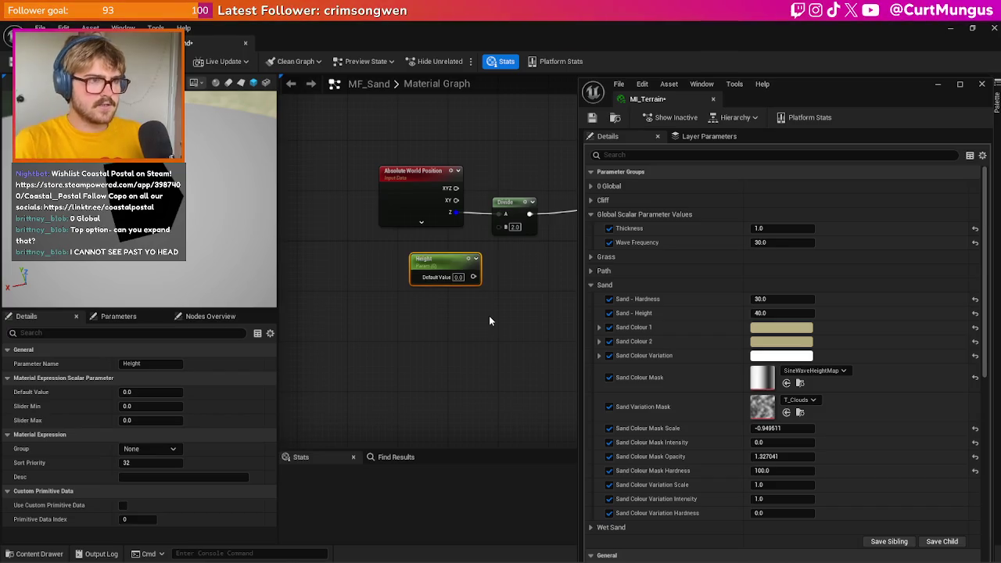
mouse_move(473, 277)
left_mouse_down()
mouse_move(532, 301)
mouse_move(505, 235)
left_mouse_up()
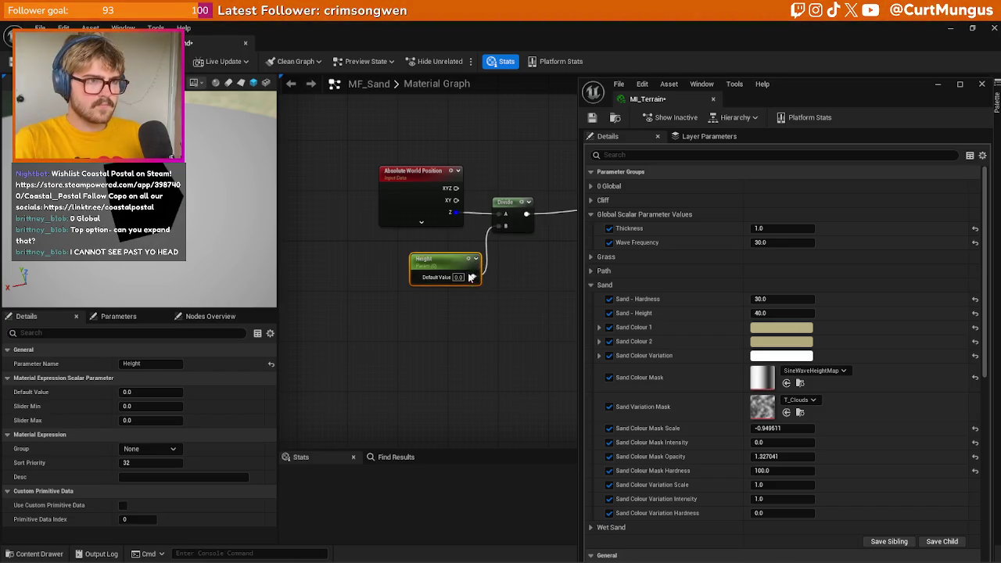
left_click(458, 305)
left_click_drag(450, 261, 426, 266)
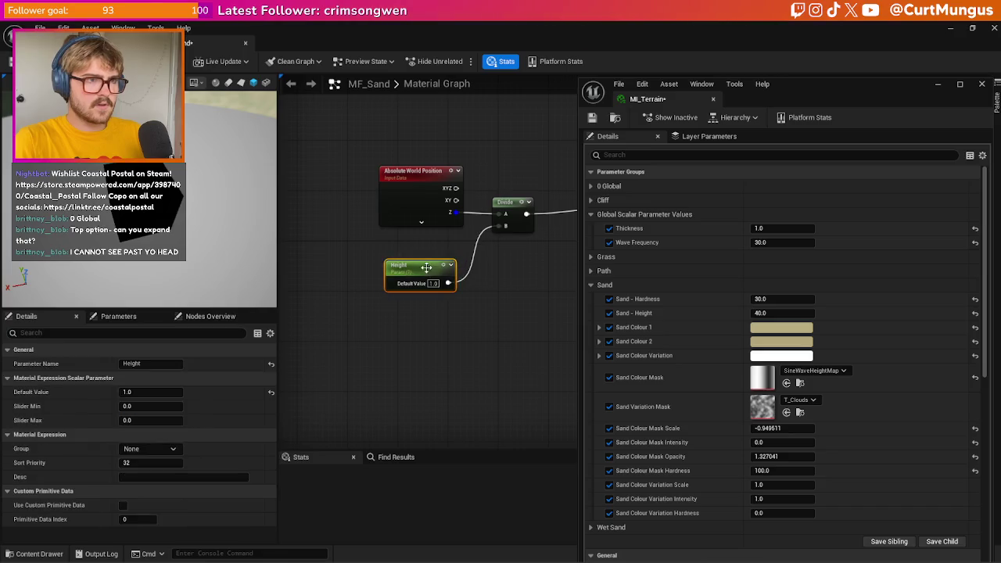
left_click(490, 314)
- Insert an Add node between world position Z and the Divide node's A input
left_click_drag(423, 206, 287, 197)
left_click(368, 221)
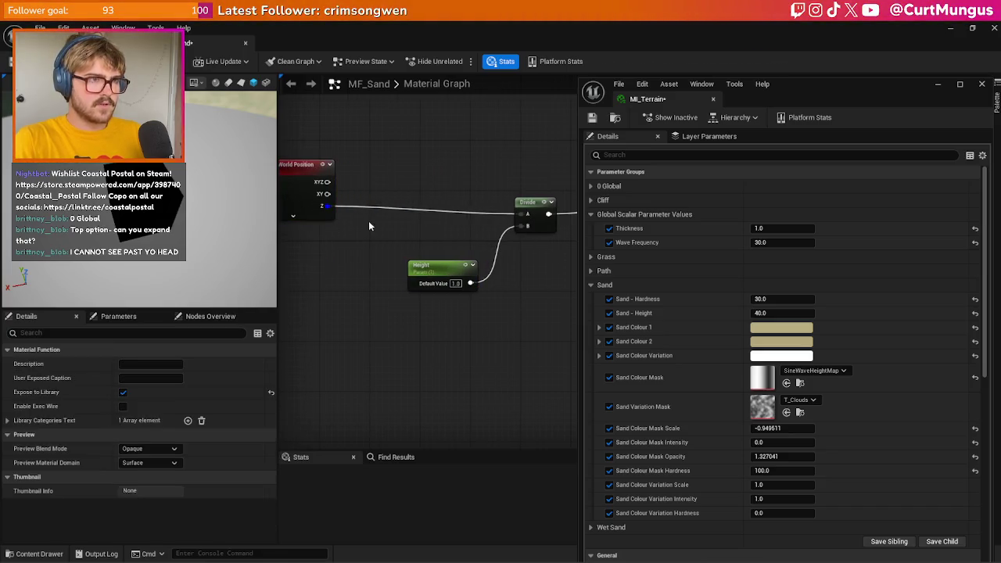
key("Delete")
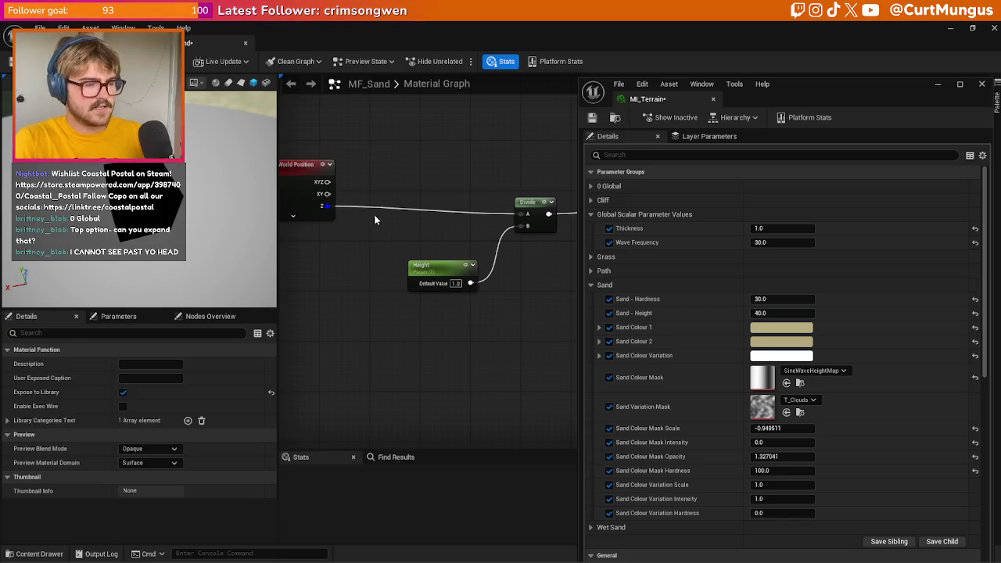
left_click(368, 218)
left_click_drag(327, 207, 361, 227)
left_click(342, 205)
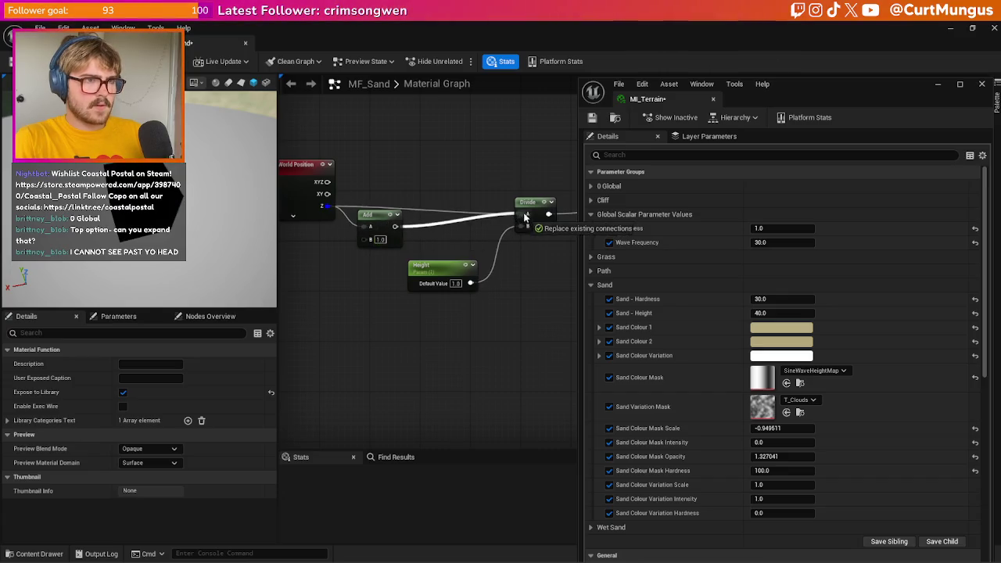
left_click_drag(524, 217, 526, 216)
- Add an 'Offset' scalar parameter into the Add node's B input
left_click(304, 273)
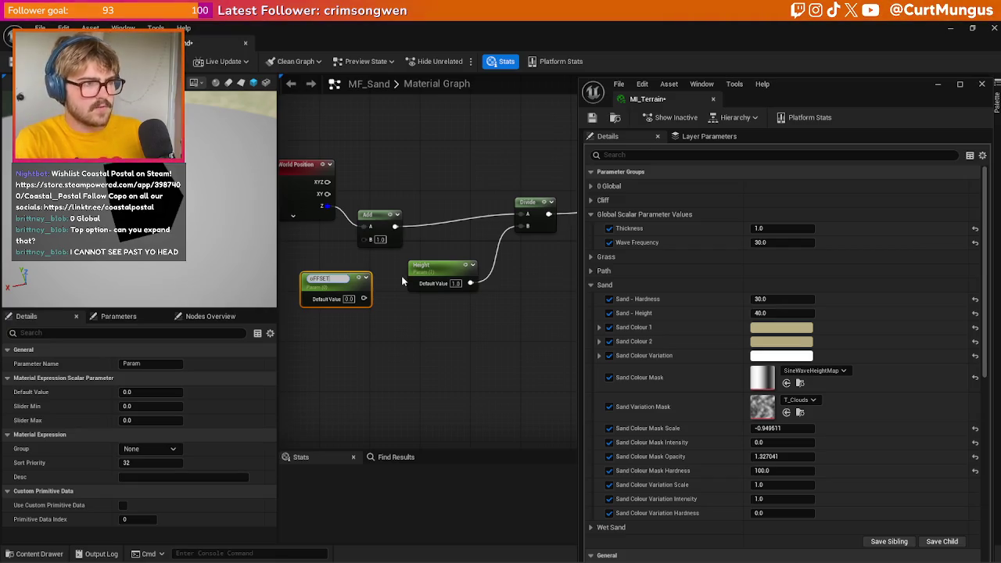
type("Offset")
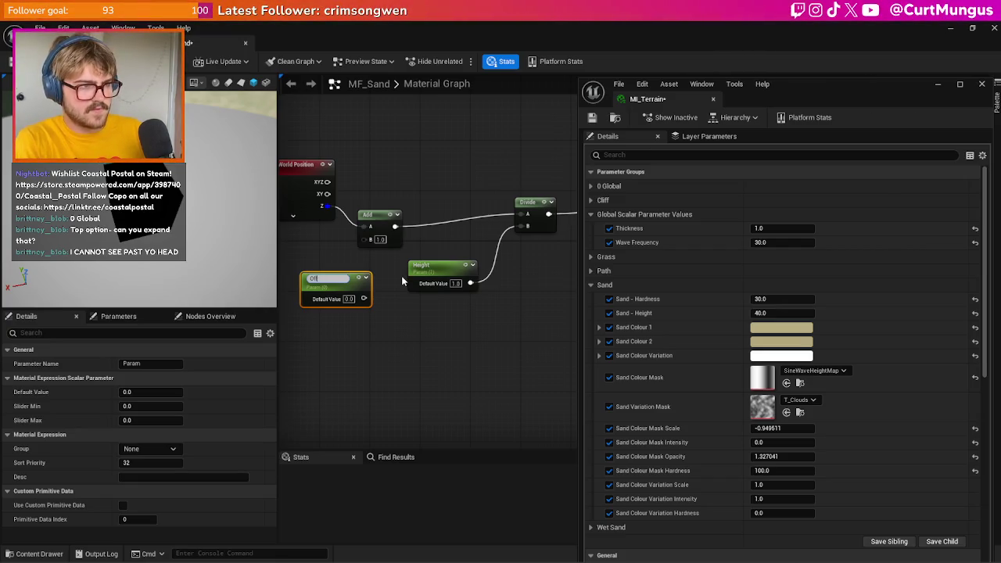
left_click(402, 275)
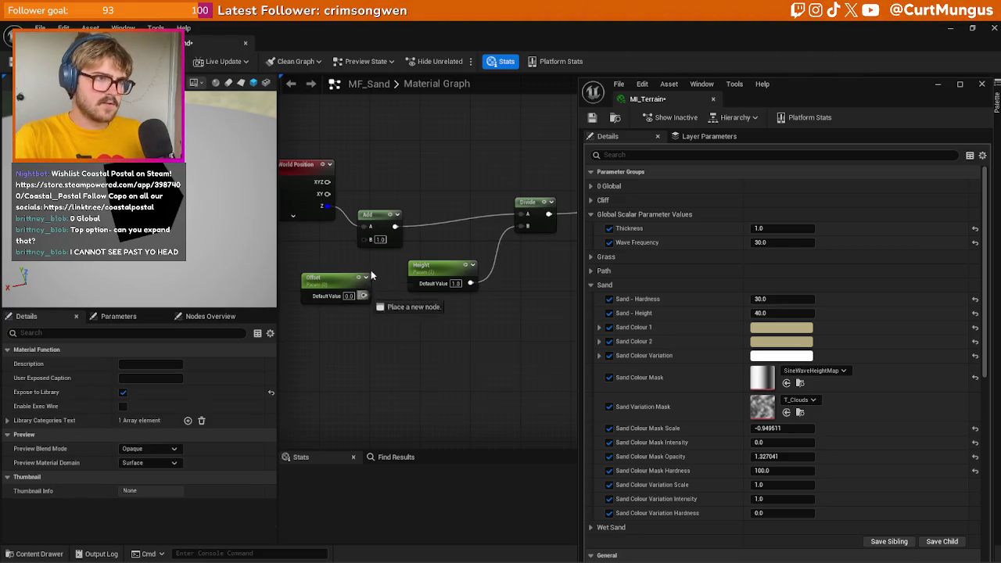
left_click_drag(340, 301, 316, 268)
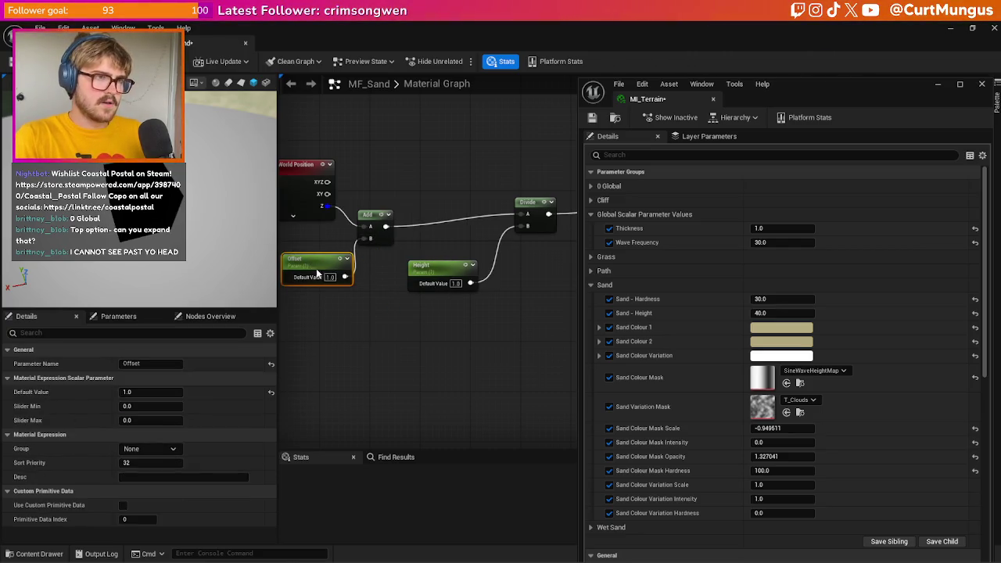
left_click(415, 313)
- Add a Power node after the Divide output
left_click_drag(286, 321, 548, 168)
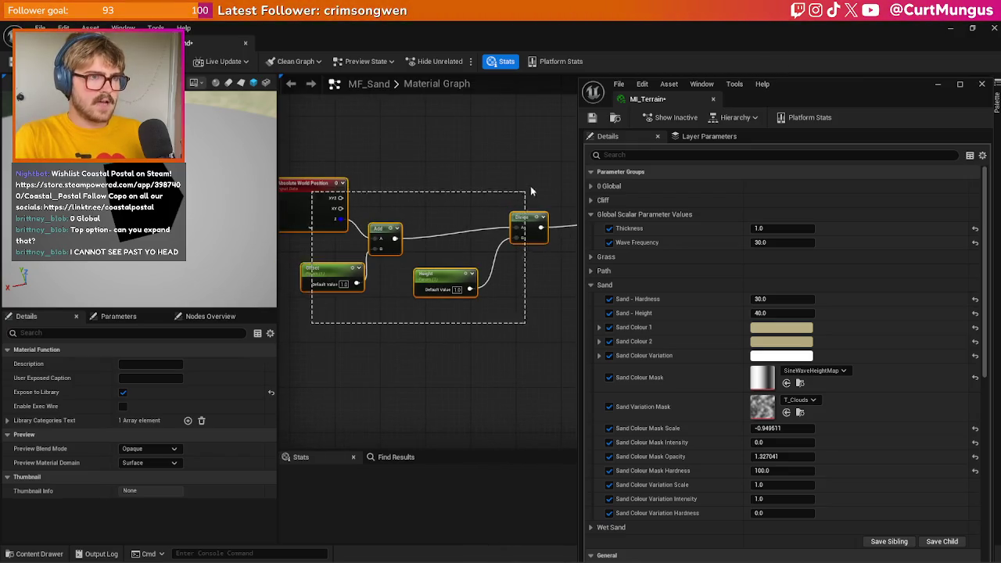
left_click(307, 162)
mouse_move(307, 162)
left_mouse_down()
mouse_move(537, 255)
mouse_move(423, 222)
left_mouse_up()
left_click(495, 254)
mouse_move(496, 254)
left_mouse_down()
mouse_move(539, 227)
mouse_move(415, 227)
mouse_move(512, 233)
left_mouse_up()
type("power")
key("Return")
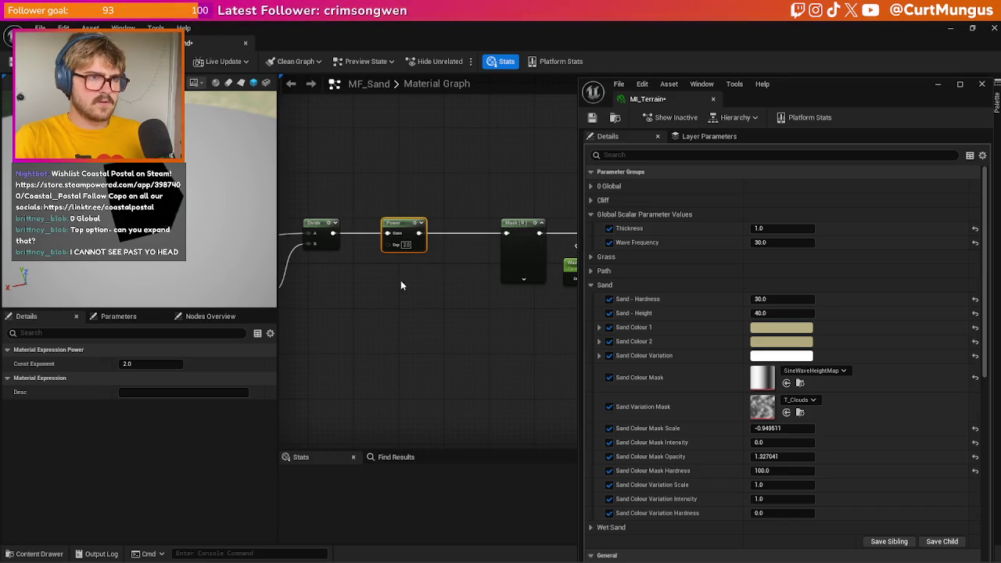
- Add a 'Hardness' scalar parameter driving the Power exponent and save MF_Sand to apply it
left_click(361, 285)
type("Hardness")
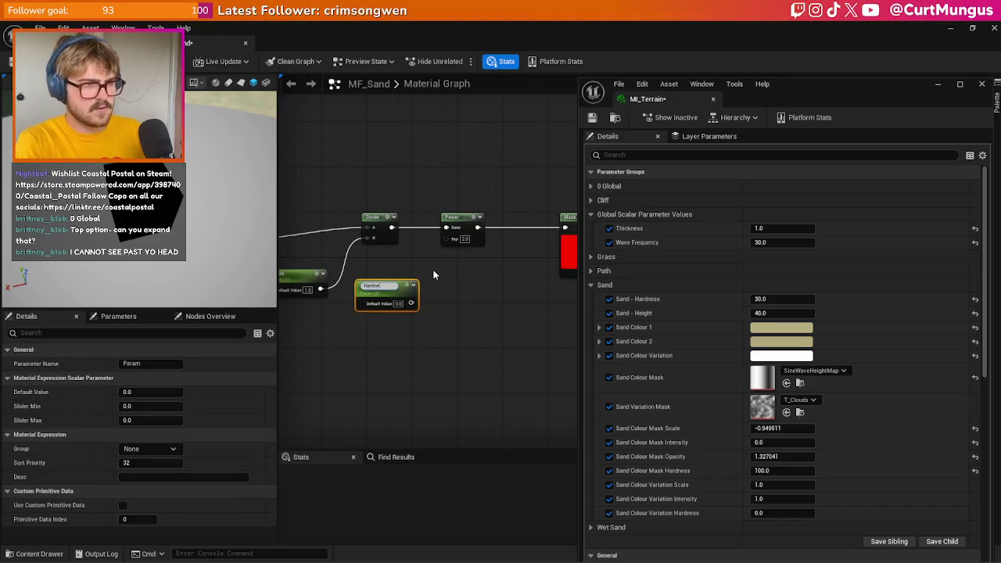
key("Return")
mouse_move(410, 305)
left_mouse_down()
mouse_move(462, 233)
mouse_move(410, 301)
left_mouse_up()
left_click(444, 245)
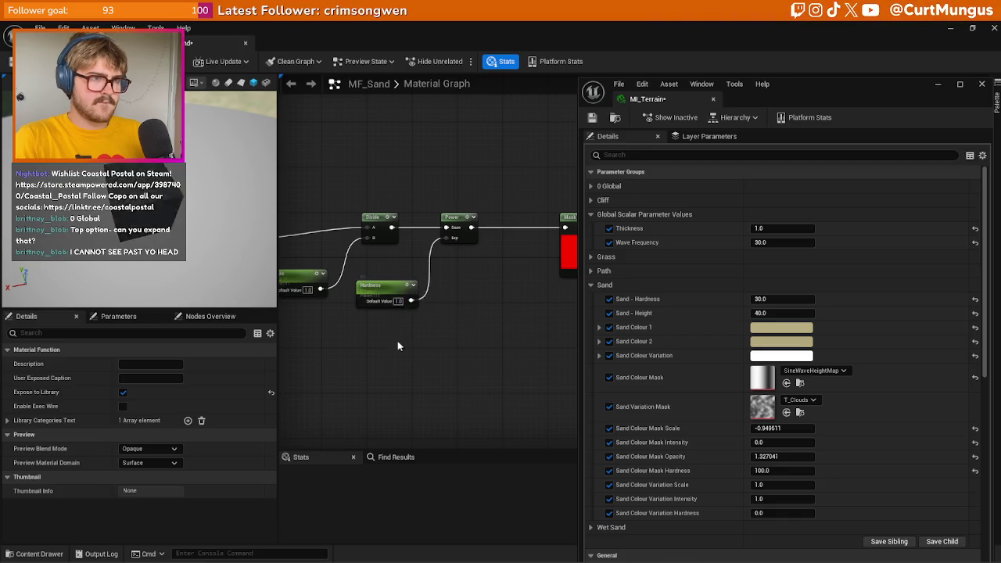
key("ctrl+s")
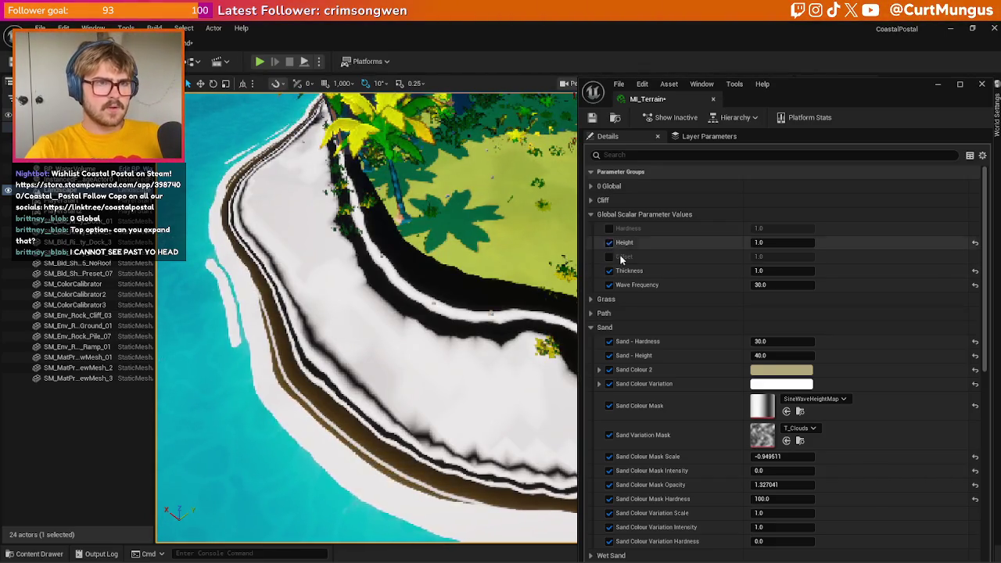
- Enable the Offset and Hardness overrides, test Height at 0, 0.2 and 2, then return it to 1.0
left_click(609, 256)
left_click(609, 228)
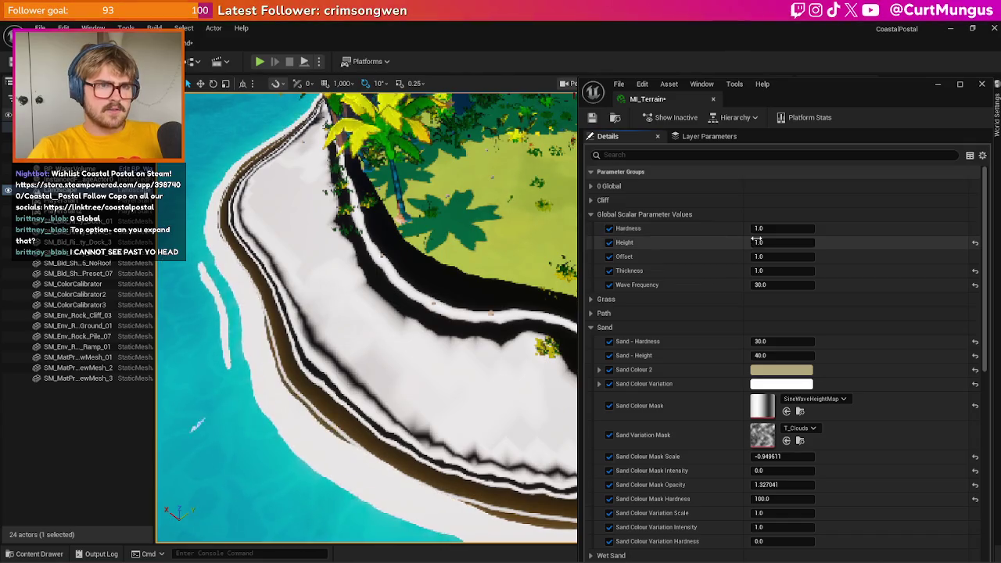
mouse_move(766, 241)
left_mouse_down()
mouse_move(781, 245)
mouse_move(755, 244)
mouse_move(782, 244)
left_mouse_up()
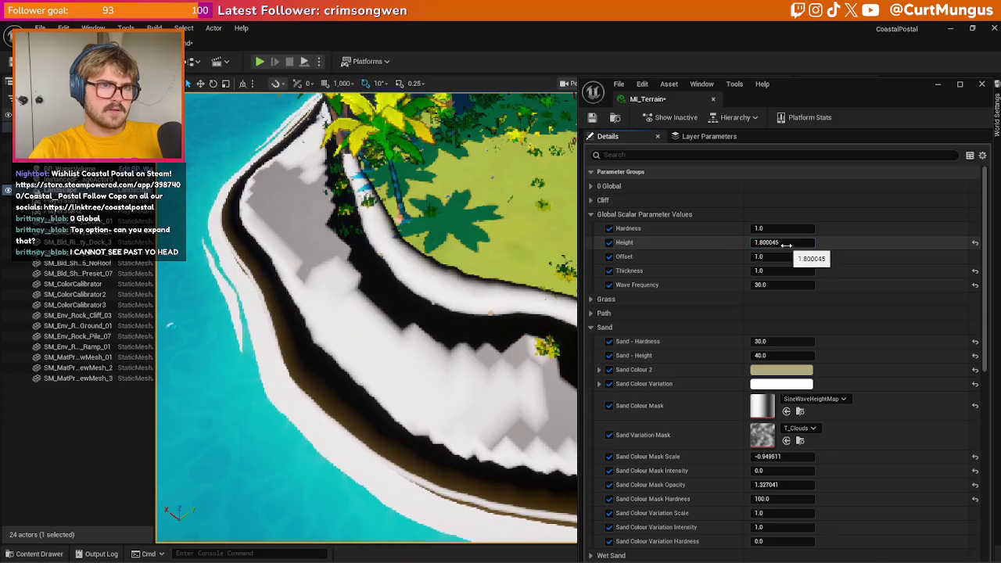
left_click(788, 244)
type("0")
key("Return")
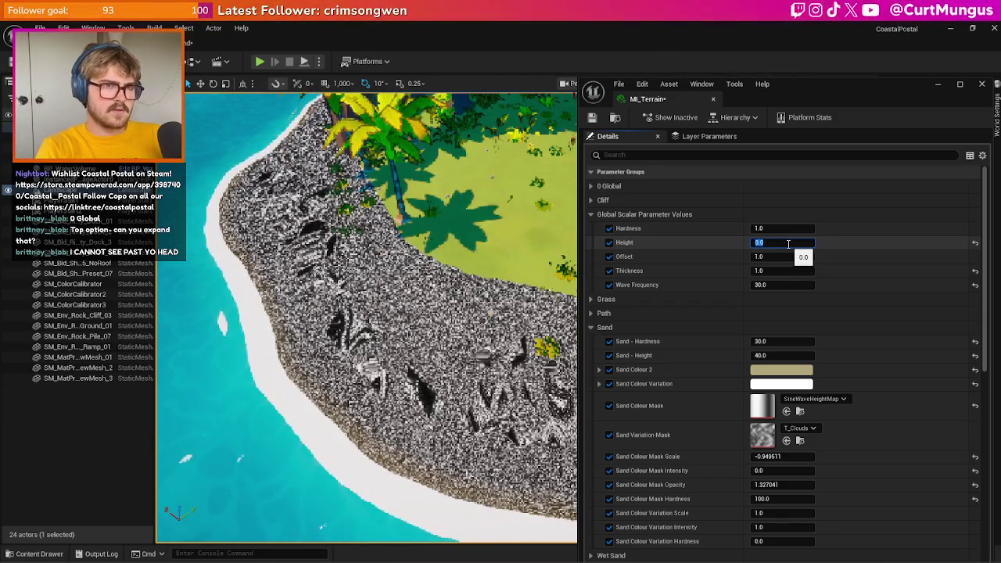
type(".2")
key("Return")
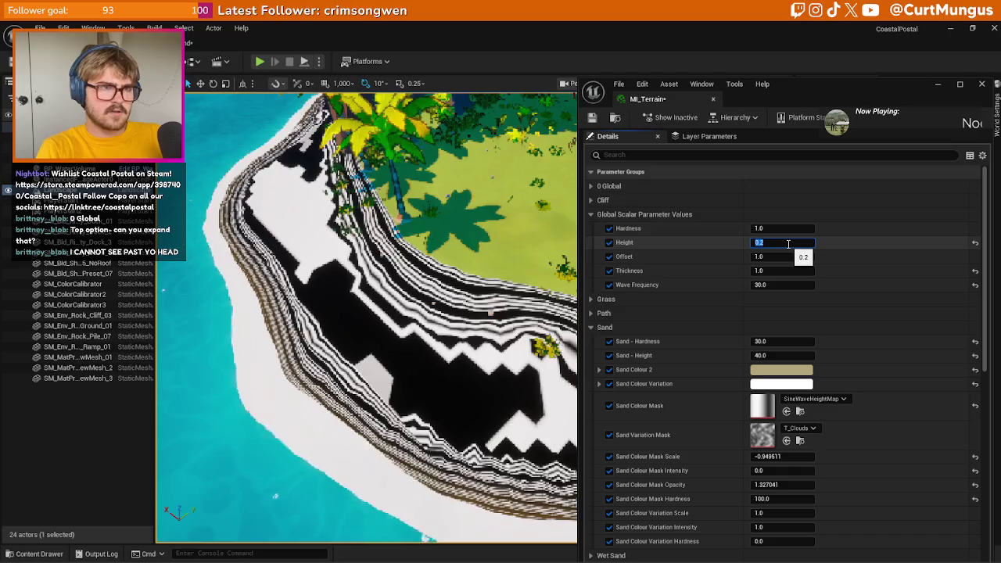
key("BackSpace")
key("BackSpace")
type("2")
key("Return")
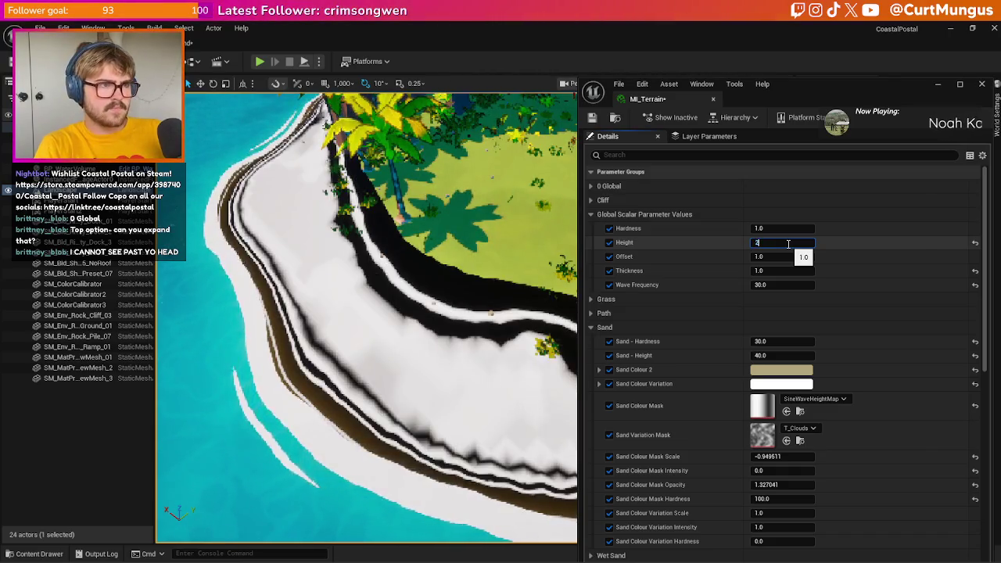
type("1")
key("Return")
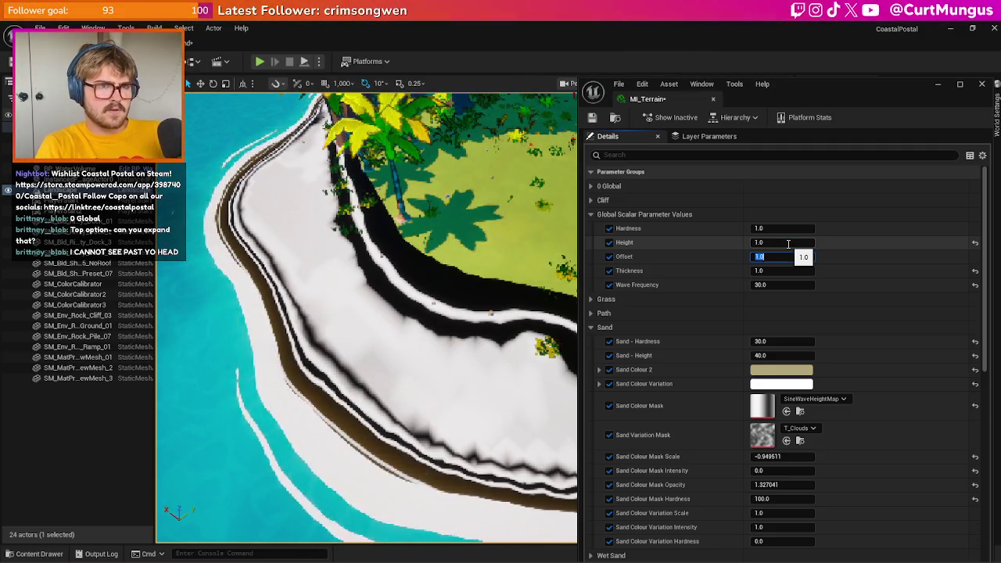
- Try Offset at 10 and 50, then scrub it down to about 0.16
type("10")
key("Return")
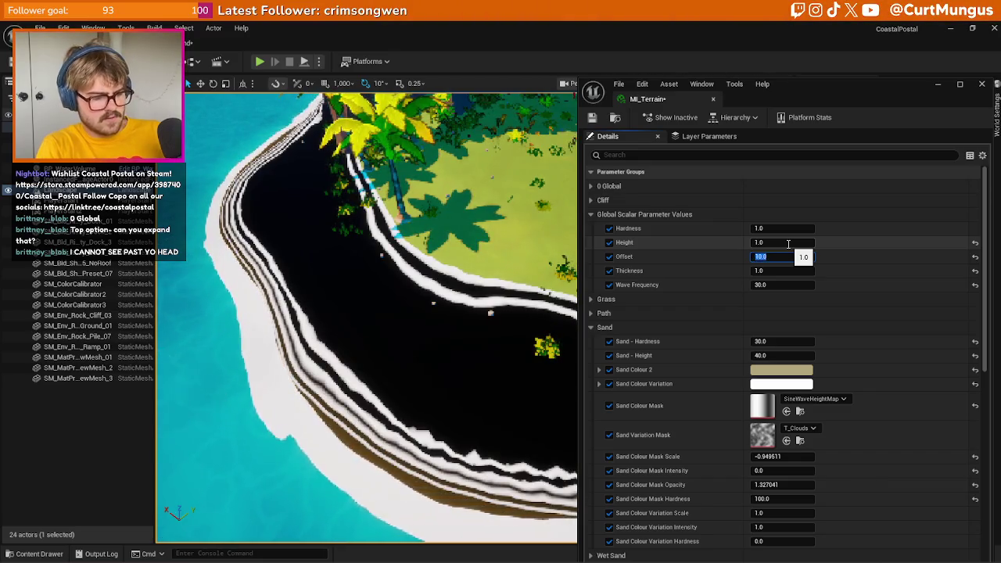
type("50")
key("Return")
type("10")
key("Return")
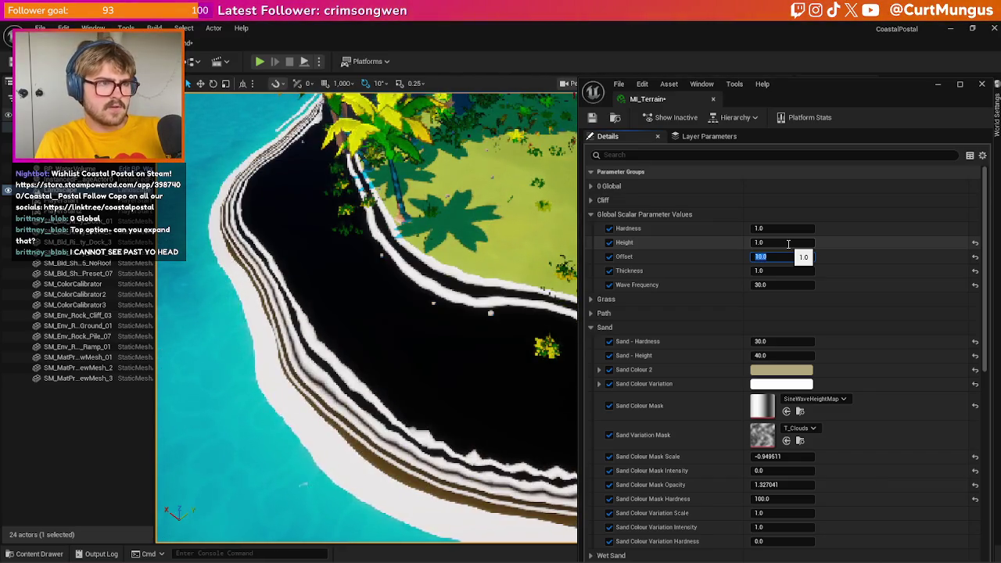
mouse_move(802, 258)
left_mouse_down()
mouse_move(755, 258)
mouse_move(779, 258)
mouse_move(756, 257)
mouse_move(770, 257)
left_mouse_up()
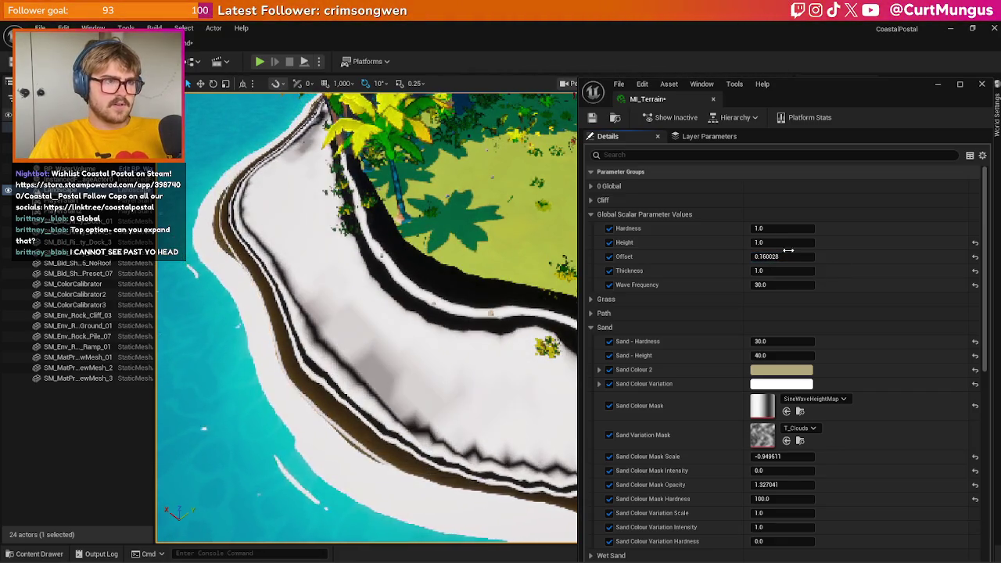
left_click_drag(496, 351, 414, 339)
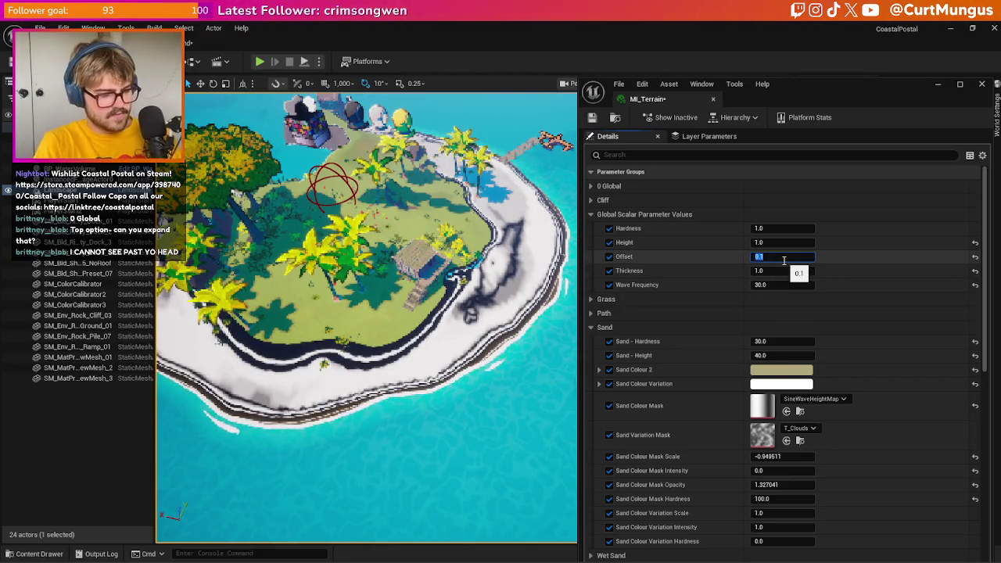
- Try Offset values of -1 and 4, settling on 5
type("-")
type("1")
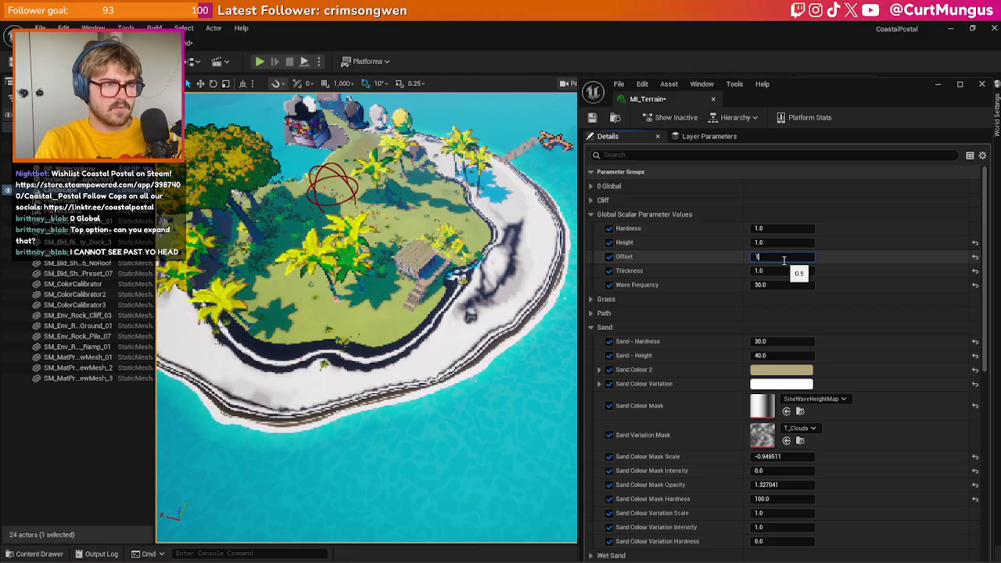
key("Return")
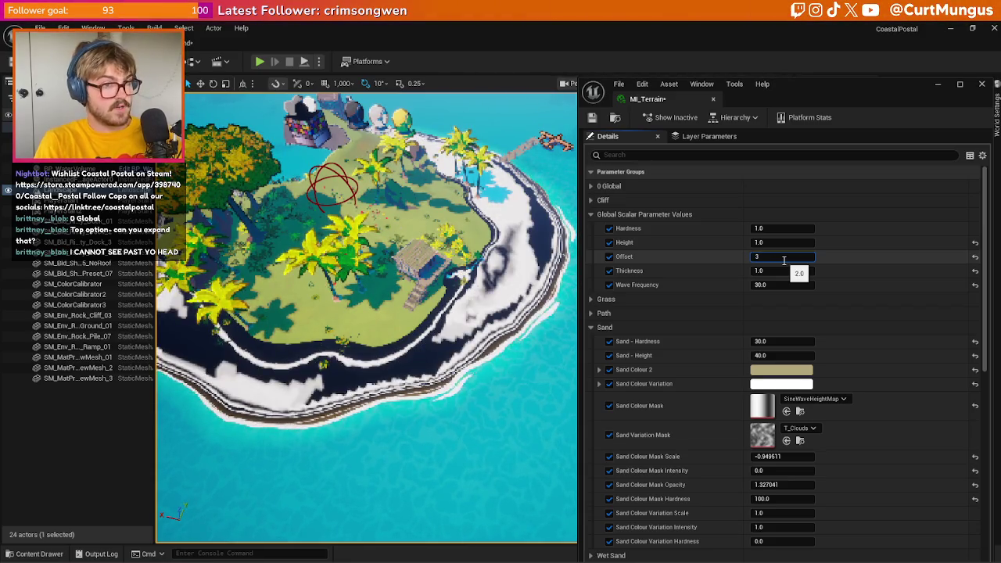
type("4")
key("Return")
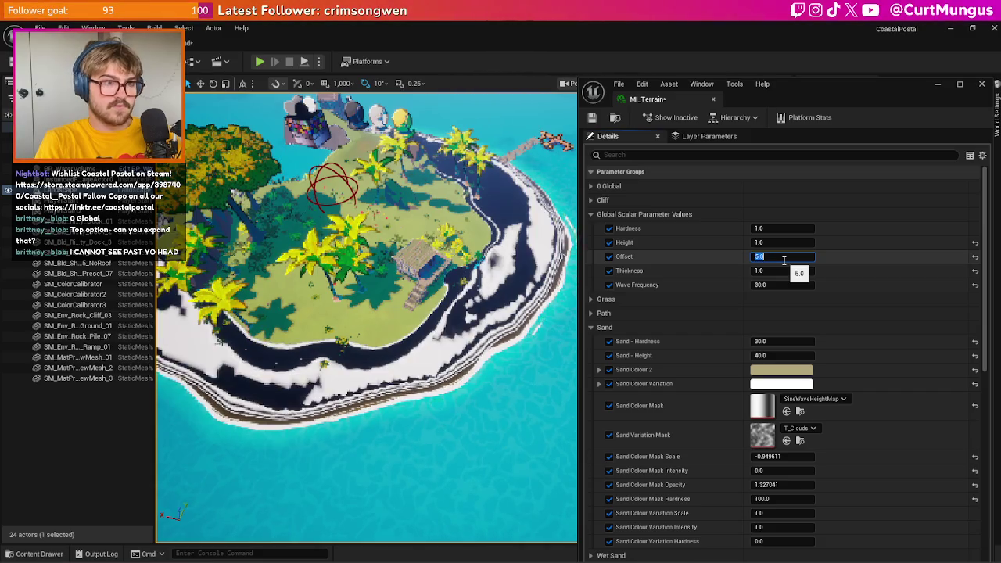
key("Return")
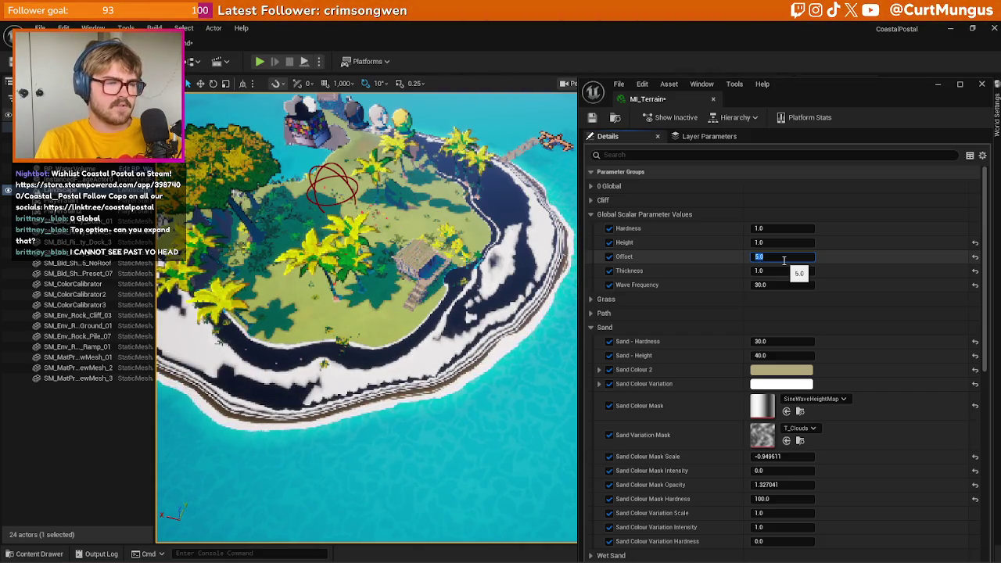
left_click_drag(368, 313, 367, 254)
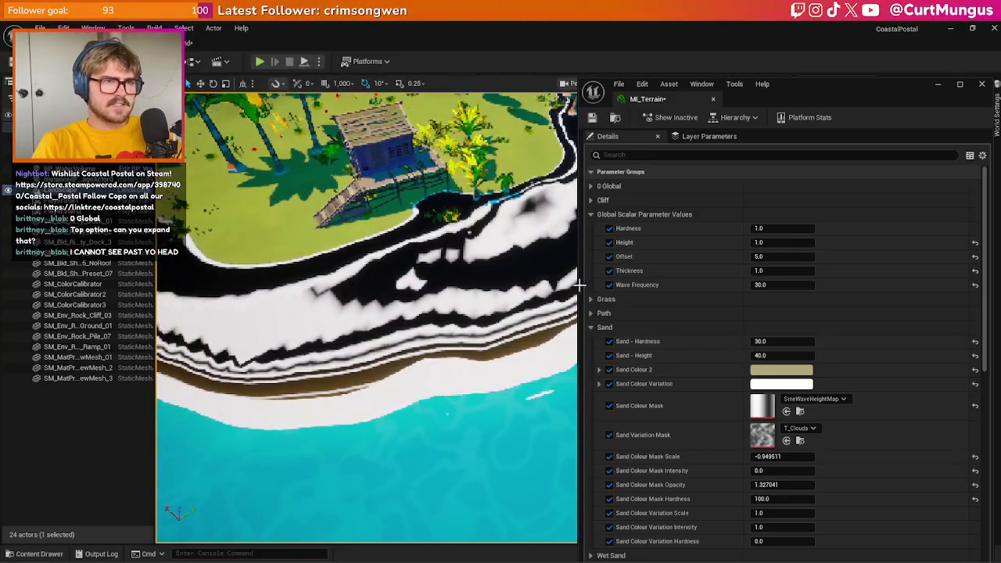
- Settle Hardness at 0.8 after testing 0.5 and 0.7, then lower Wave Frequency to about 23.6
left_click_drag(771, 227, 774, 228)
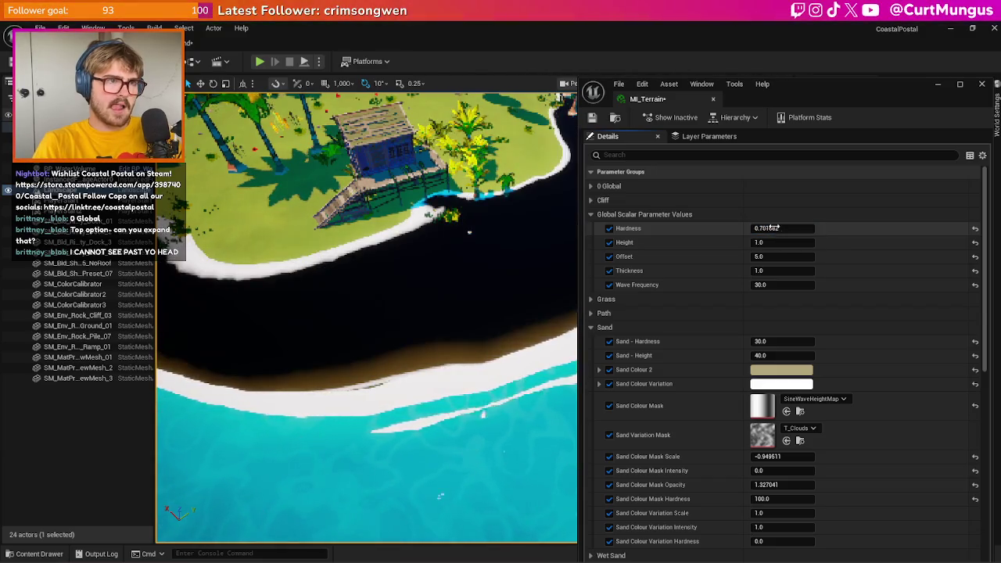
left_click(773, 227)
type("1.")
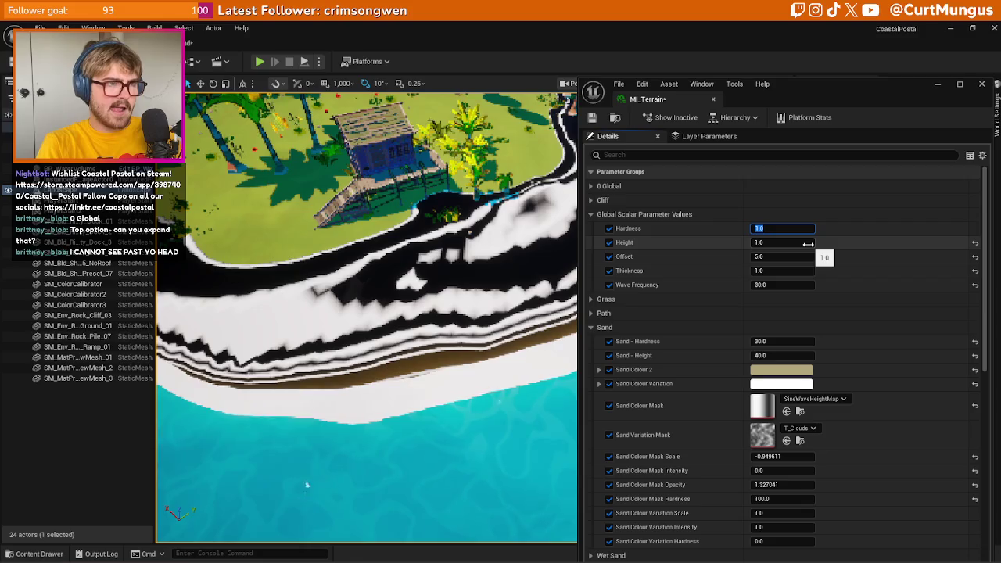
type("0.5")
key("Return")
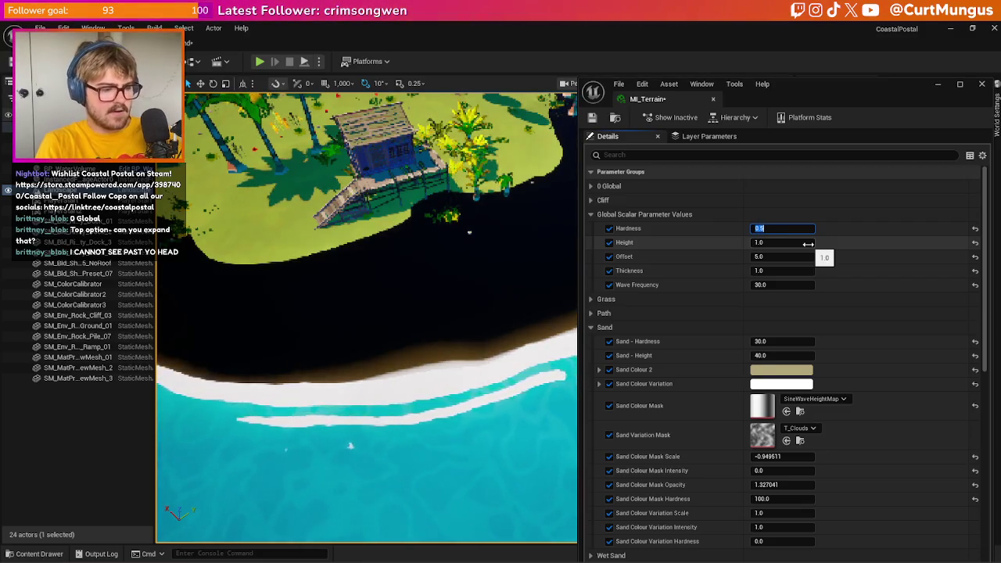
type(".8")
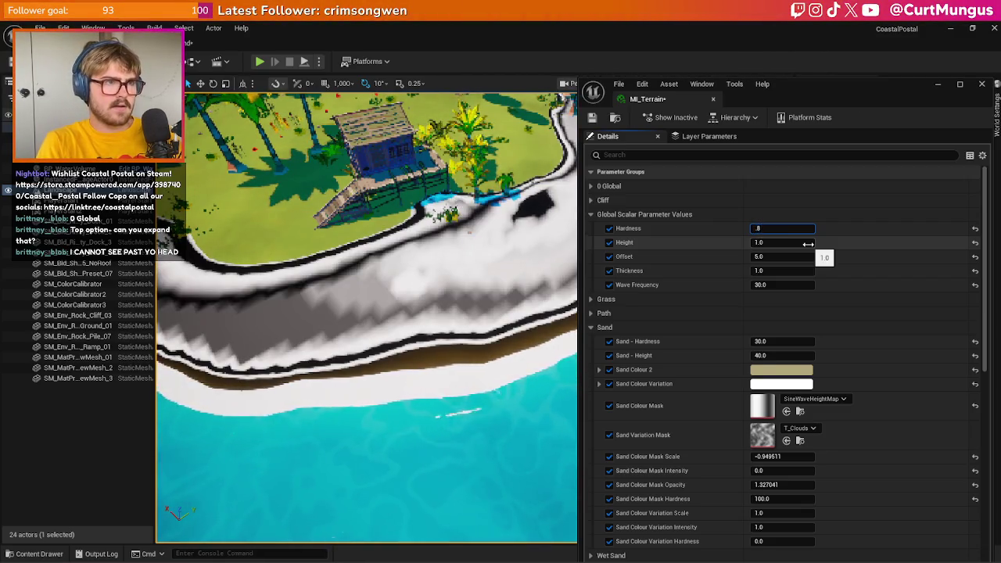
key("Return")
type(".7")
key("Return")
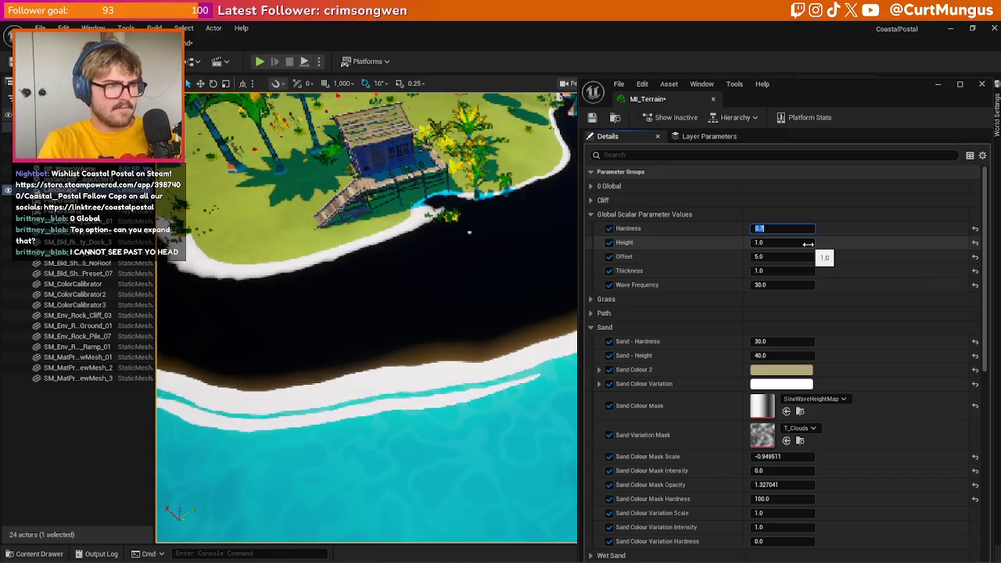
type(".8")
key("Return")
left_click_drag(336, 297, 379, 276)
mouse_move(770, 285)
left_mouse_down()
mouse_move(782, 285)
mouse_move(753, 298)
left_mouse_up()
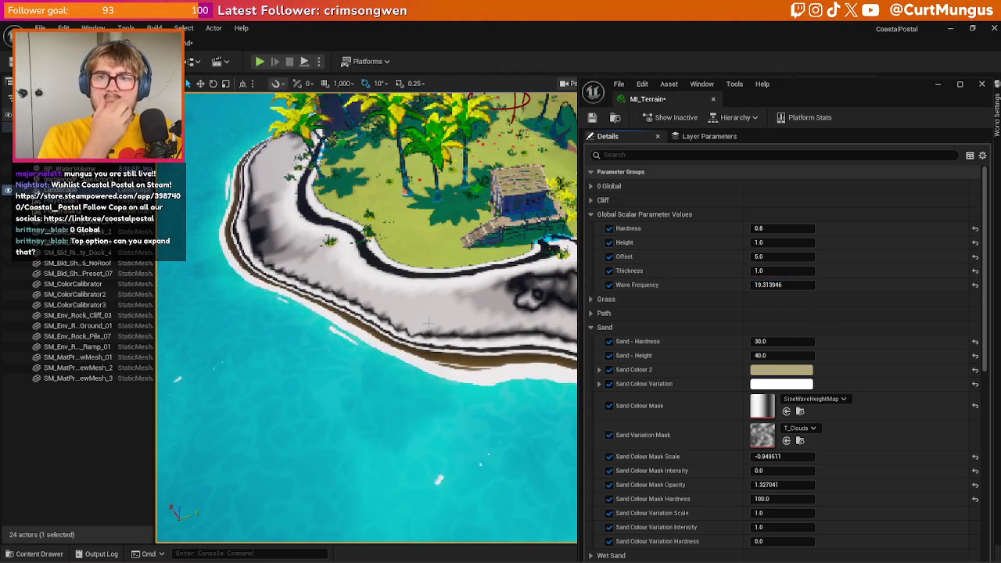
- Reset Wave Frequency, Thickness, Offset, Height and Hardness to defaults, then scrub Height upward
left_click_drag(427, 322, 428, 309)
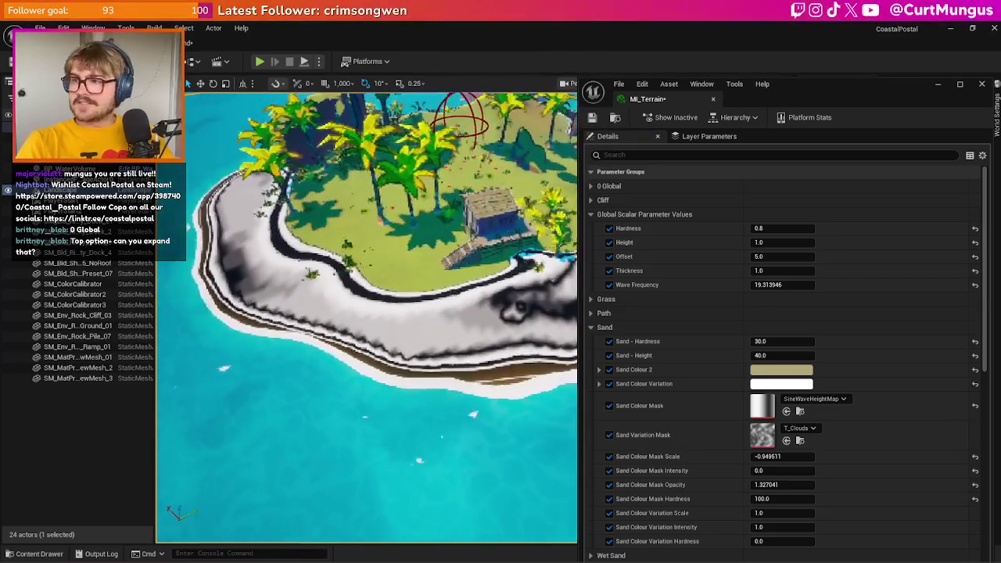
mouse_move(799, 286)
left_mouse_down()
mouse_move(799, 295)
mouse_move(792, 281)
left_mouse_up()
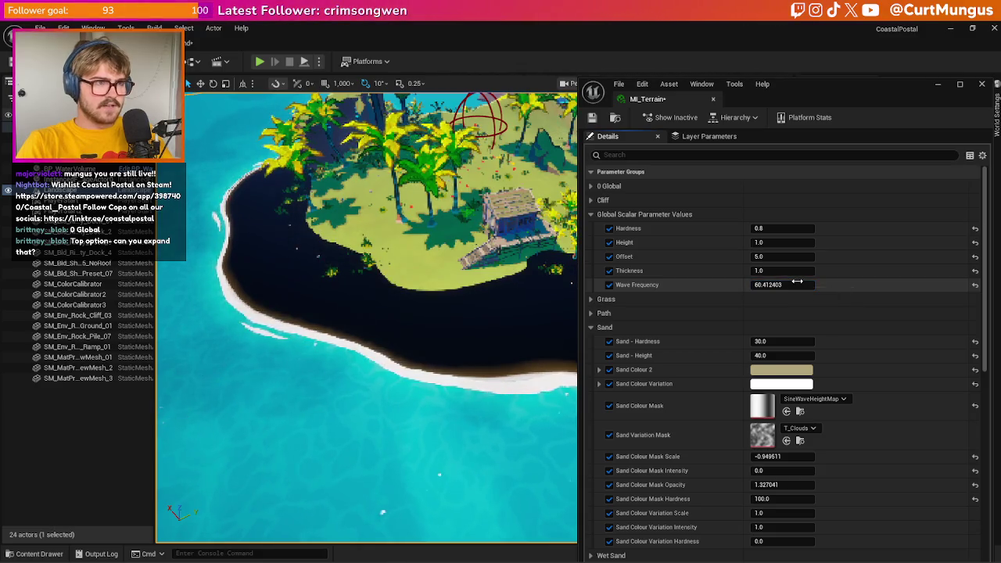
left_click(975, 284)
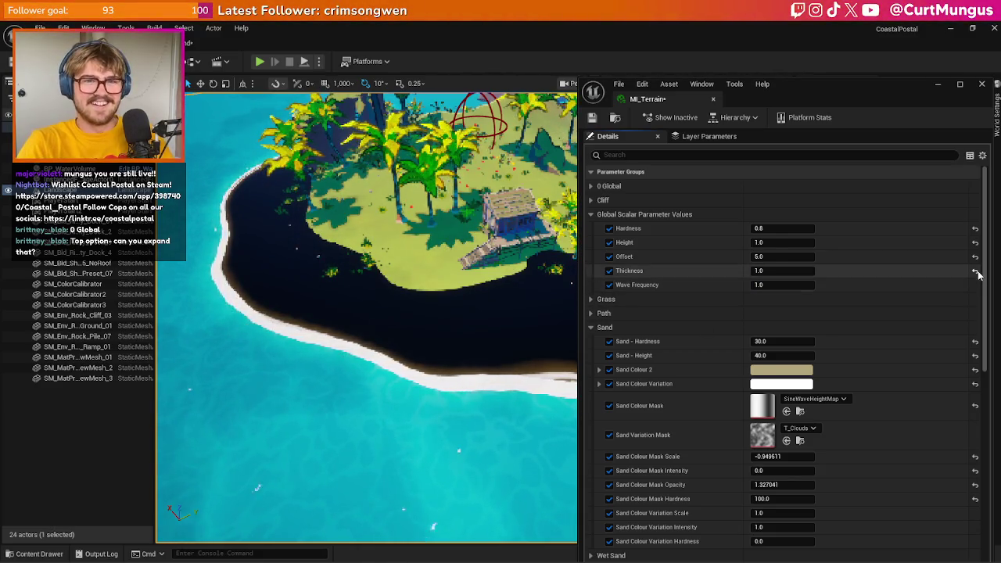
left_click(975, 270)
left_click(975, 257)
left_click(975, 243)
left_click(975, 228)
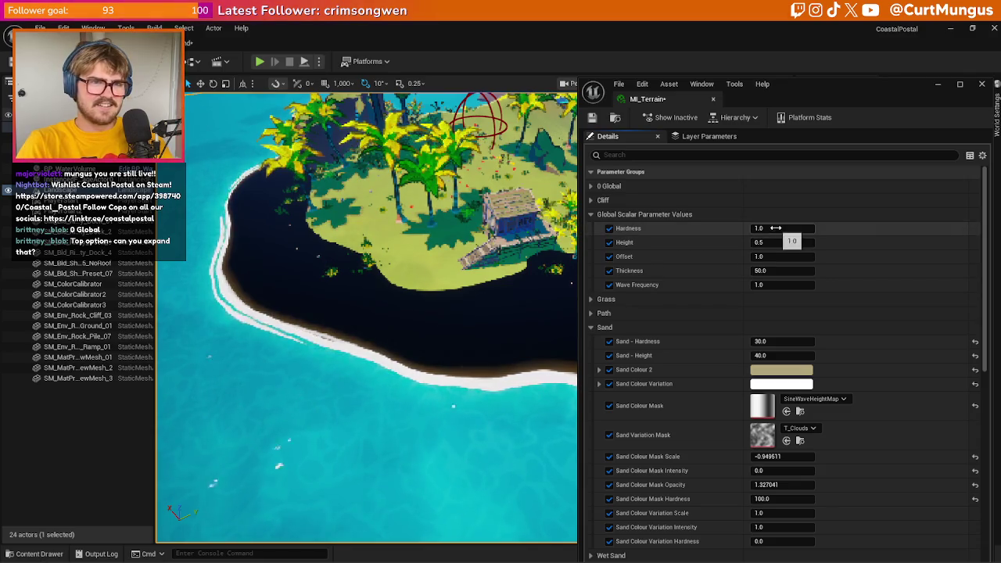
left_click_drag(774, 242, 809, 275)
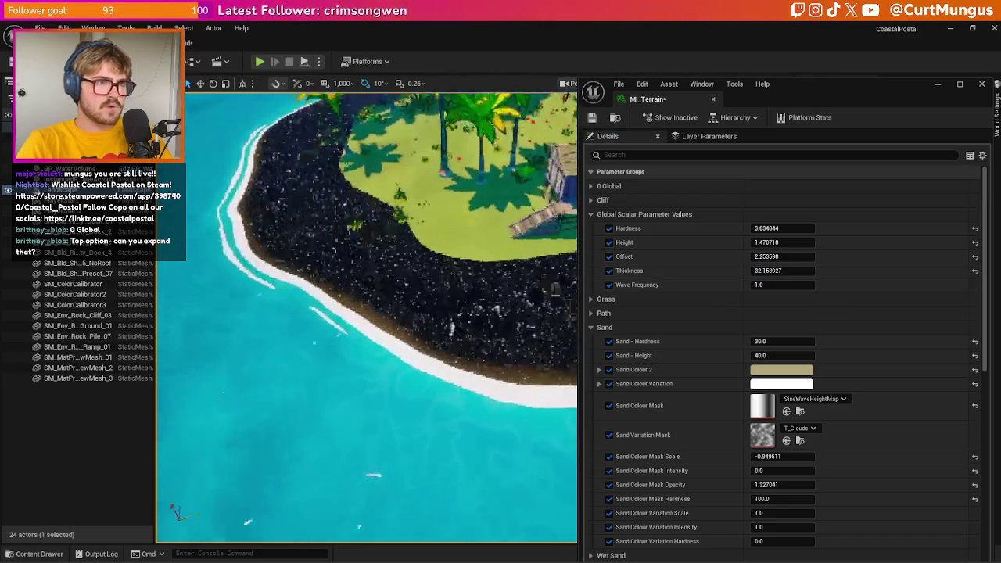
- Set Hardness 1, Height 0, Thickness 1, Offset 0 and Wave Frequency 100
left_click(788, 229)
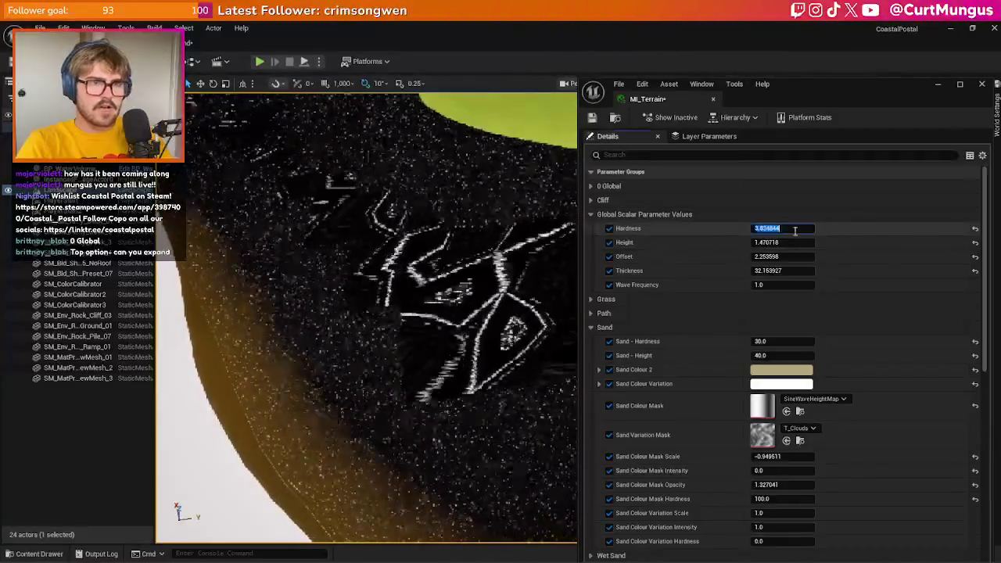
type("1")
key("Return")
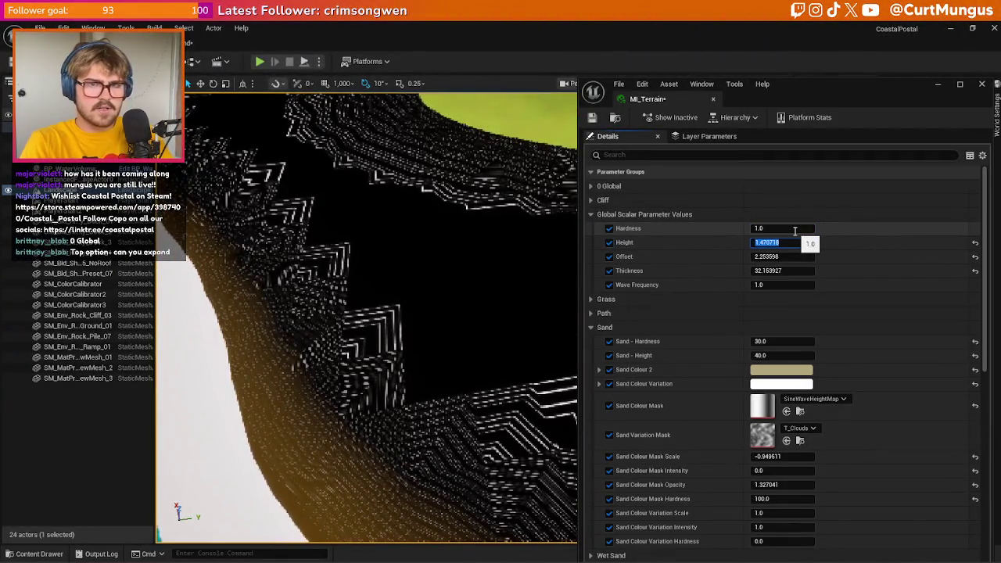
type("0")
key("Return")
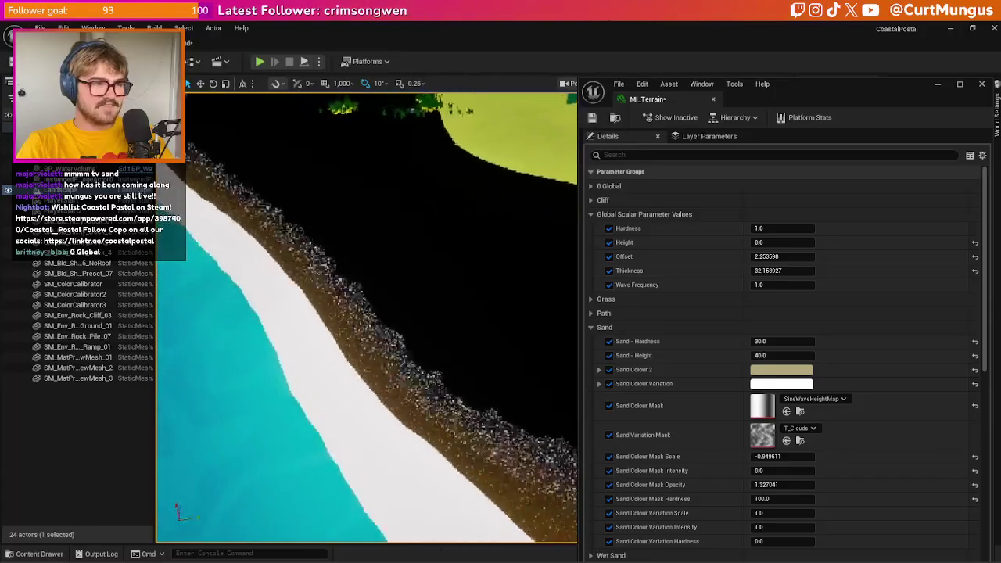
left_click(794, 270)
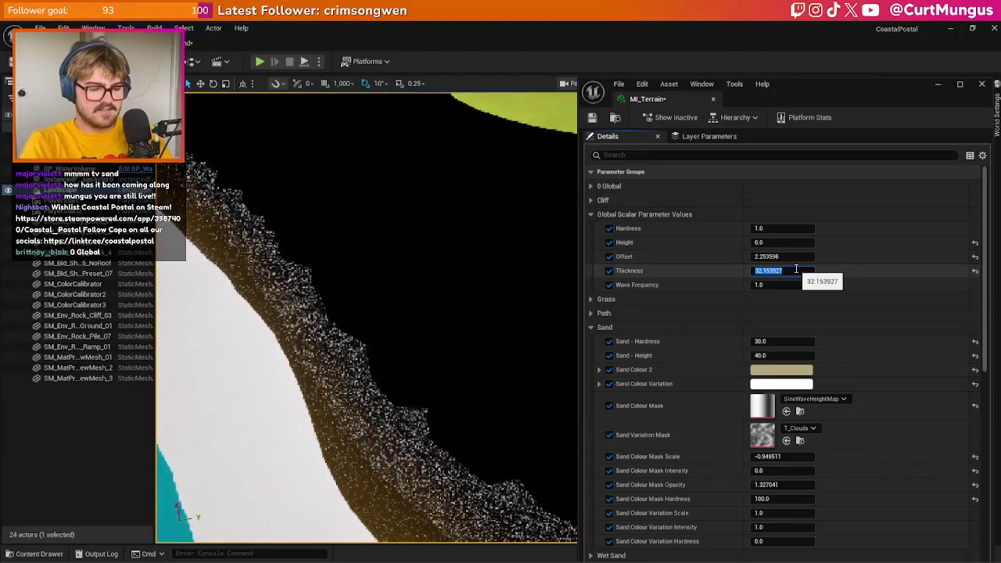
type("1")
key("Return")
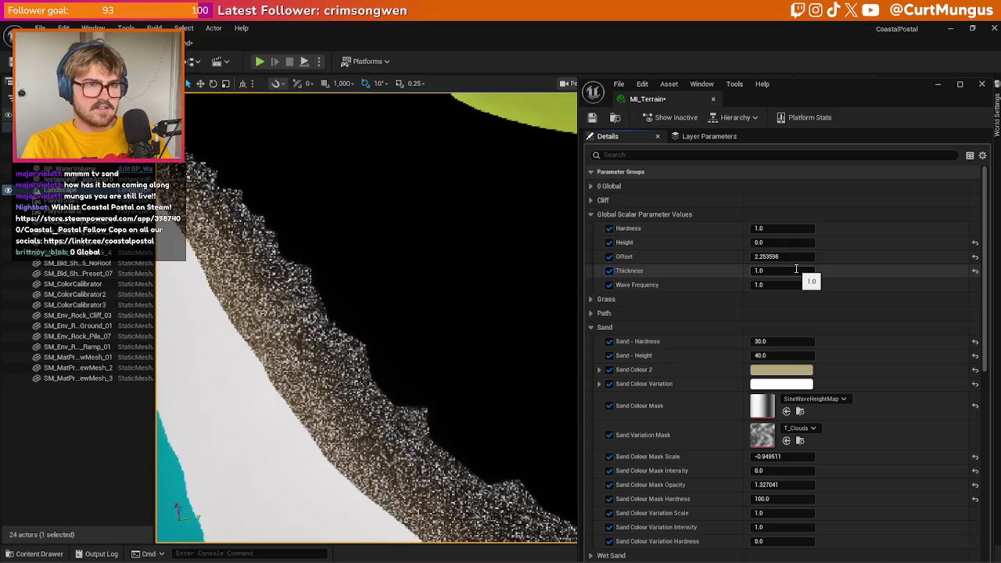
type("0")
key("Tab")
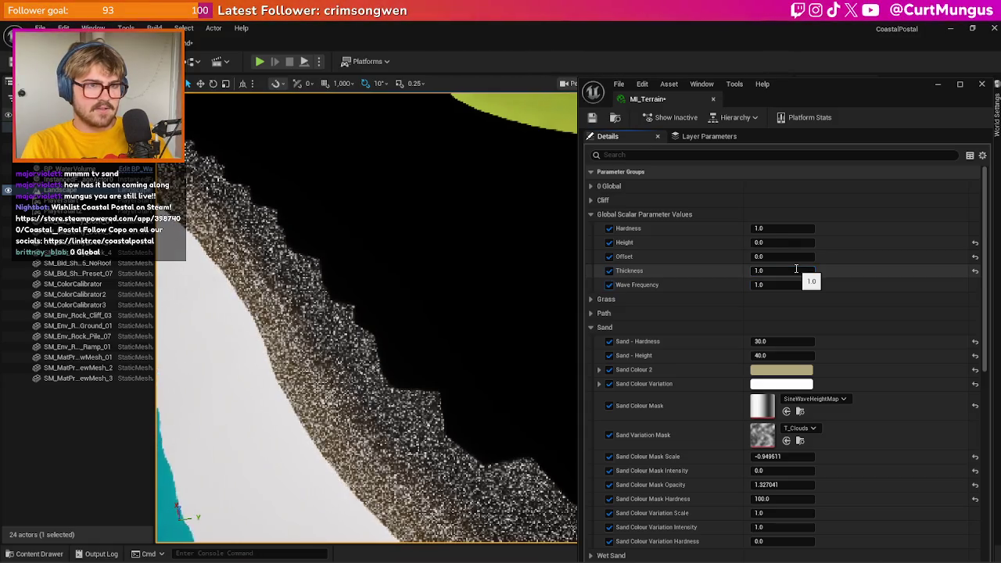
type("100")
key("Return")
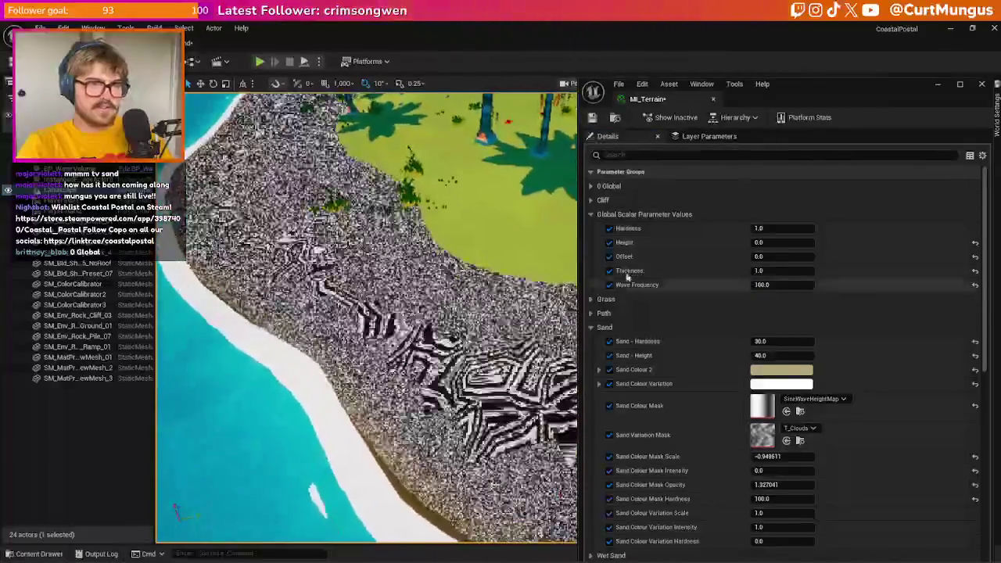
- Fine-tune Hardness through 0.5 and 0.4, ending at 0.3
left_click_drag(764, 227, 771, 229)
left_click(774, 229)
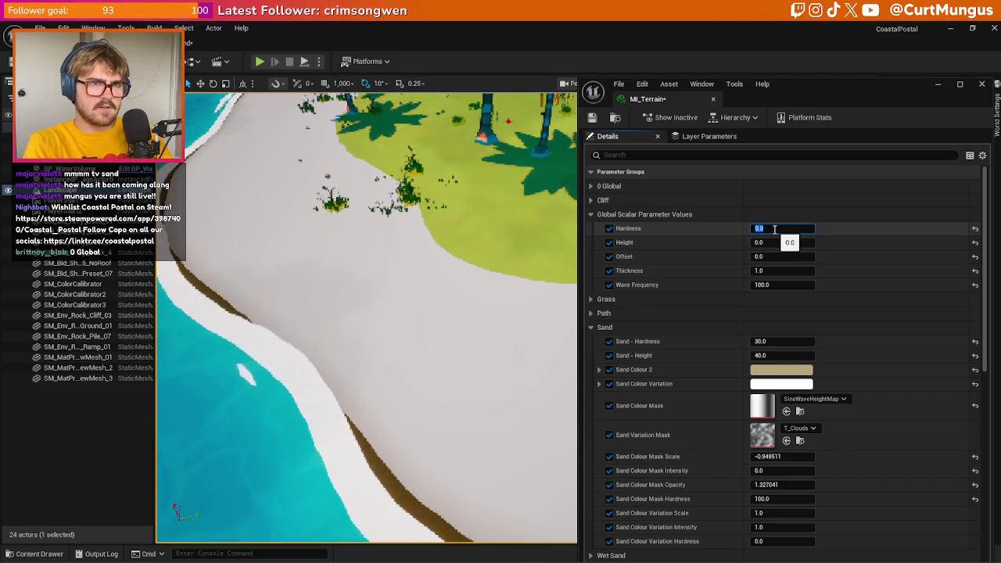
type("5")
key("Return")
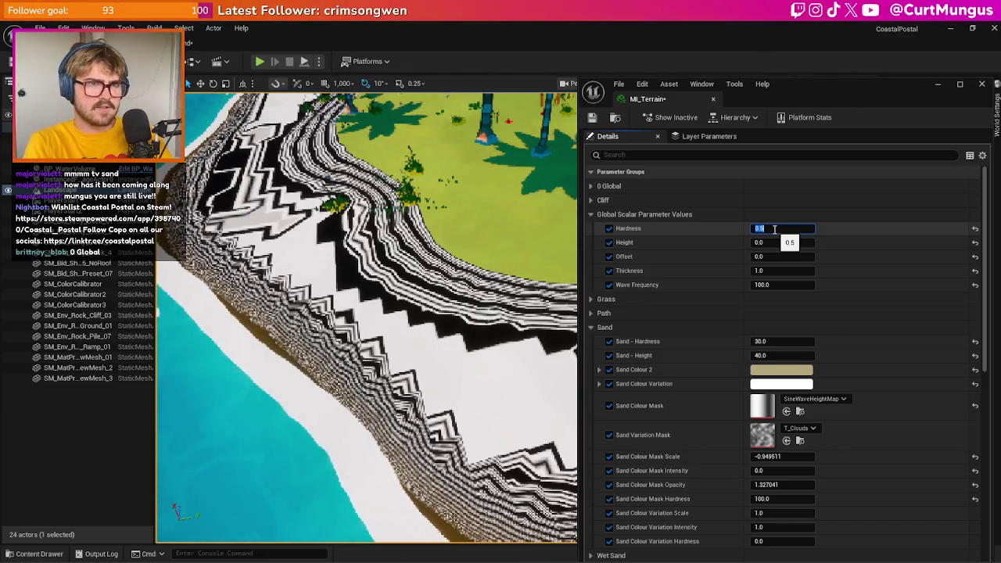
key("Return")
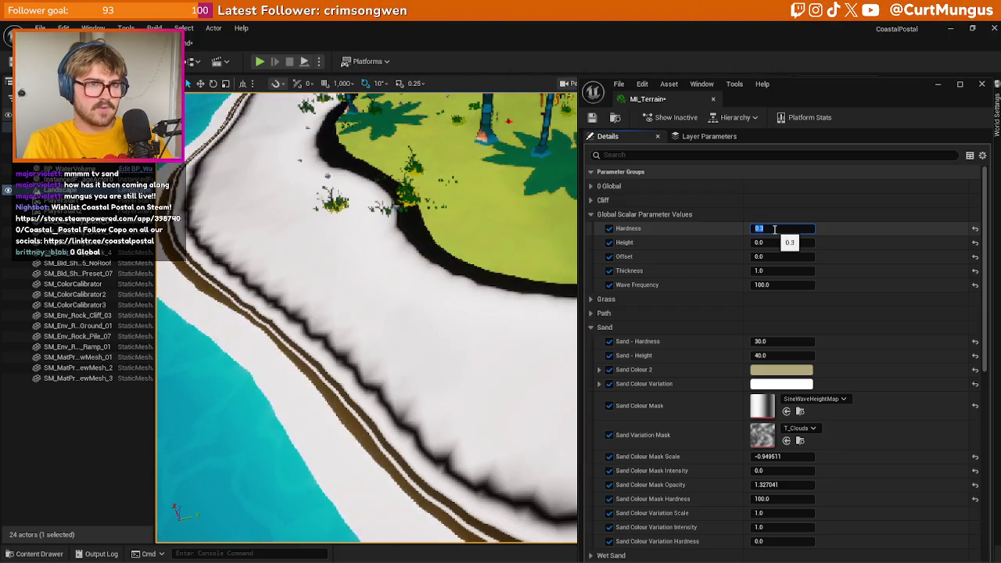
type("4")
key("Return")
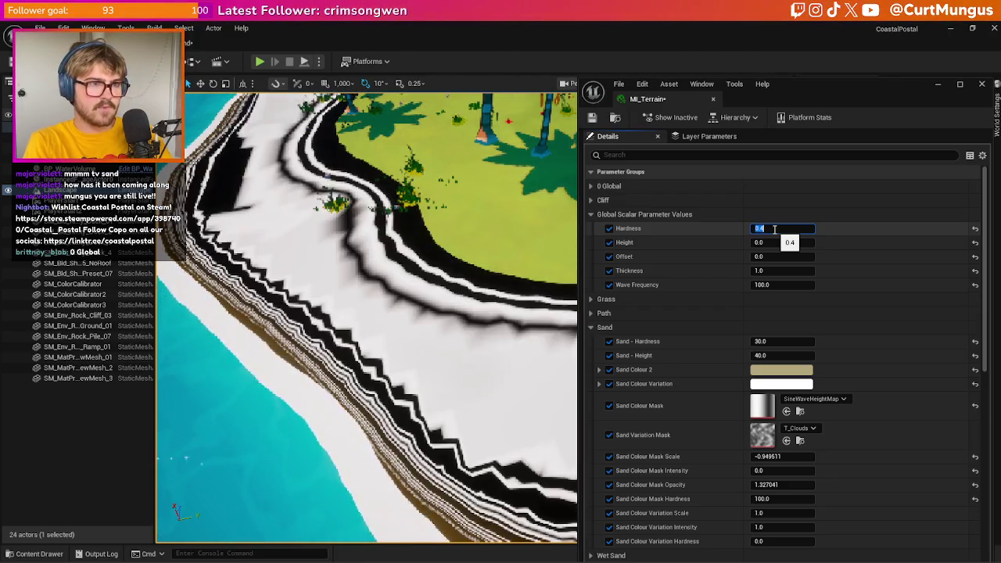
type(".3")
key("Return")
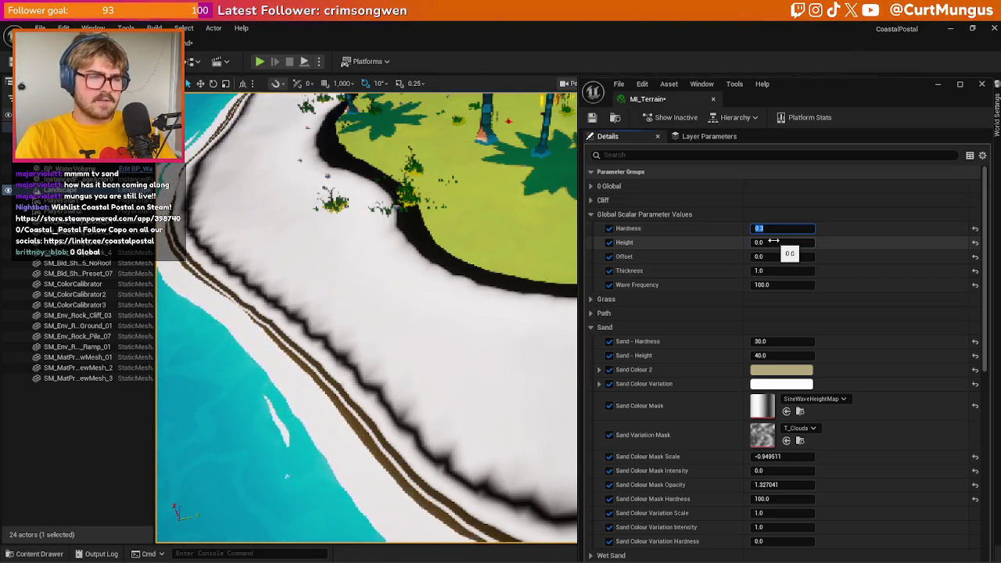
- Delete the middle Divide/Power and parameter nodes in the MF_Sand graph
left_click(218, 43)
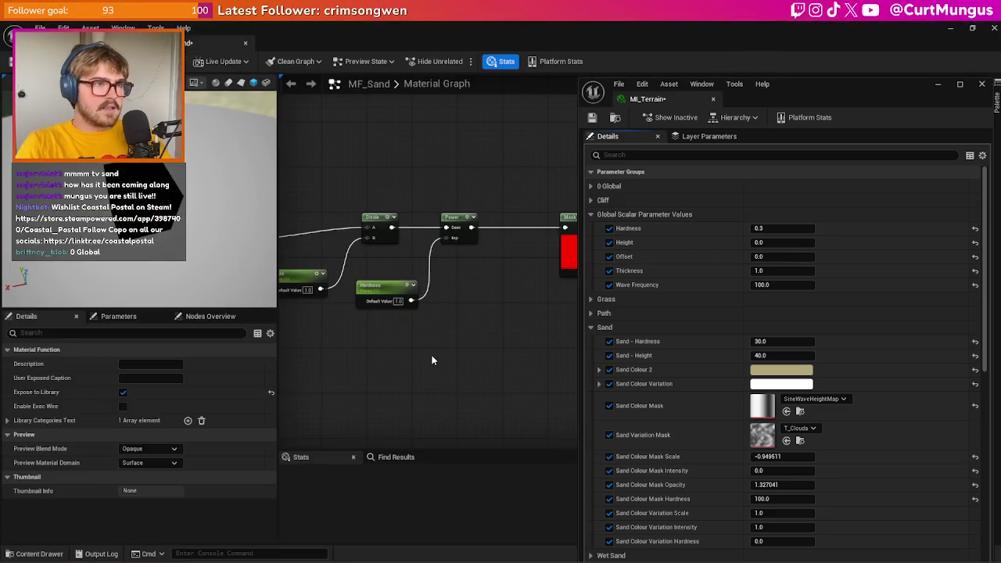
left_click_drag(517, 357, 367, 283)
key("Delete")
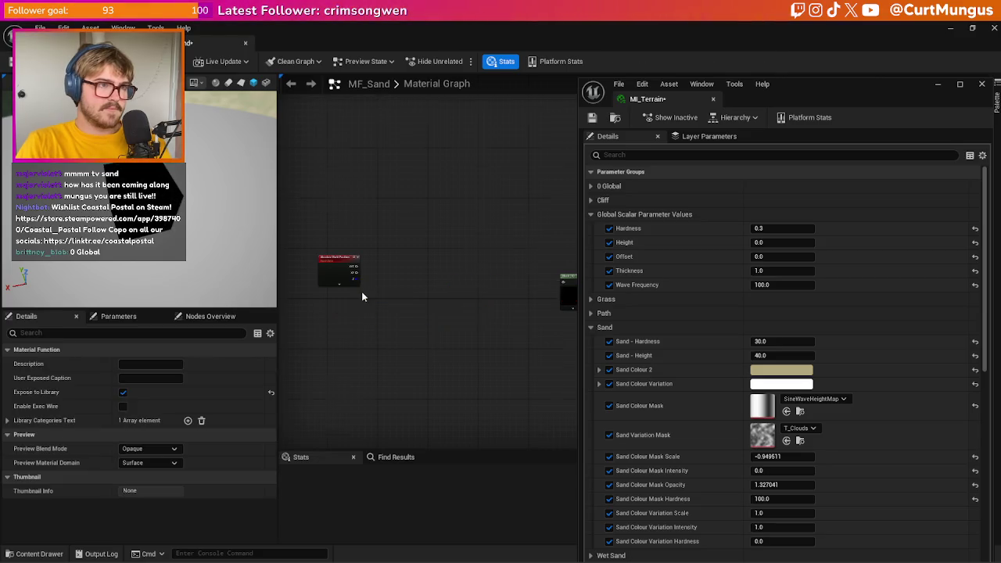
- Wire World Position's Z output straight into the Mask (R) input
scroll(352, 274, "up", 2)
left_click(316, 232)
mouse_move(324, 269)
left_mouse_down()
mouse_move(538, 276)
mouse_move(531, 271)
left_mouse_up()
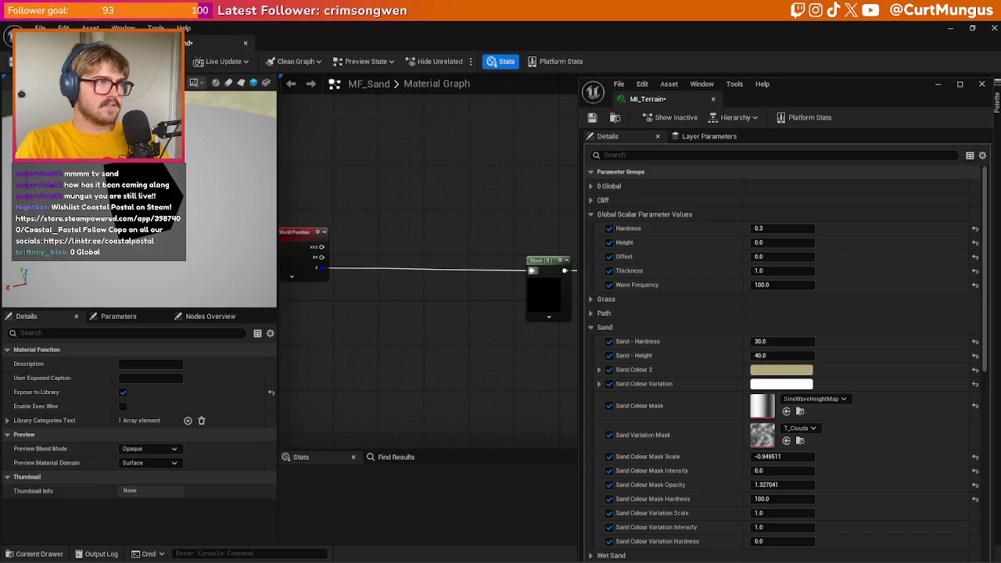
scroll(782, 352, "down", 2)
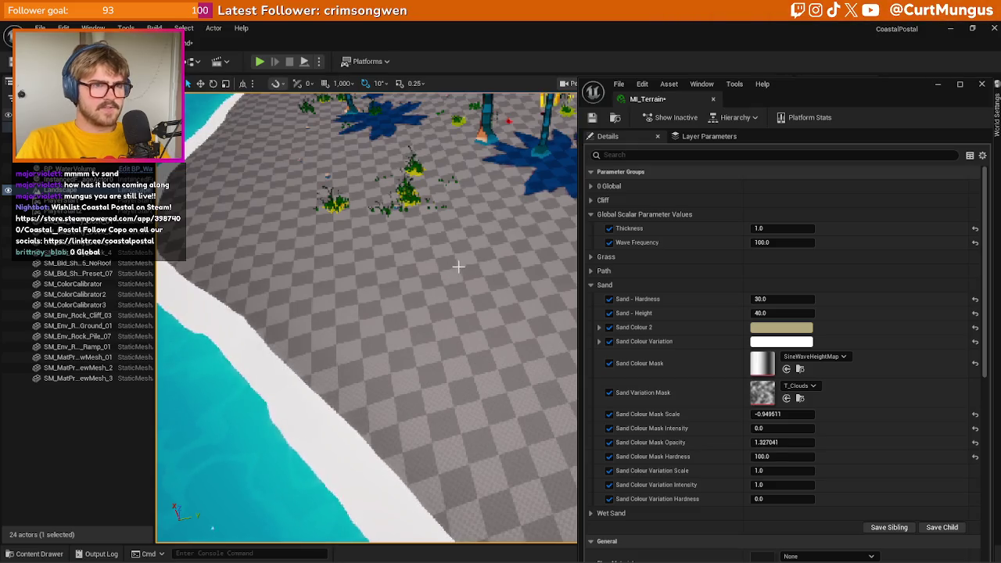
left_click(793, 244)
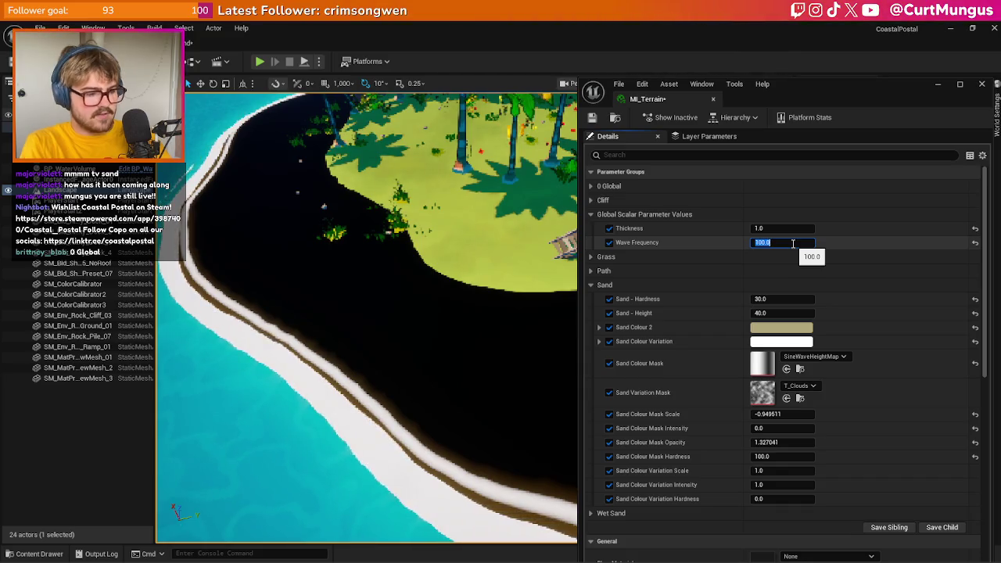
- Try Wave Frequency values 50, 40, 20, 30, 1 and 10, settling on 20
type("50")
key("Return")
type("40")
key("Return")
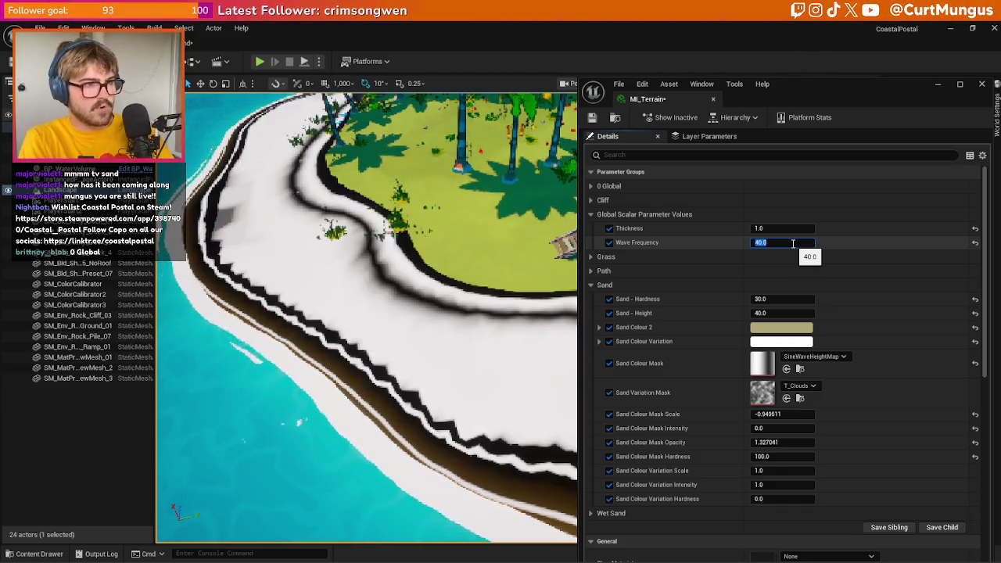
type("20")
key("Return")
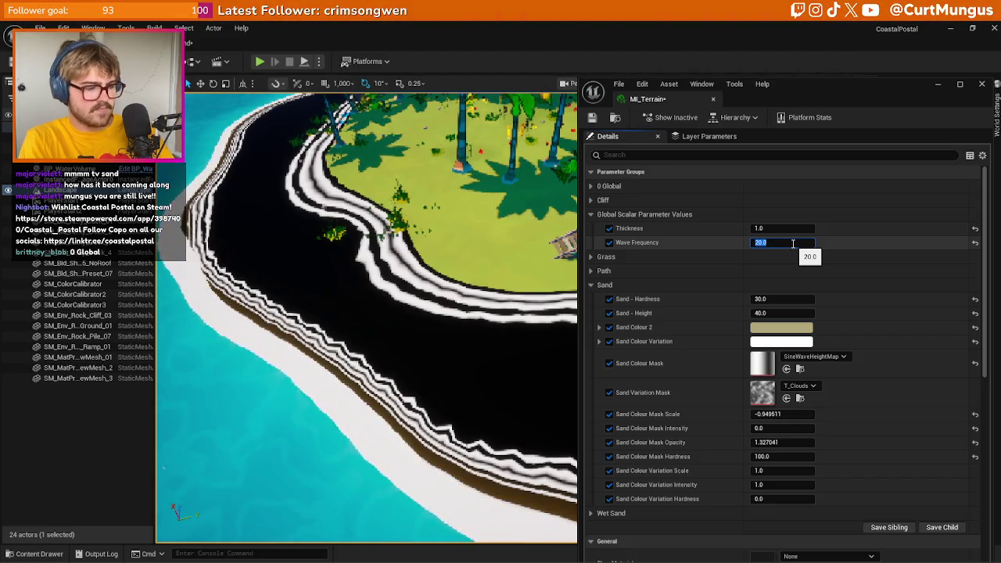
type("30")
key("Return")
type("1")
key("Return")
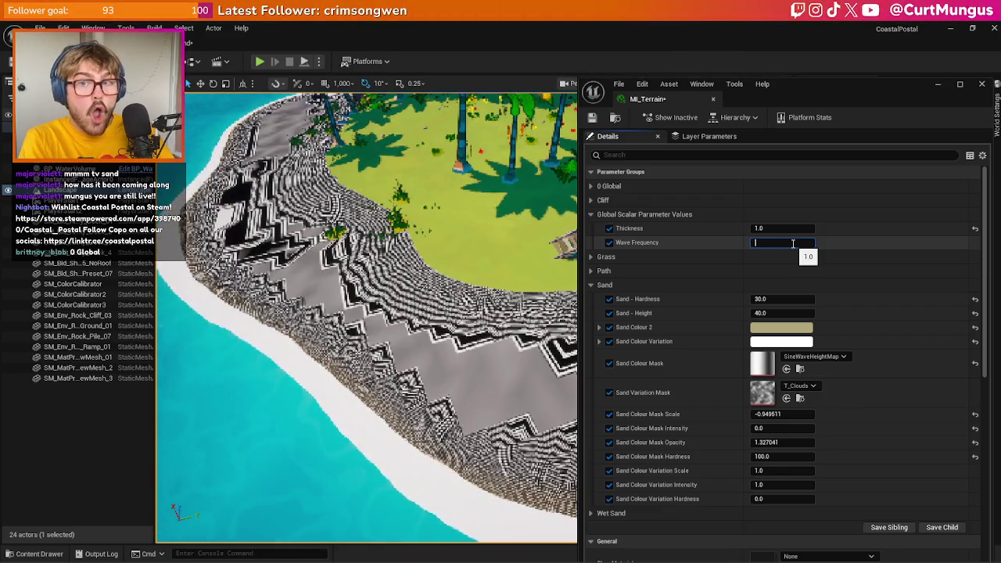
key("Return")
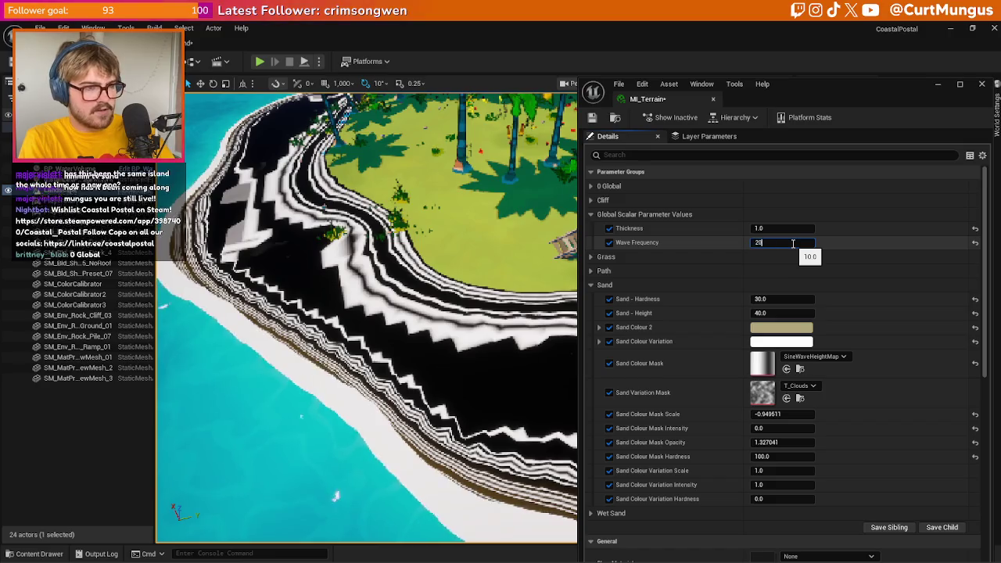
type("20")
key("Return")
- Try stripe Thickness values 5, 10, 0.1, 0.5 and 1, settling on 2.0
mouse_move(411, 342)
left_mouse_down()
mouse_move(367, 328)
mouse_move(422, 327)
mouse_move(361, 319)
mouse_move(276, 191)
left_mouse_up()
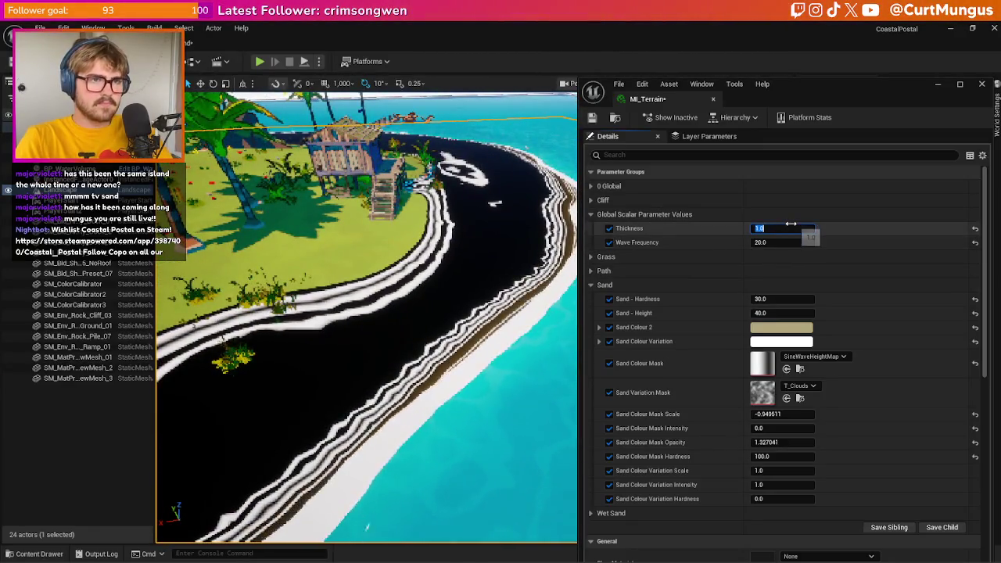
left_click_drag(791, 224, 792, 224)
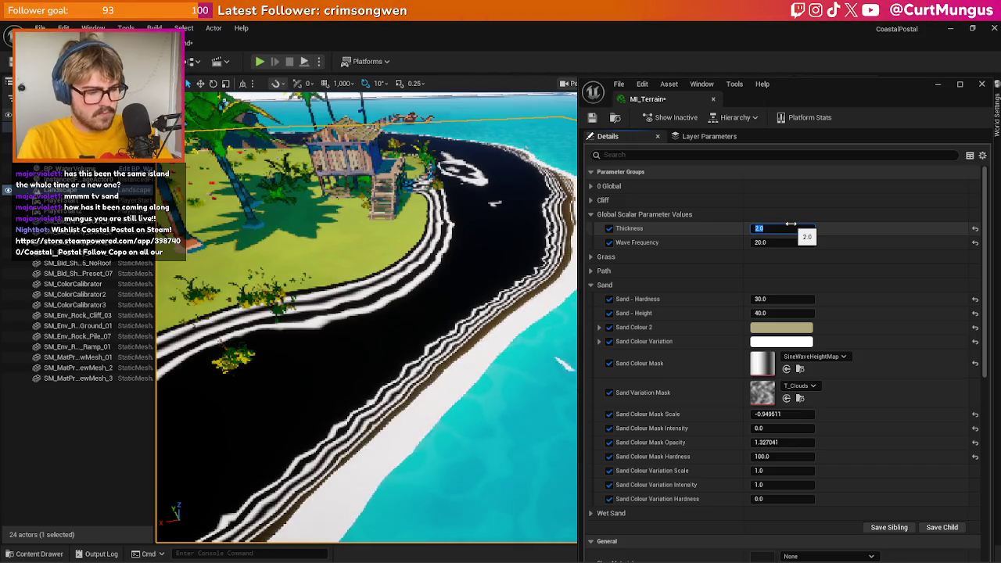
type("5")
key("Return")
type("10")
key("Return")
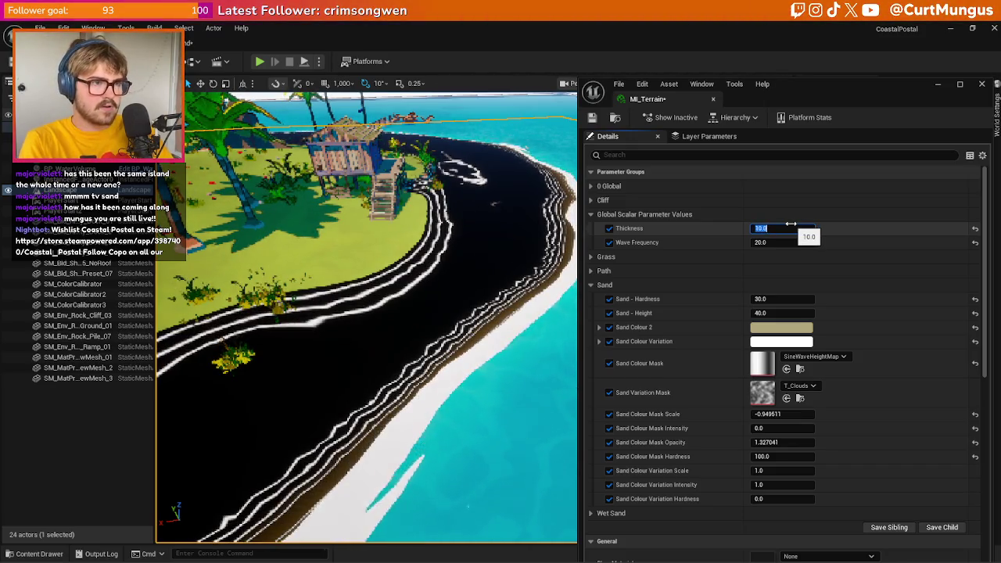
type("5")
key("Return")
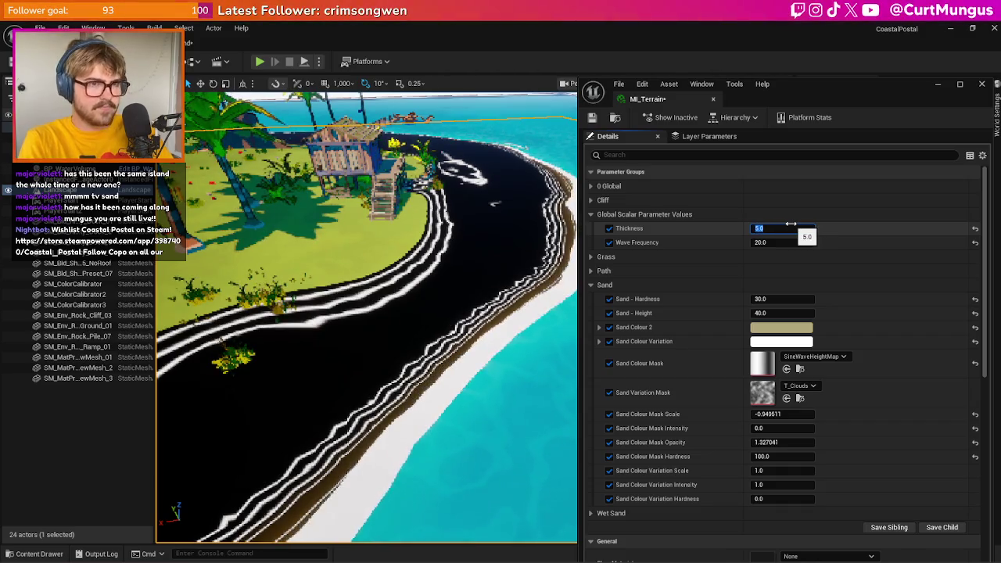
key("Return")
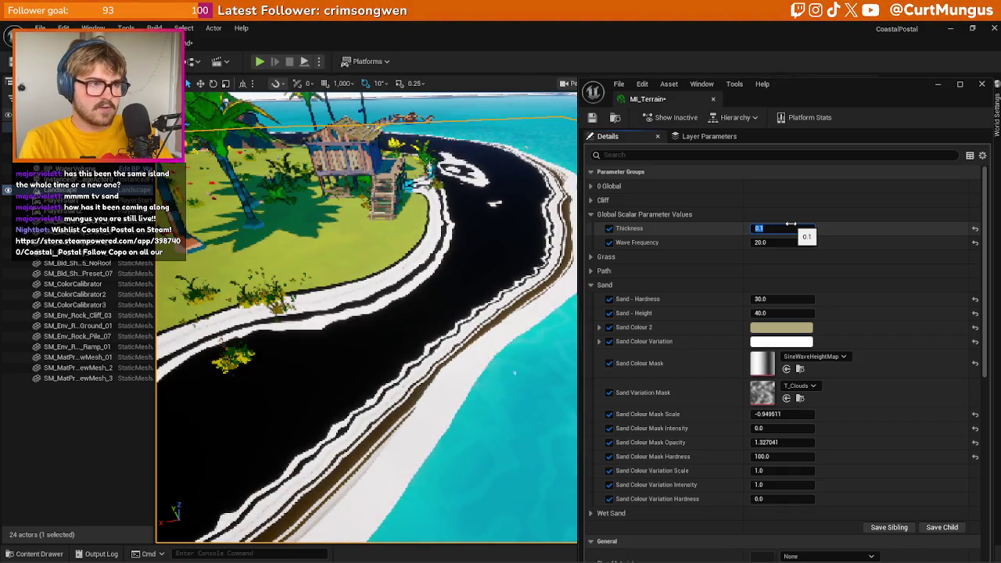
type("0.5")
key("Return")
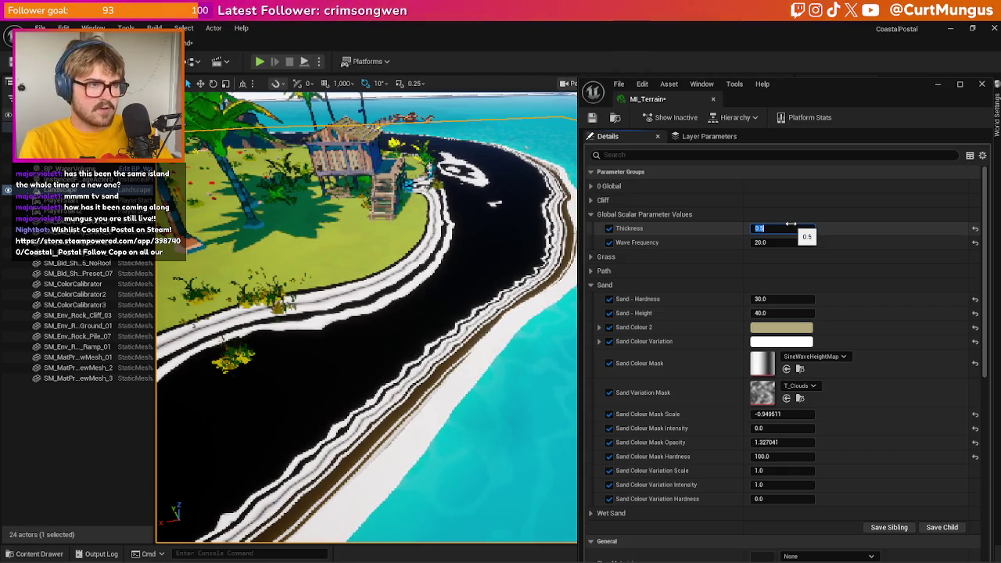
type("1")
key("Return")
type("2")
key("Return")
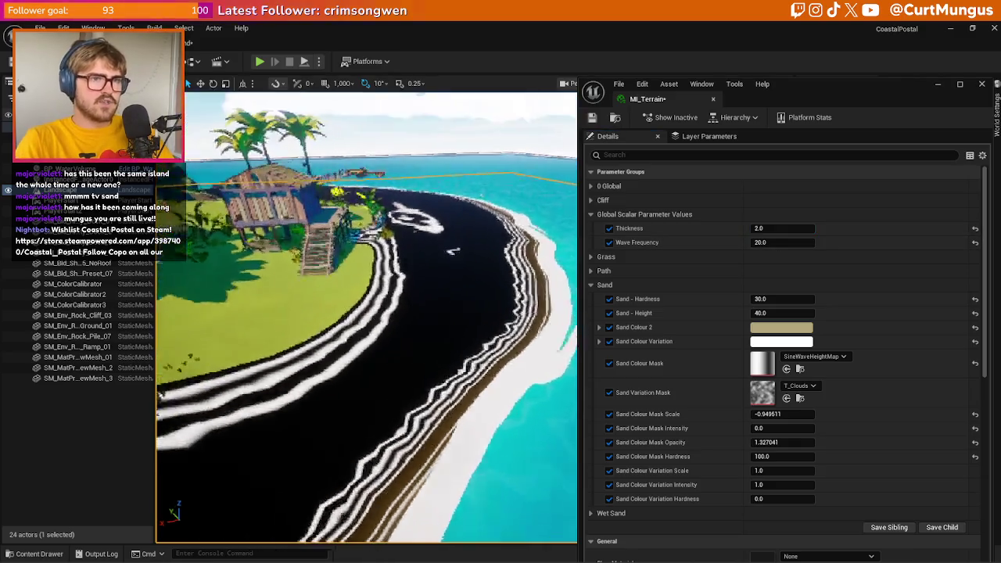
- In MF_Sand, wire Sand Colour 1 into Lerp A and Sand Colour 2 into Lerp B
left_click(215, 43)
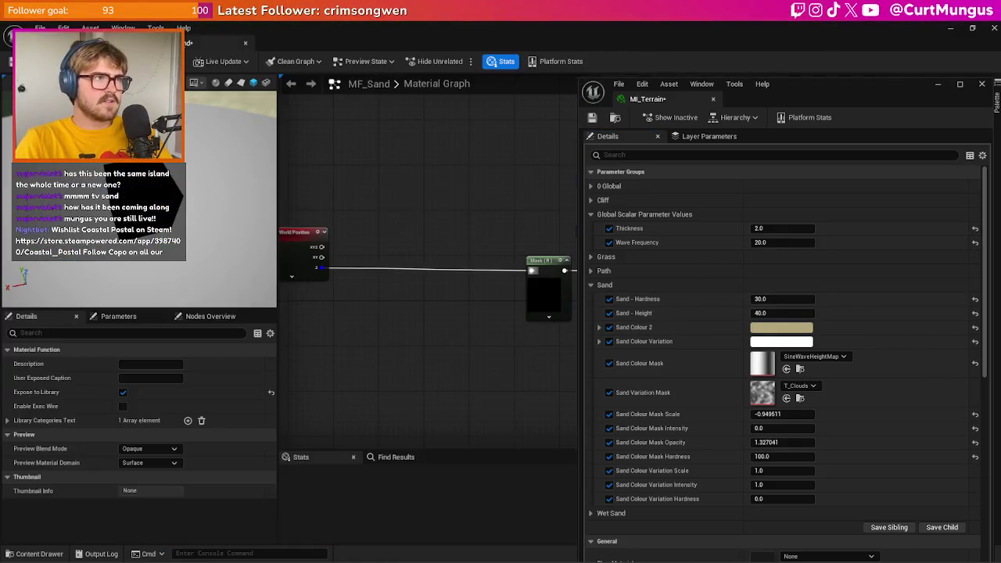
scroll(352, 258, "up", 6)
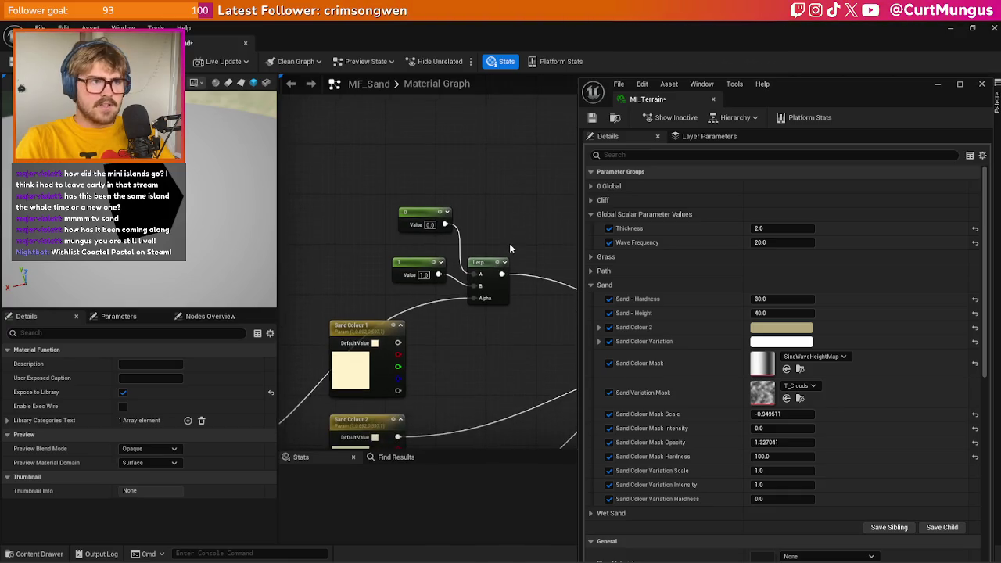
scroll(510, 243, "up", 1)
left_click_drag(436, 333, 498, 271)
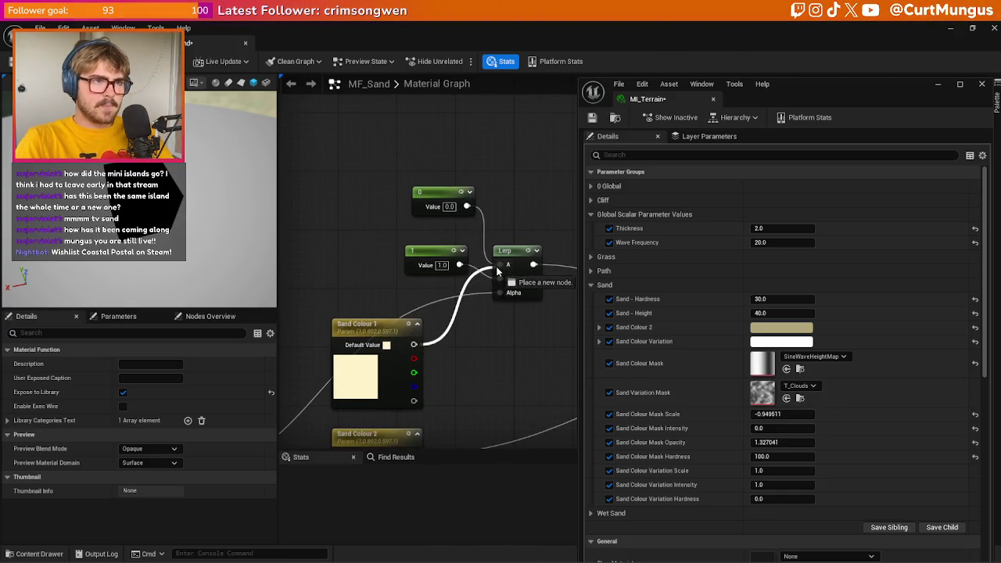
mouse_move(496, 168)
left_mouse_down()
mouse_move(447, 363)
mouse_move(408, 344)
left_mouse_up()
- Delete the leftover constant nodes and apply the MF_Sand changes
left_click_drag(469, 235, 257, 125)
key("Delete")
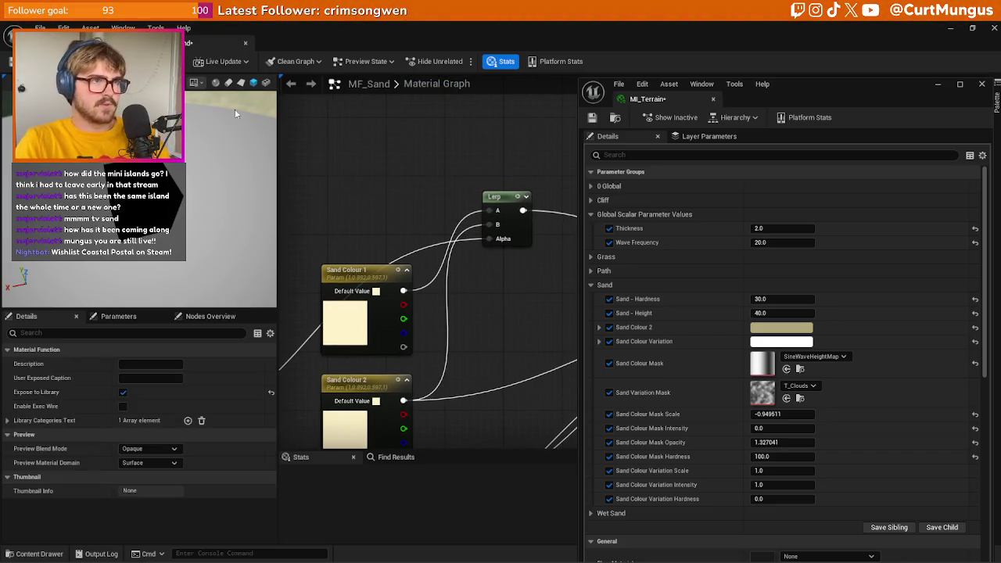
key("ctrl+s")
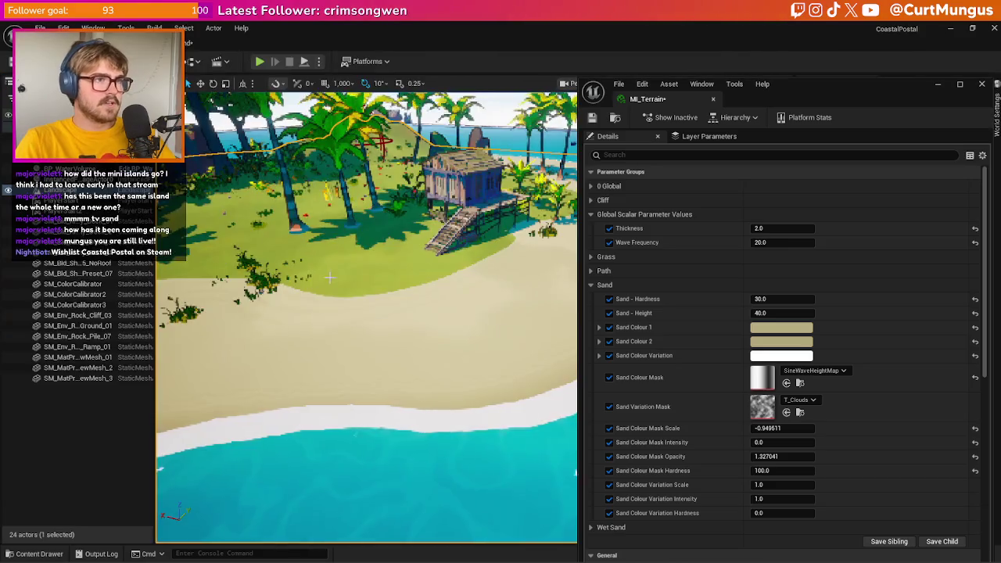
- Adjust Sand Colour 2's brightness to a slightly darker beige in the Color Picker
scroll(368, 313, "up", 5)
left_click_drag(367, 313, 312, 289)
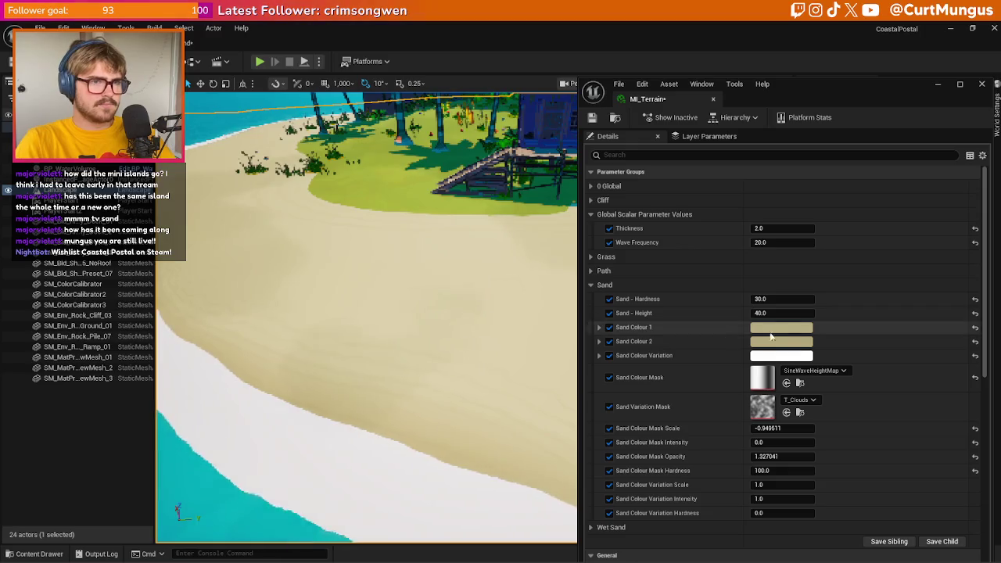
left_click(805, 342)
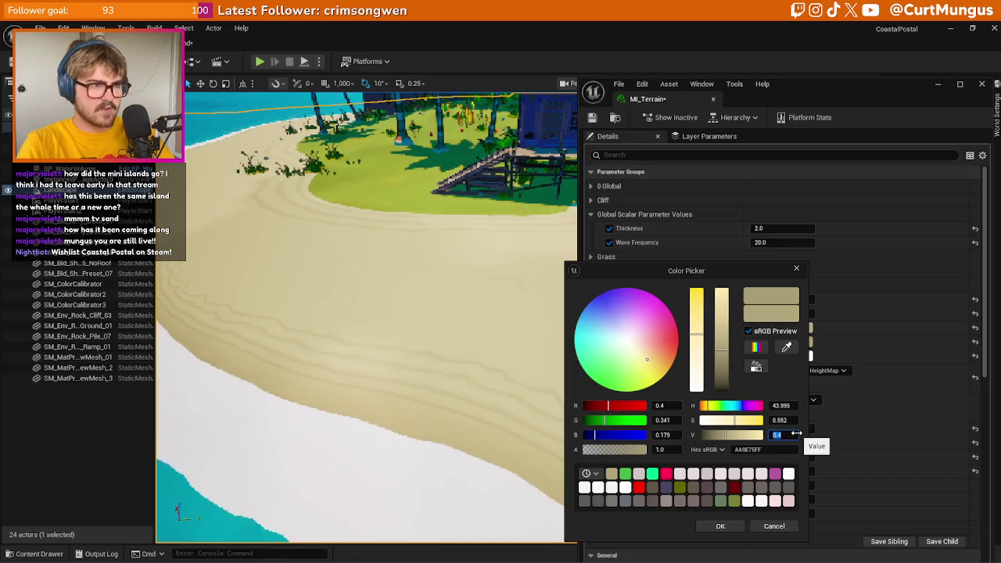
type("2")
key("Return")
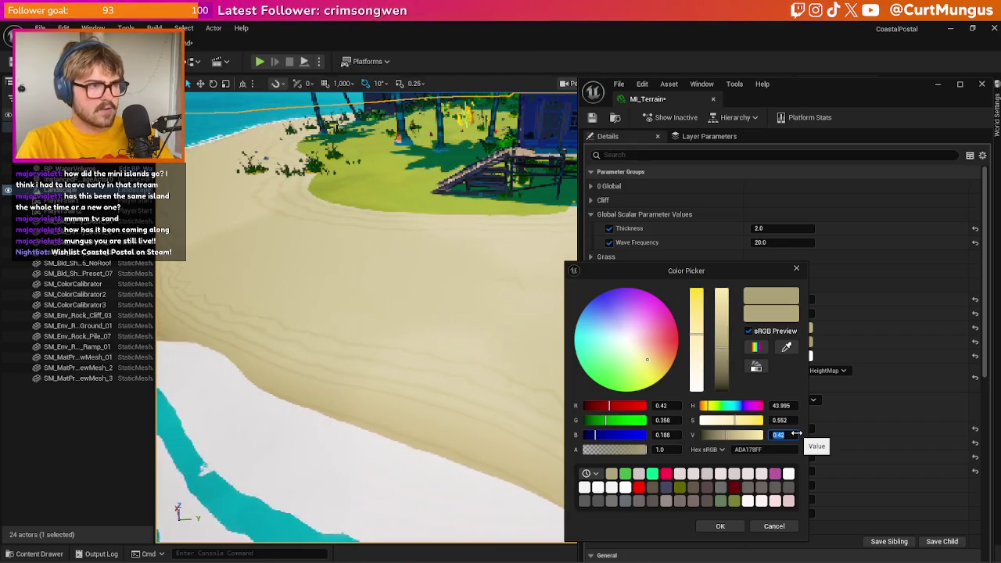
type("3")
key("Return")
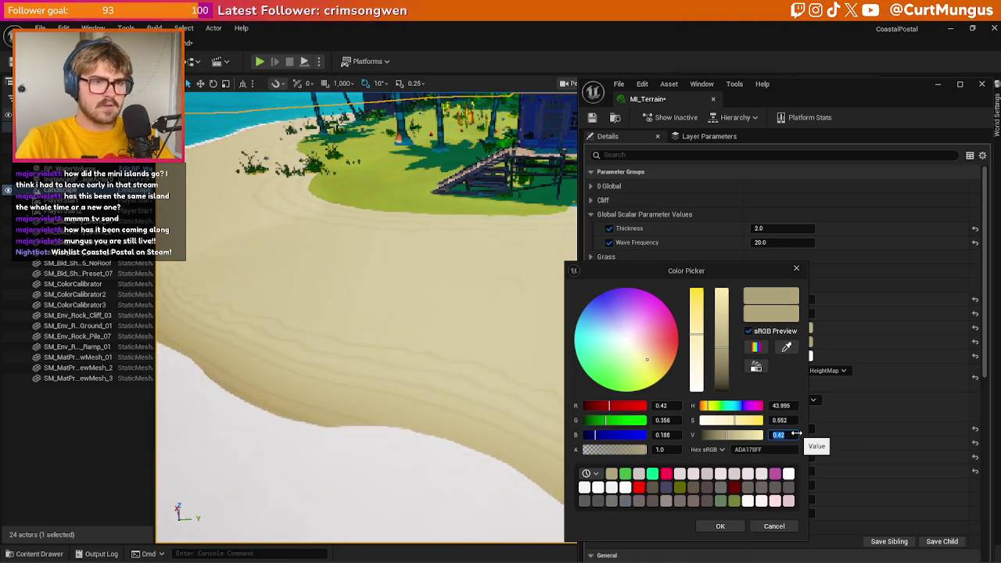
left_click(774, 527)
- Try the Wet Sand brown on Sand Colour 2, then undo it
scroll(614, 462, "down", 5)
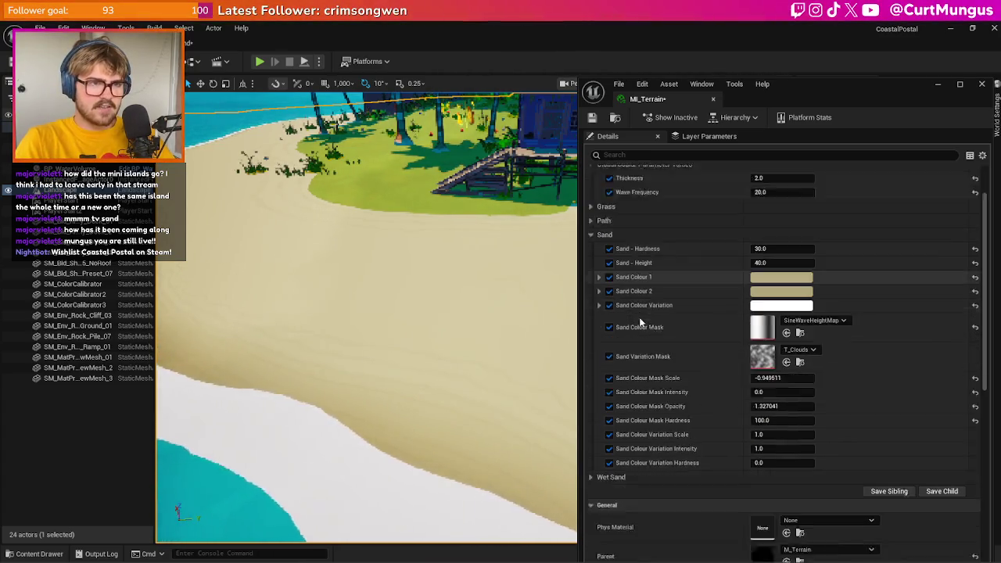
left_click(607, 393)
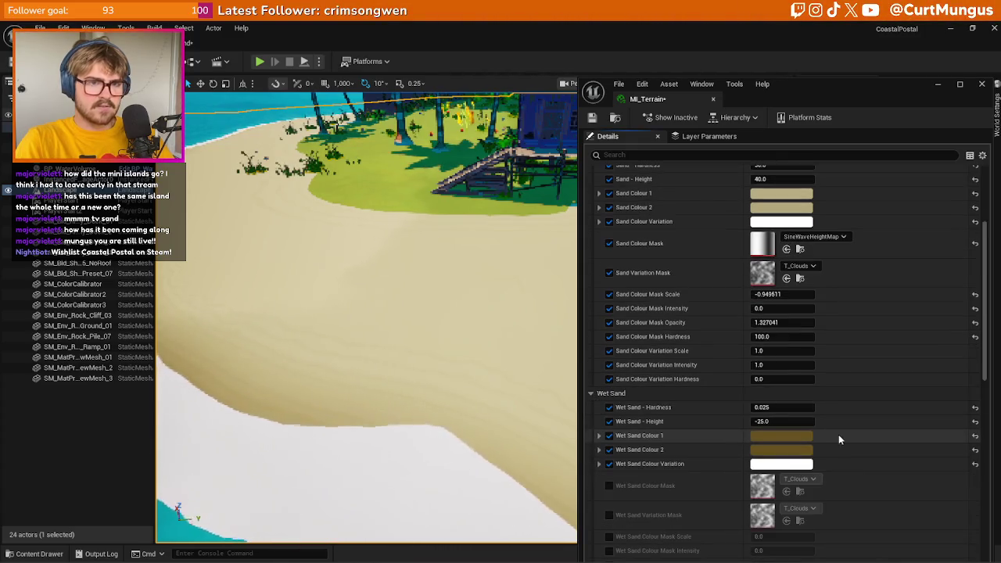
scroll(838, 434, "up", 2)
key("ctrl+z")
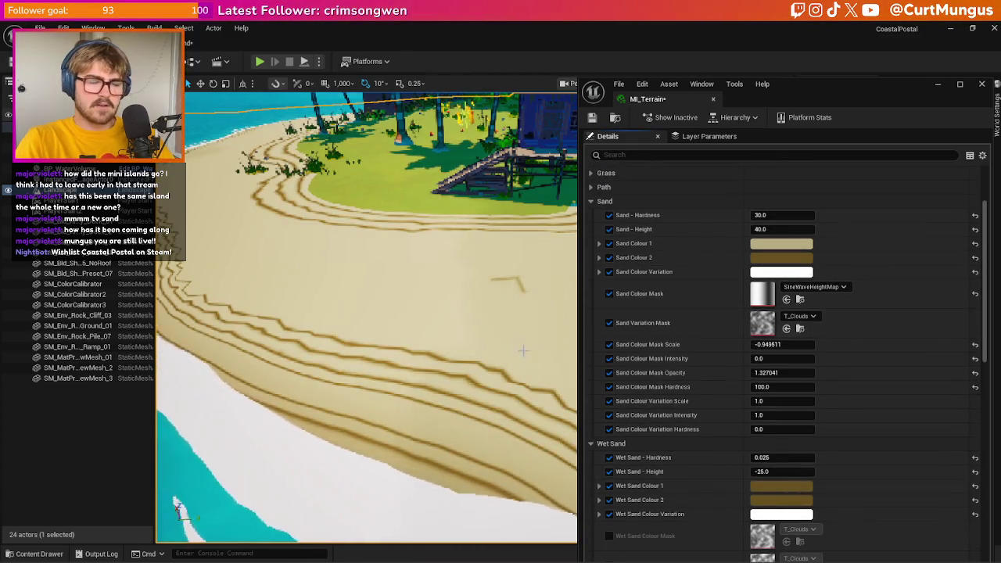
key("ctrl+z")
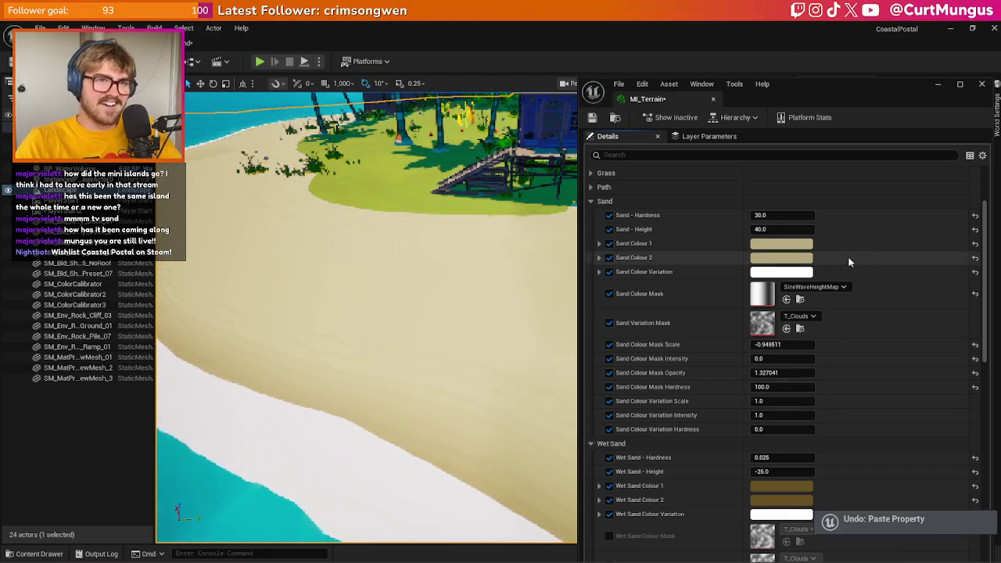
left_click(800, 259)
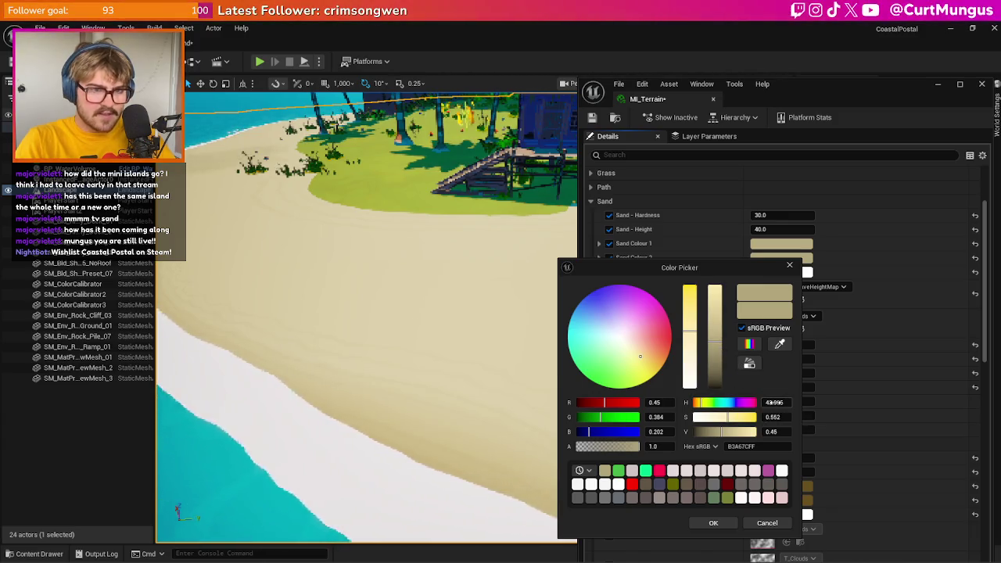
- Enter hue 40, saturation 0.6 and brightness 0.47 for Sand Colour 1
left_click(774, 402)
type("43.0")
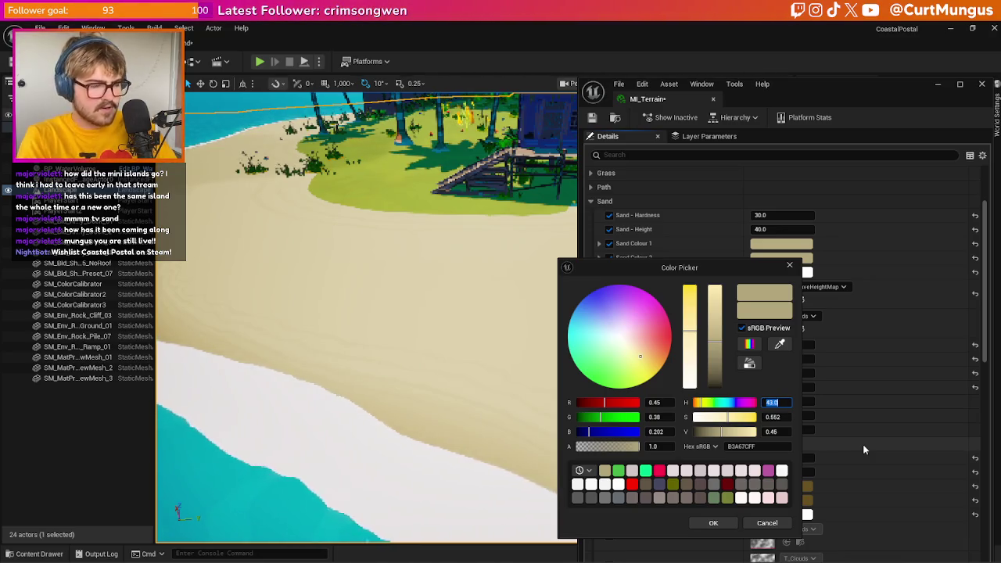
type("40.0")
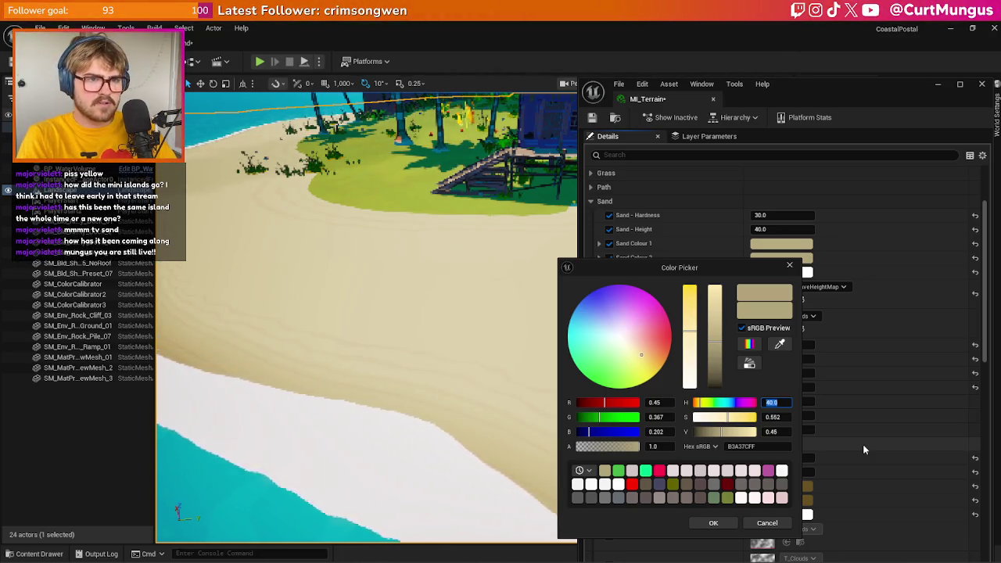
key("Tab")
type("0.6")
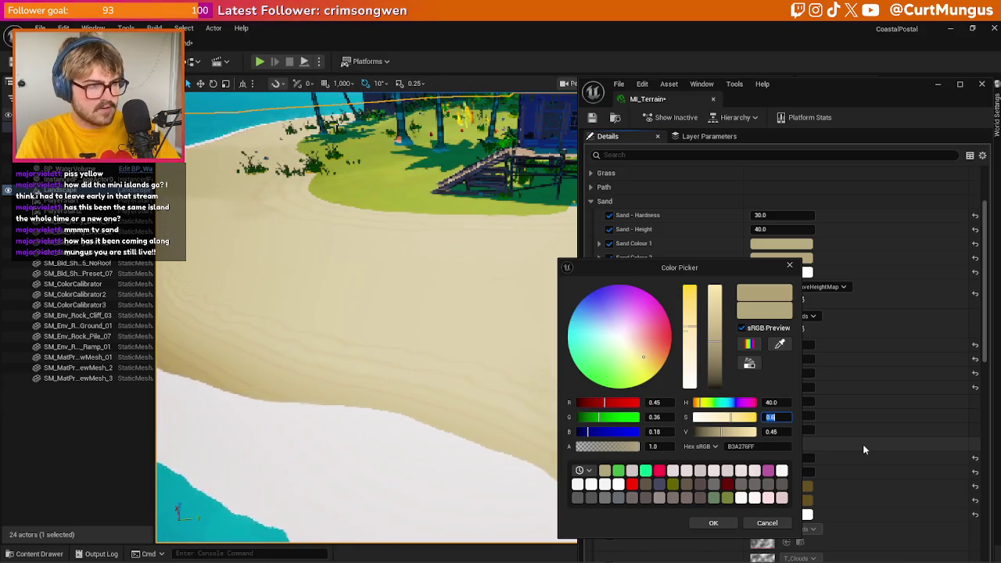
key("Tab")
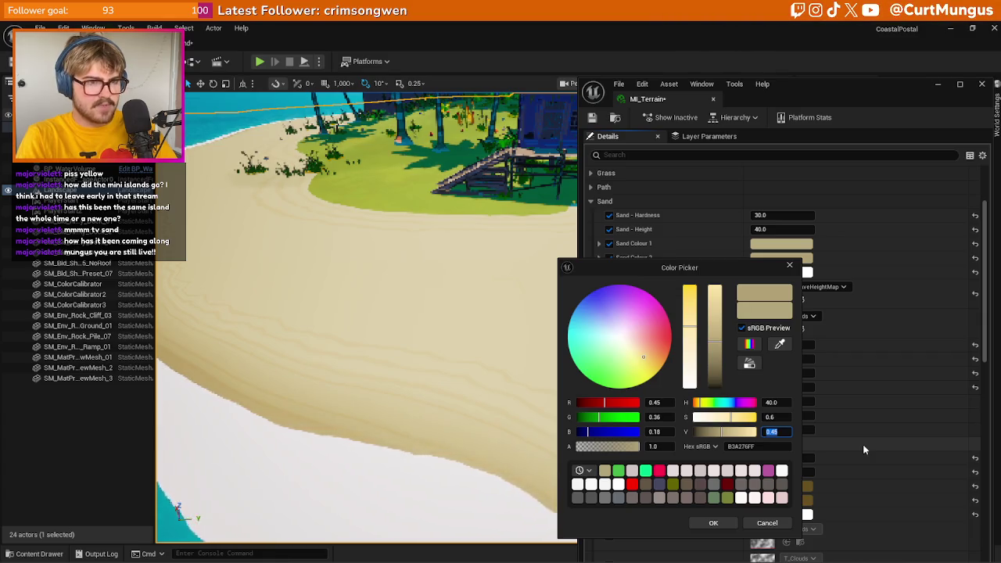
type("0.5")
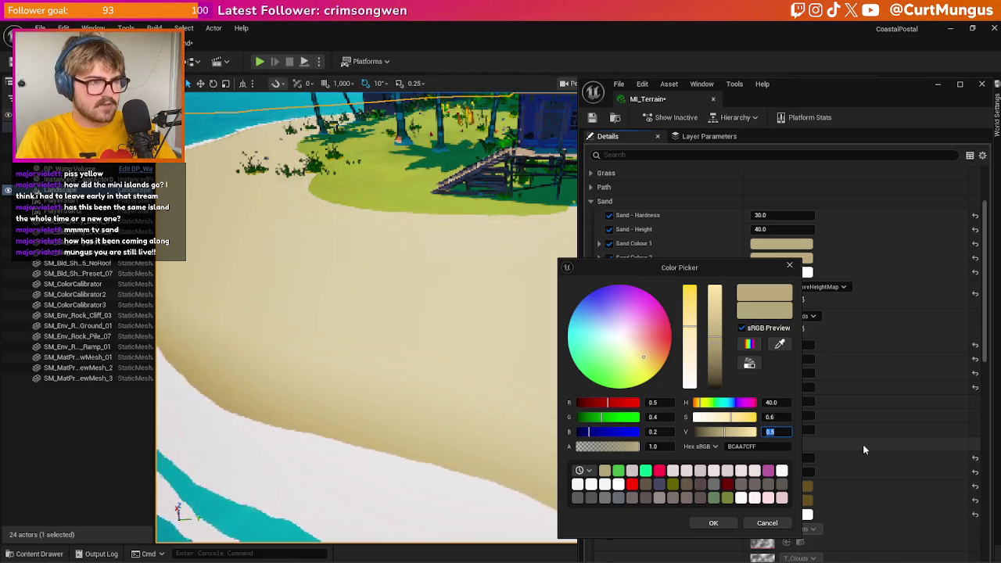
type("0.47")
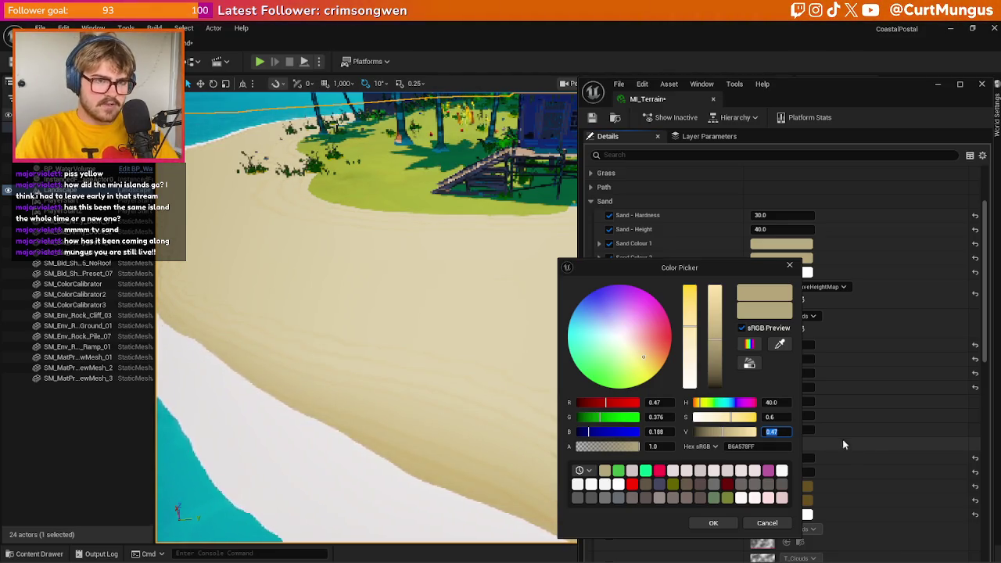
- Try saturations 0.55–0.6 and brightness 0.3–0.5, settling on 0.6 / 0.47 (hex B6A578), and confirm
left_click(786, 418)
type("0")
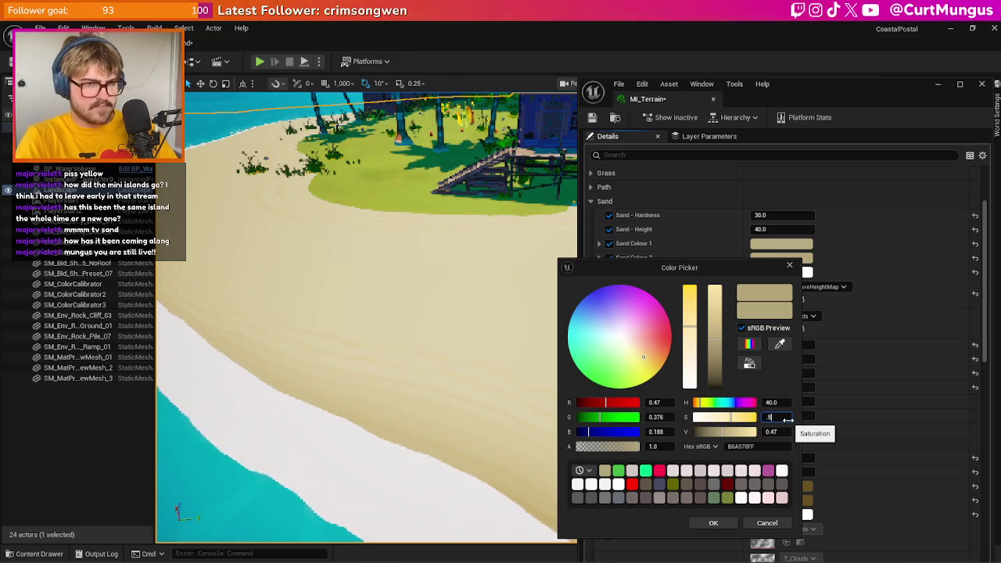
key("Return")
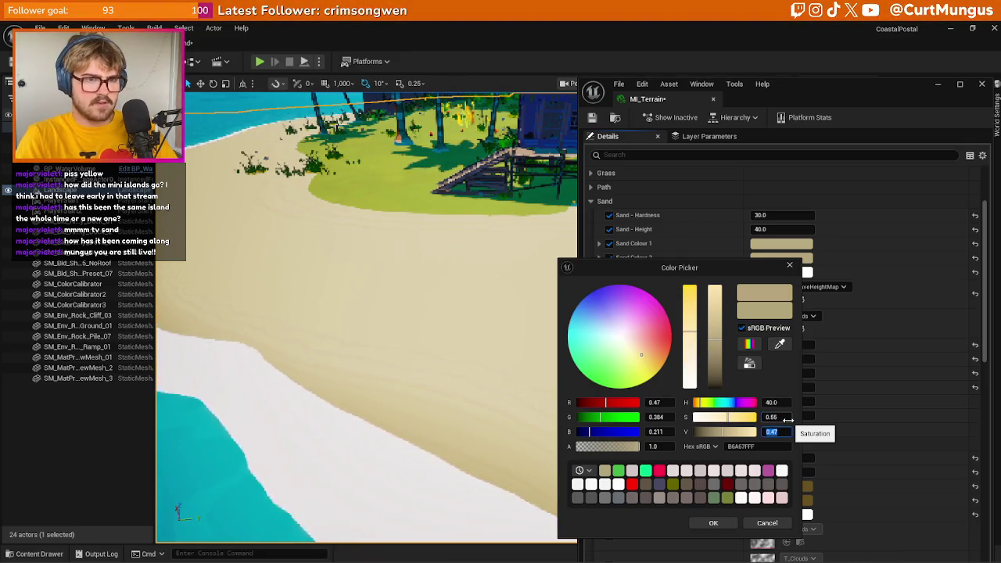
key("BackSpace")
key("Return")
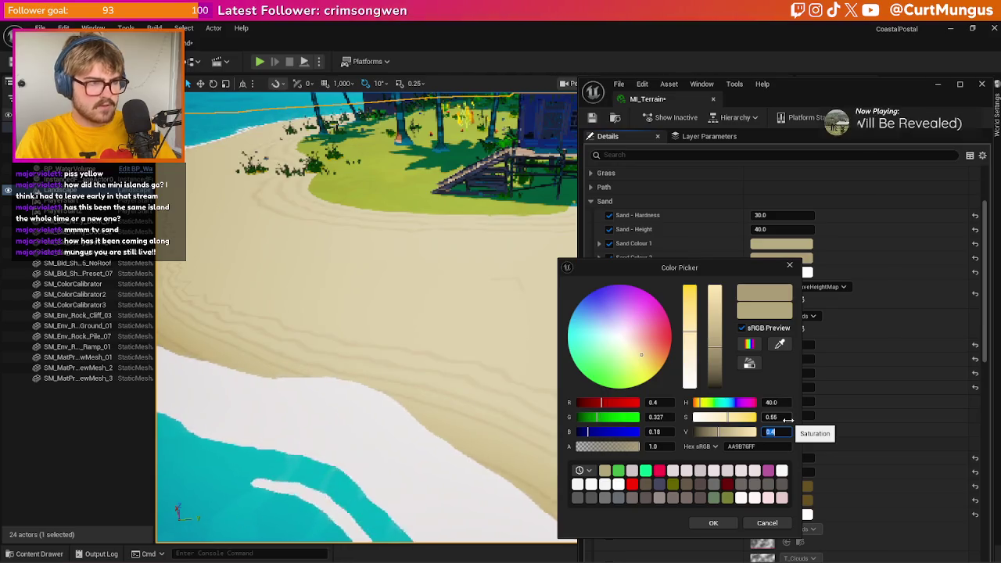
type("3")
key("BackSpace")
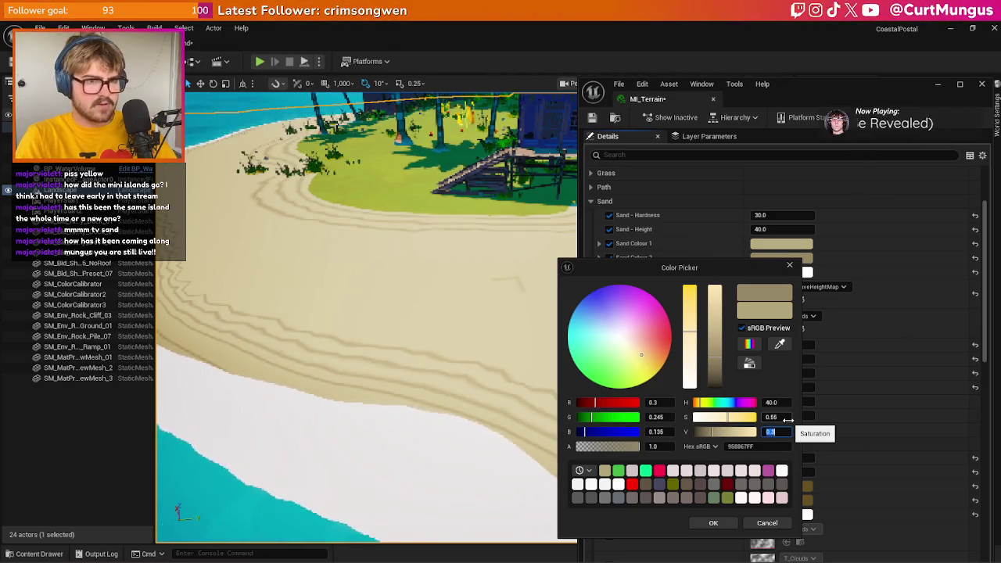
type("43")
left_click(785, 418)
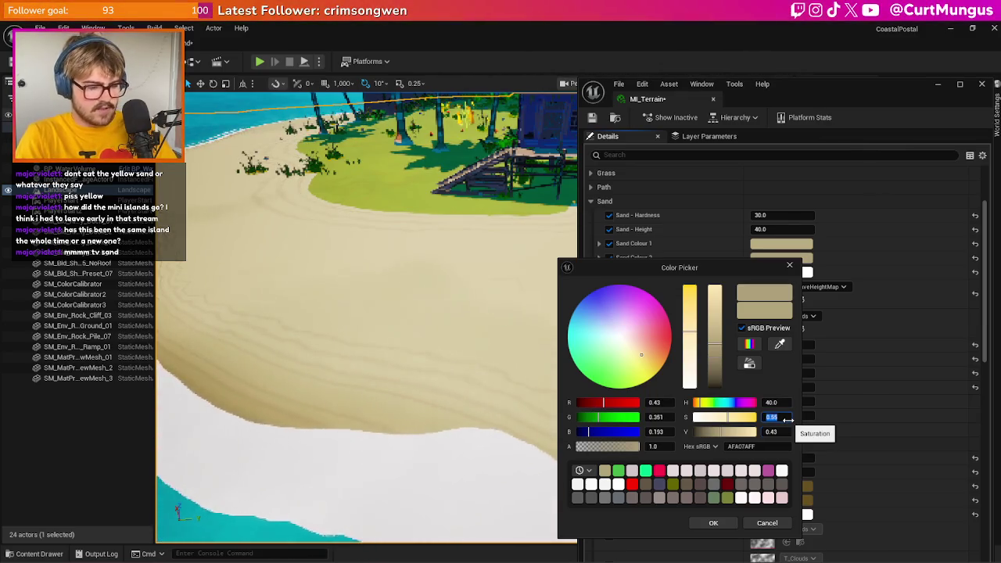
type("0.6")
key("Return")
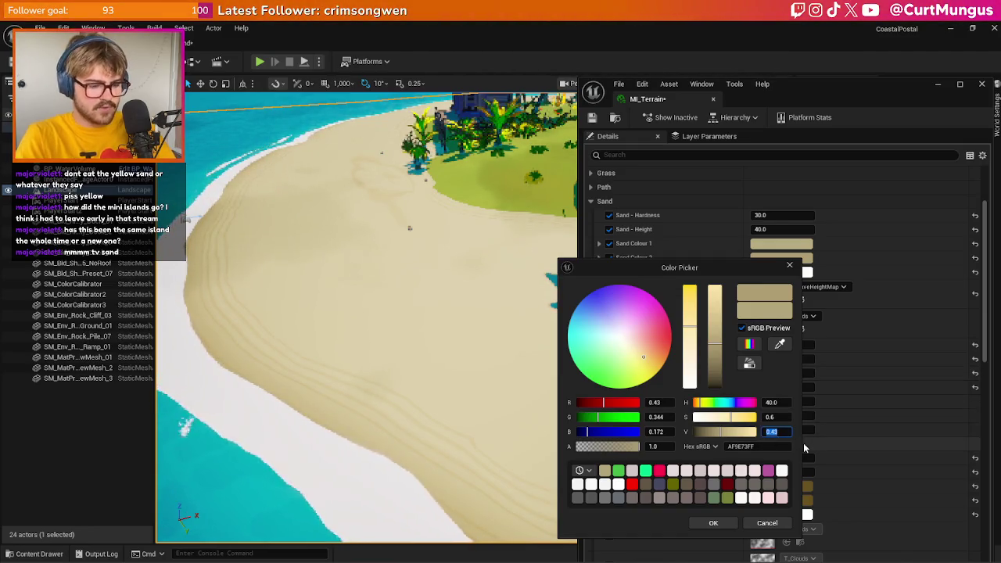
type("0.5")
key("Return")
key("BackSpace")
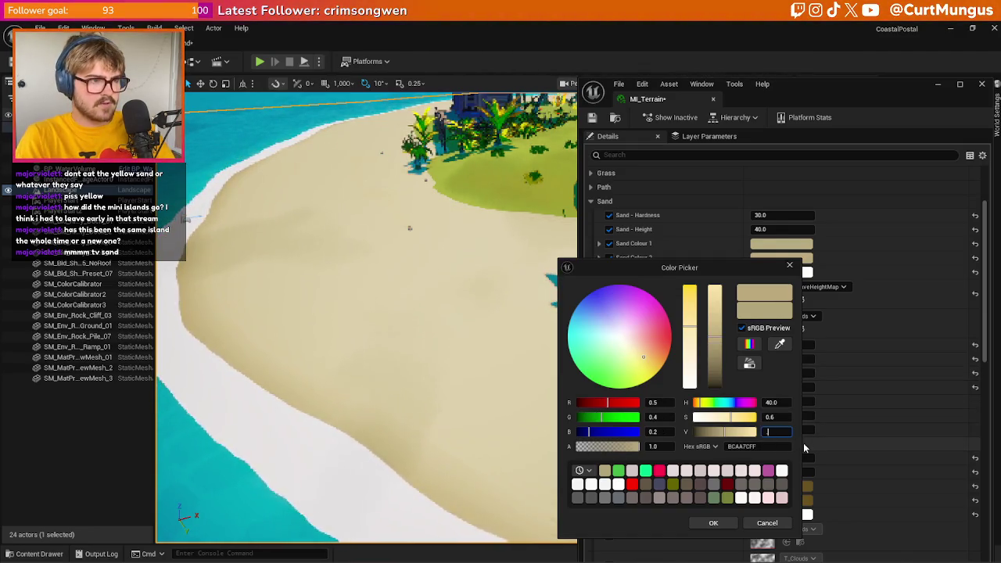
type("0.47")
key("Return")
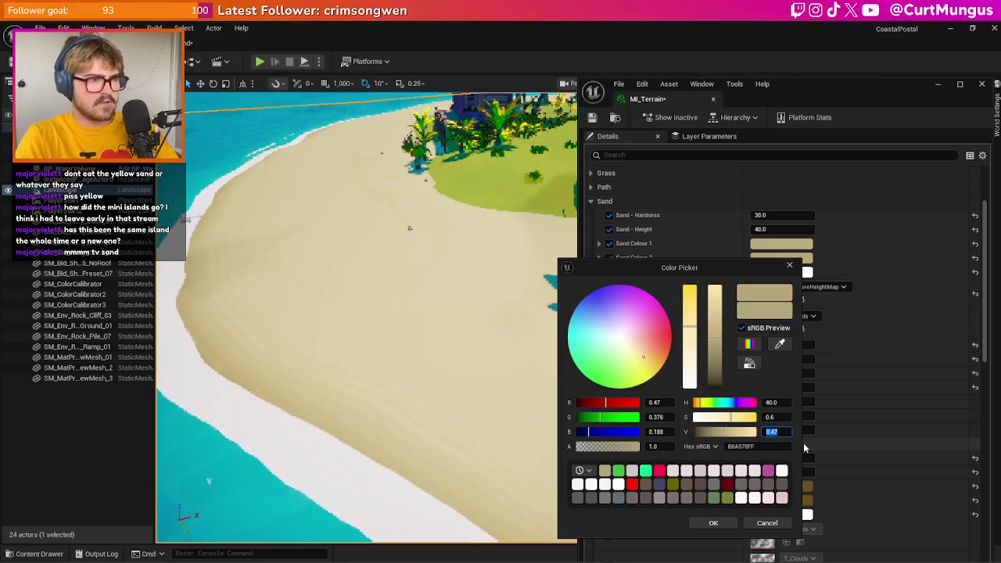
left_click(782, 418)
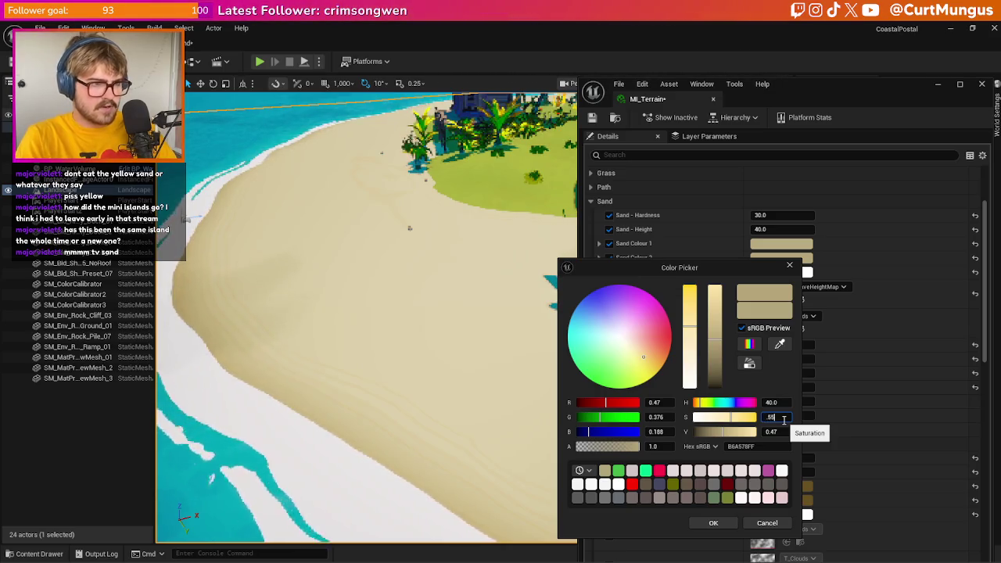
key("Return")
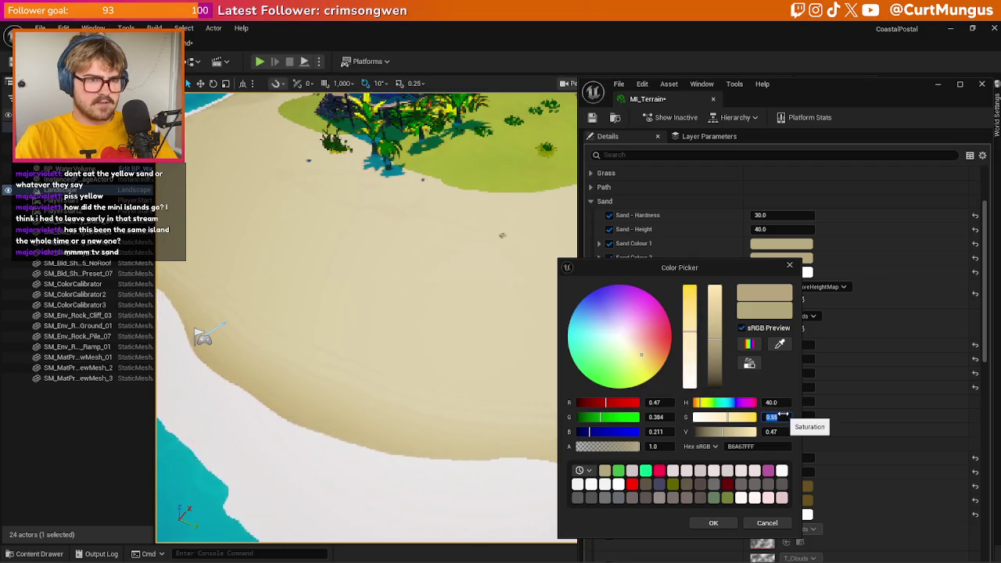
key("Return")
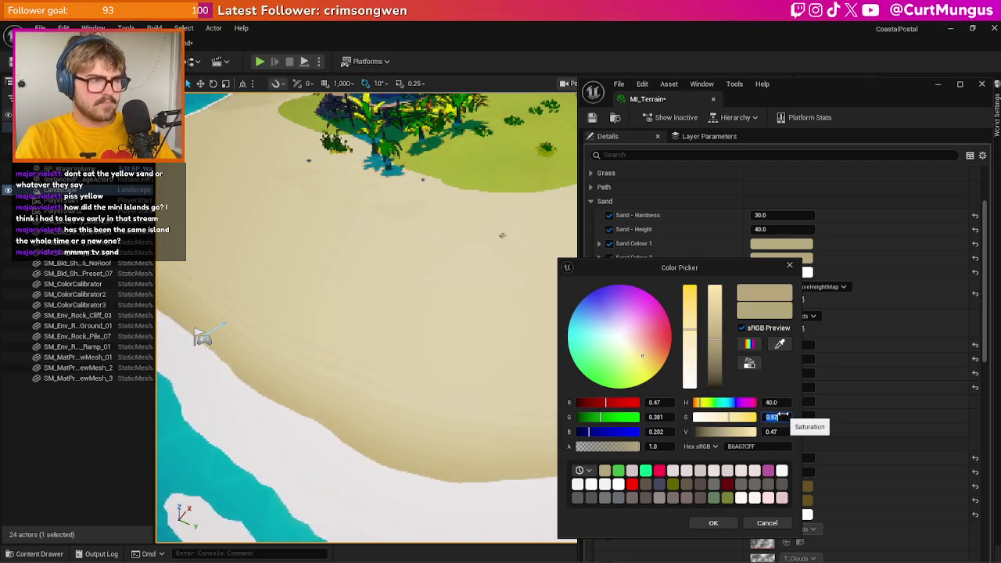
type("0.5")
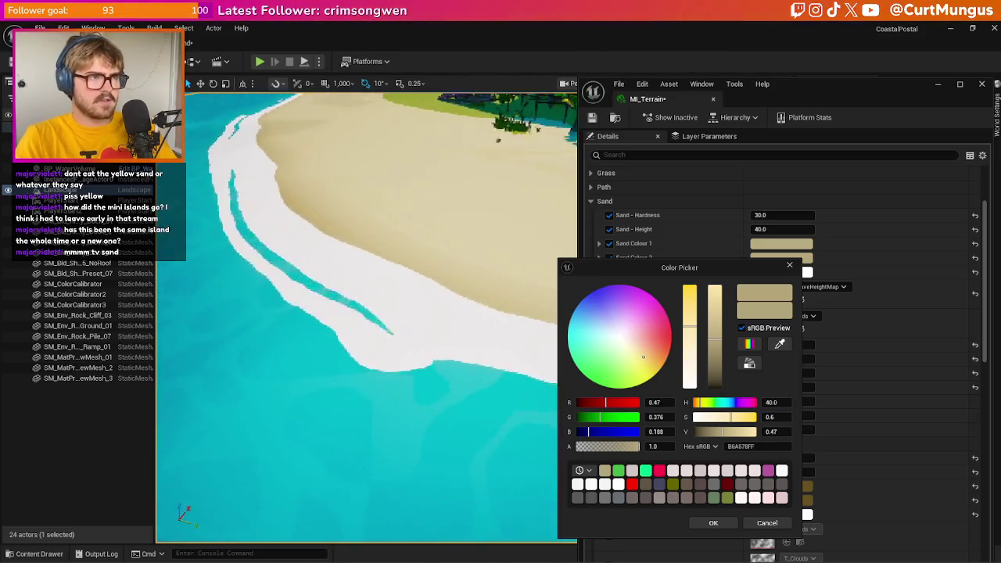
left_click(725, 528)
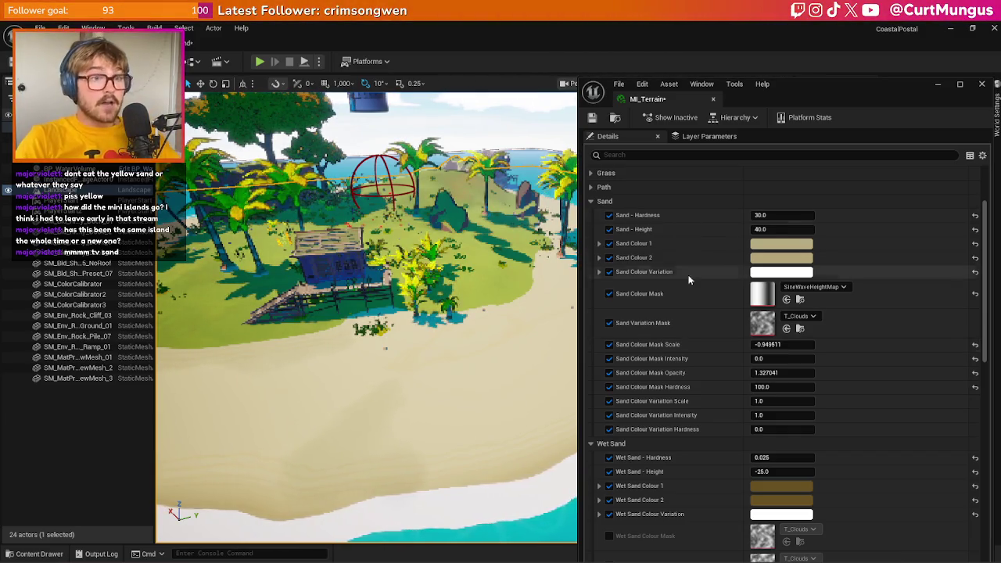
- Swap the Sand Variation Mask from T_Clouds to T_Default_MacroVariation via a 'macro' search
left_click(798, 316)
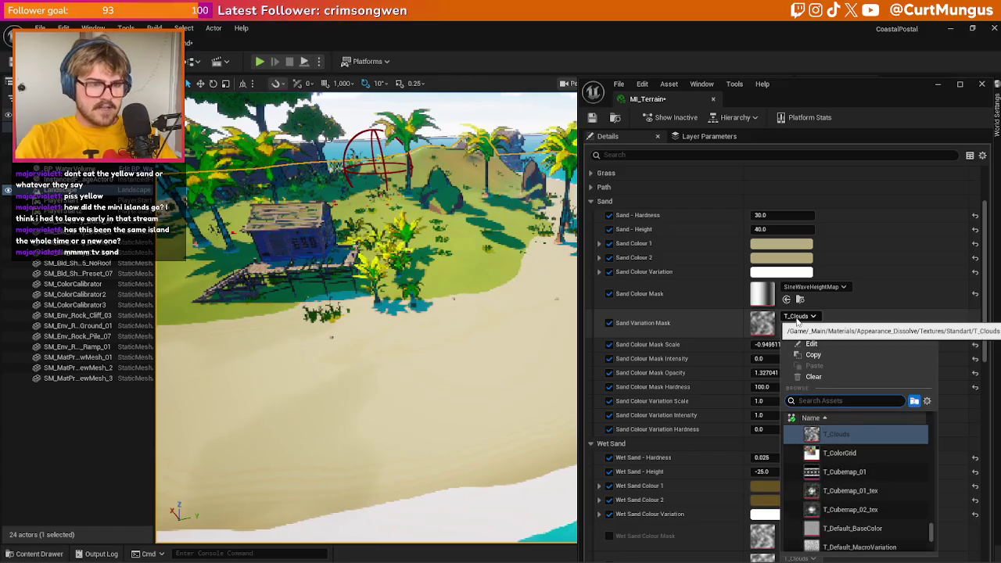
type("micro")
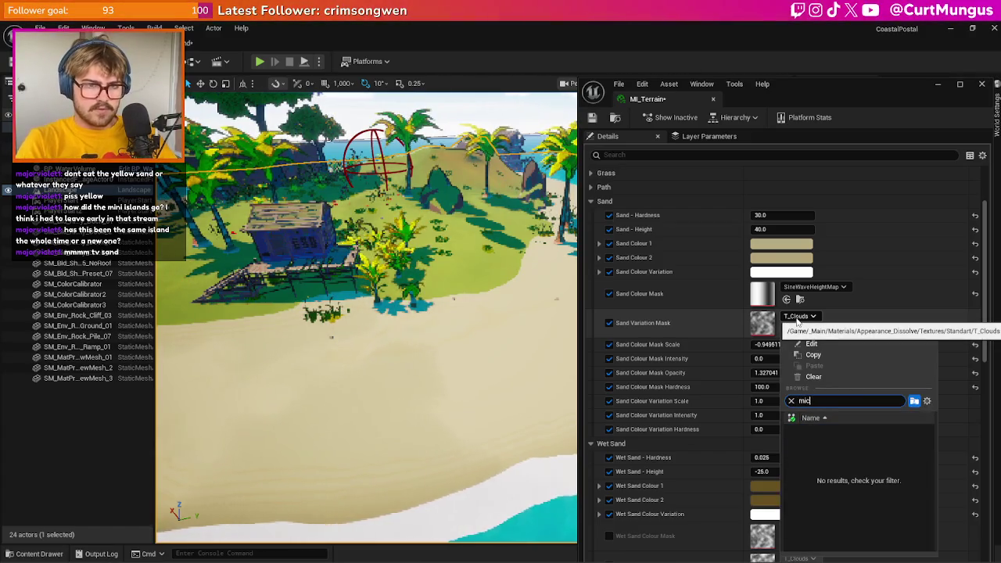
scroll(876, 464, "down", 1)
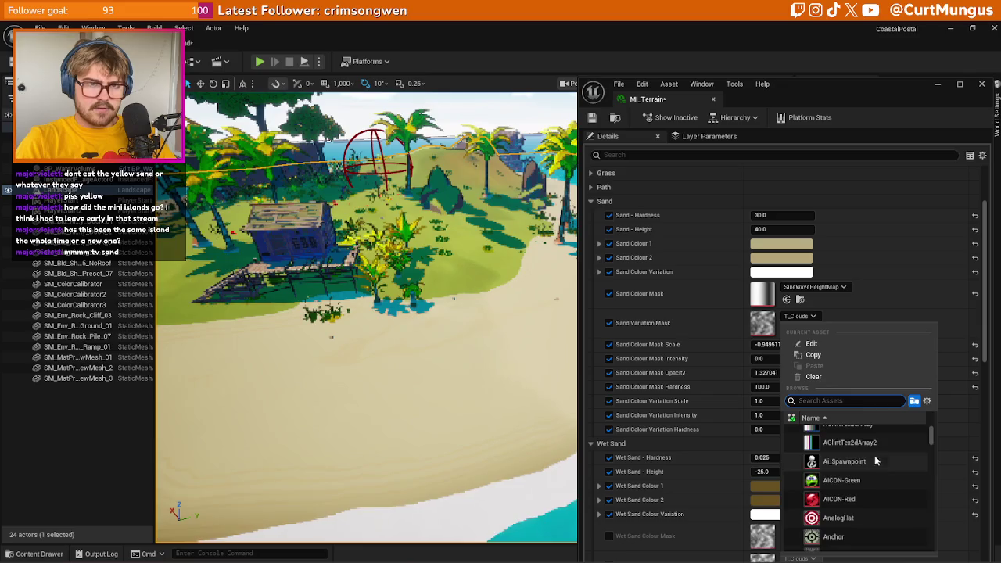
scroll(876, 473, "down", 10)
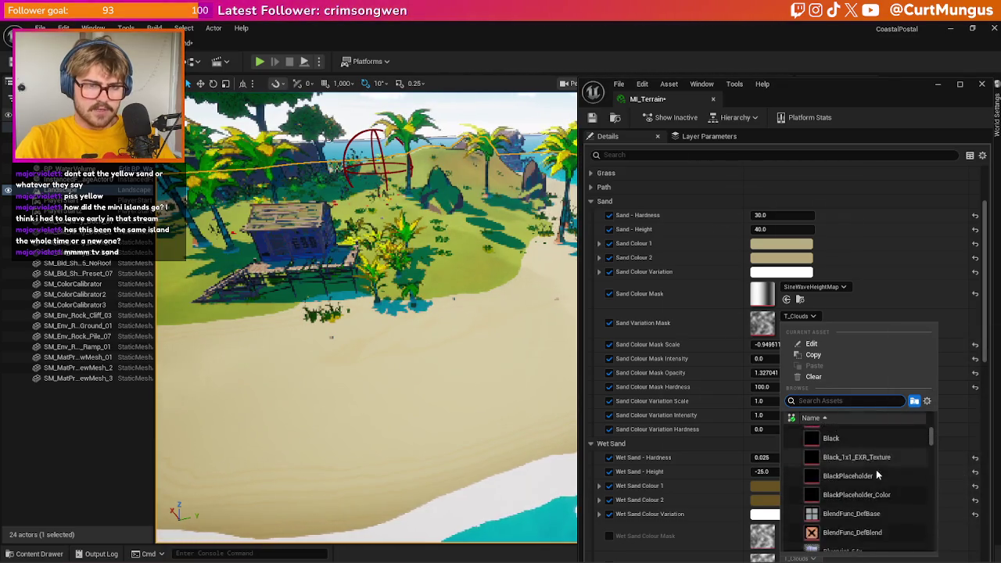
scroll(876, 469, "down", 3)
type("macro")
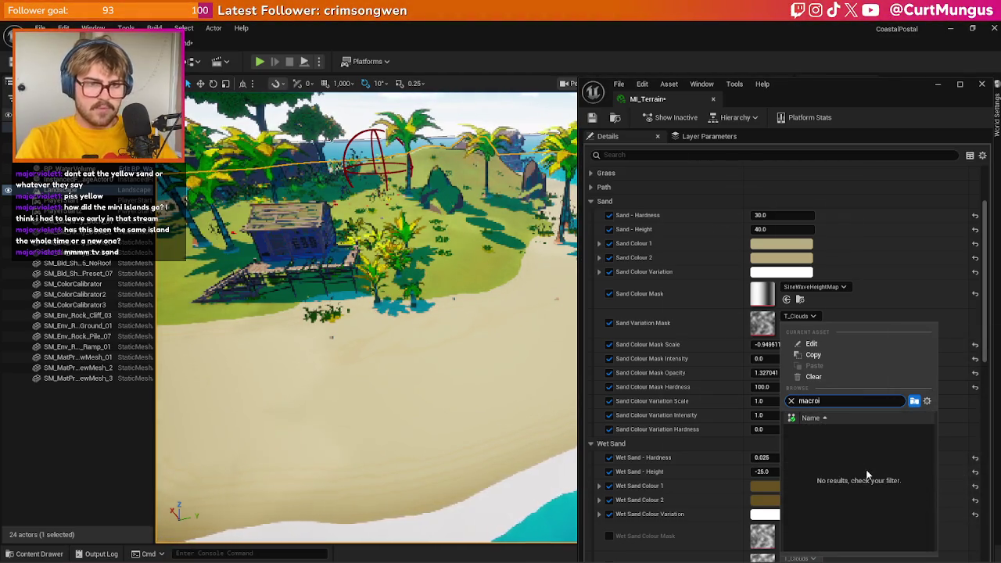
left_click(869, 453)
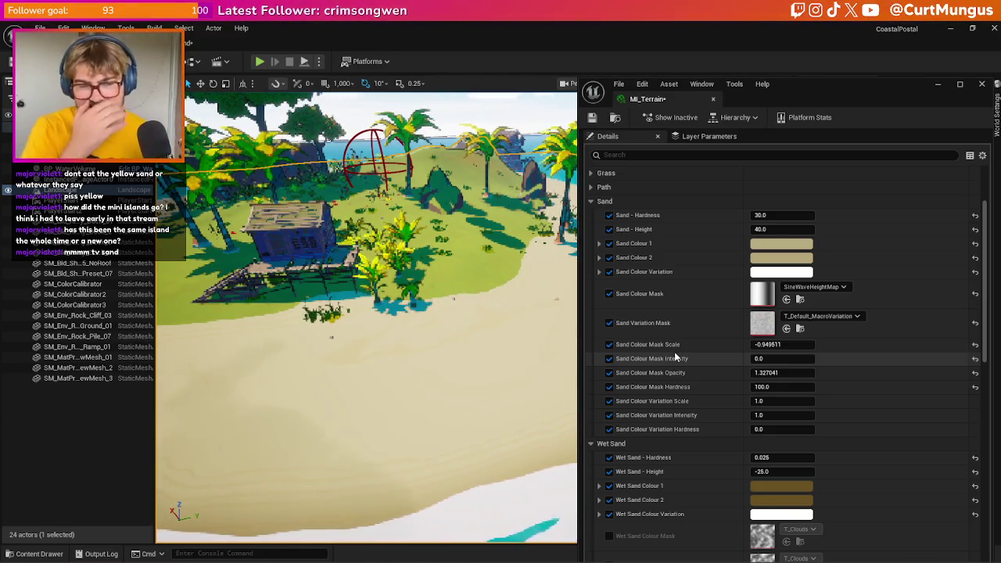
left_click_drag(469, 391, 439, 404)
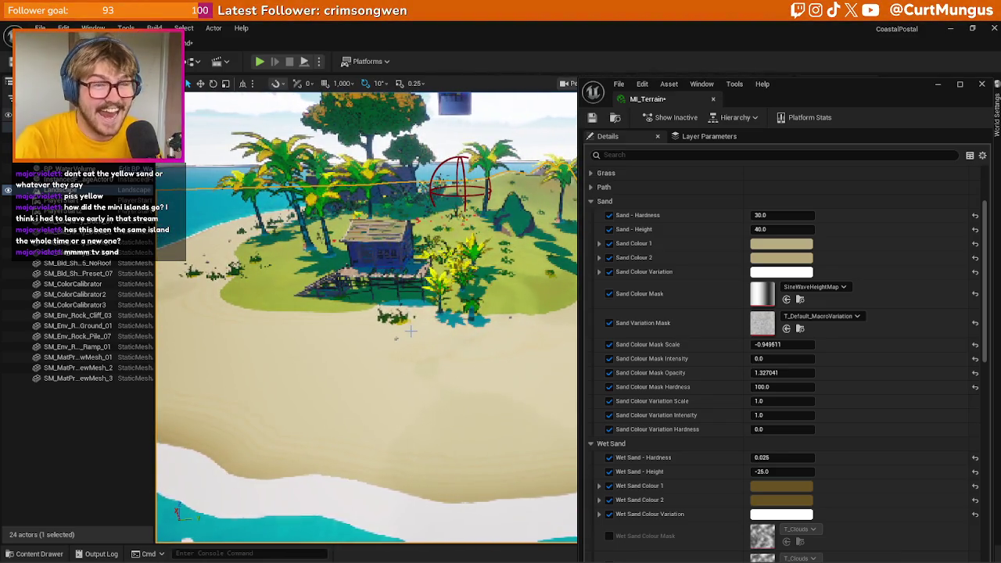
- Set the Sand Colour Variation colour to light grey (E6E6E6)
left_click(786, 272)
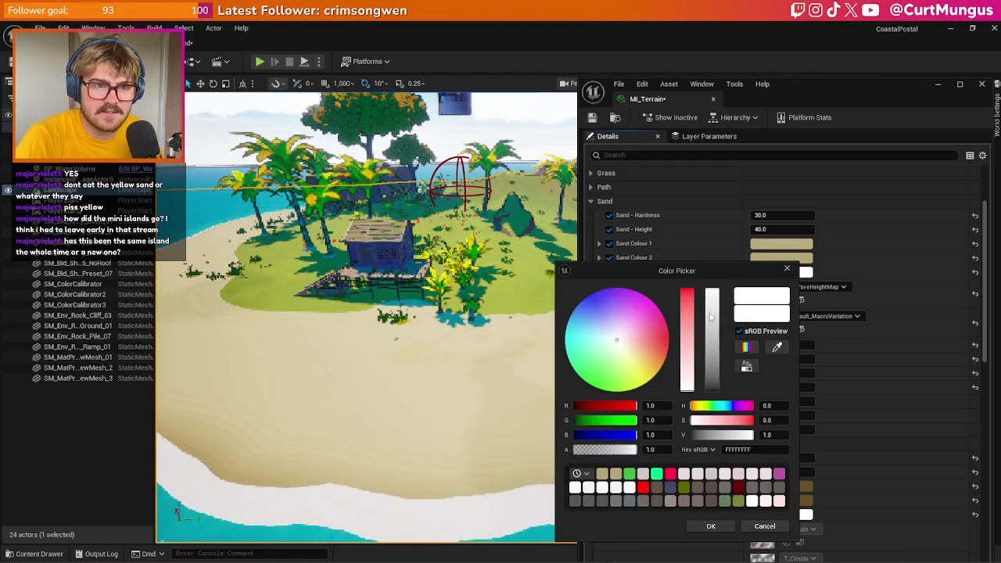
left_click_drag(713, 315, 715, 361)
left_click(710, 526)
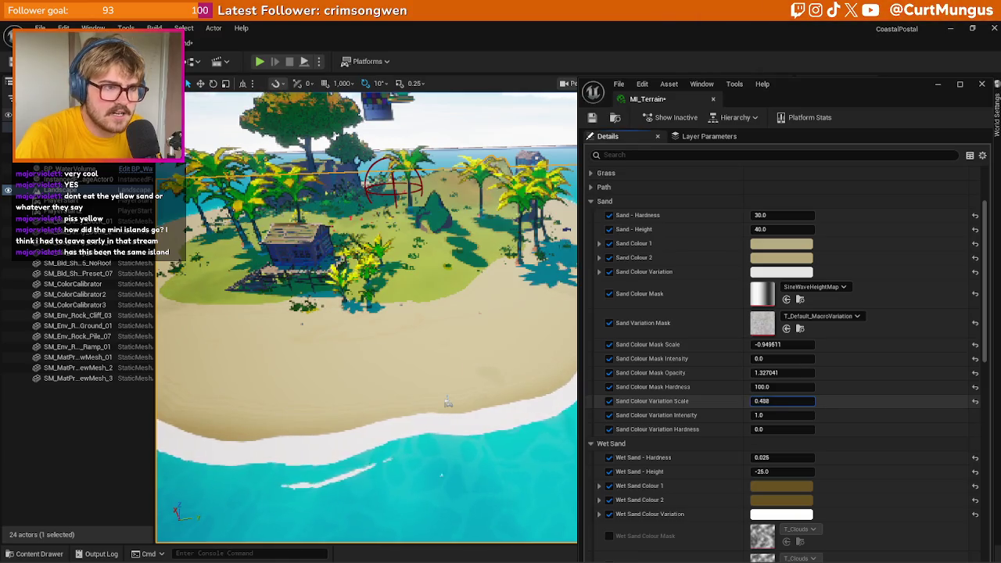
- Set variation Scale 0.0001, Hardness 50 and Intensity about 7.08, then view MF_Sand's graph
left_click_drag(774, 400, 735, 400)
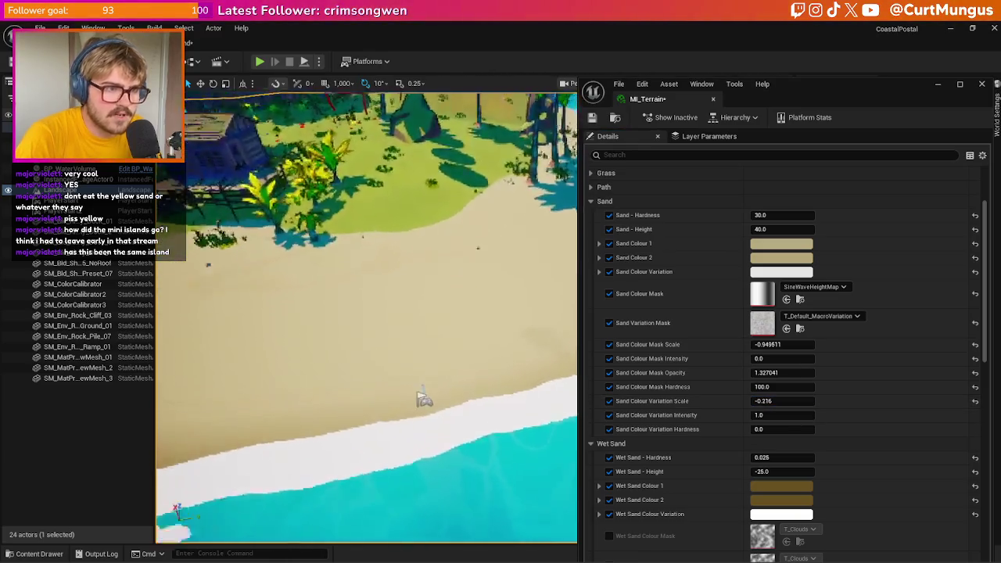
left_click(796, 414)
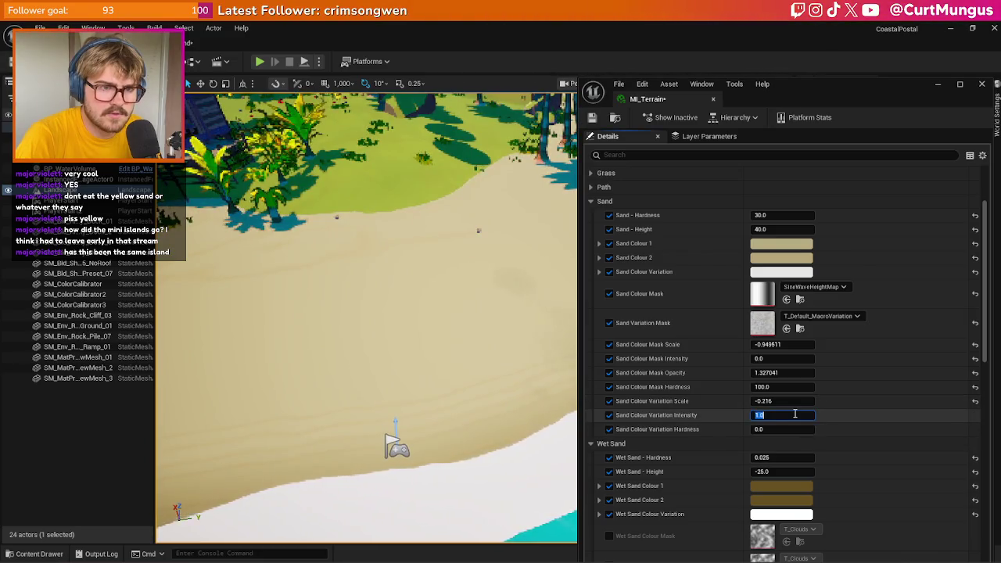
left_click(797, 399)
type("0.0001")
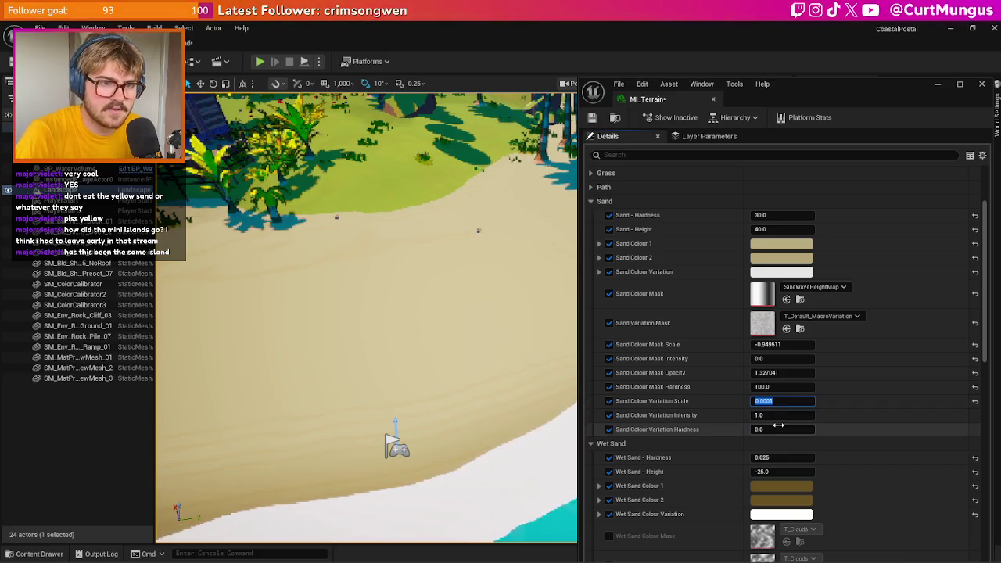
left_click_drag(783, 429, 802, 430)
left_click(802, 429)
type("50")
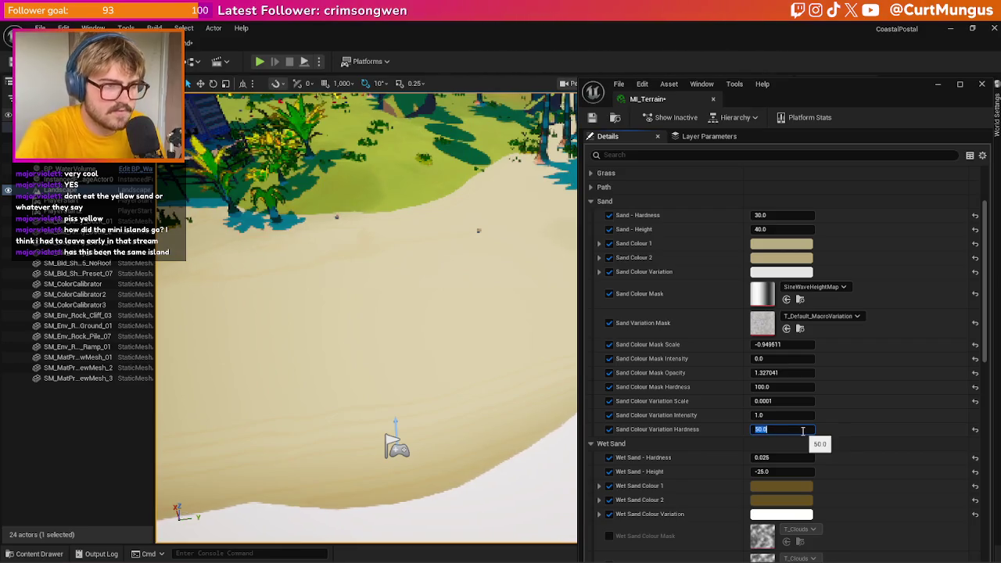
key("Return")
mouse_move(787, 413)
left_mouse_down()
mouse_move(816, 415)
mouse_move(797, 415)
left_mouse_up()
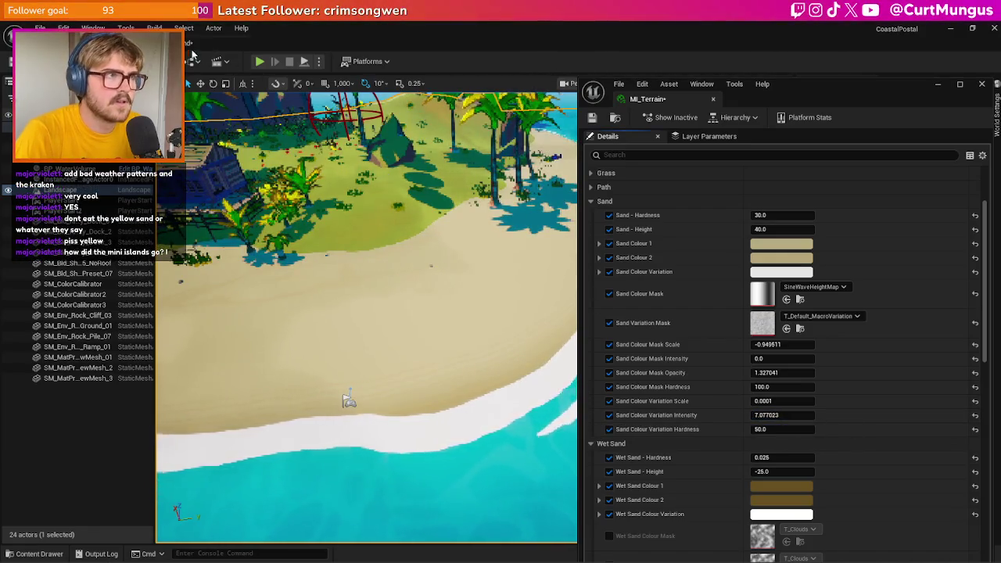
key("alt+Tab")
mouse_move(448, 291)
left_mouse_down()
mouse_move(352, 266)
mouse_move(414, 255)
left_mouse_up()
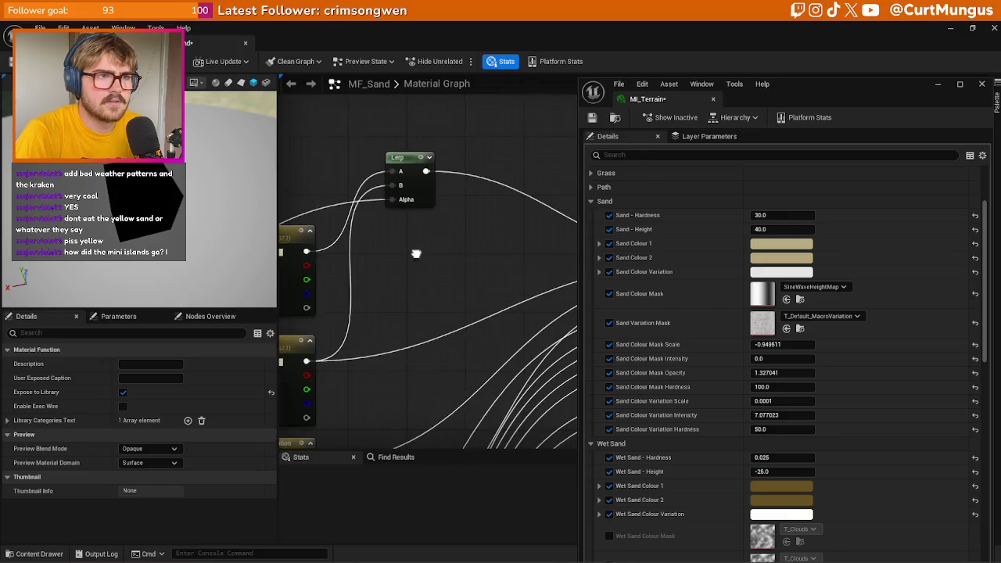
- Back at the beach, set Sand Colour Variation Intensity to 1.0 and open the variation colour picker
key("alt+Tab")
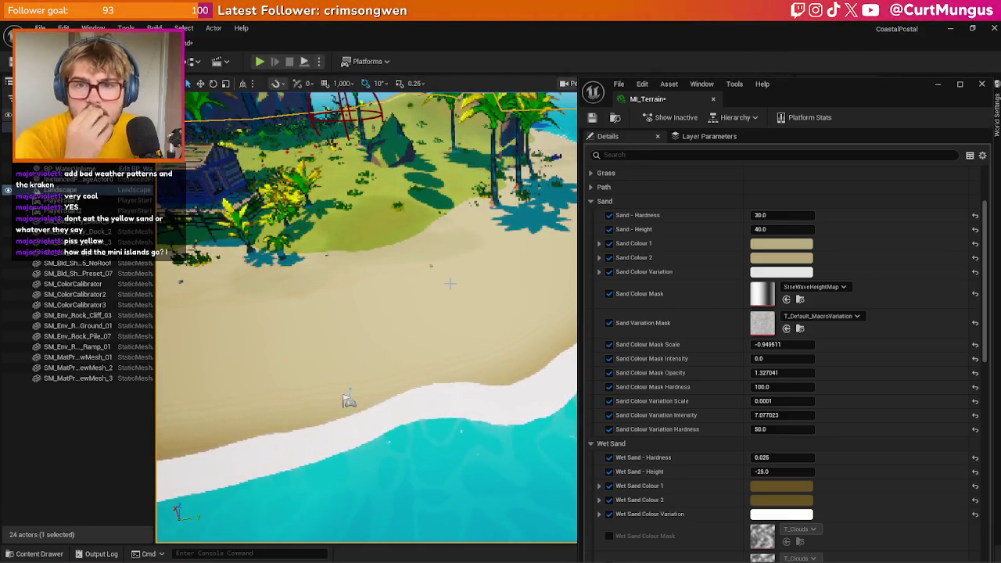
mouse_move(438, 310)
left_mouse_down()
mouse_move(391, 281)
mouse_move(344, 278)
mouse_move(473, 378)
mouse_move(469, 352)
left_mouse_up()
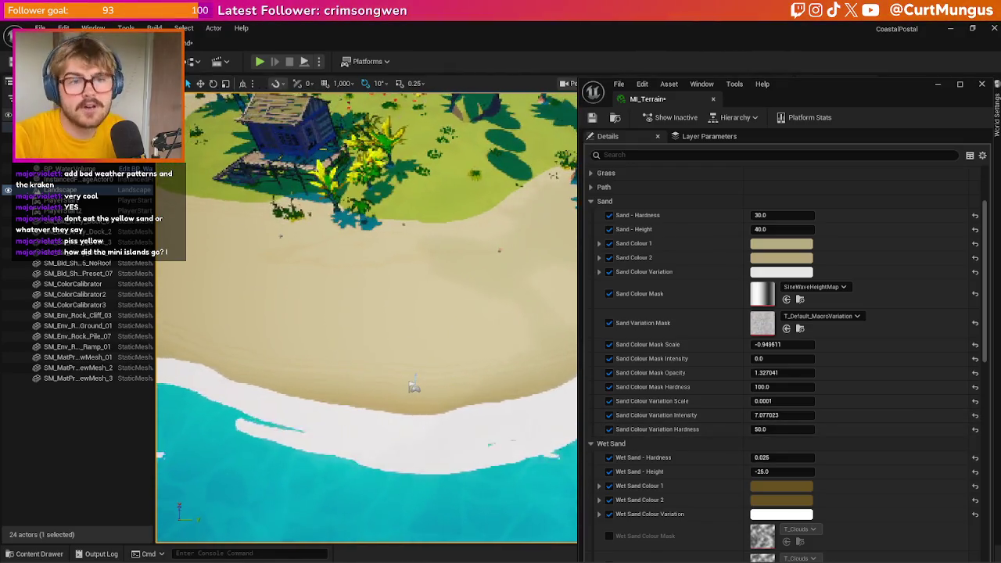
scroll(367, 313, "up", 2)
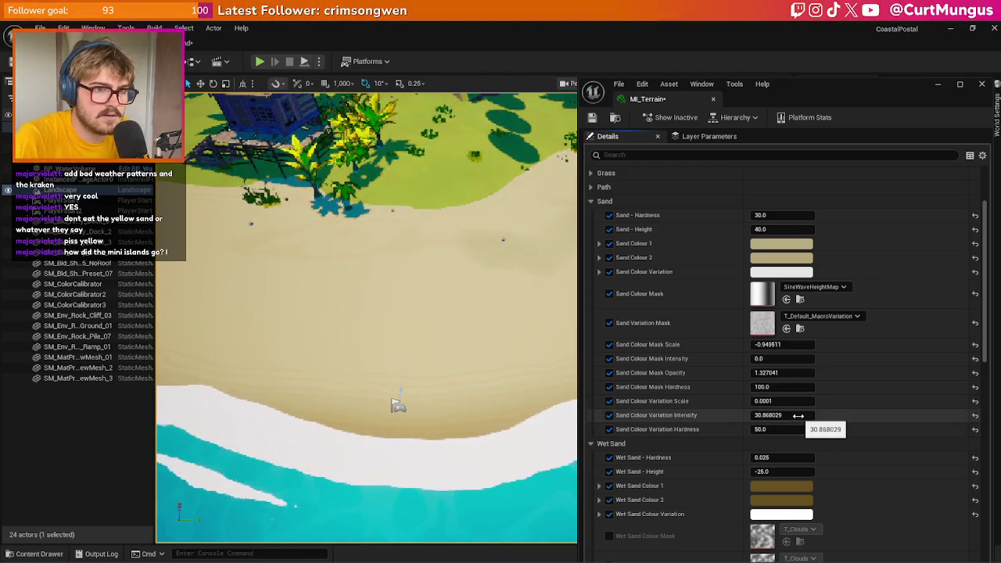
left_click_drag(753, 415, 760, 416)
left_click(803, 415)
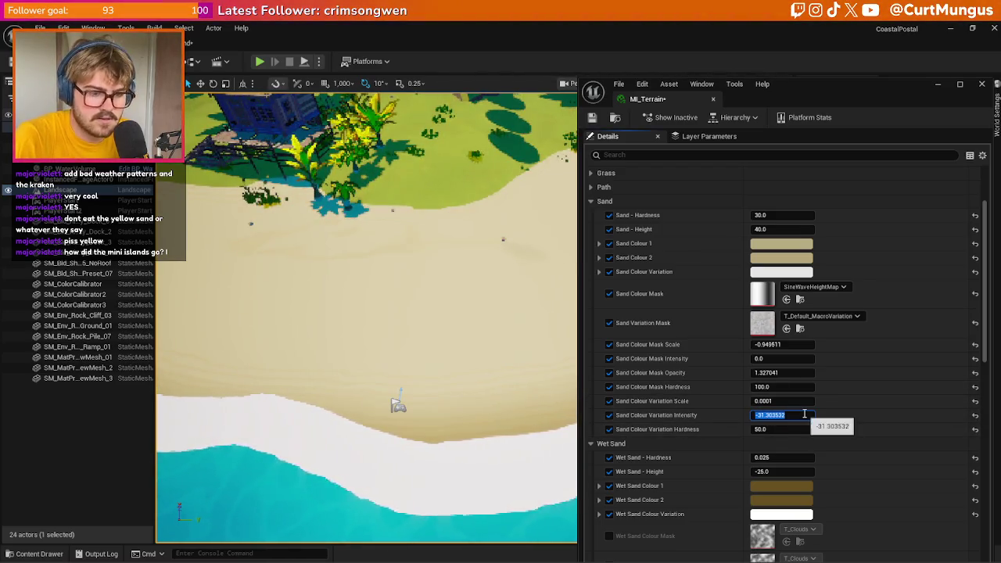
type("0.1")
type("0")
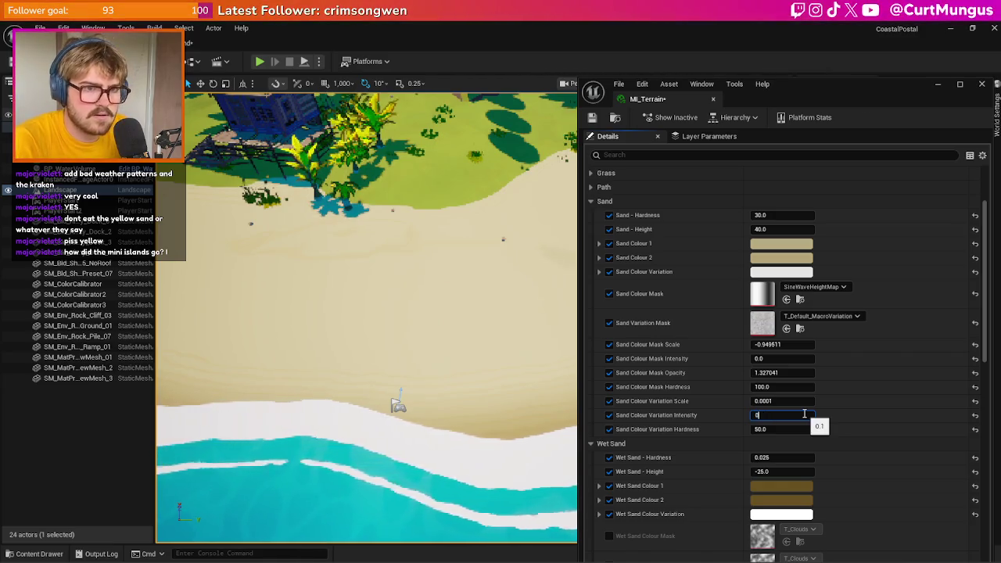
type("1.")
key("Return")
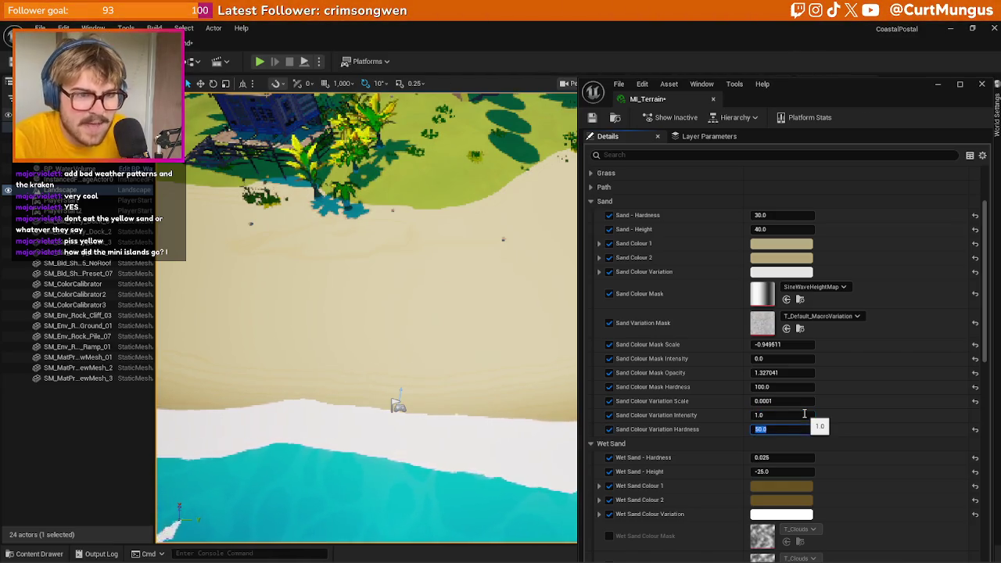
left_click(781, 272)
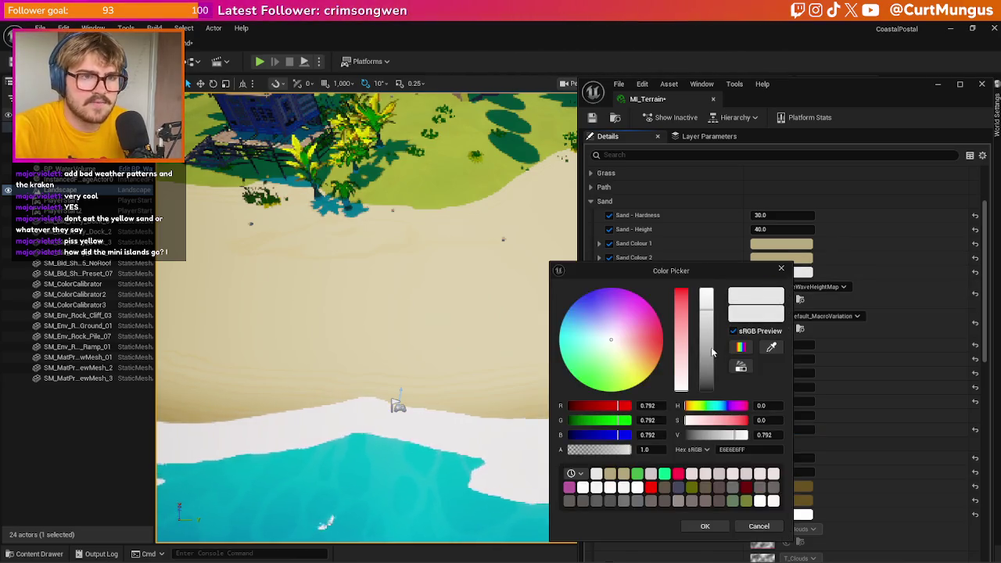
- Change the sand variation colour to black, then to bright red
left_click_drag(712, 352, 713, 448)
left_click(704, 524)
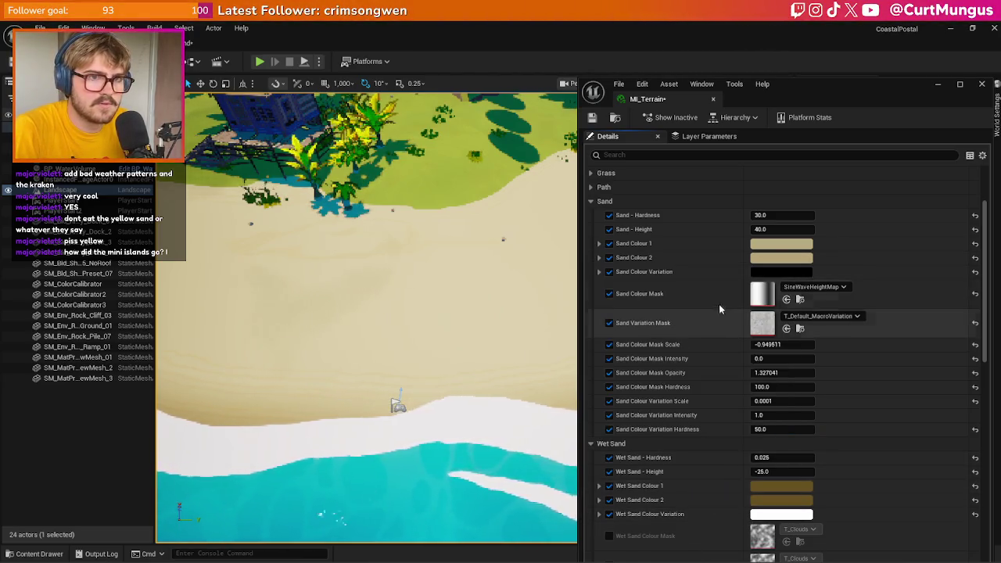
left_click(757, 272)
mouse_move(683, 378)
left_mouse_down()
mouse_move(684, 290)
mouse_move(660, 291)
left_mouse_up()
left_click(683, 526)
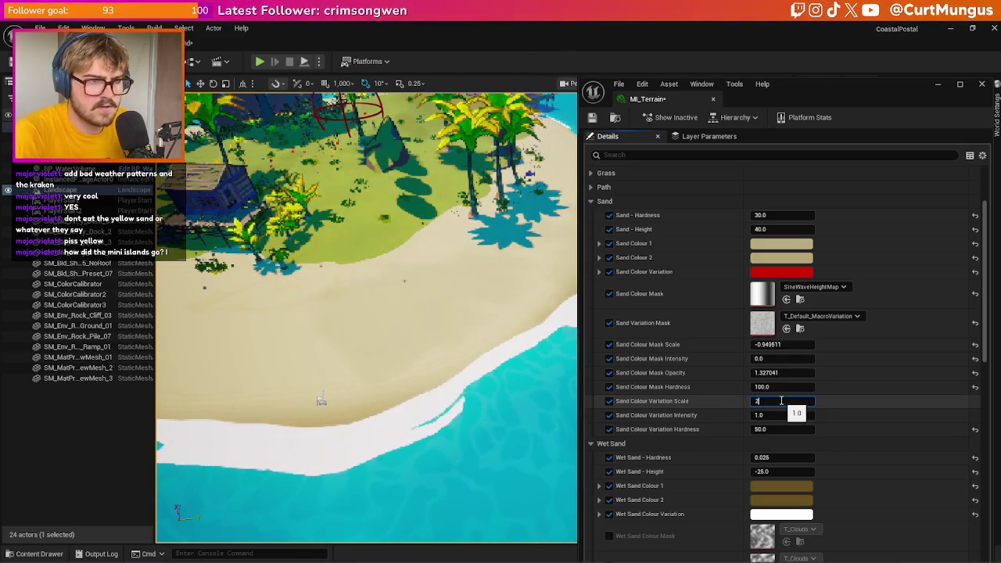
- Try variation Scale 200 and Intensity 100, and drop Hardness to 1.0
type("200")
key("Return")
type("100")
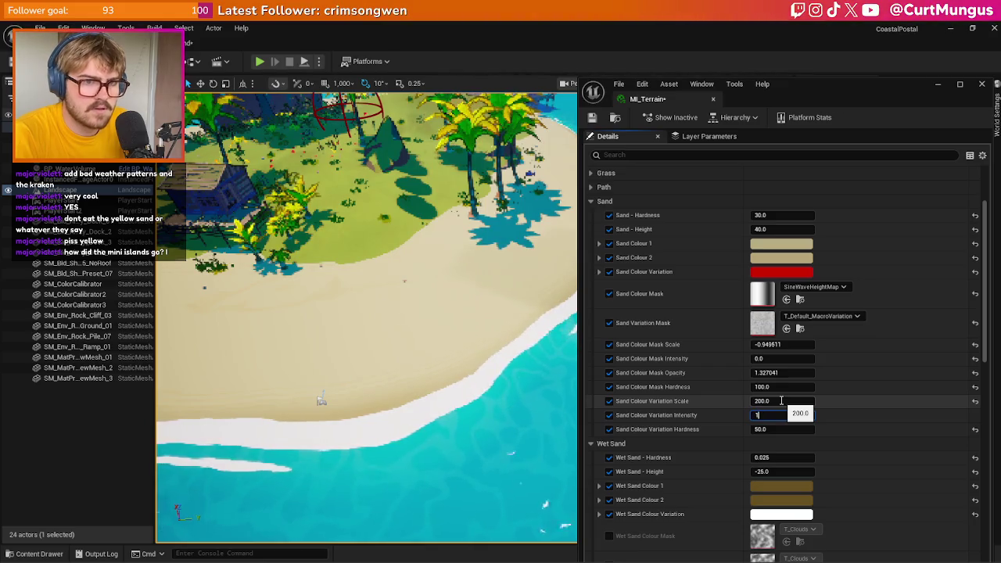
key("Return")
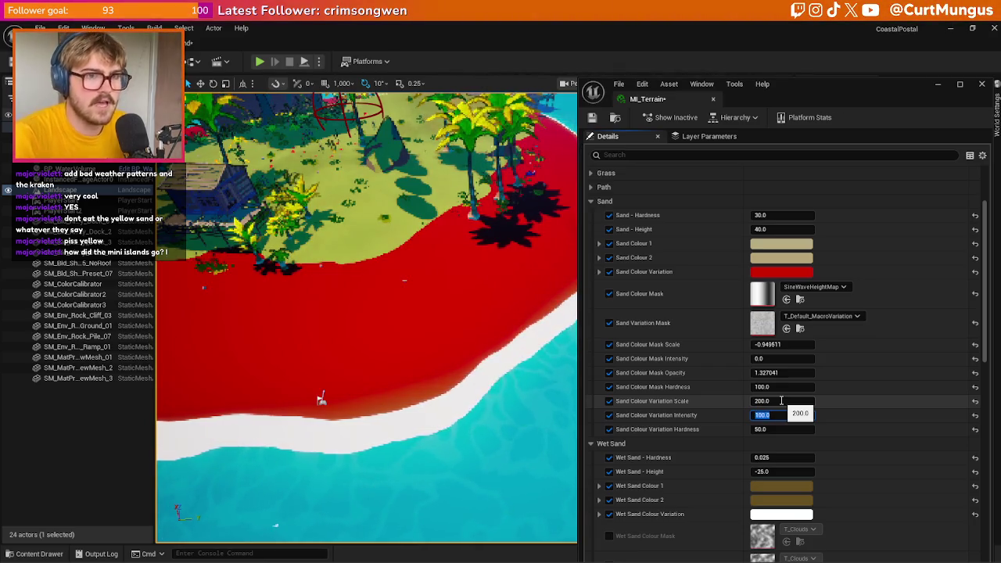
key("Return")
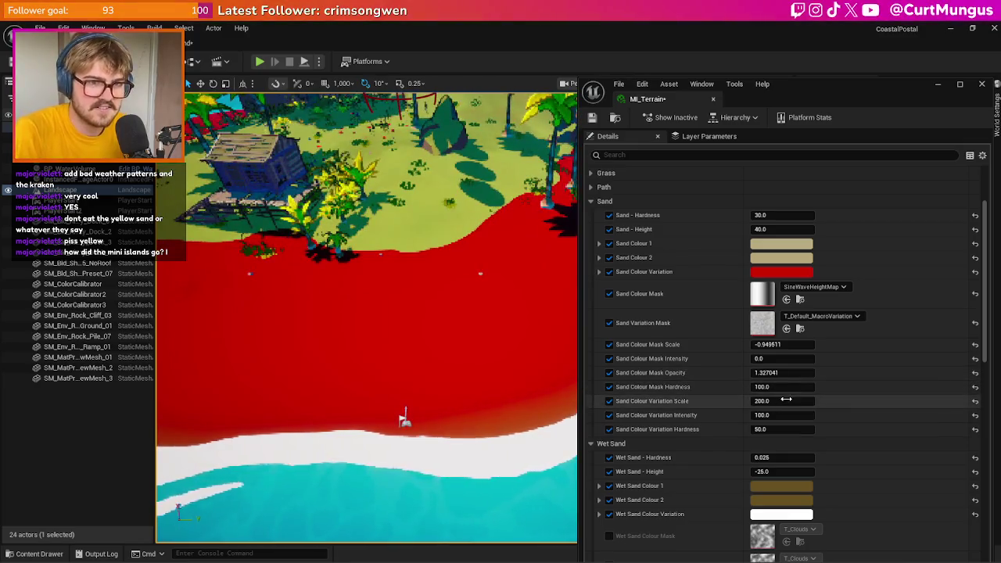
type("1")
key("Return")
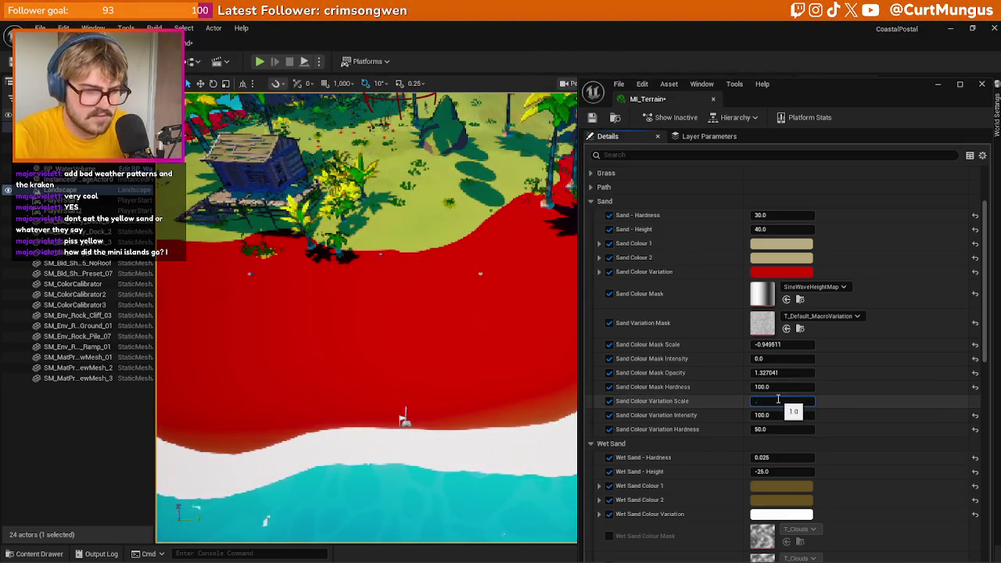
type("0.000")
left_click(767, 429)
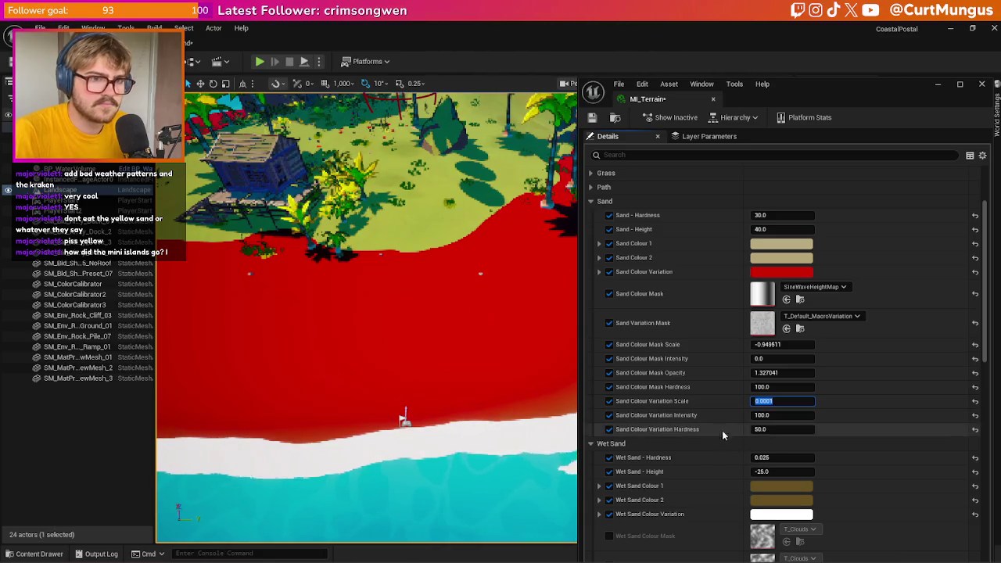
type("1")
key("Return")
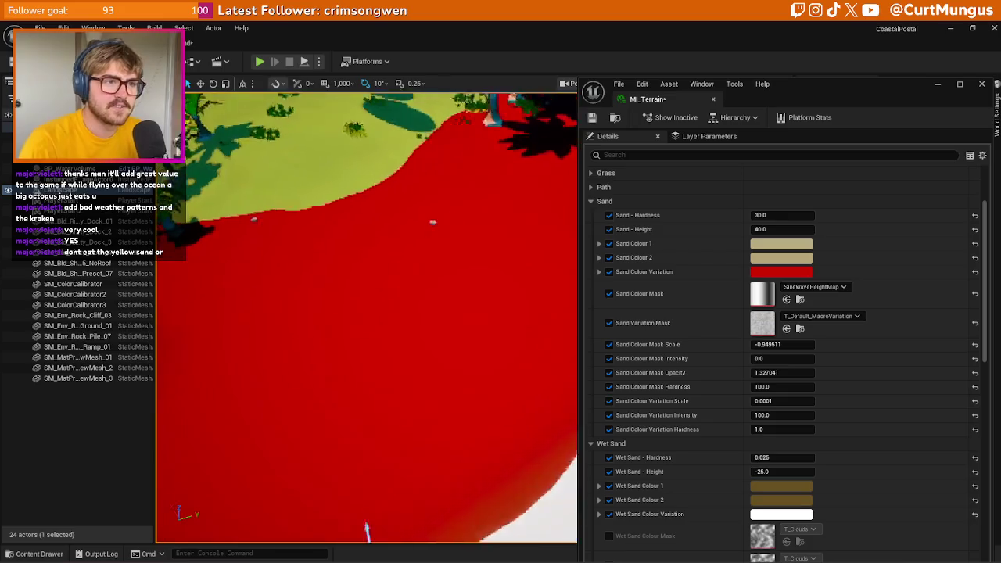
left_click(765, 415)
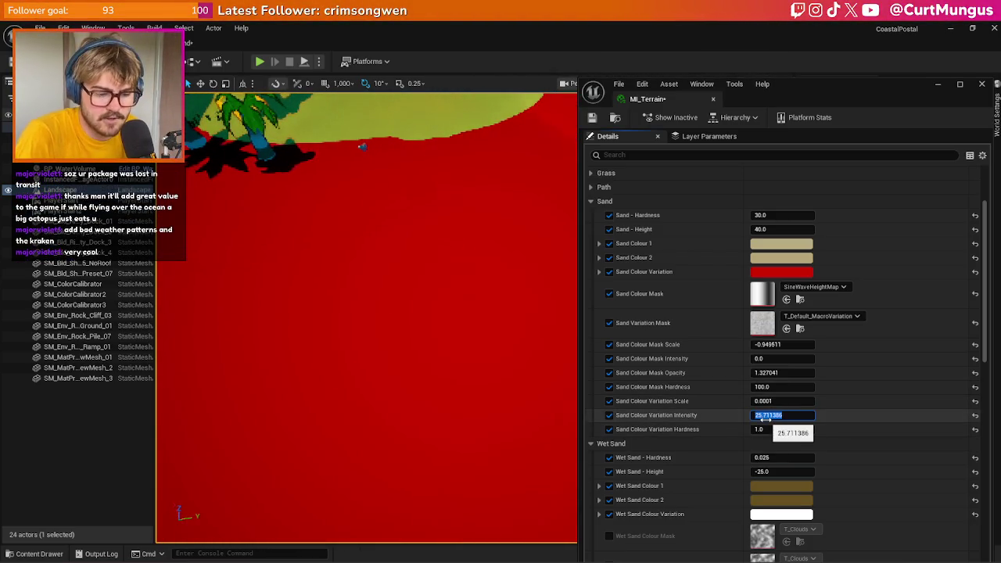
- Try sand variation intensities of 0, 0.2 and 0.4
type("0.1")
key("Return")
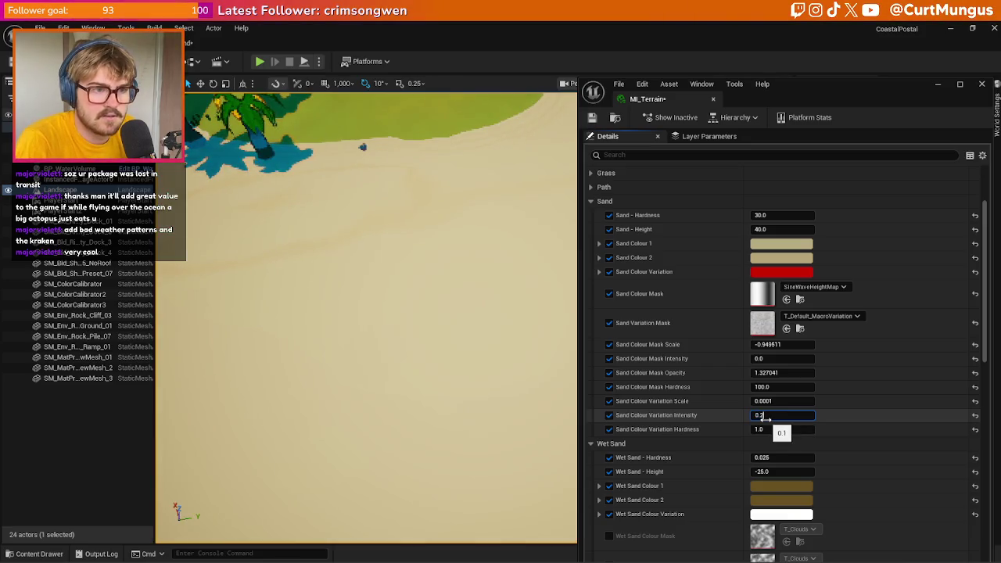
key("Return")
type("0.4")
key("Return")
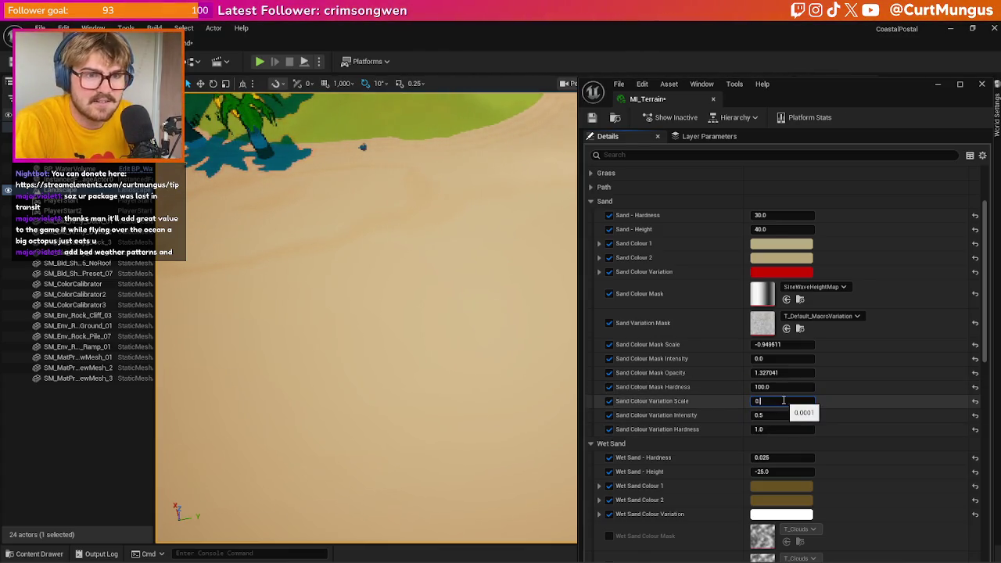
- Try variation scales 0.1, 1, 2 and 1, settling on 0.01
type(".1")
key("Return")
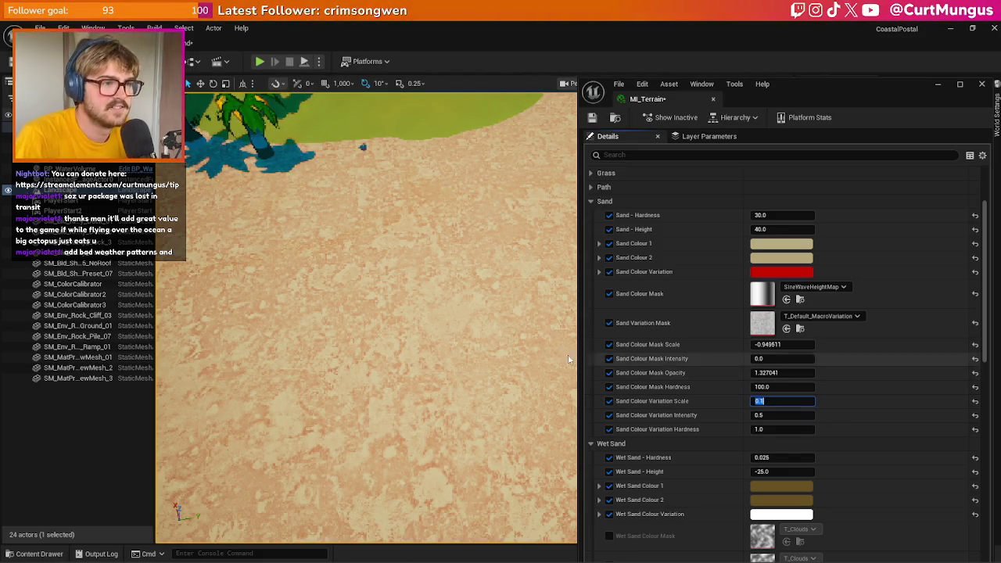
key("Return")
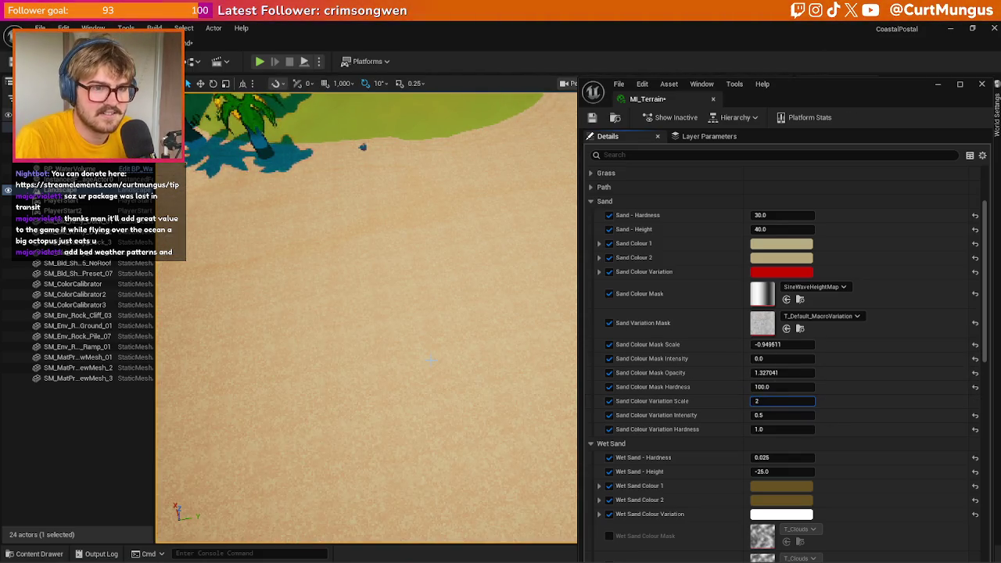
type("2")
key("Return")
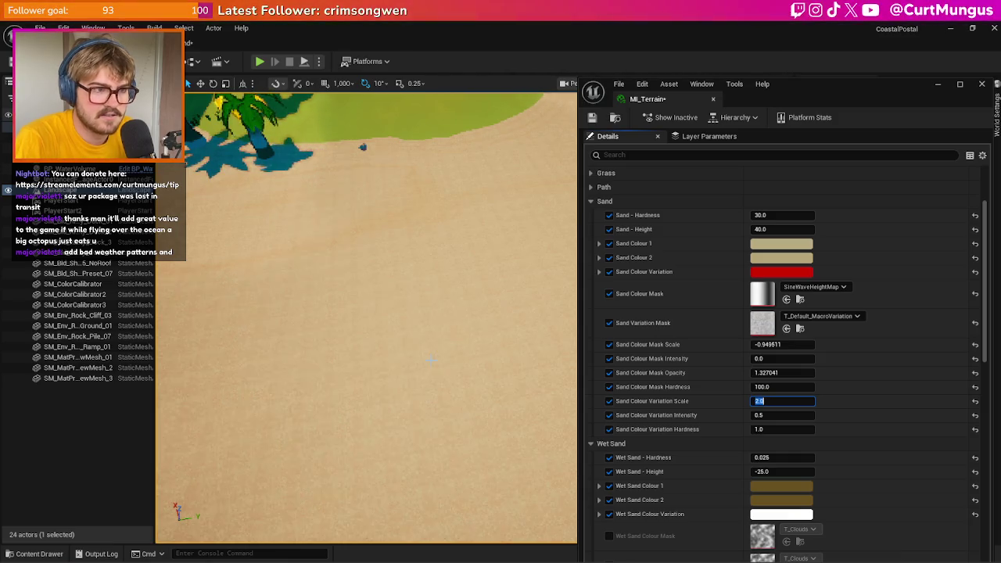
type("1")
key("Return")
key("Return")
type(".0")
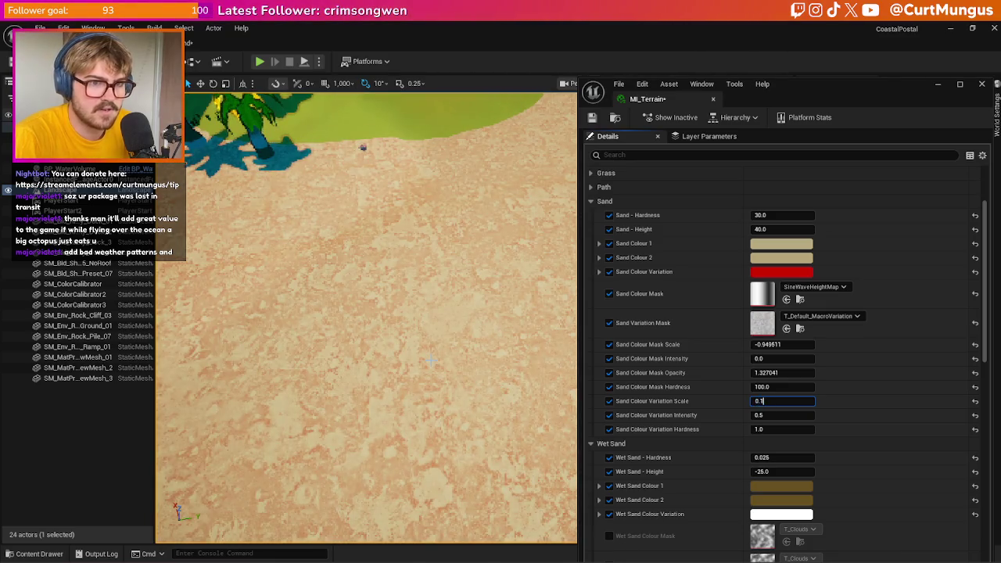
type("1")
key("Return")
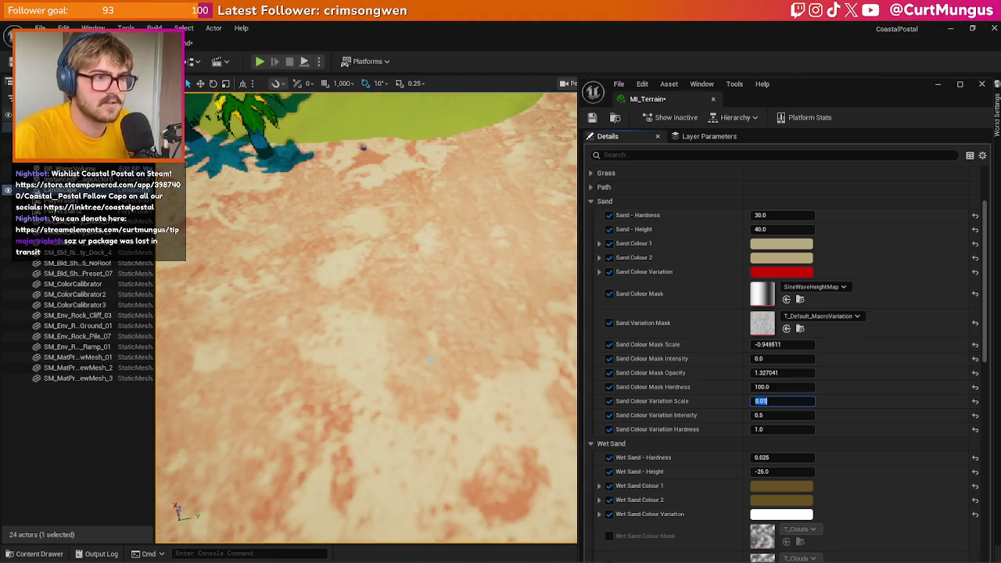
- Raise variation Hardness to about 1.6 and set Intensity to 1.0
scroll(430, 361, "down", 3)
scroll(366, 317, "down", 5)
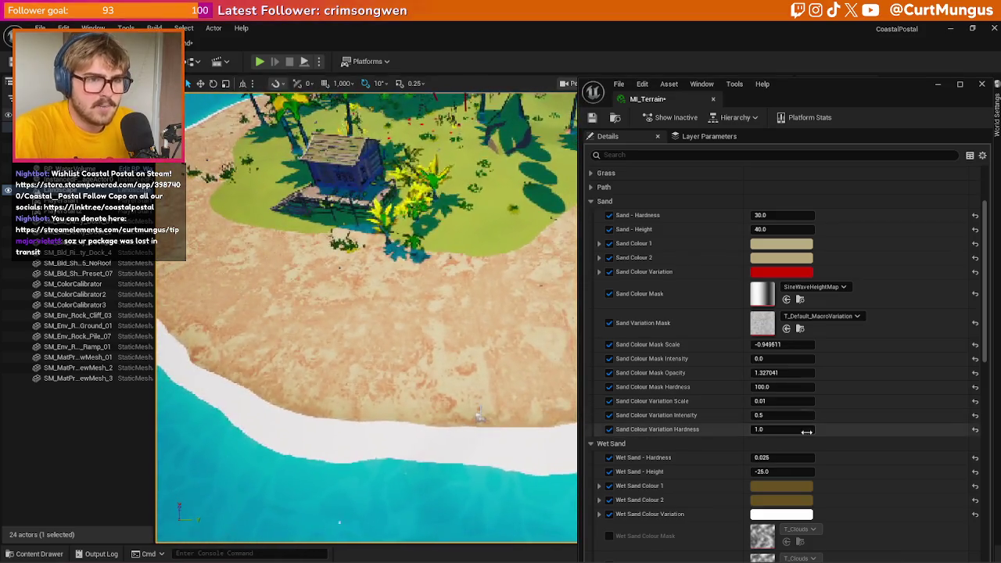
mouse_move(790, 430)
left_mouse_down()
mouse_move(829, 430)
mouse_move(782, 430)
mouse_move(789, 415)
mouse_move(813, 416)
left_mouse_up()
left_click(799, 414)
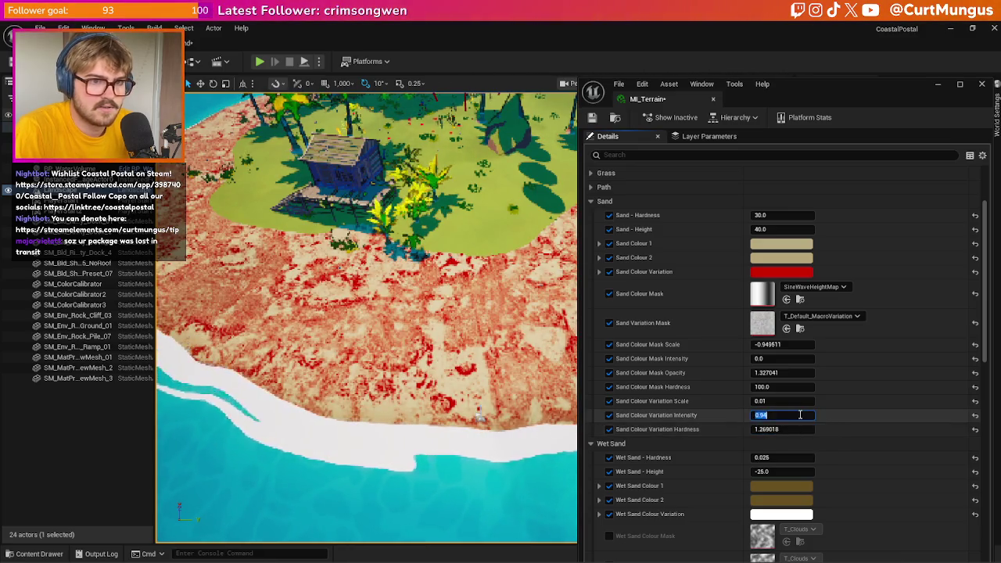